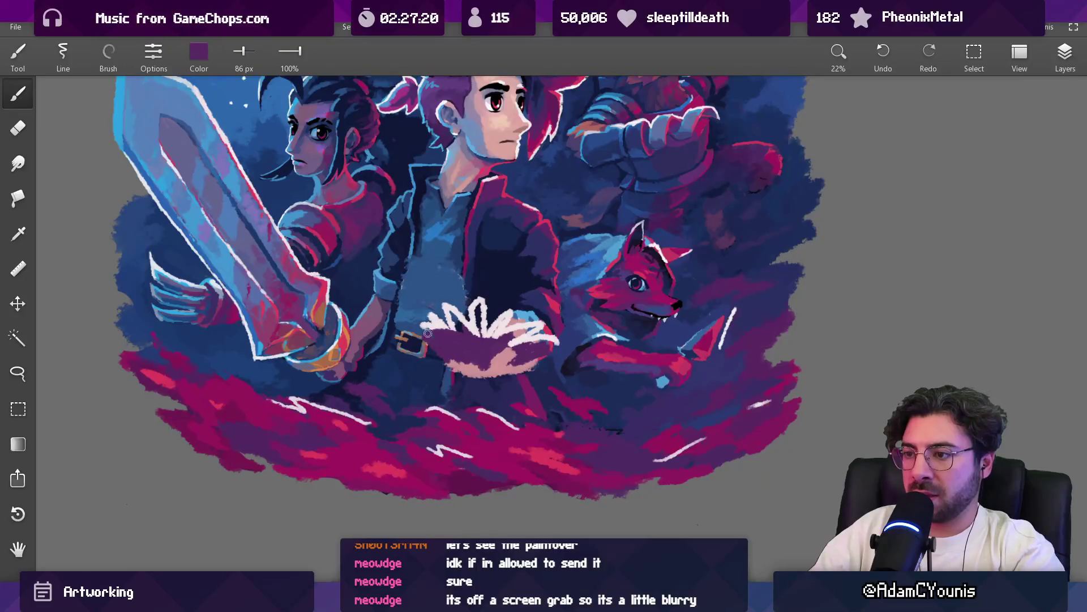
Paint a white highlight stroke and a small white dab onto the open book
mouse_move(432, 328)
mouse_down()
mouse_move(448, 311)
mouse_move(479, 335)
mouse_up()
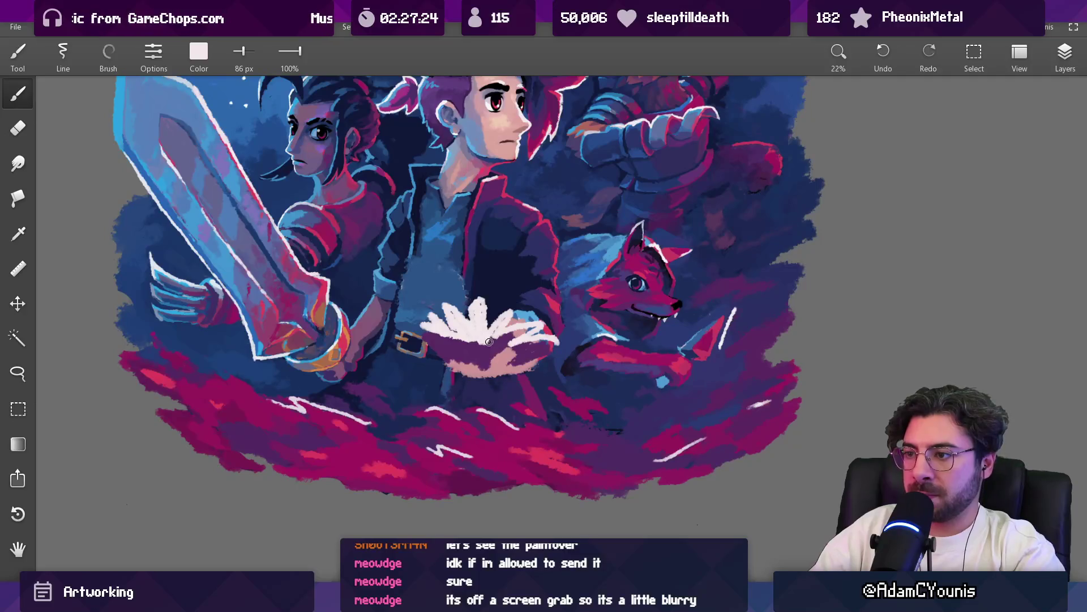
click(514, 312)
scroll(546, 334, down, 5)
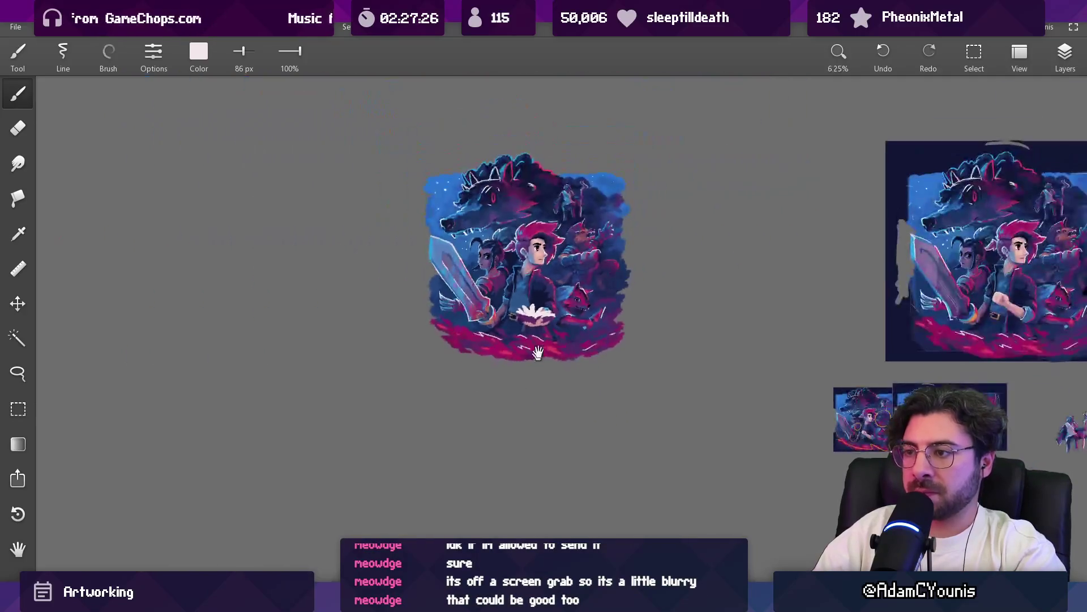
scroll(506, 281, up, 5)
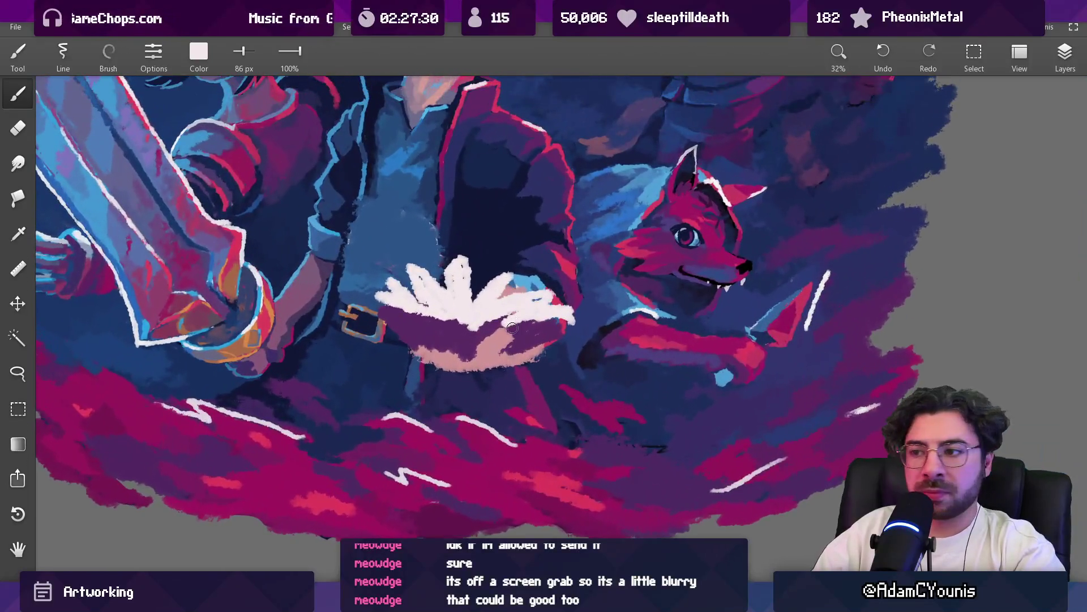
Sample dark purple near the hand and erase paint along the hand's right edge
alt+click(512, 327)
key(bracketleft)
key(bracketleft)
alt+click(505, 354)
alt+click(507, 355)
mouse_move(525, 358)
mouse_down()
mouse_move(535, 365)
mouse_move(482, 370)
mouse_up()
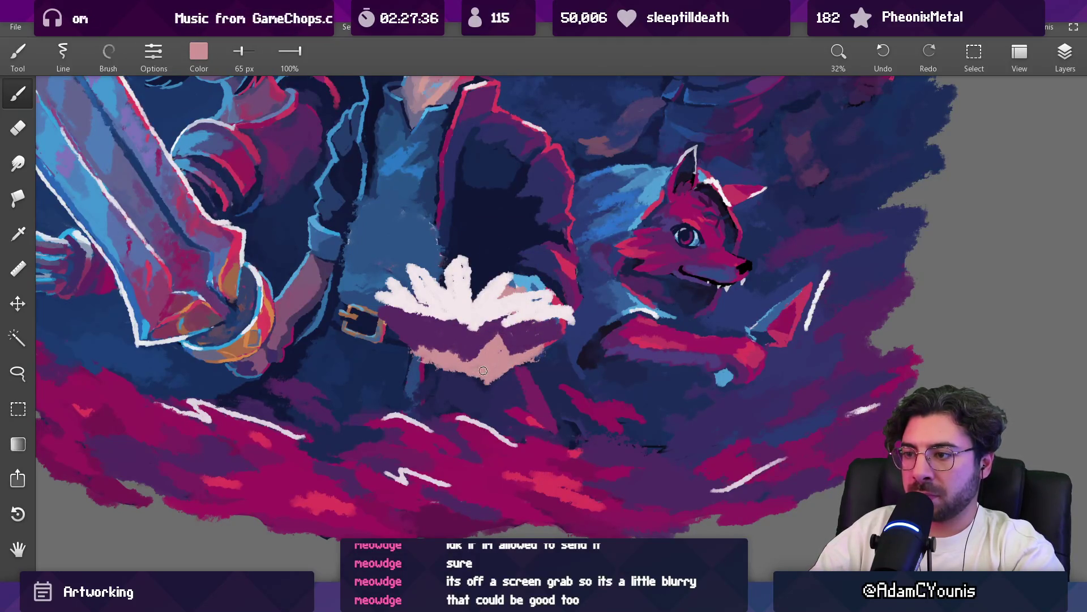
key(e)
mouse_move(589, 294)
mouse_down()
mouse_move(583, 359)
mouse_move(561, 350)
mouse_move(518, 374)
mouse_move(481, 346)
mouse_up()
key(b)
Dab dark purple over the pink below the hand, alternating with the hand's pink
alt+click(501, 363)
alt+click(488, 351)
alt+click(496, 354)
scroll(486, 409, down, 3)
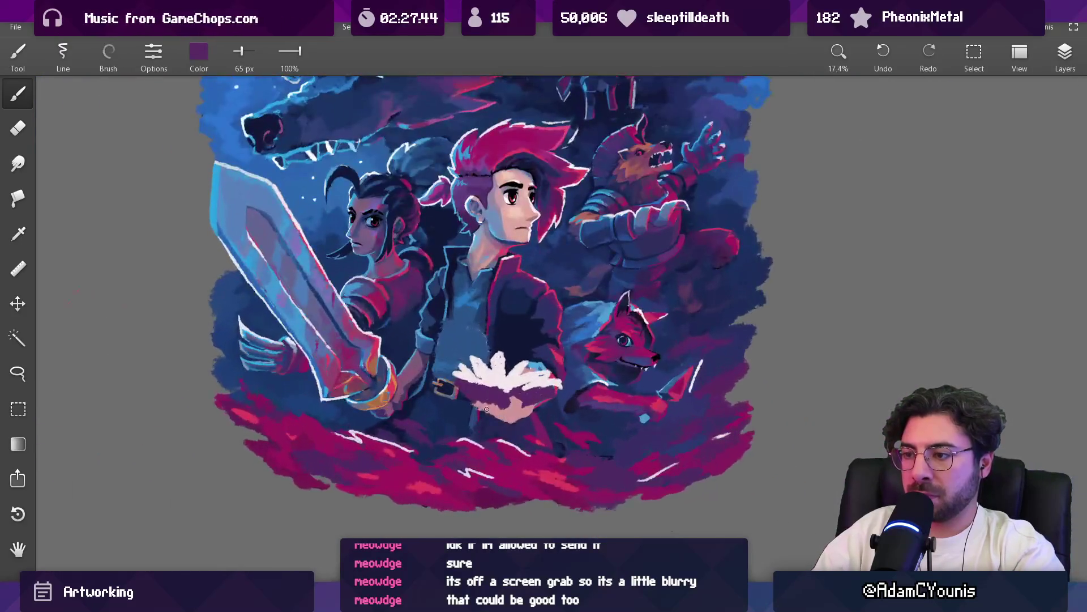
alt+click(489, 412)
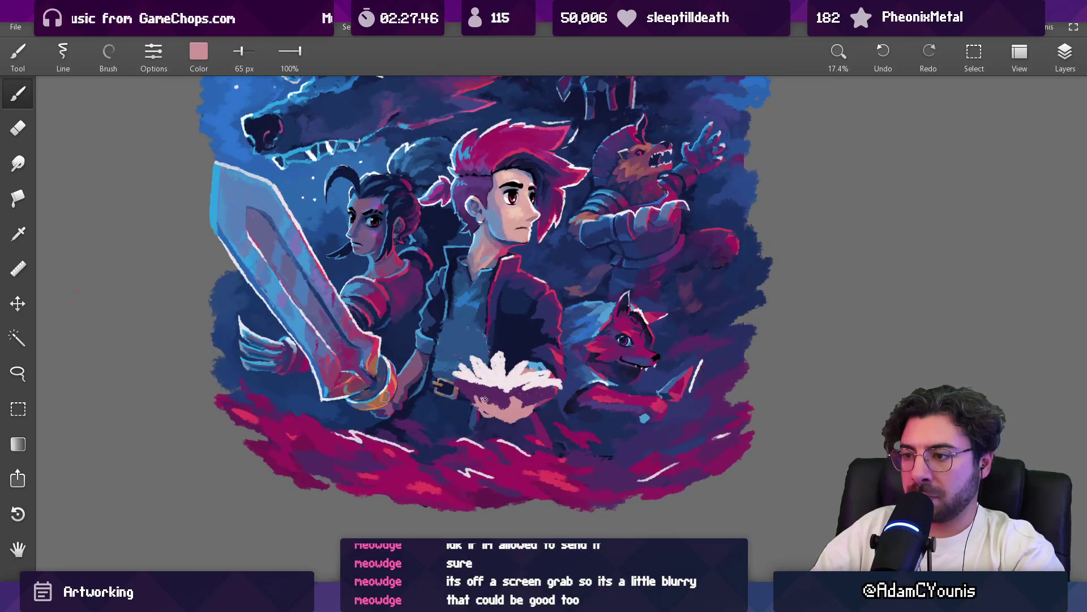
alt+click(493, 408)
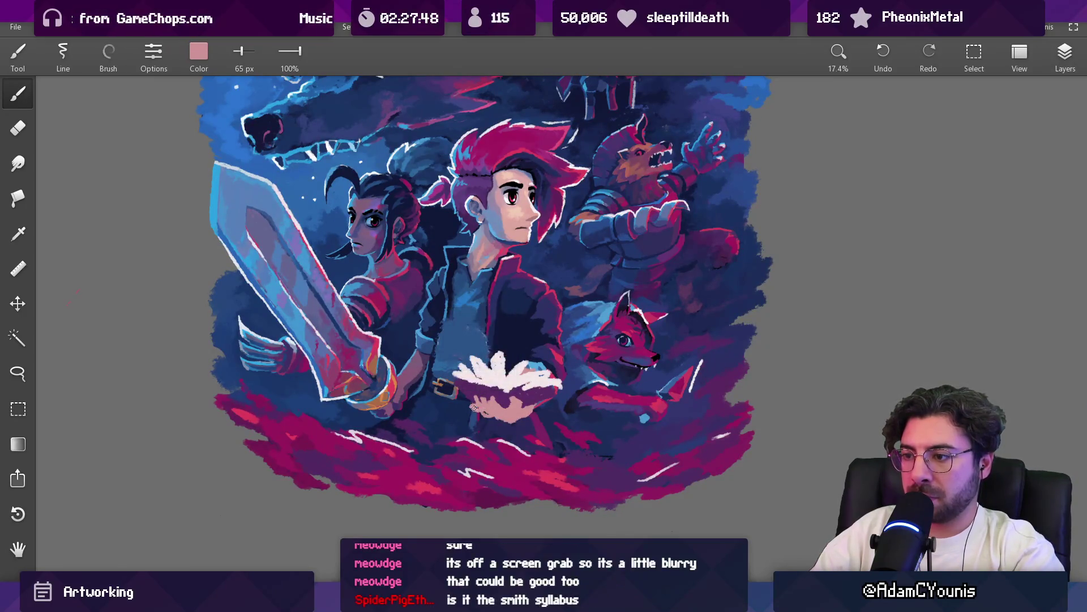
alt+click(498, 404)
alt+click(515, 394)
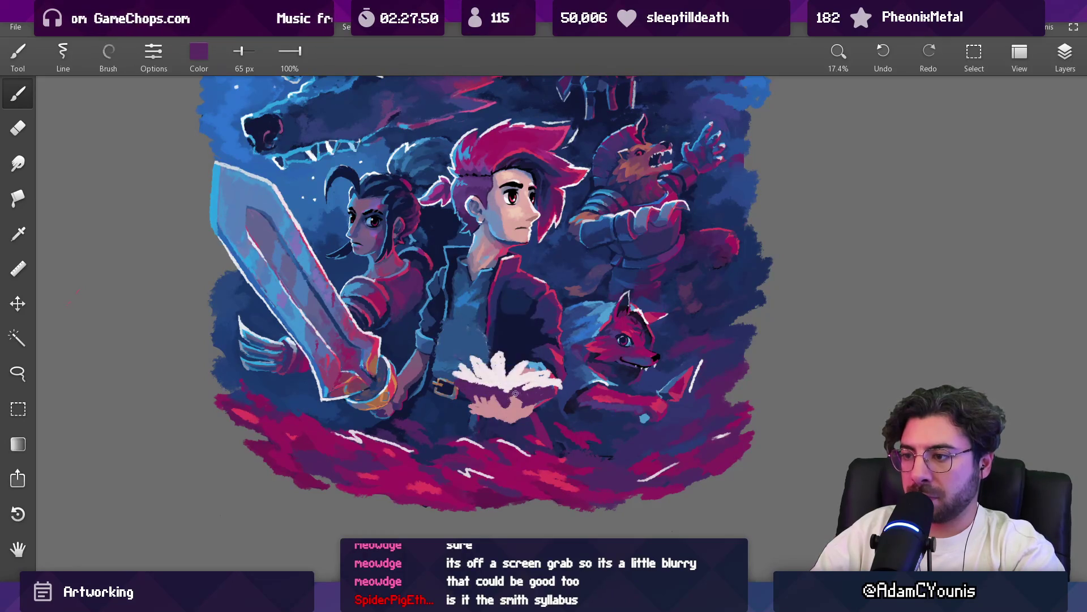
alt+click(518, 401)
alt+click(514, 411)
Keep alternating pink and dark purple just above the hand, then zoom out
alt+click(532, 405)
alt+click(530, 406)
alt+click(515, 403)
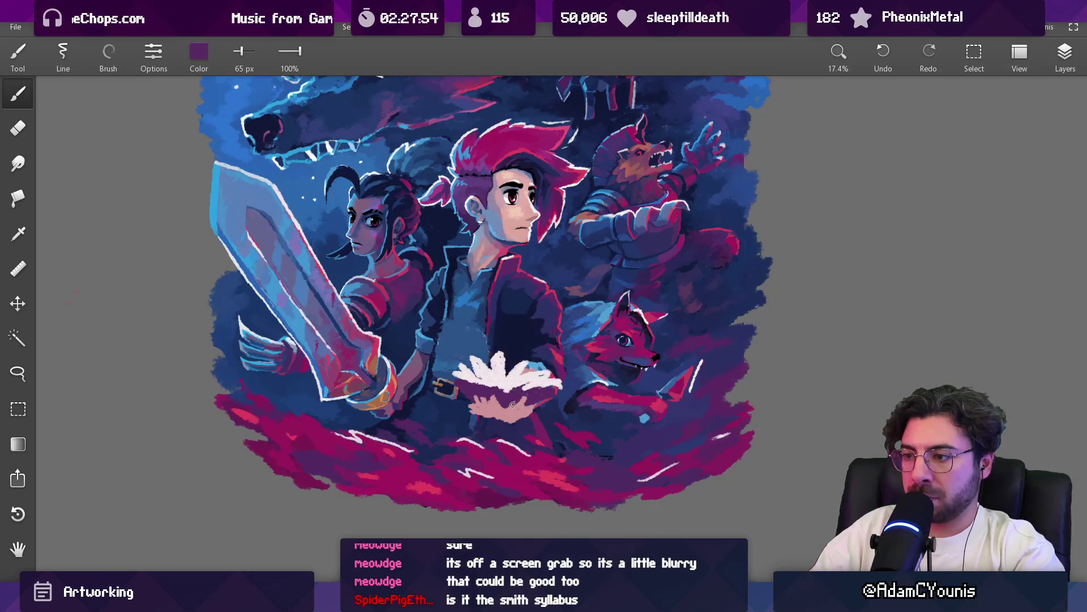
alt+click(496, 406)
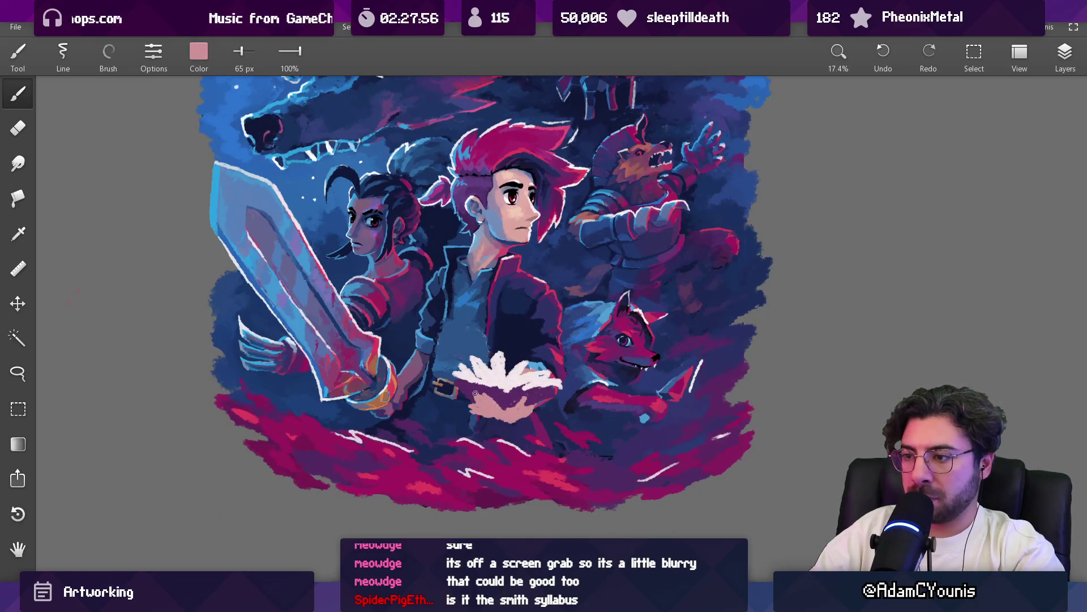
alt+click(484, 398)
alt+click(492, 407)
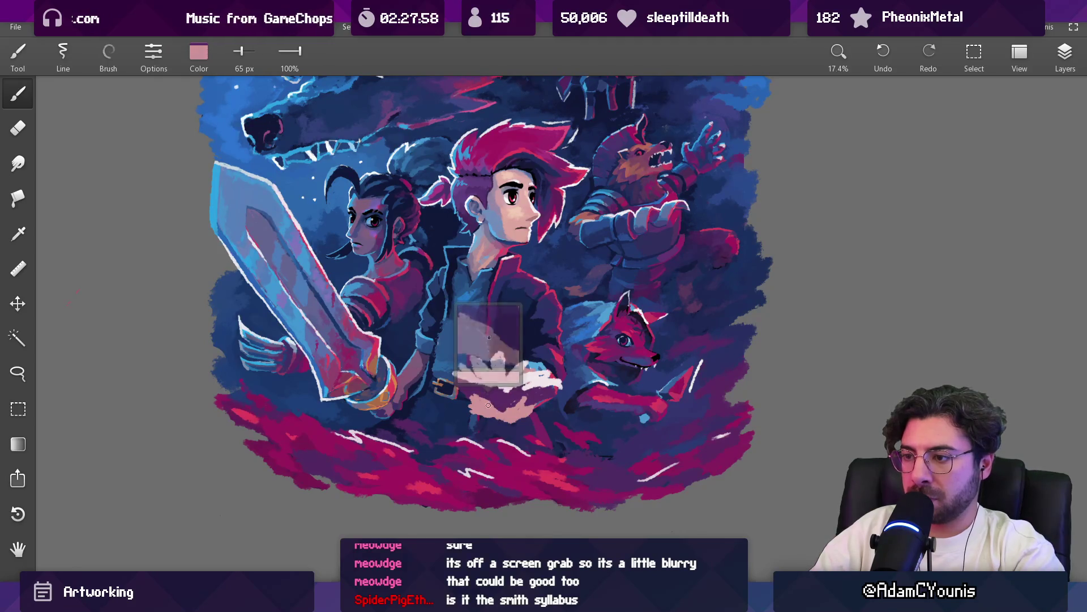
alt+click(476, 391)
alt+click(483, 403)
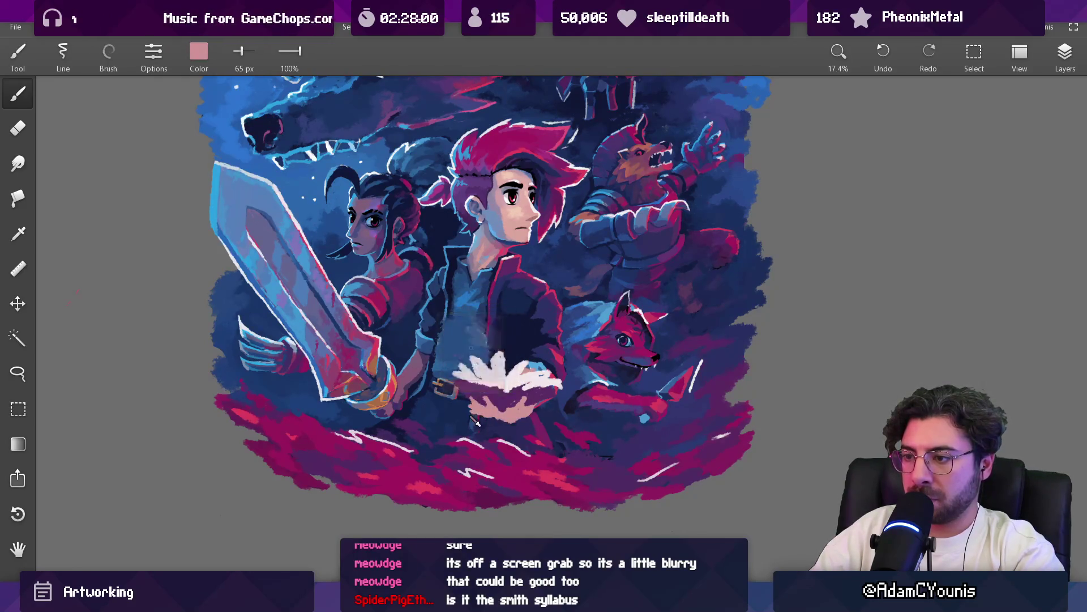
key(e)
scroll(494, 534, down, 5)
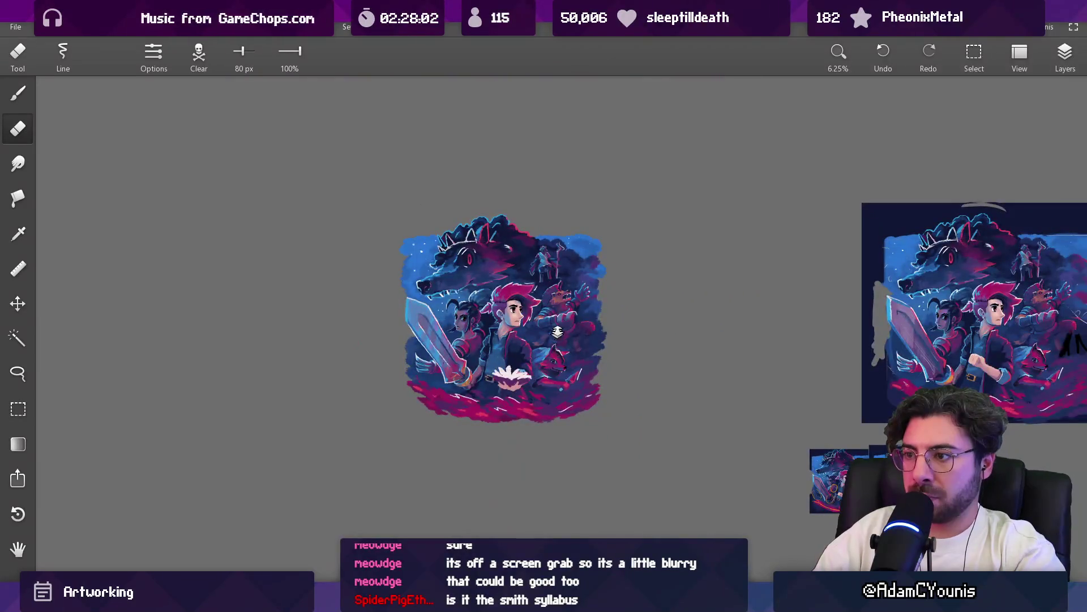
Zoom into the hand and alternate pink and dark purple dabs across it
scroll(516, 390, up, 6)
alt+click(454, 352)
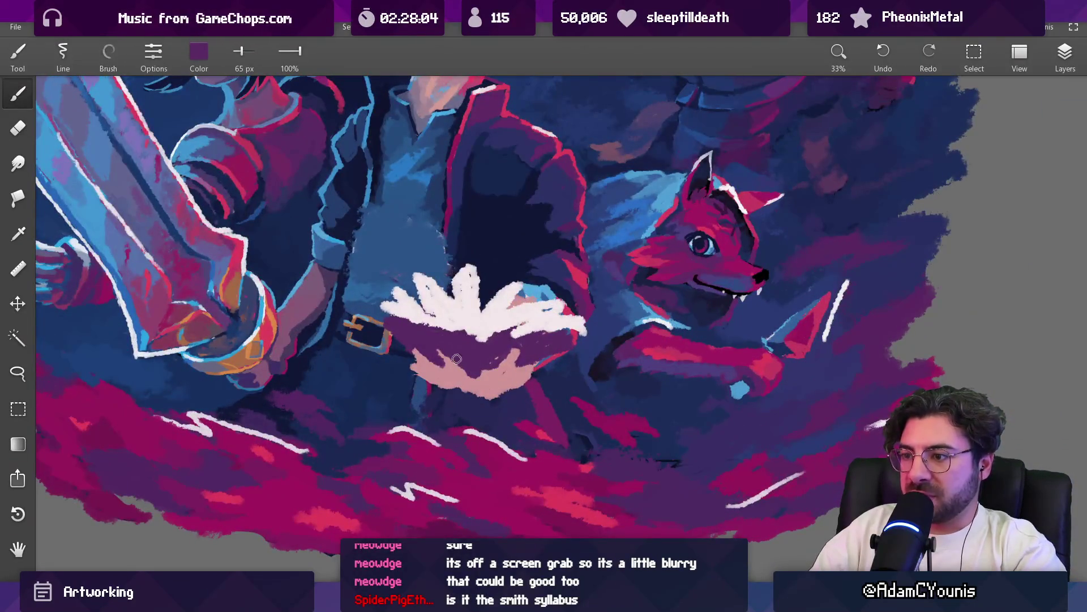
alt+click(505, 357)
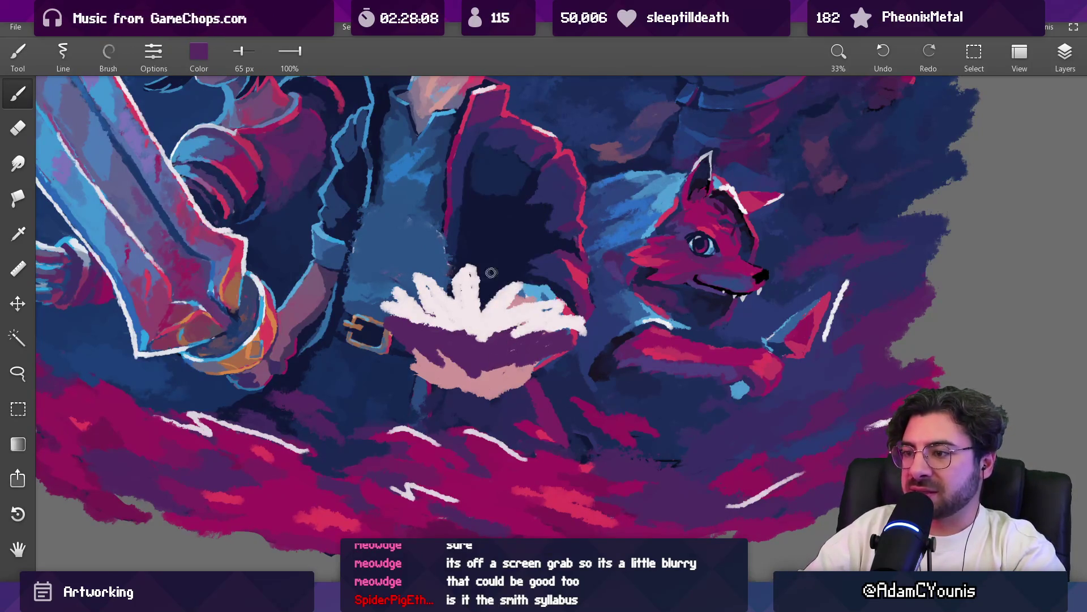
alt+click(504, 386)
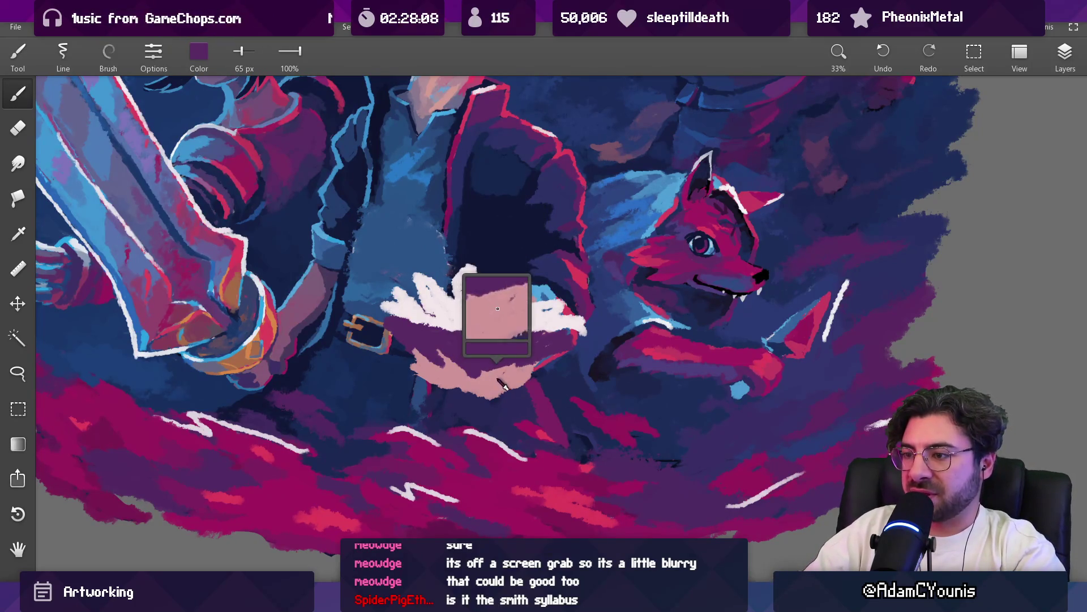
alt+click(439, 340)
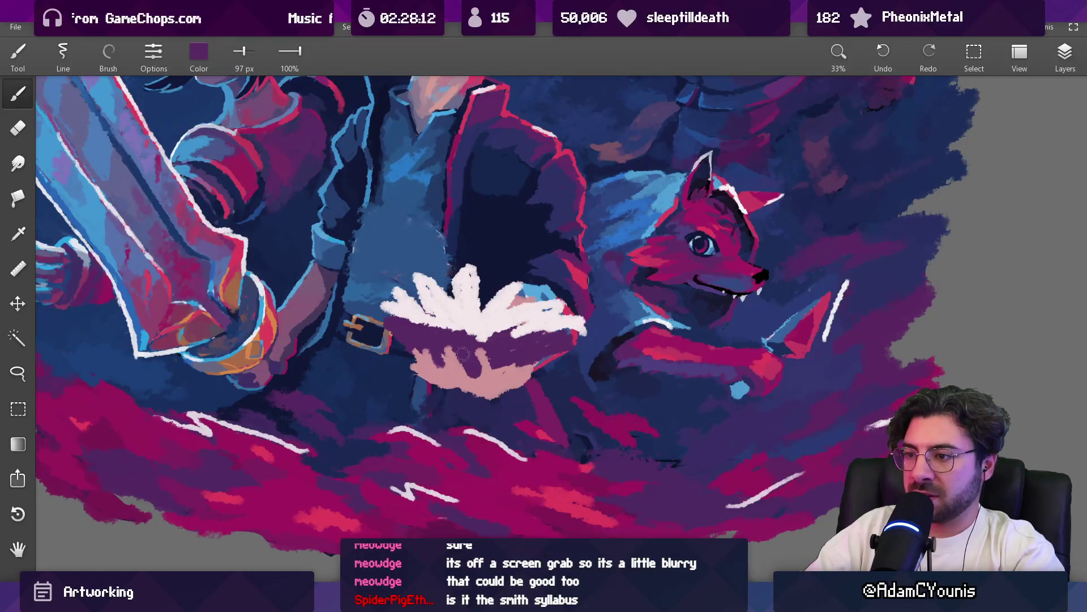
alt+click(459, 349)
alt+click(504, 358)
alt+click(496, 366)
alt+click(487, 368)
alt+click(481, 358)
alt+click(490, 369)
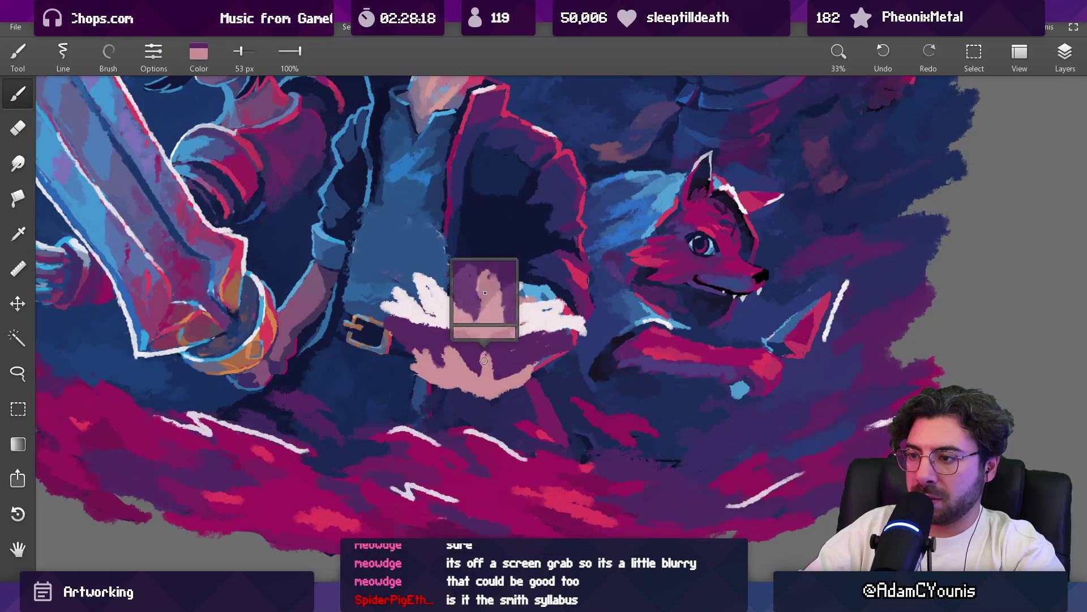
Sample the book's light pink and paint pink and purple strokes around the hand
alt+click(430, 371)
scroll(498, 371, down, 5)
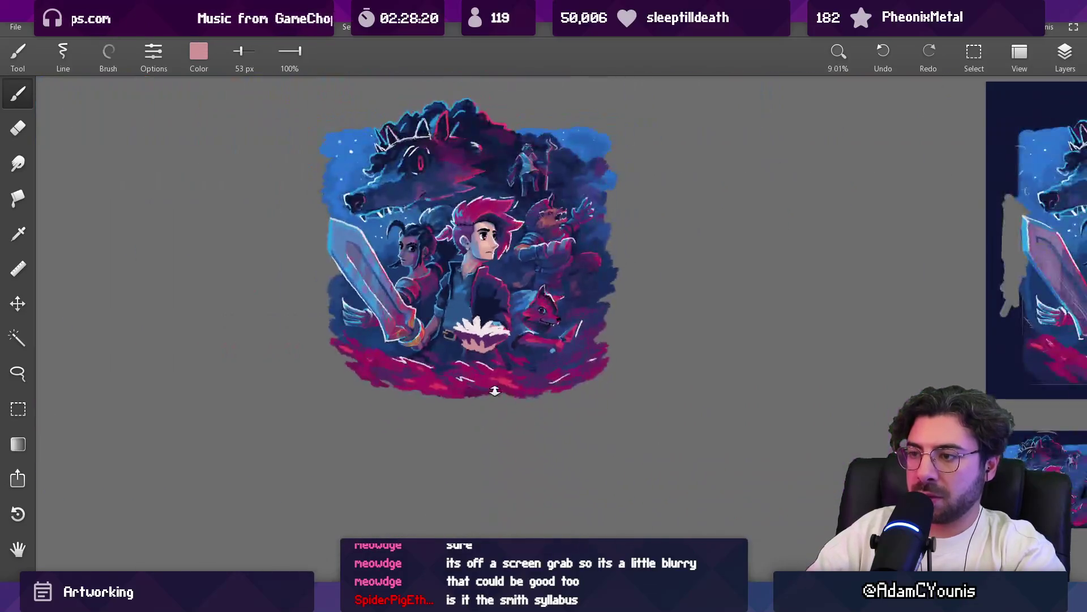
scroll(498, 371, down, 2)
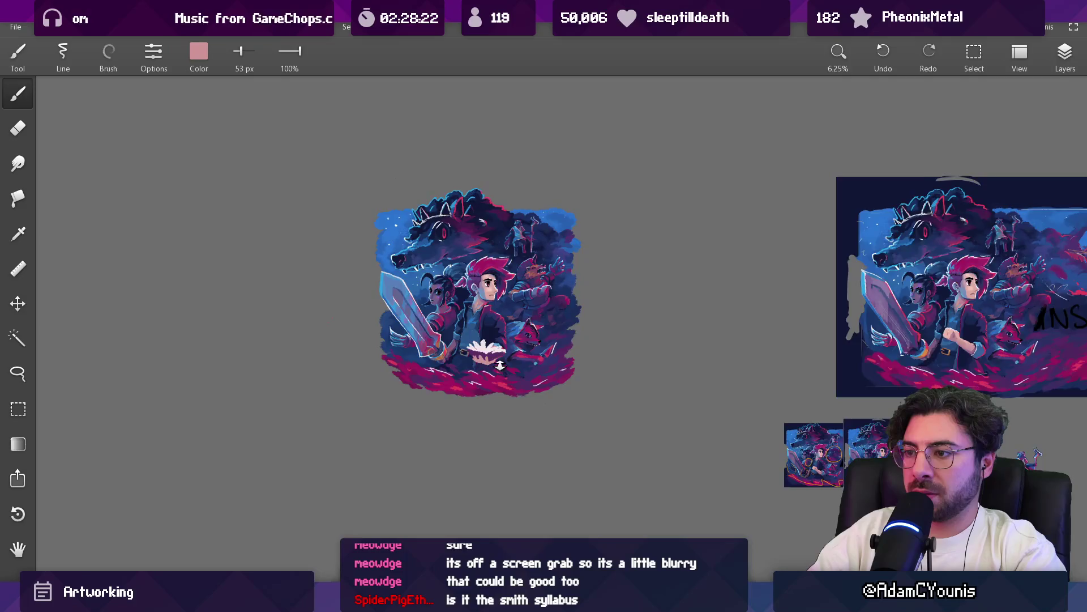
scroll(501, 366, up, 5)
alt+click(476, 360)
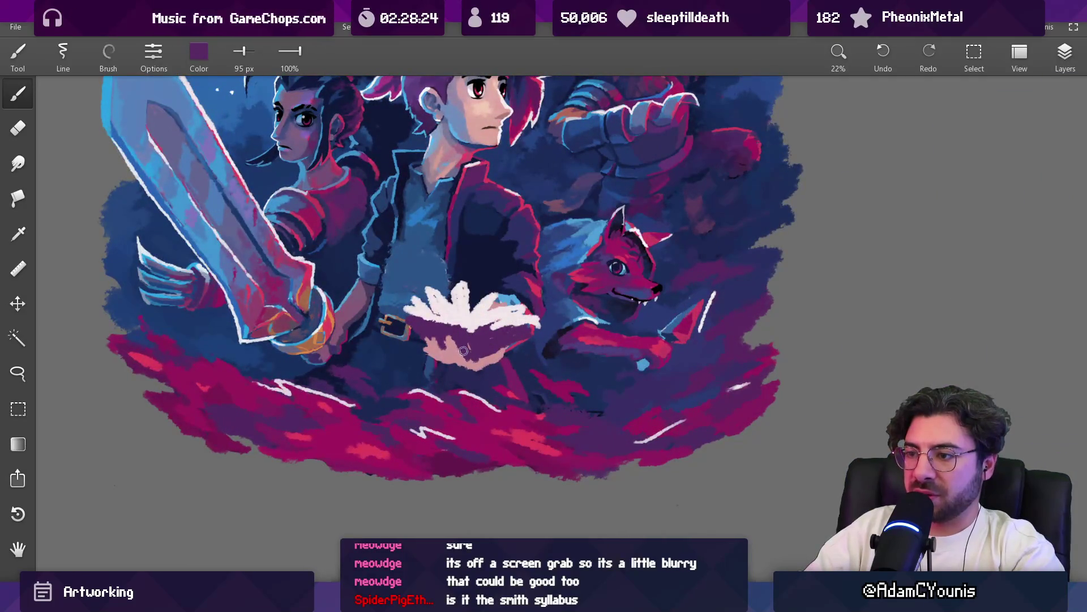
mouse_move(468, 353)
mouse_down()
mouse_move(460, 362)
mouse_move(425, 349)
mouse_up()
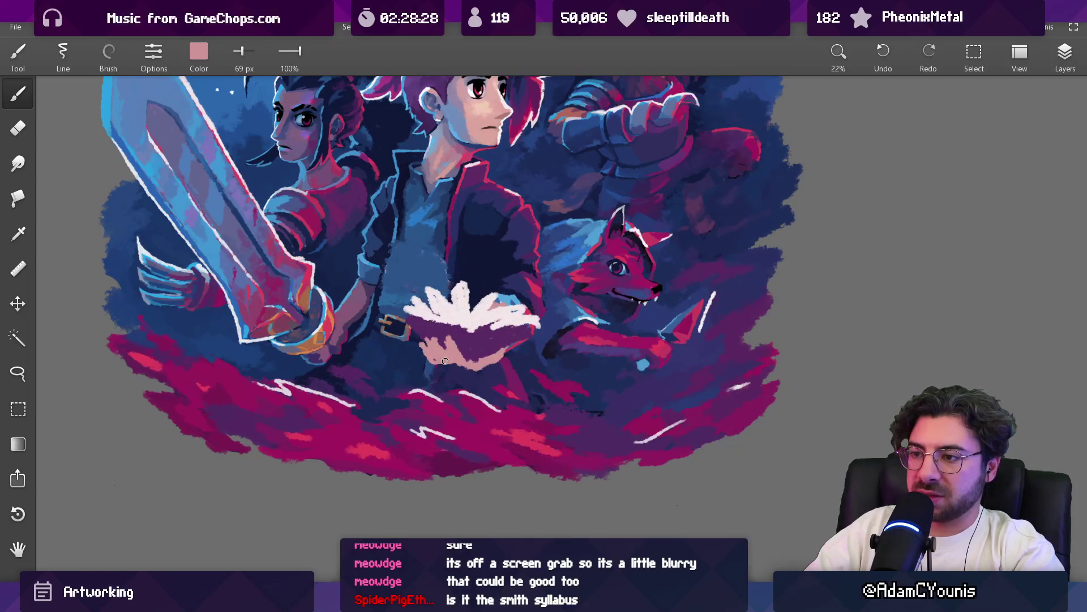
mouse_move(489, 358)
mouse_down()
mouse_move(508, 349)
mouse_move(516, 323)
mouse_move(444, 316)
mouse_move(507, 328)
mouse_move(473, 324)
mouse_up()
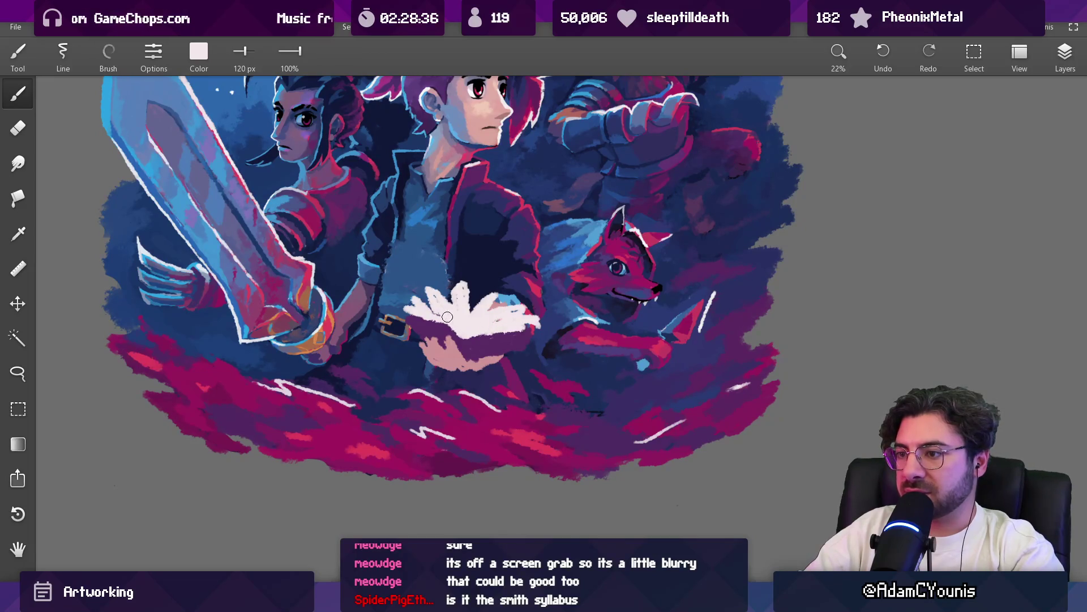
scroll(457, 322, down, 5)
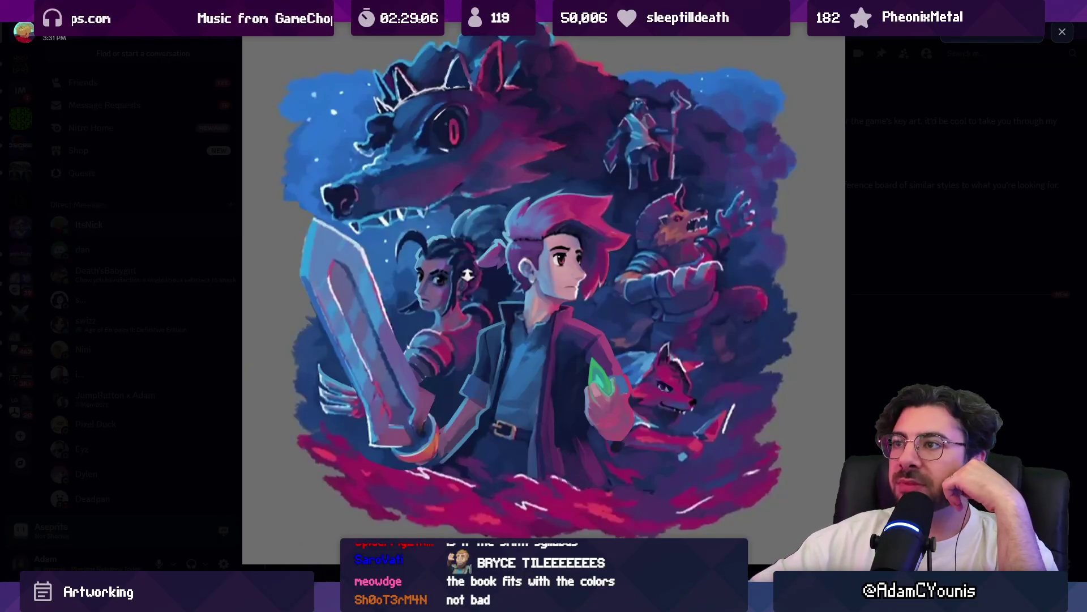
key(alt+Tab)
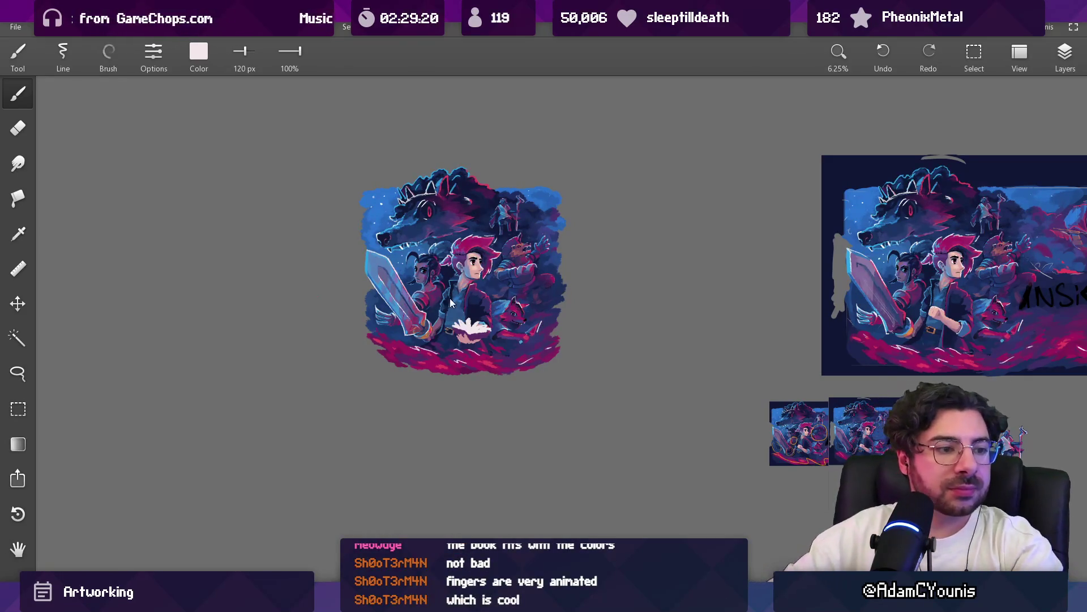
drag(468, 305, 474, 334)
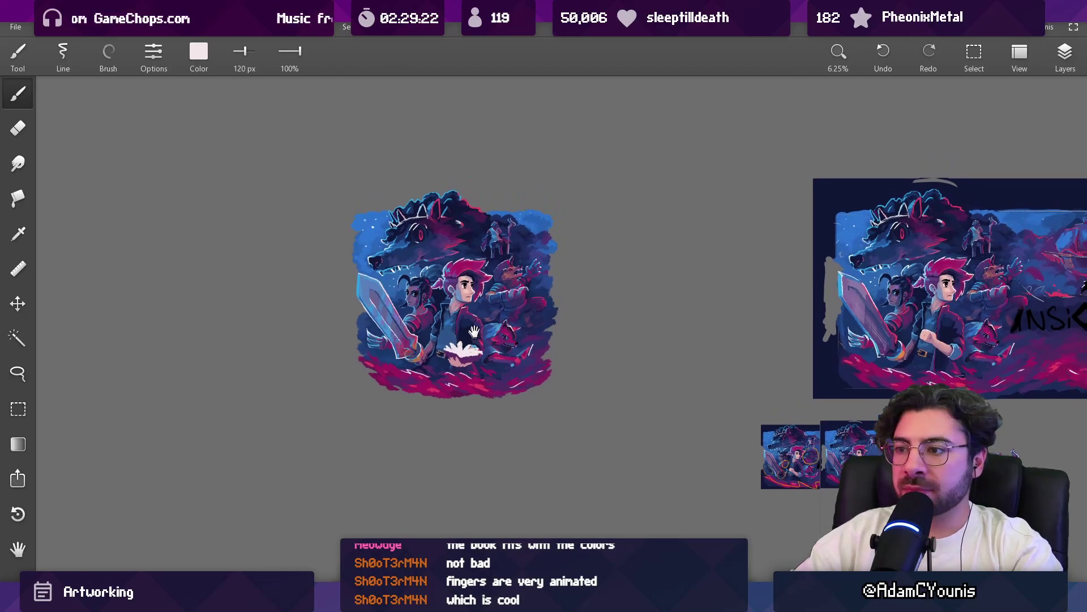
scroll(462, 317, up, 5)
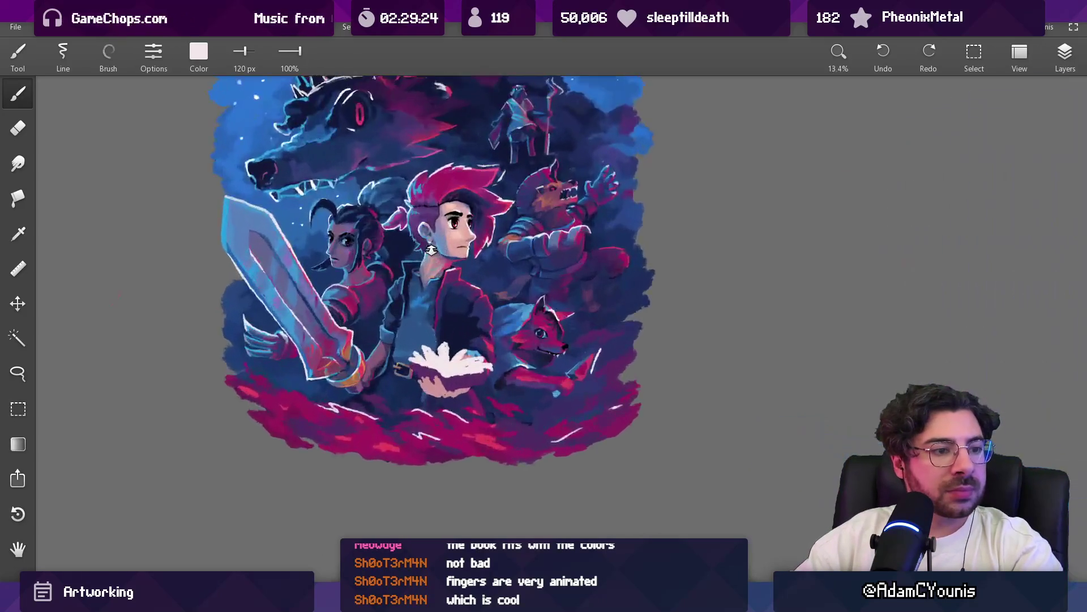
drag(455, 196, 447, 295)
scroll(475, 355, up, 2)
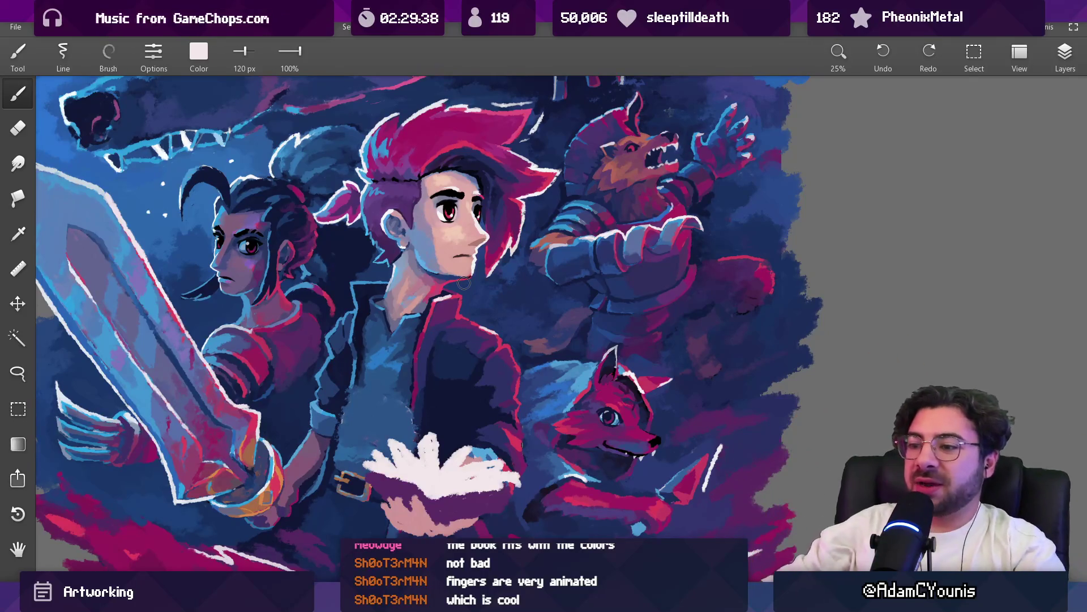
drag(404, 235, 422, 195)
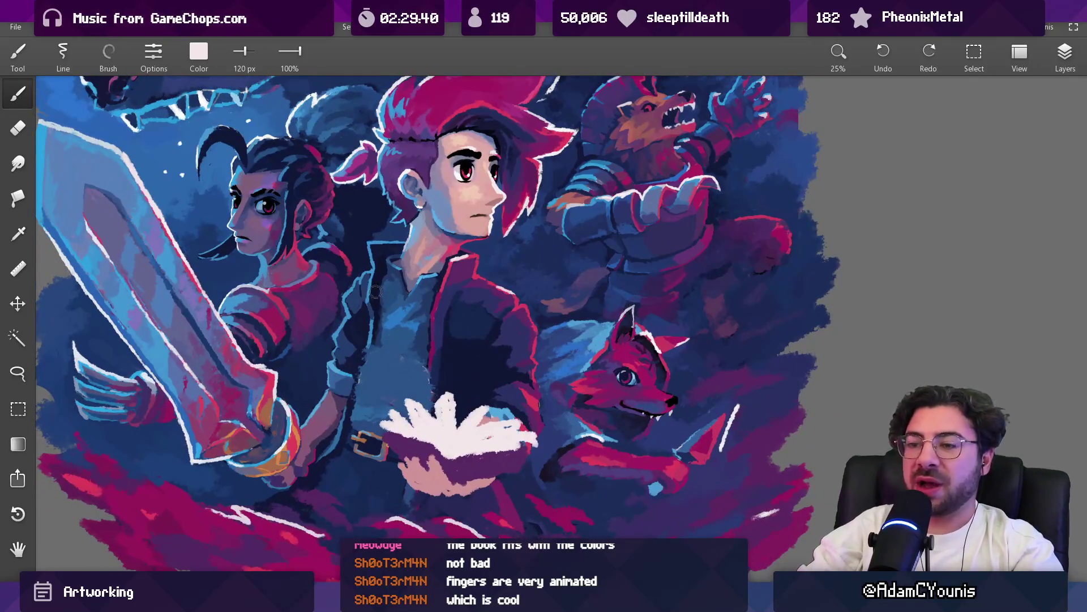
scroll(427, 389, down, 2)
alt+click(455, 340)
key(bracketleft)
mouse_move(454, 346)
mouse_down()
mouse_move(451, 377)
mouse_move(449, 367)
mouse_up()
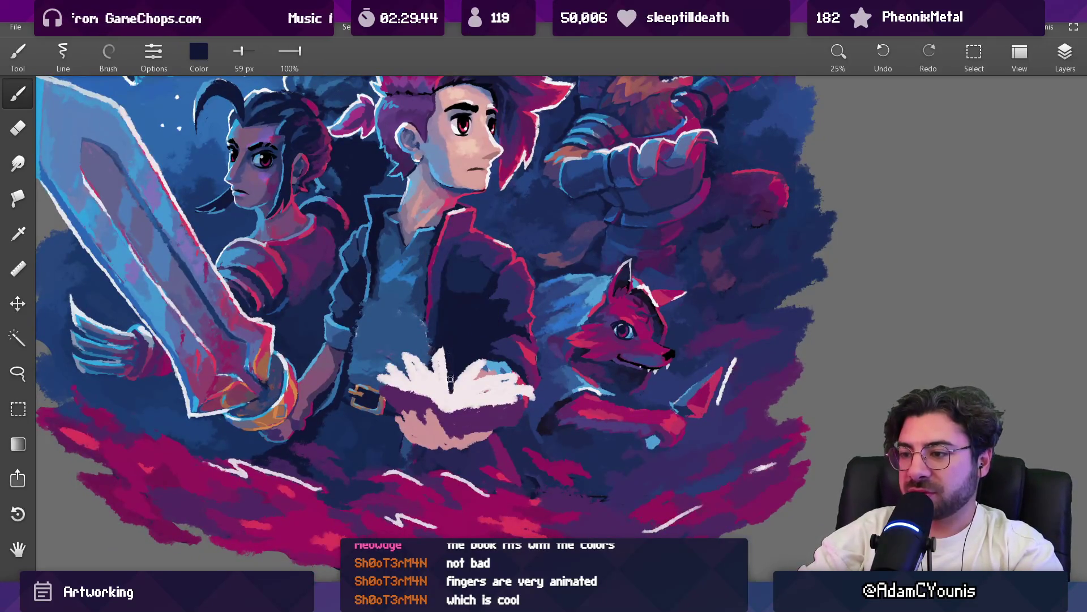
key(ctrl+z)
key(ctrl+z)
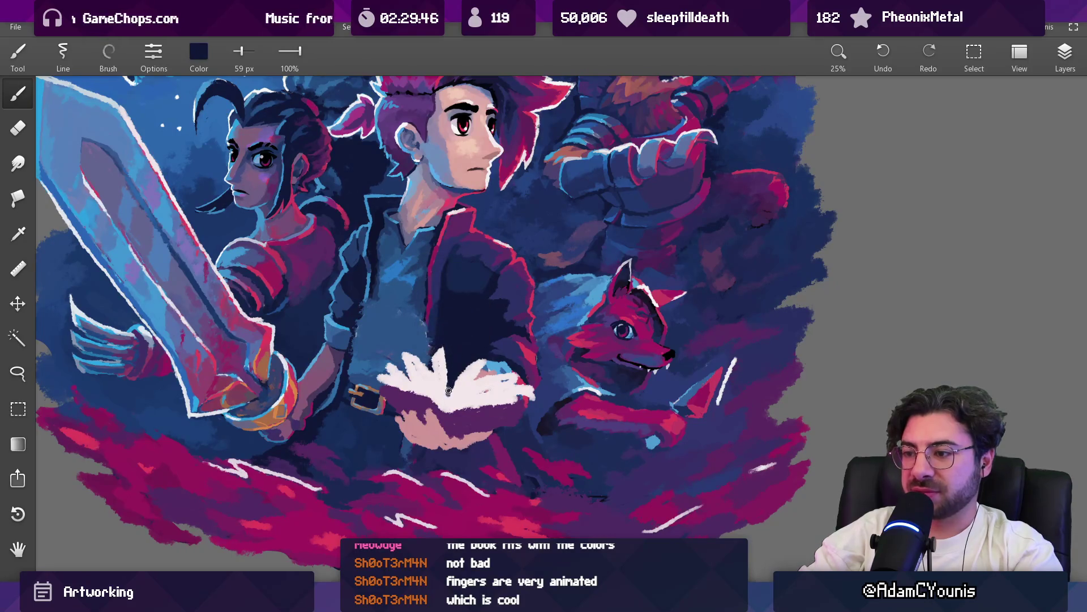
alt+click(457, 360)
scroll(451, 355, down, 5)
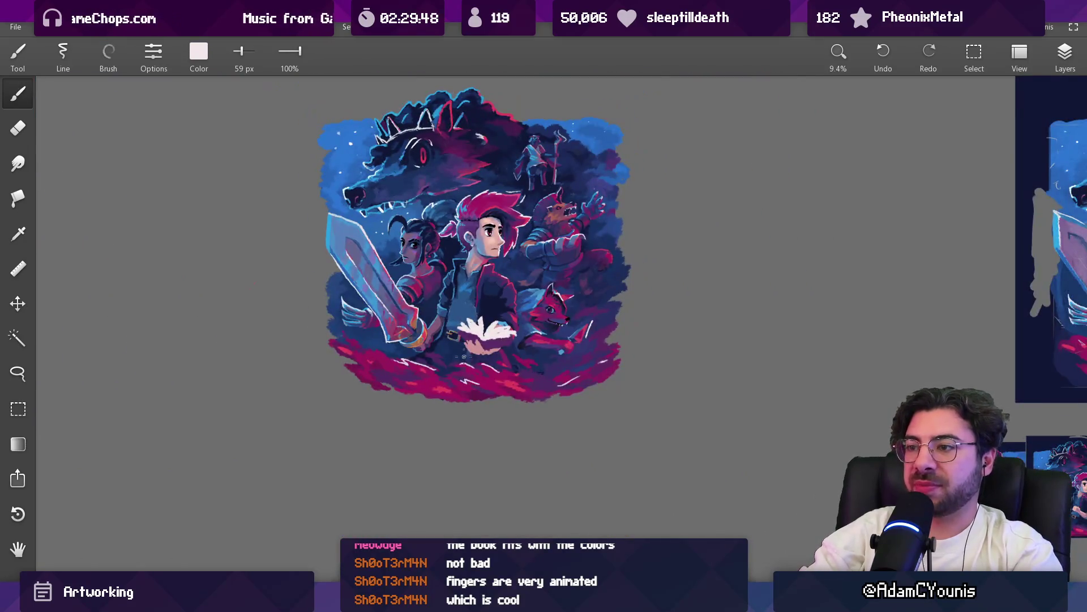
Sample the cover's dark purple and skin pink, then repaint the hand in skin pink
scroll(520, 258, up, 6)
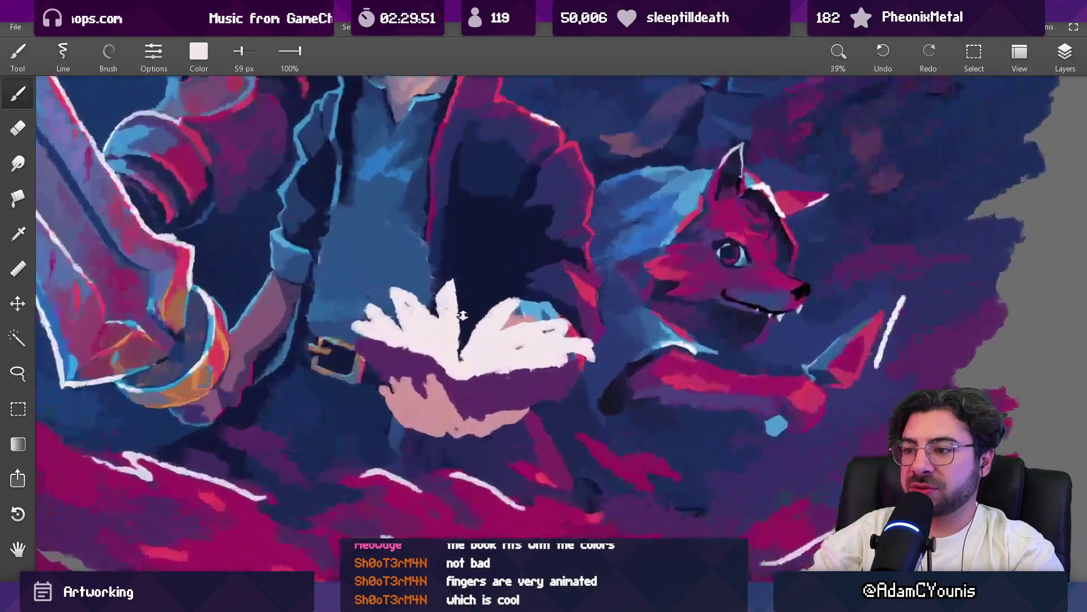
alt+click(443, 379)
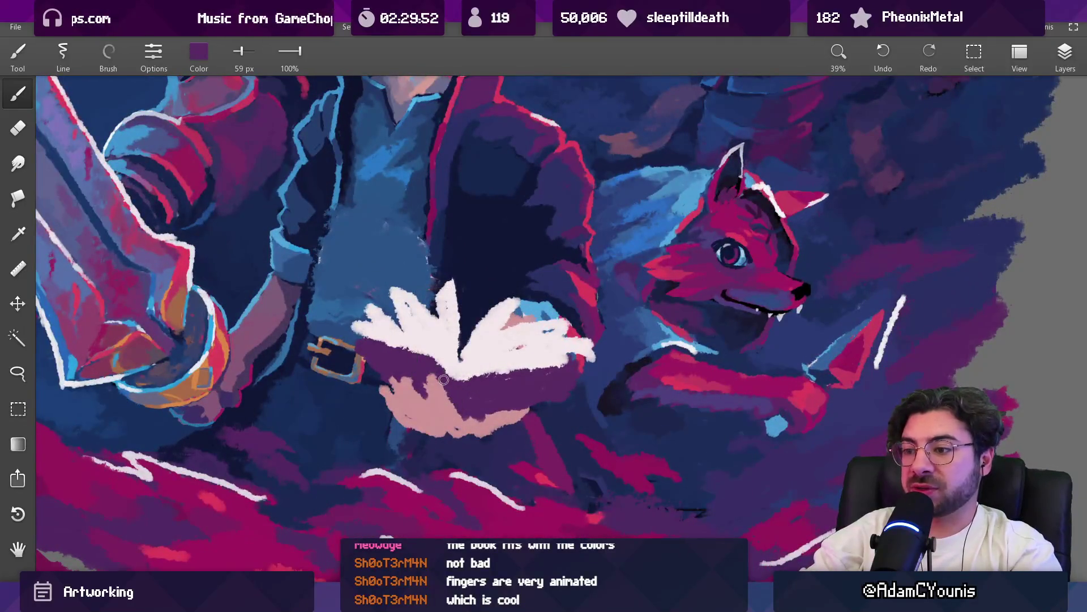
alt+click(441, 391)
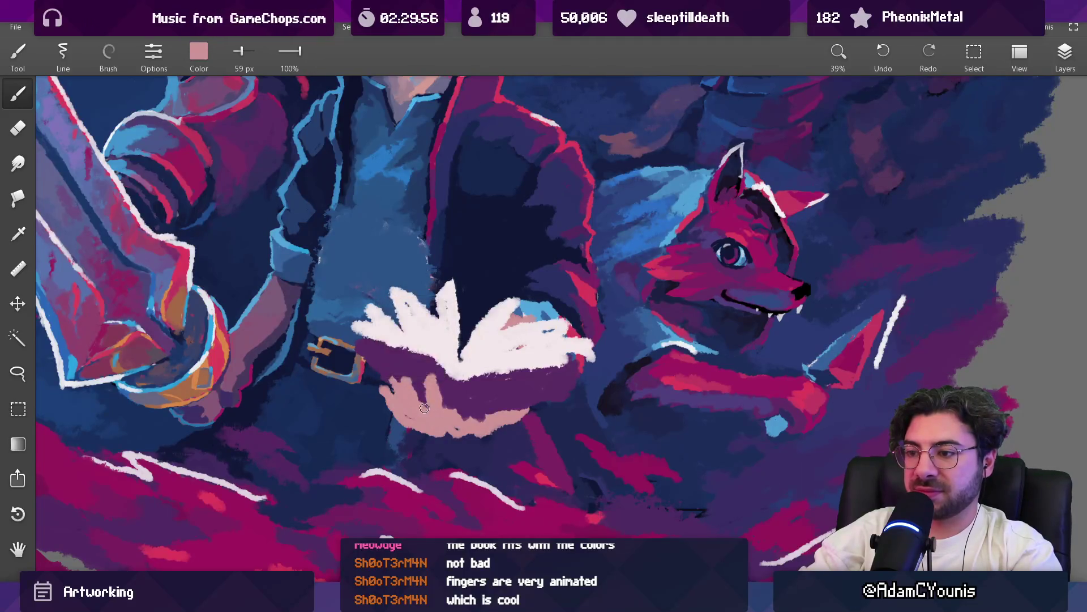
alt+click(403, 378)
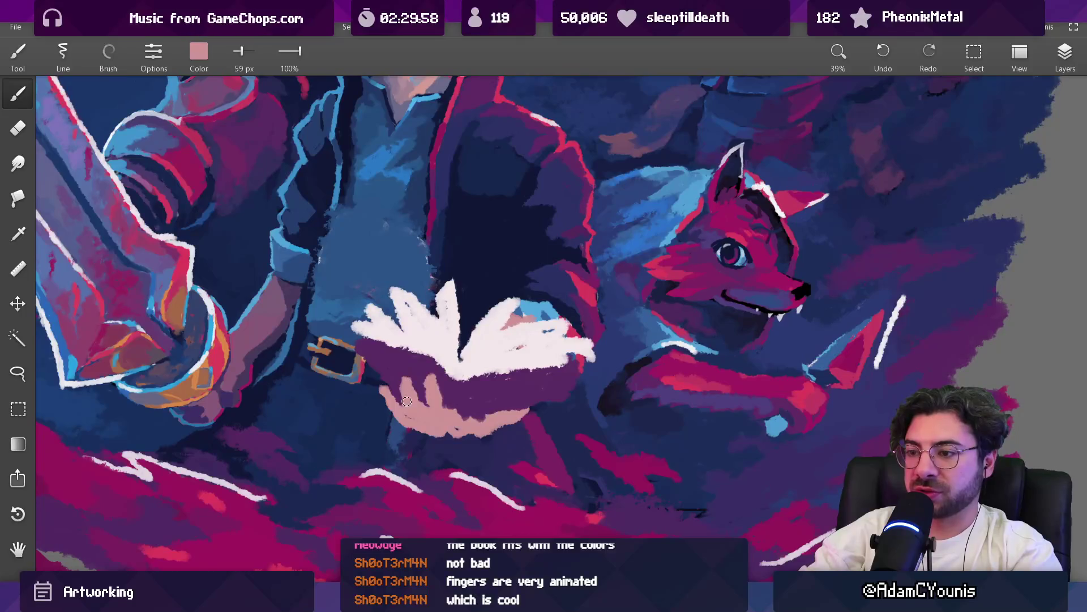
alt+click(417, 399)
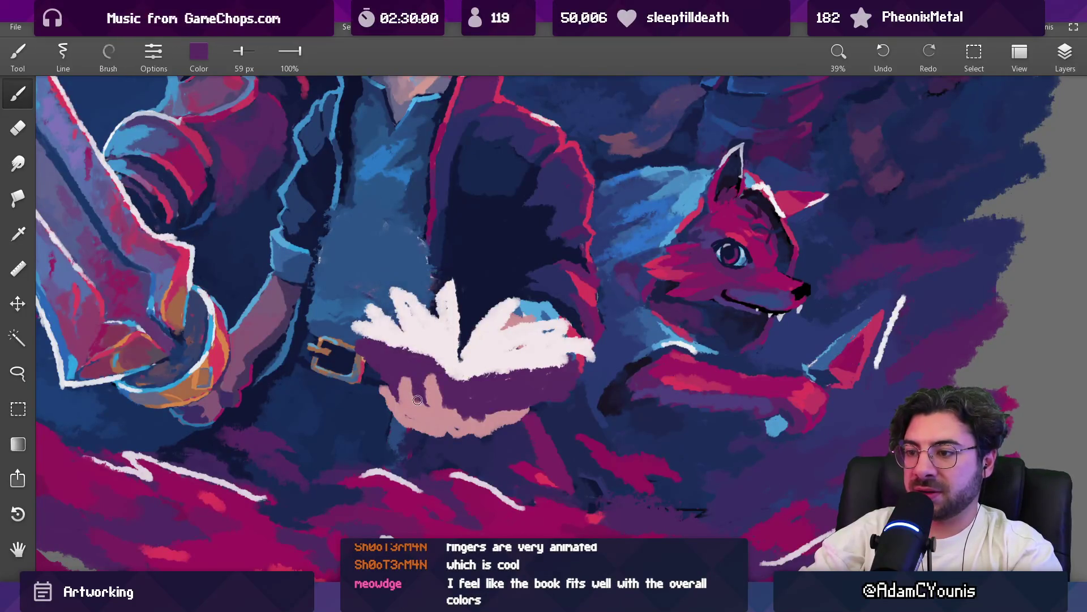
alt+click(445, 409)
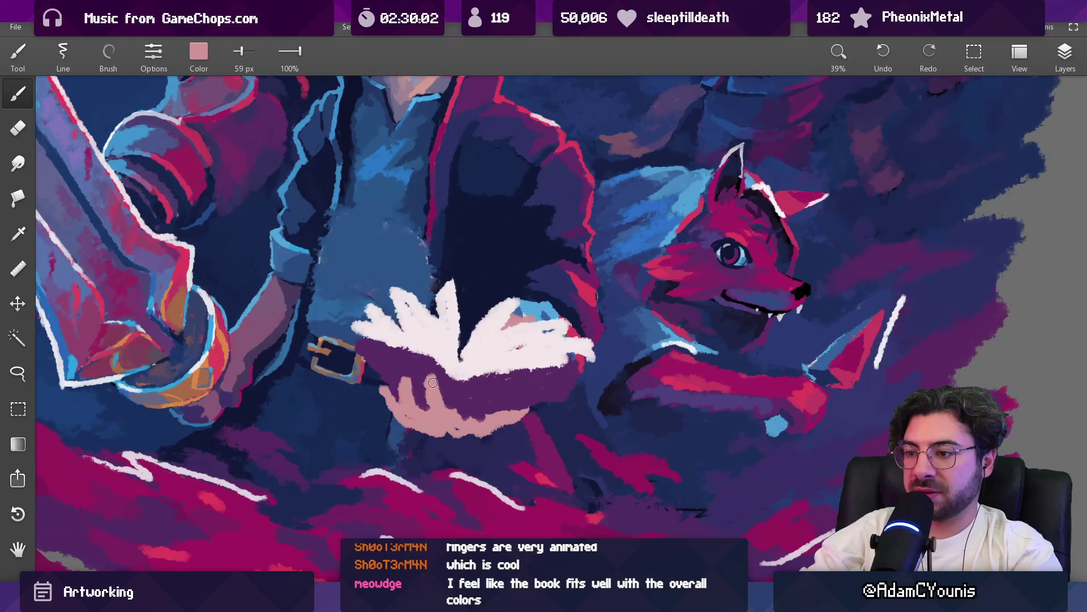
key(e)
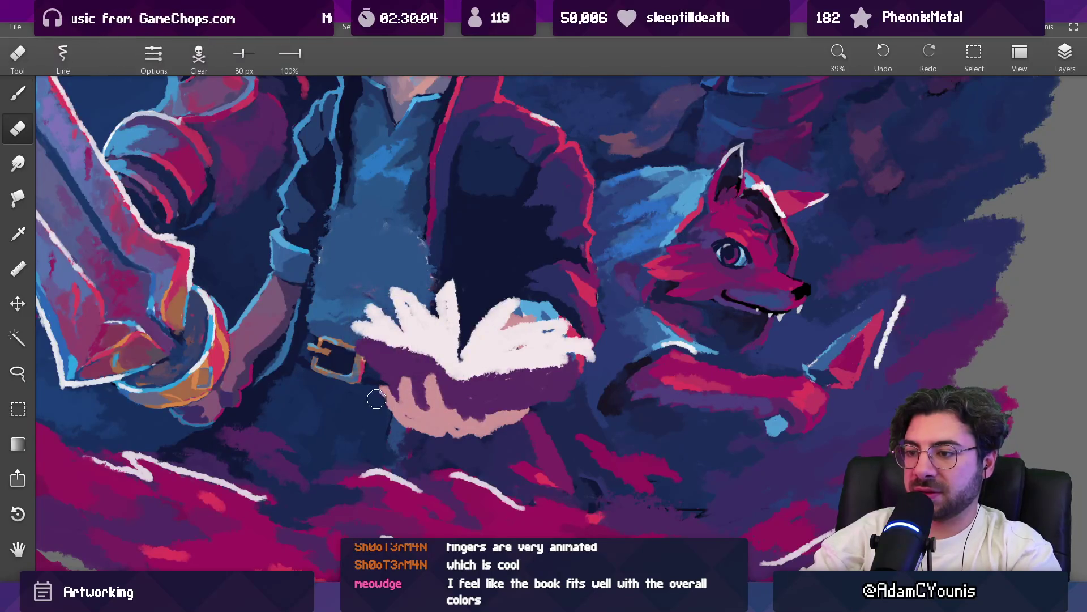
alt+click(416, 418)
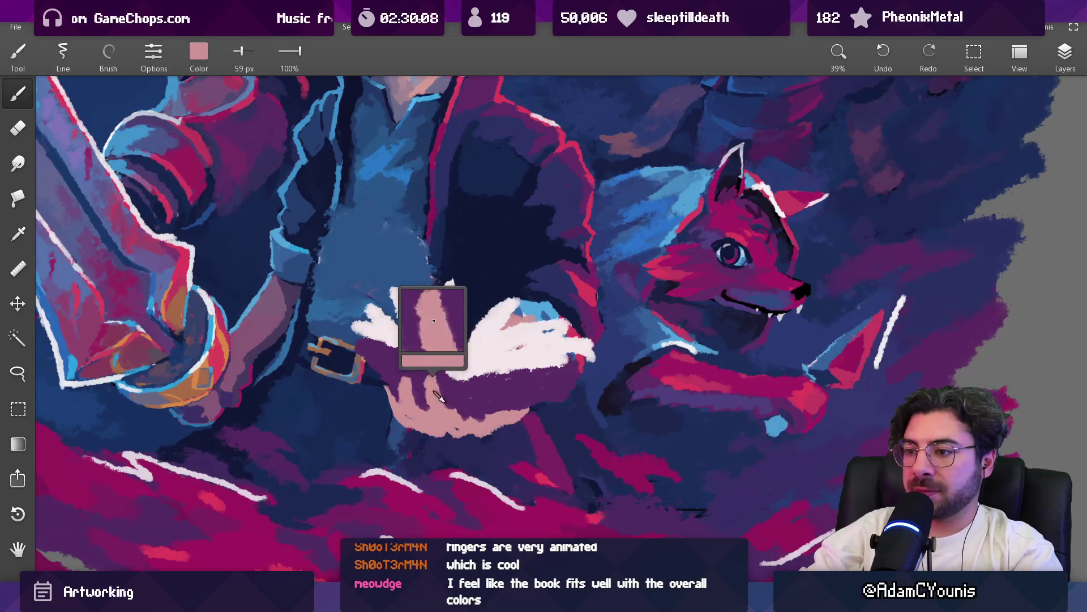
Repaint the book cover with its dark purple tones and recentre the view on the book
alt+click(437, 393)
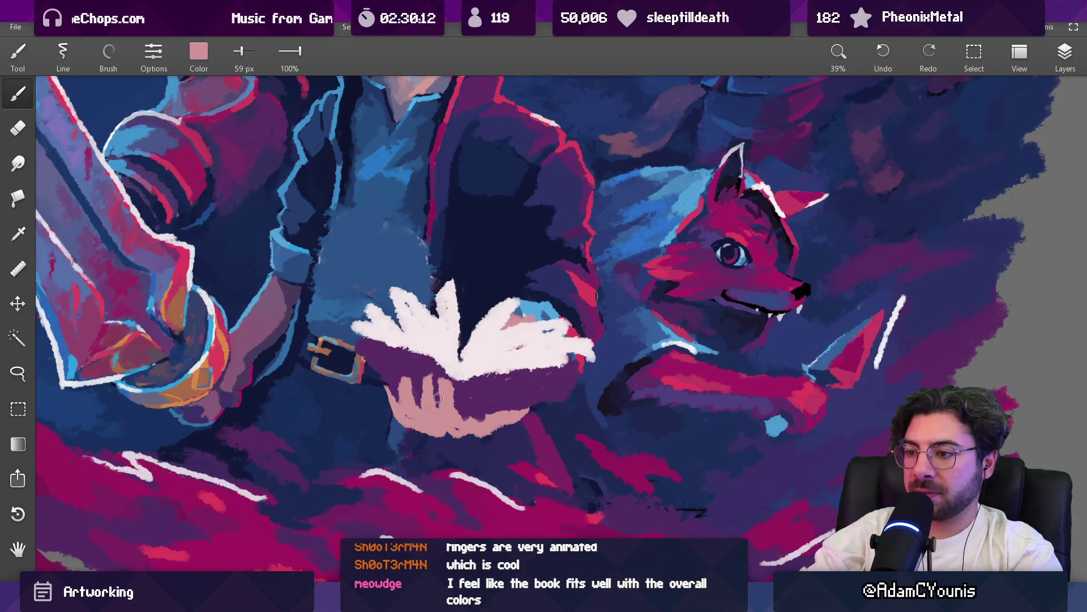
drag(427, 407, 424, 377)
alt+click(433, 392)
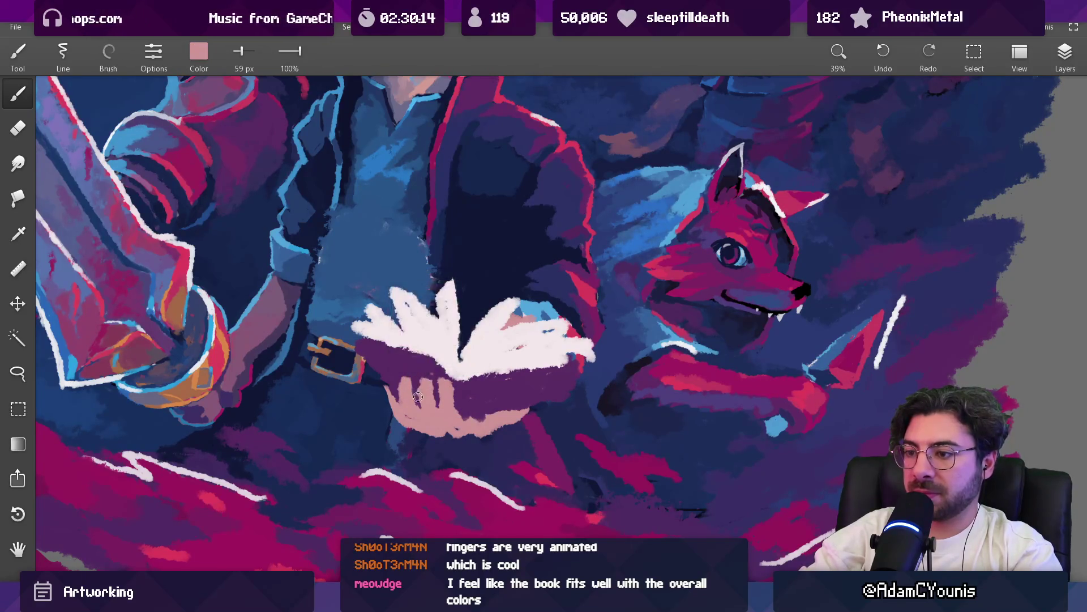
alt+click(437, 399)
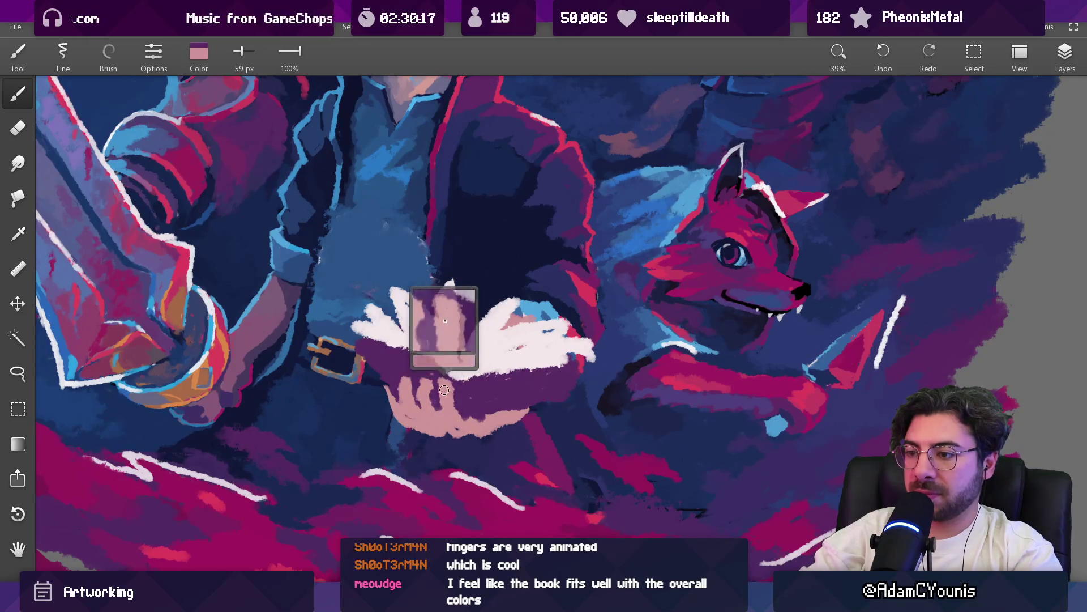
alt+click(439, 402)
scroll(473, 463, down, 2)
scroll(473, 463, down, 4)
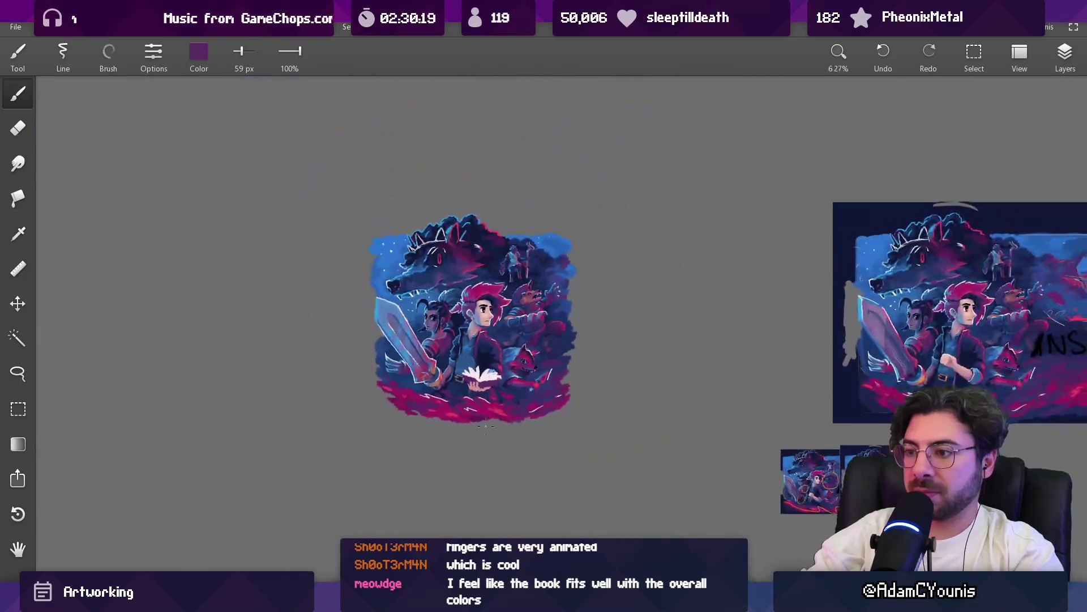
scroll(508, 355, up, 2)
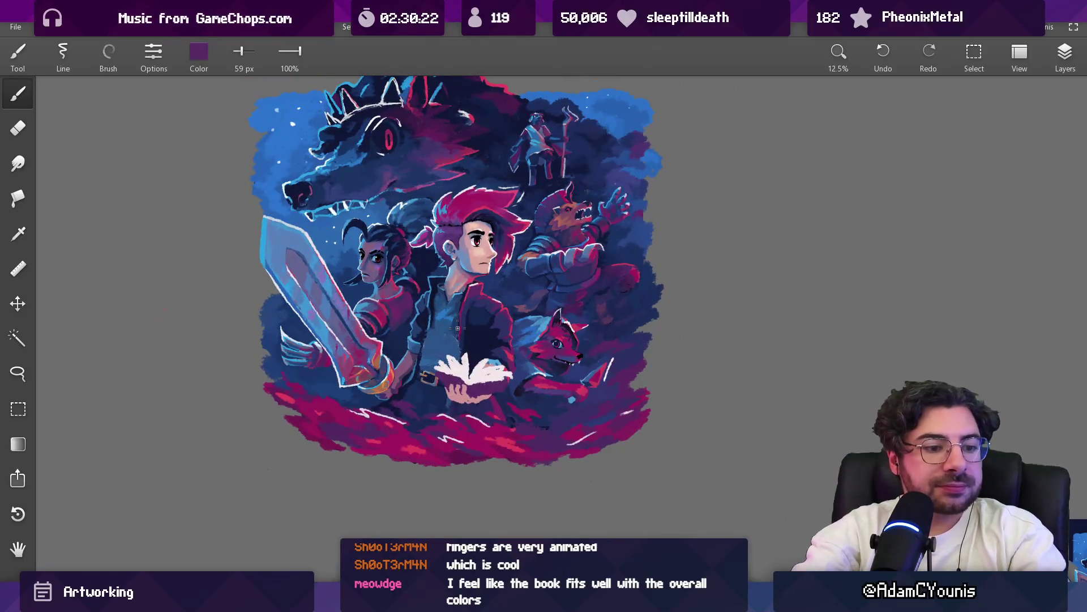
scroll(515, 395, up, 4)
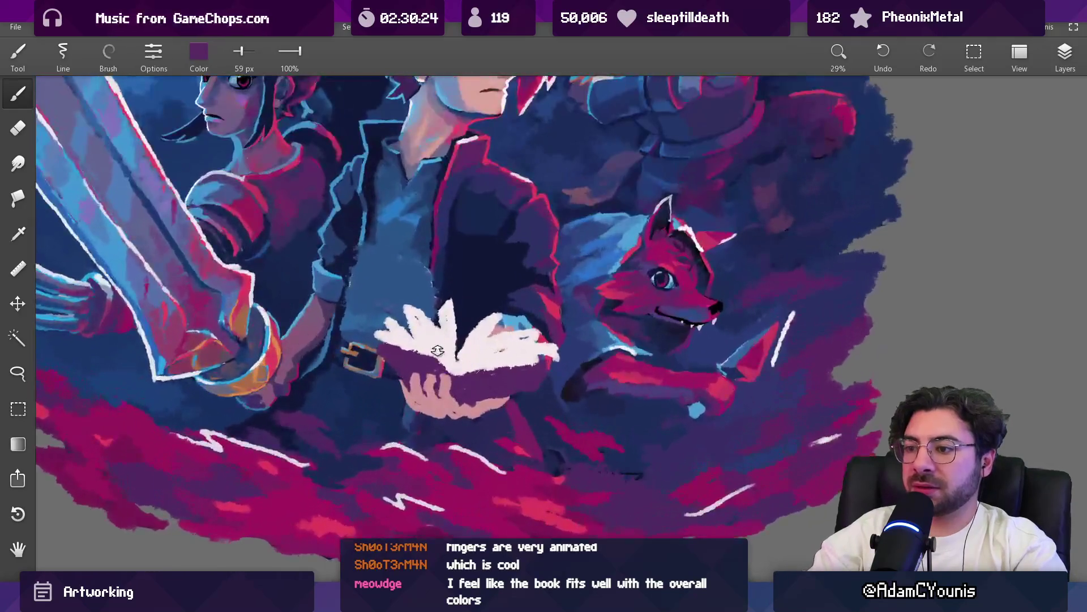
drag(451, 355, 471, 389)
Resize the brush to 65 px and load dark purple, then bright crimson
key(bracketright)
key(bracketright)
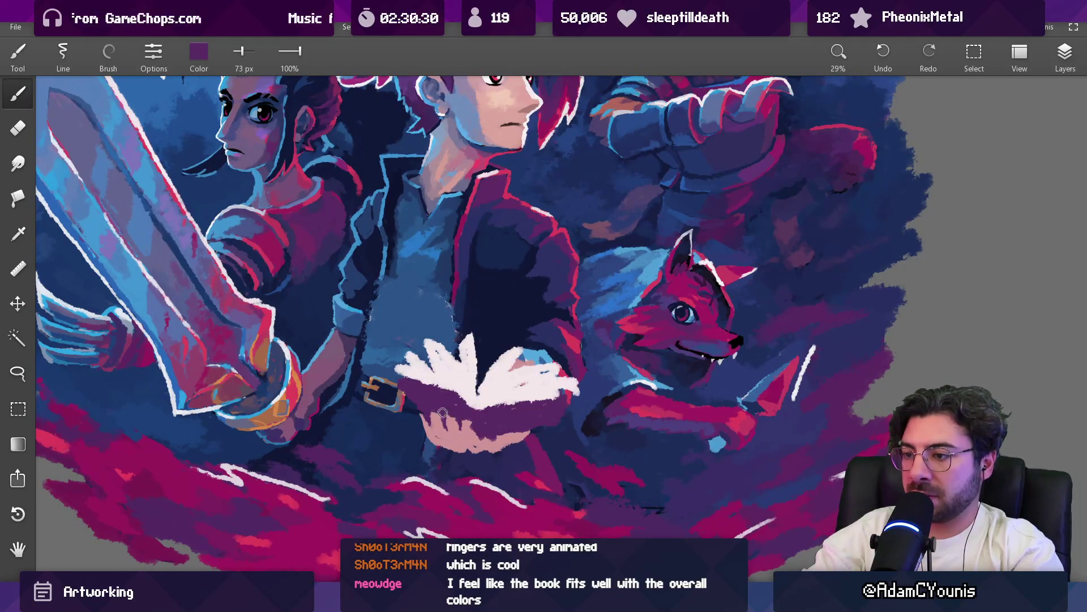
key(e)
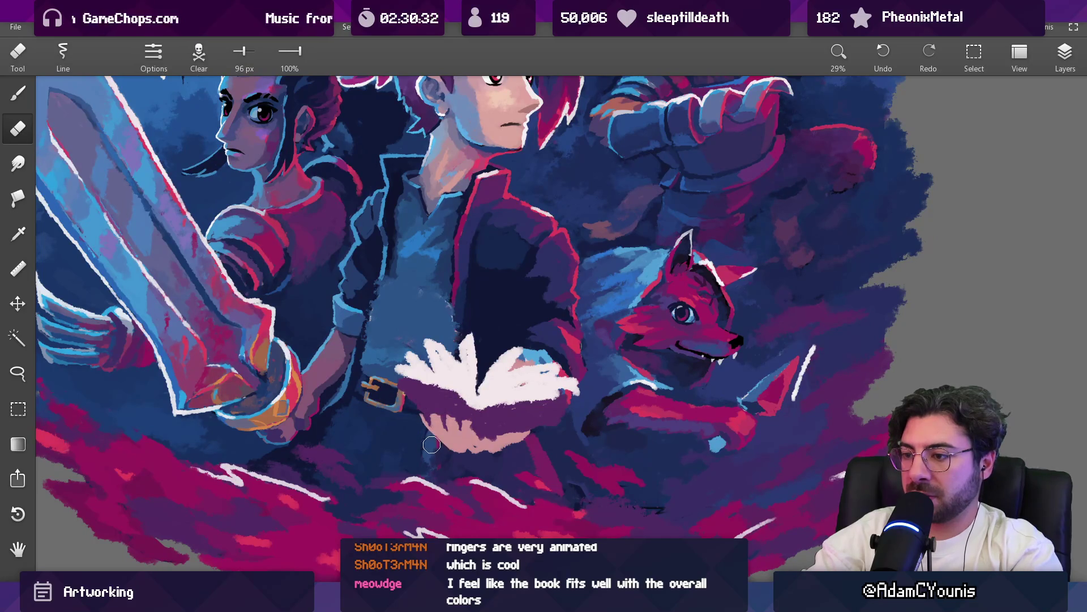
key(b)
key(bracketleft)
key(bracketleft)
key(bracketleft)
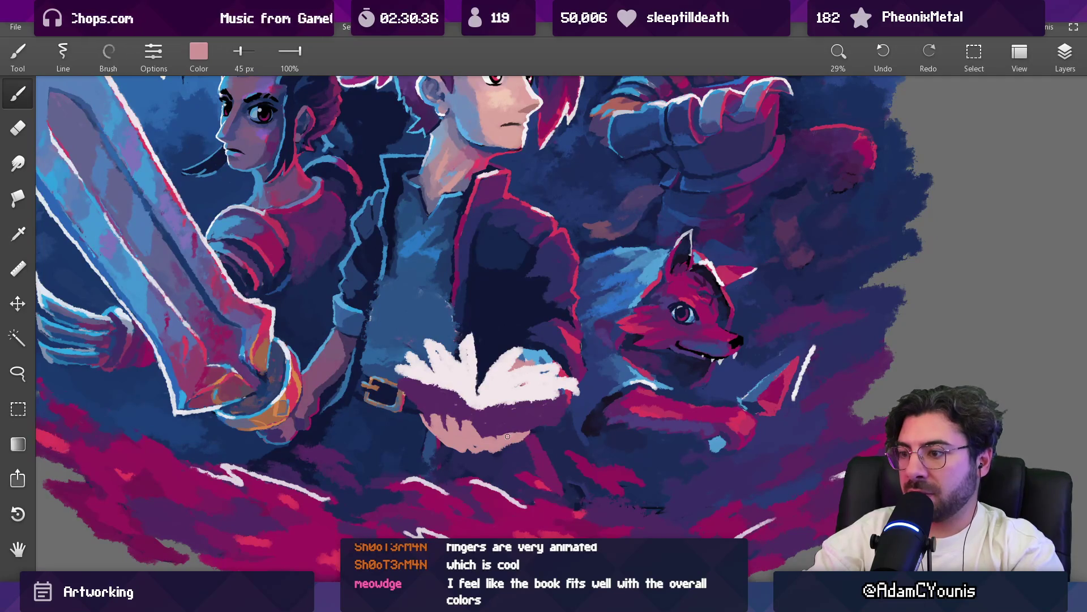
alt+click(490, 412)
key(bracketright)
key(bracketright)
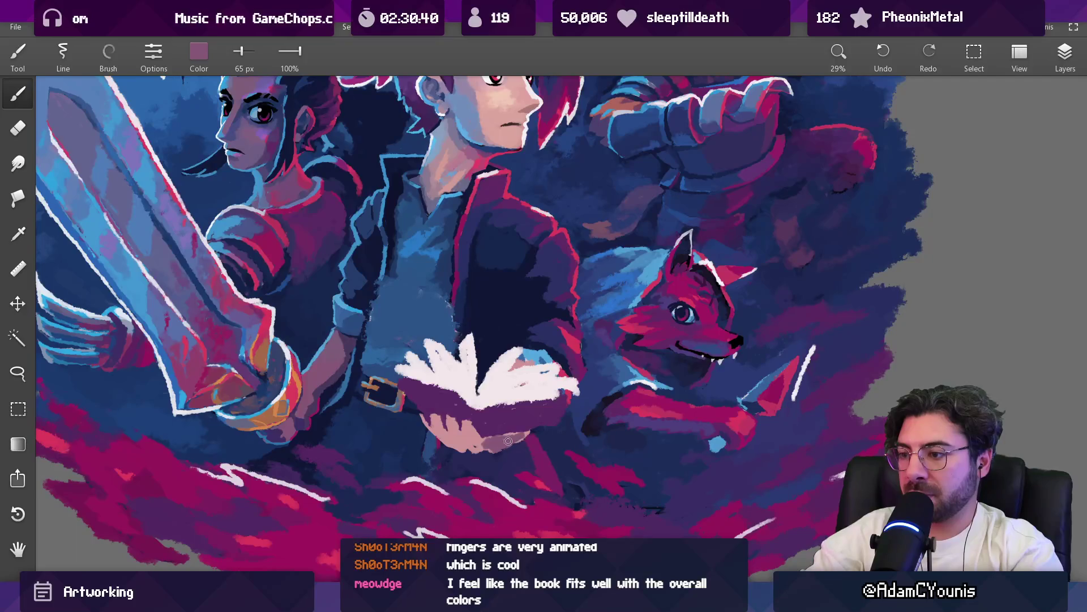
alt+click(492, 444)
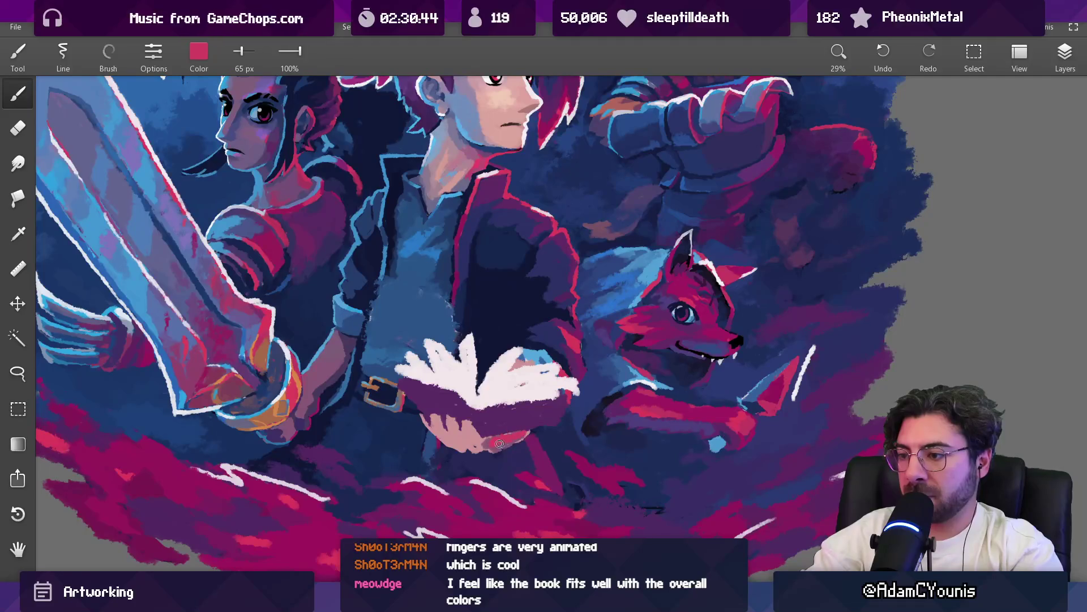
scroll(511, 416, down, 5)
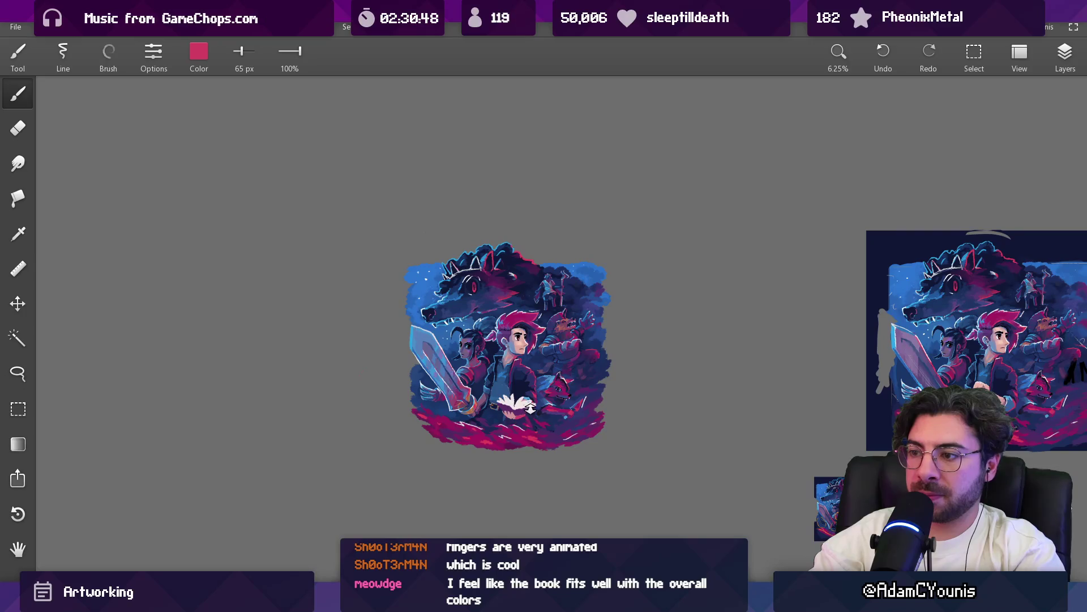
Sample the book's dark magenta, undo a stray stroke, and pick near-white from the pages at 64 px
scroll(530, 409, up, 6)
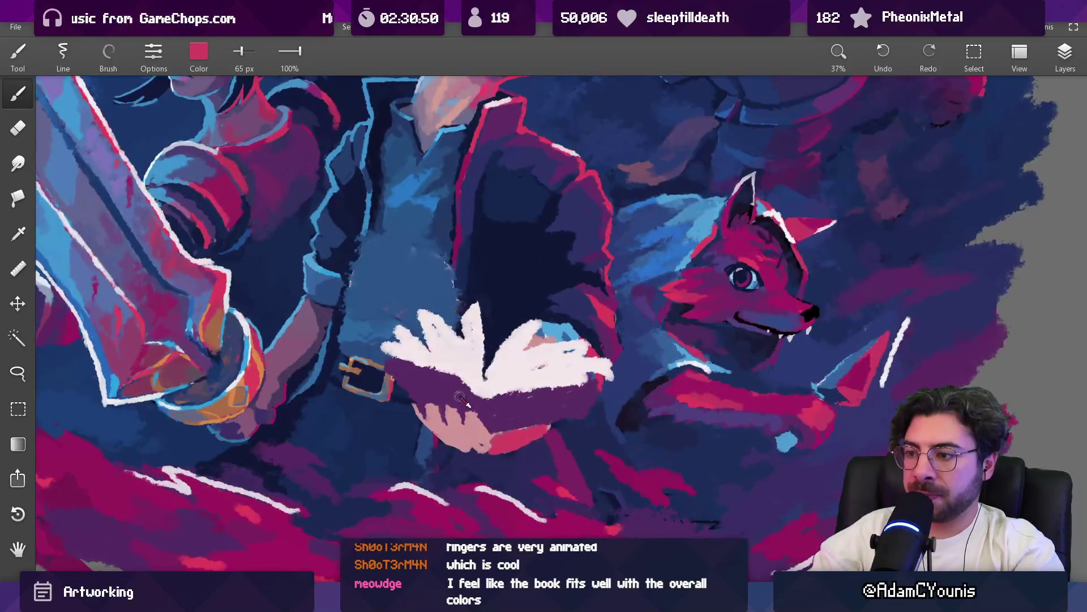
alt+click(460, 398)
mouse_move(460, 397)
mouse_down()
mouse_move(565, 397)
mouse_move(544, 392)
mouse_up()
key(ctrl+z)
key(bracketright)
key(bracketright)
key(bracketright)
key(bracketright)
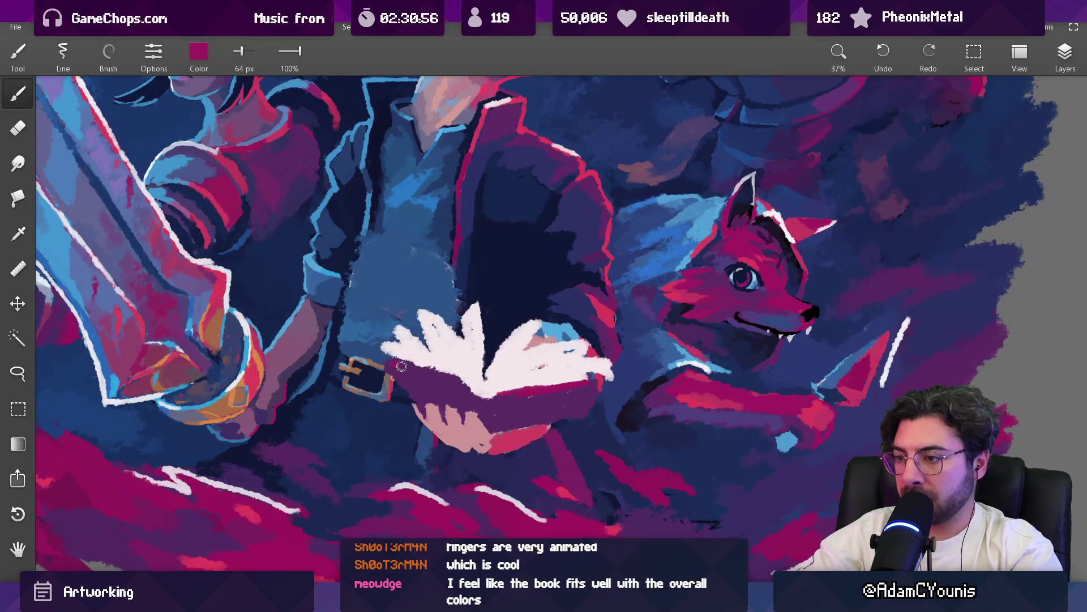
mouse_move(479, 393)
mouse_down()
mouse_move(476, 362)
mouse_move(433, 351)
mouse_move(311, 351)
mouse_up()
key(bracketright)
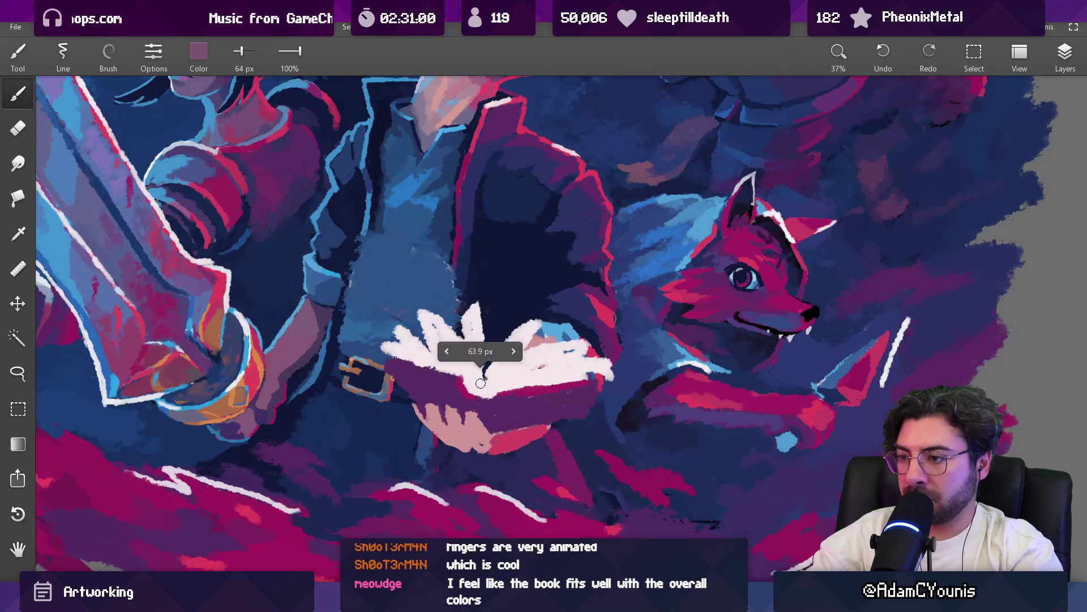
drag(478, 385, 486, 381)
Pick red and blue, and paint a thin blue line along the page edge at 42 px
scroll(519, 369, down, 5)
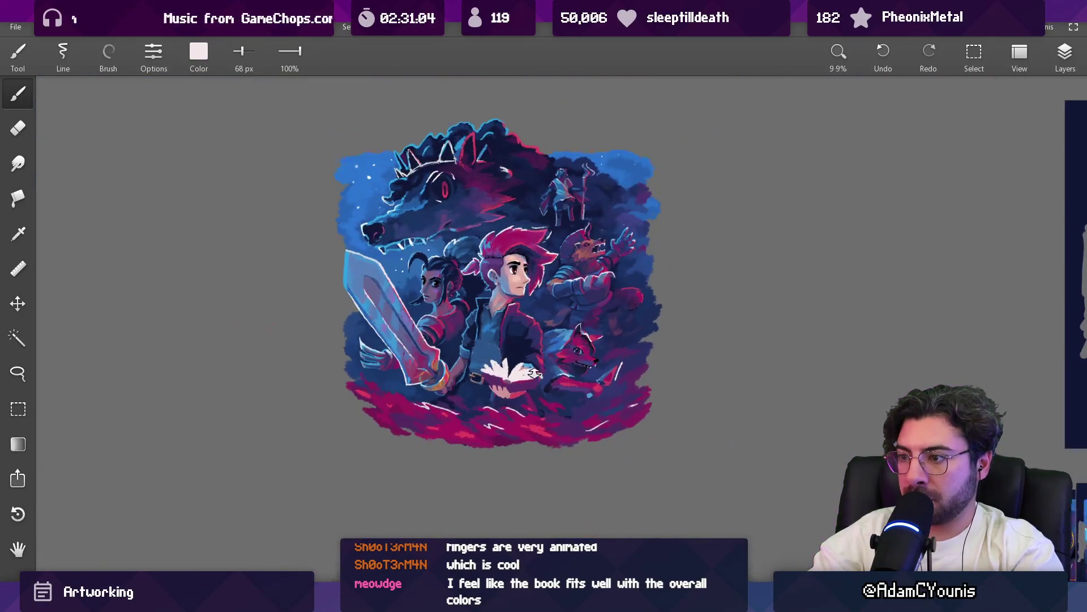
scroll(536, 379, up, 4)
mouse_move(493, 340)
mouse_down()
mouse_move(524, 419)
mouse_move(504, 349)
mouse_move(488, 369)
mouse_up()
key(bracketleft)
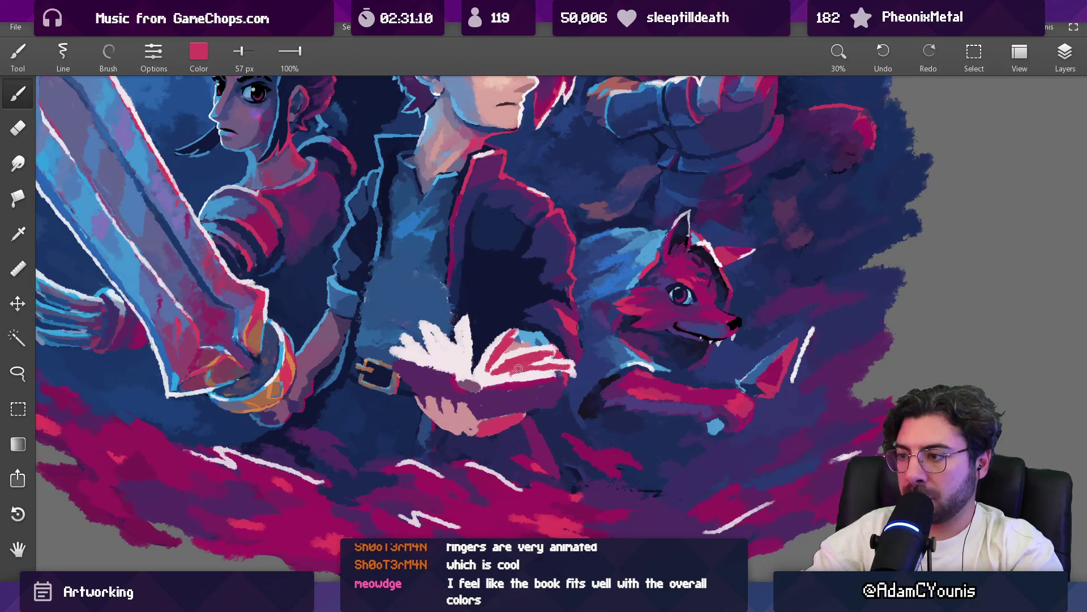
mouse_move(572, 366)
mouse_down()
mouse_move(507, 340)
mouse_move(414, 235)
mouse_up()
key(bracketleft)
drag(468, 356, 460, 331)
key(bracketright)
key(bracketright)
key(bracketleft)
key(bracketleft)
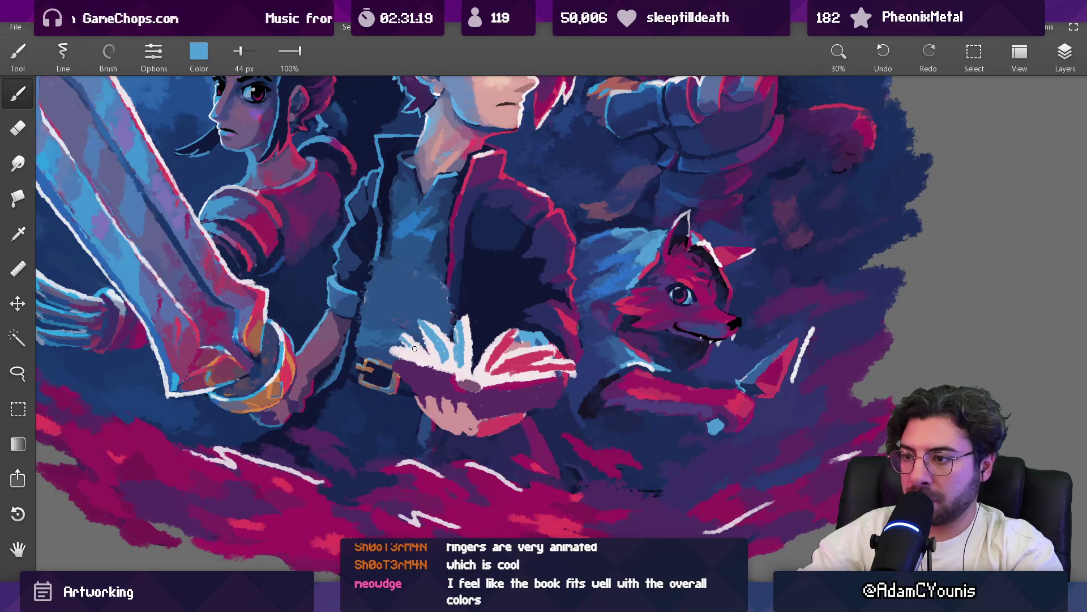
Dab and darken a mauve patch on the book at 64 px, then sample pink
scroll(480, 327, down, 5)
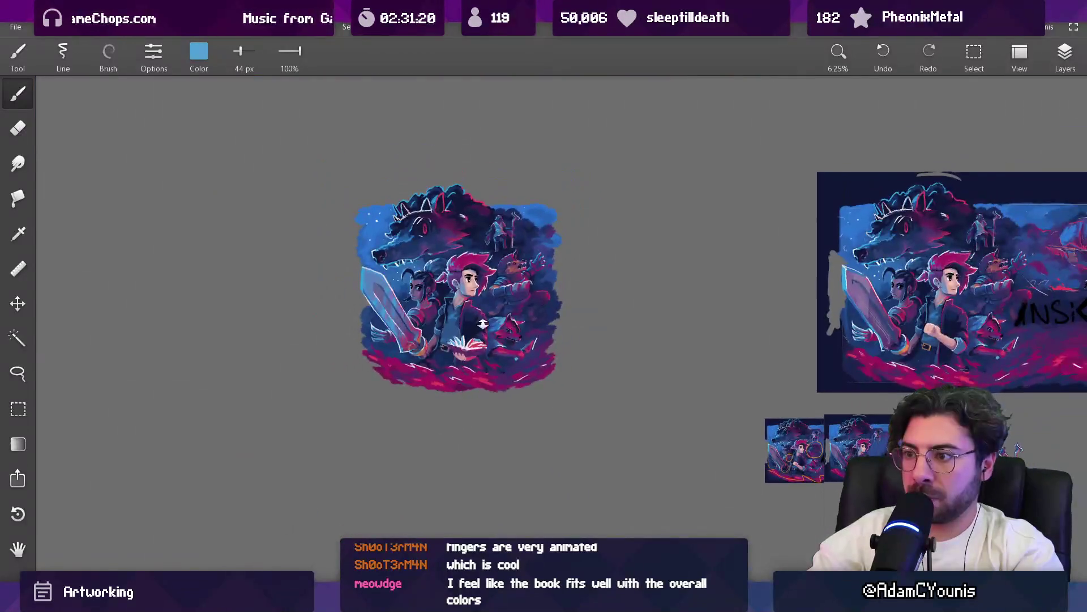
scroll(483, 350, up, 5)
alt+click(448, 358)
key(bracketright)
key(bracketright)
click(448, 358)
click(448, 358)
alt+click(451, 357)
alt+click(480, 348)
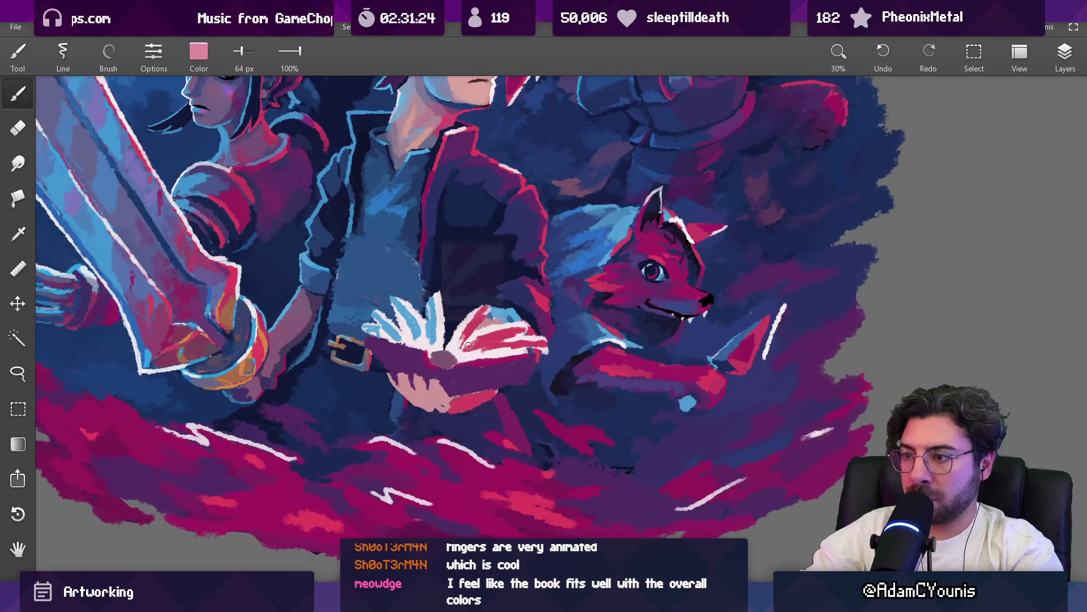
alt+click(479, 348)
key(bracketright)
key(bracketright)
key(bracketright)
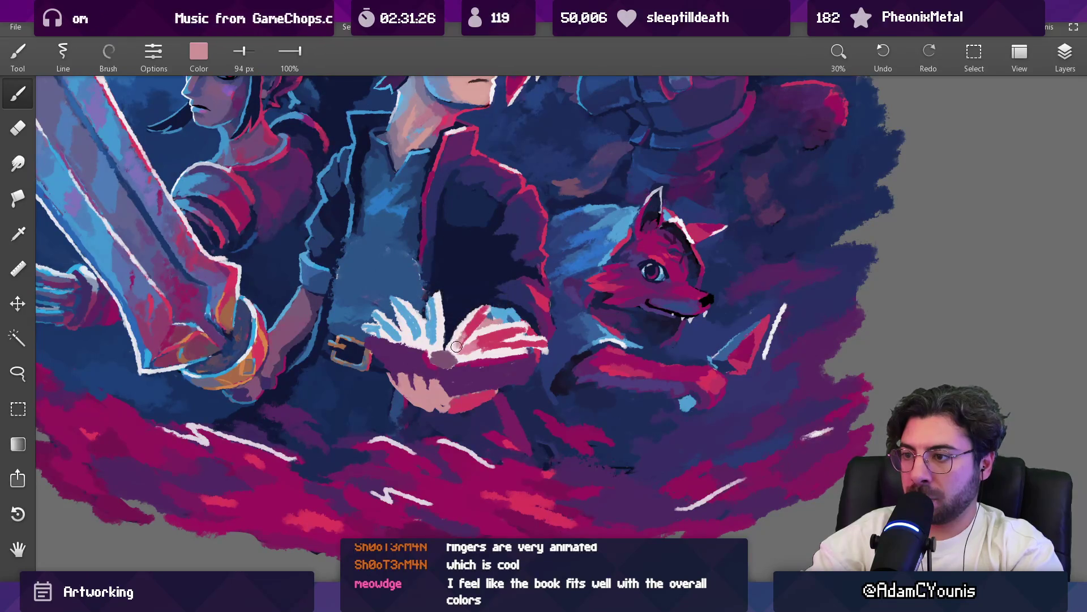
key(bracketleft)
key(bracketleft)
key(bracketleft)
Sample the coat's dark purple and mauve, and paint a thin mauve stroke across the lower page at 46 px
alt+click(487, 343)
alt+click(492, 347)
key(bracketright)
key(bracketright)
alt+click(464, 354)
scroll(468, 365, up, 5)
key(bracketleft)
key(bracketleft)
key(bracketleft)
drag(456, 335, 590, 320)
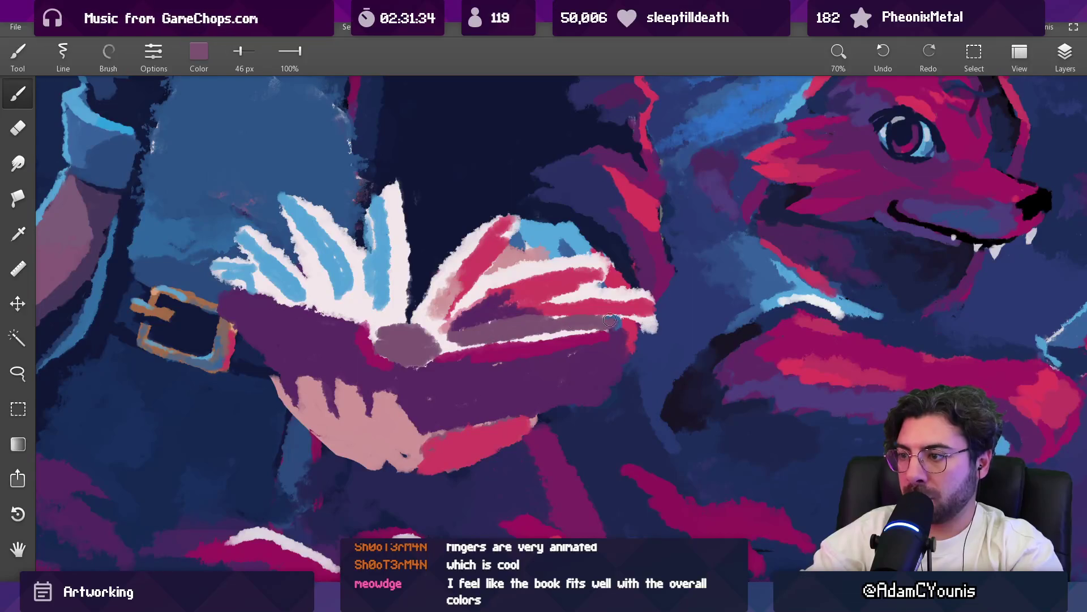
Paint light pink along the upper page edge and mauve at the crease and lower edge
alt+click(506, 321)
drag(621, 286, 436, 335)
alt+click(477, 344)
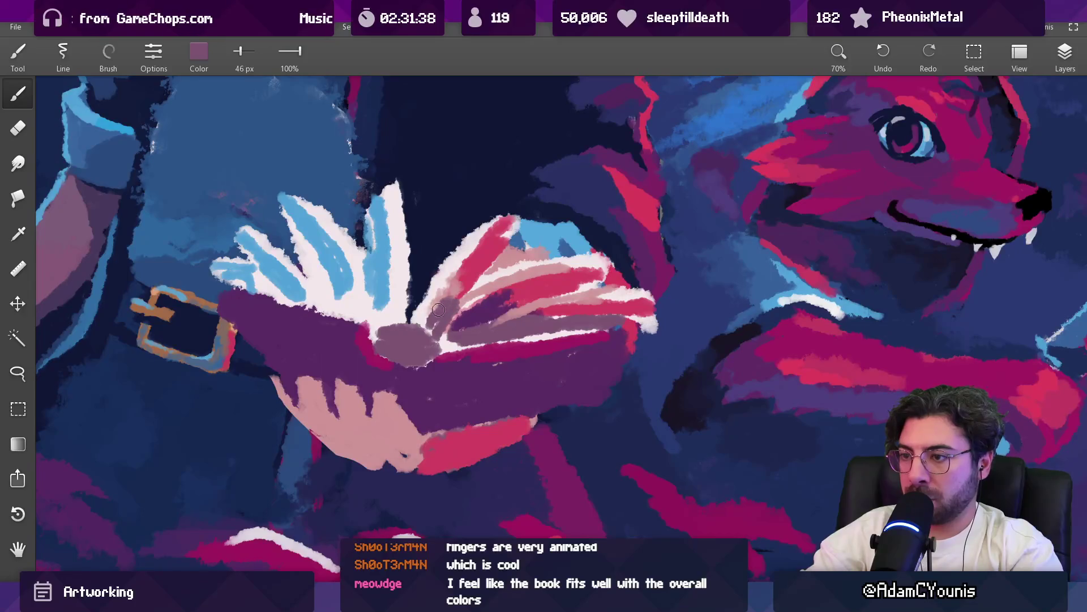
drag(363, 319, 362, 306)
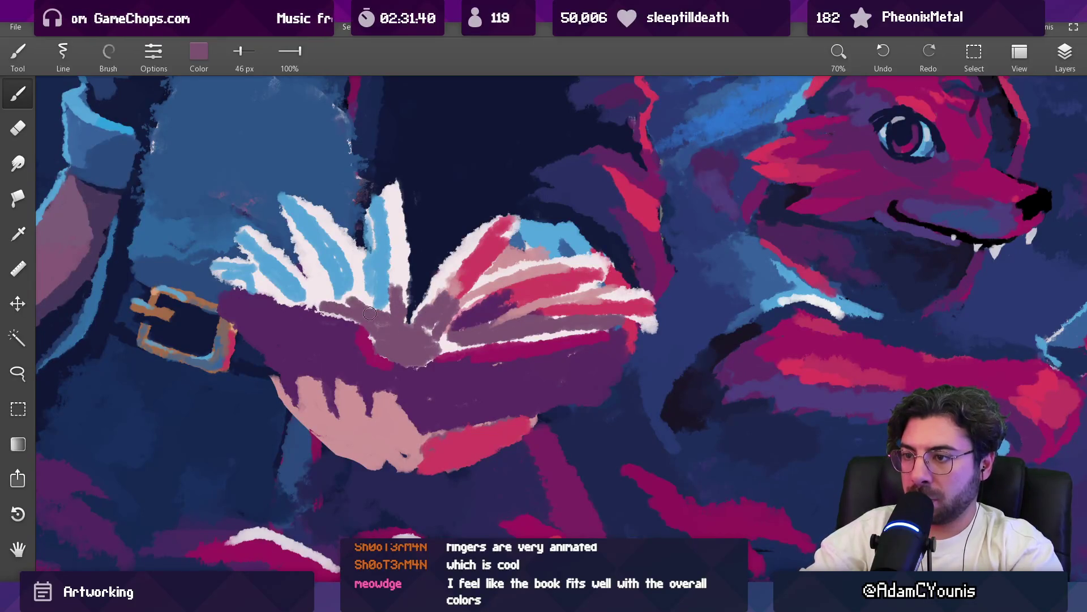
Paint a crimson edge on the left page at 56 px and a light-blue edge under it at 44 px
alt+click(376, 347)
key(bracketright)
drag(261, 300, 335, 322)
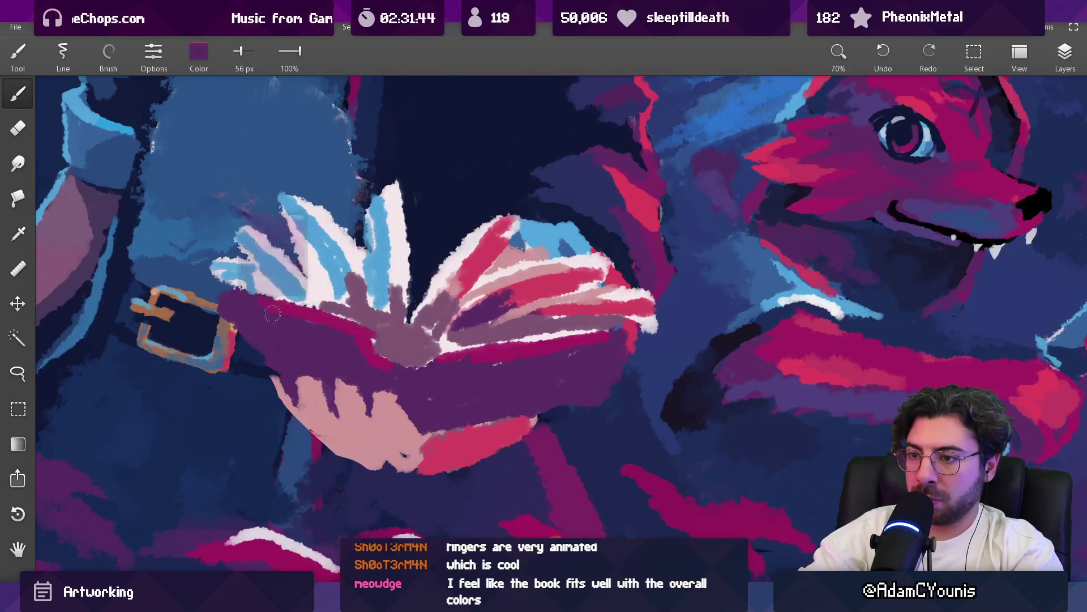
alt+click(300, 272)
key(bracketleft)
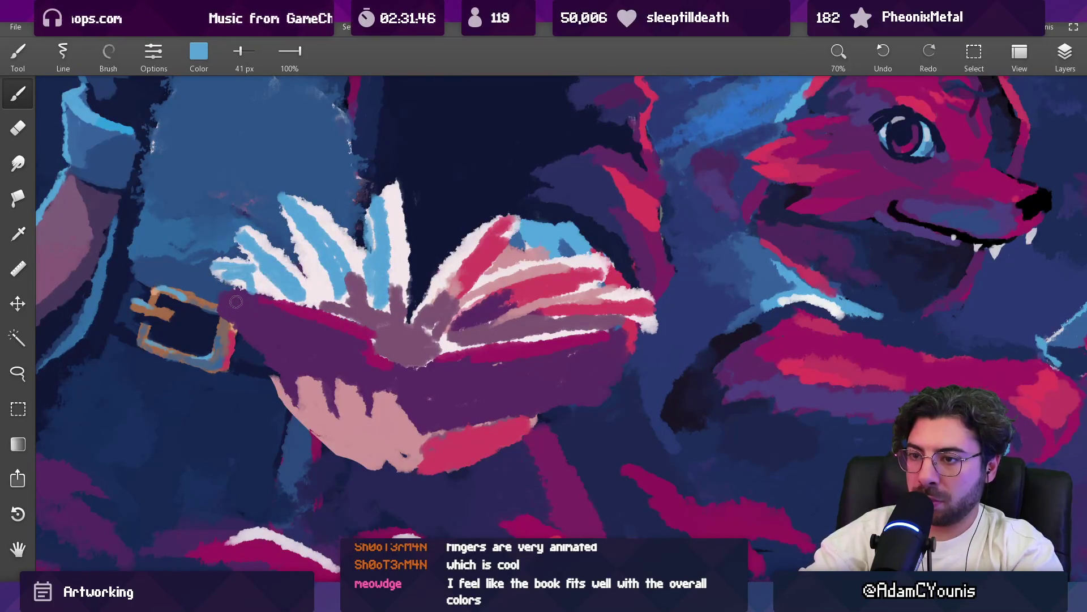
drag(230, 296, 356, 328)
Add a light-blue edge along the right page at 51 px, then set the brush to 66 px
key(bracketright)
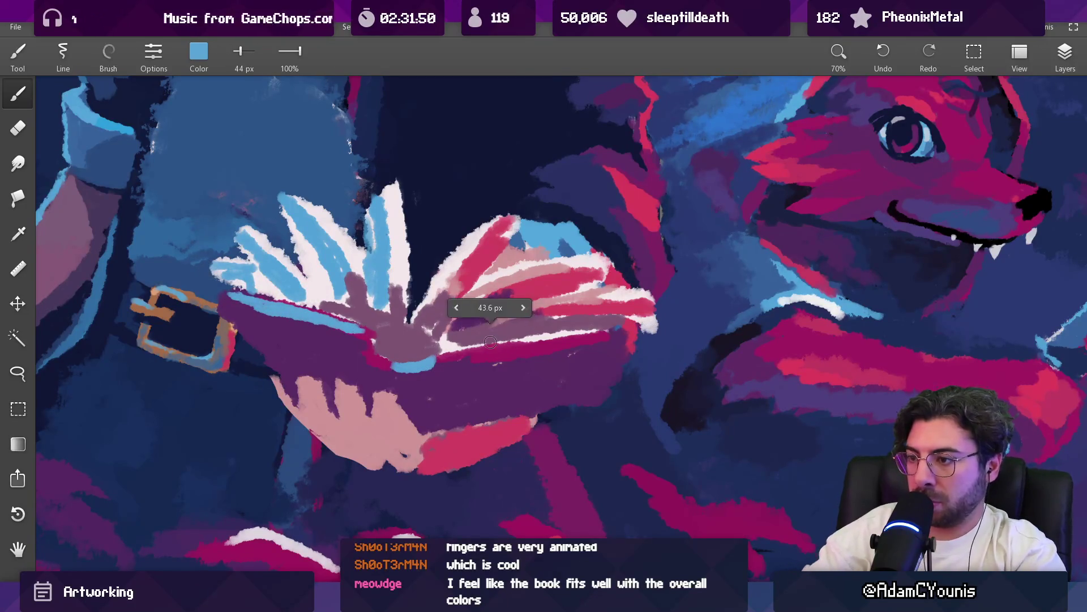
drag(452, 353, 581, 337)
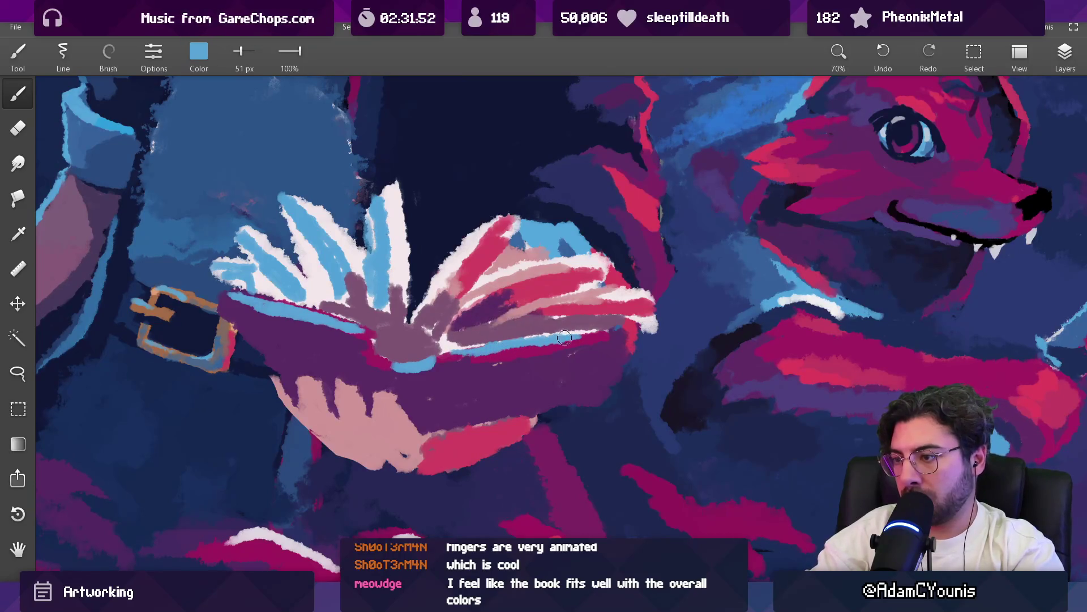
alt+click(570, 345)
scroll(564, 336, down, 3)
drag(568, 346, 485, 357)
key(bracketleft)
key(bracketleft)
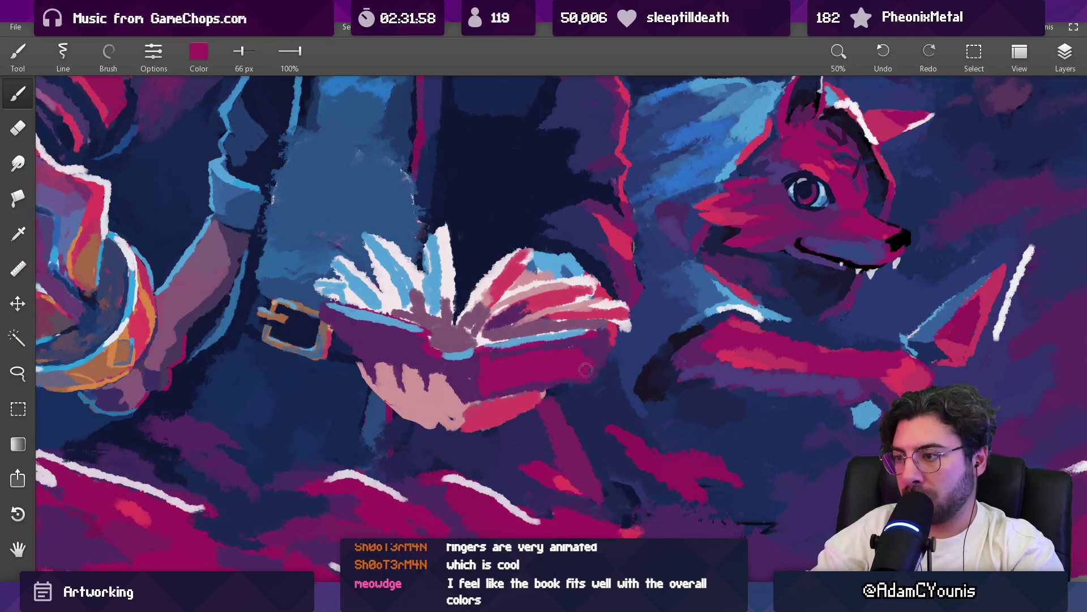
Sample dark purple and navy tones near the book, settling the brush at 51 px
scroll(597, 364, down, 10)
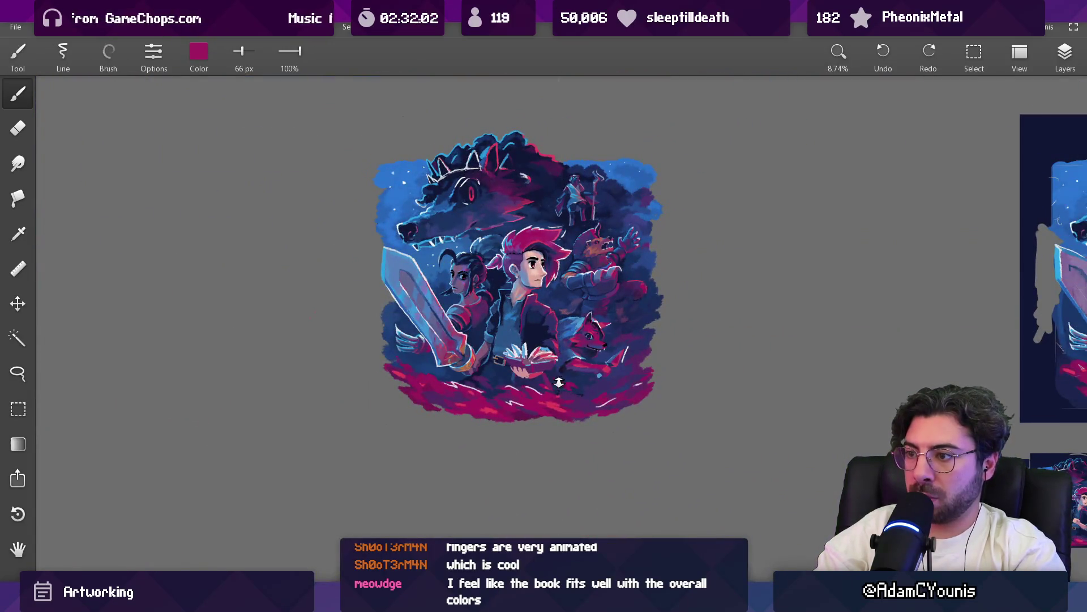
scroll(555, 374, up, 8)
click(548, 339)
key(bracketright)
click(546, 351)
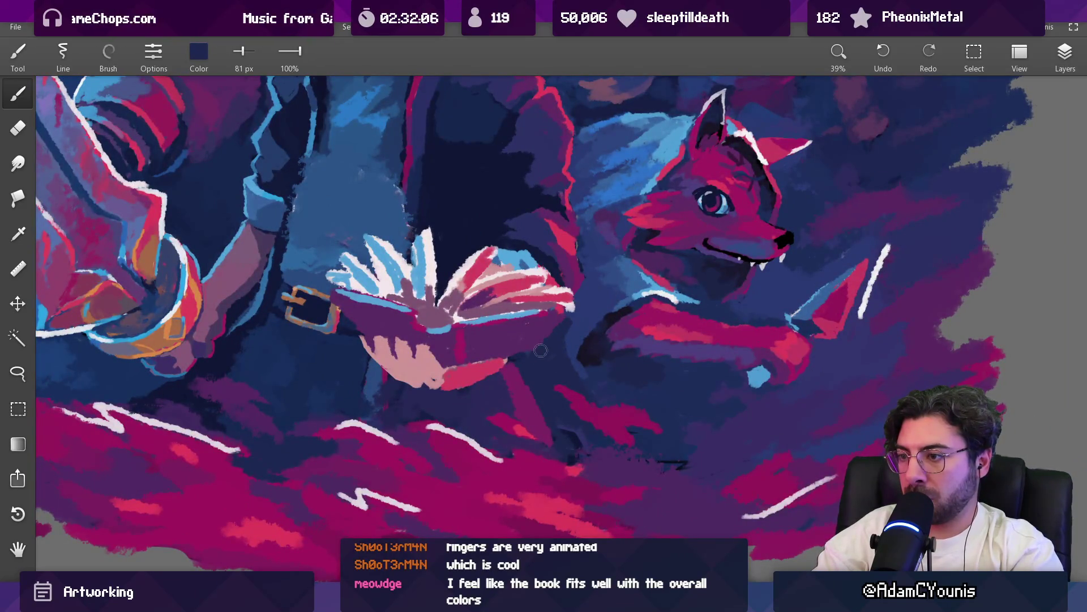
key(bracketleft)
key(bracketleft)
mouse_move(372, 343)
mouse_down()
mouse_move(372, 326)
mouse_move(360, 330)
mouse_up()
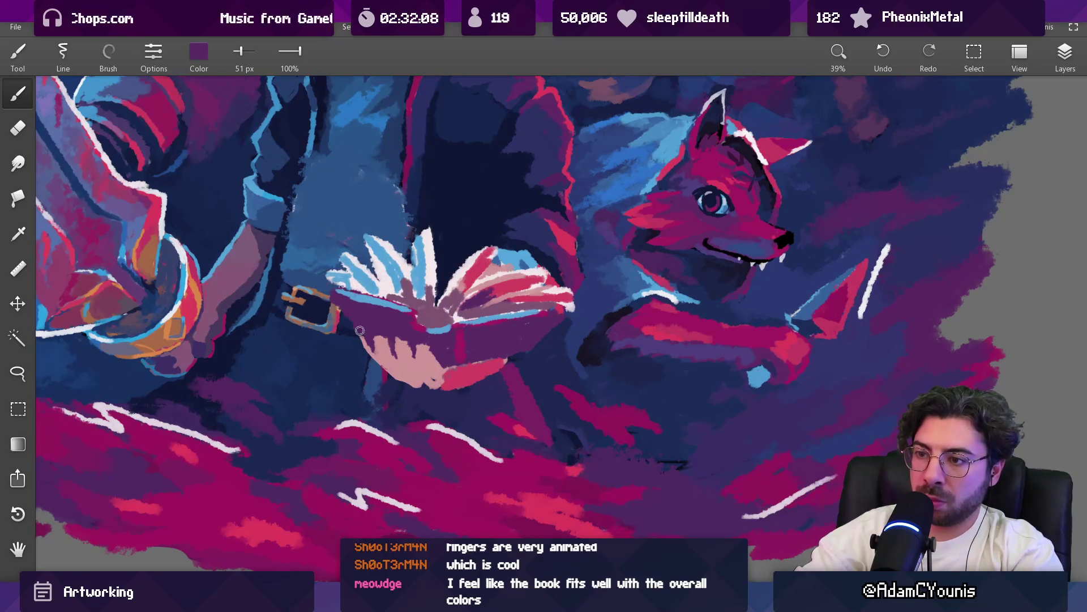
Erase the stray pink finger stroke above the open book
scroll(363, 335, down, 8)
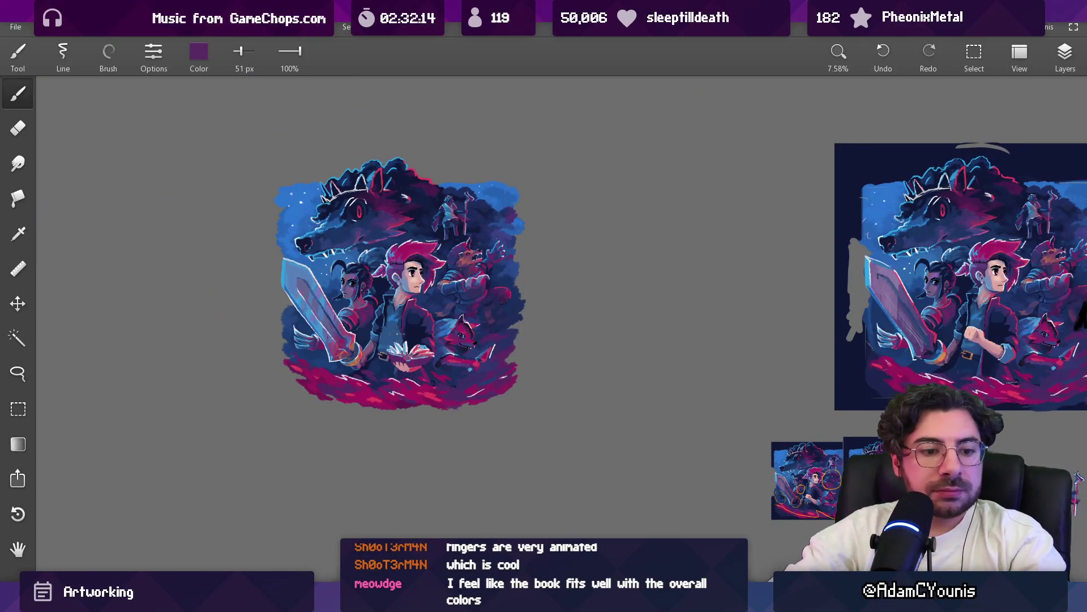
scroll(410, 324, up, 7)
key(e)
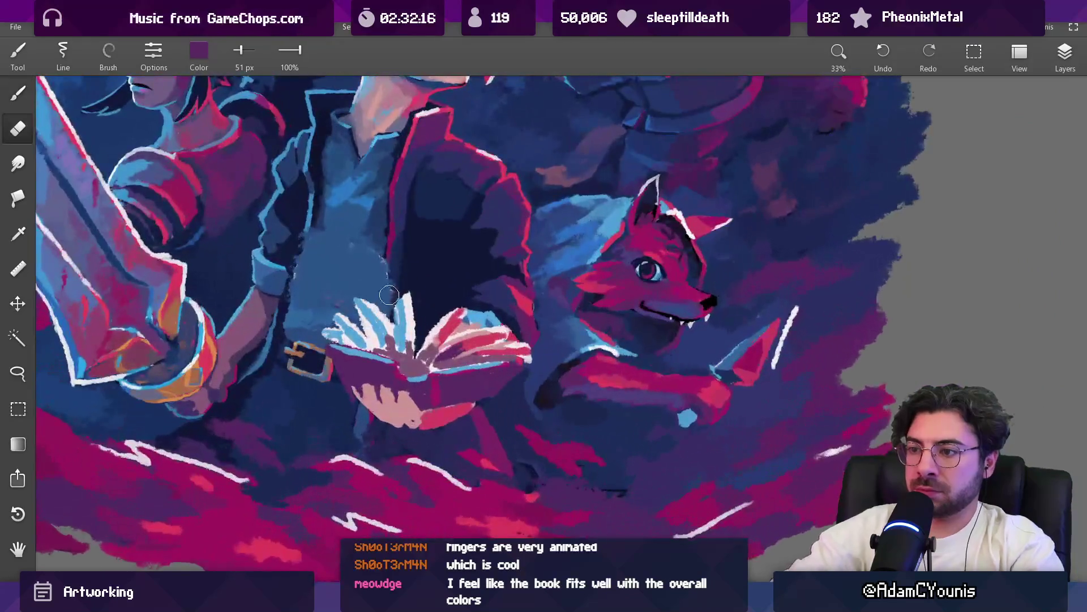
drag(405, 307, 417, 290)
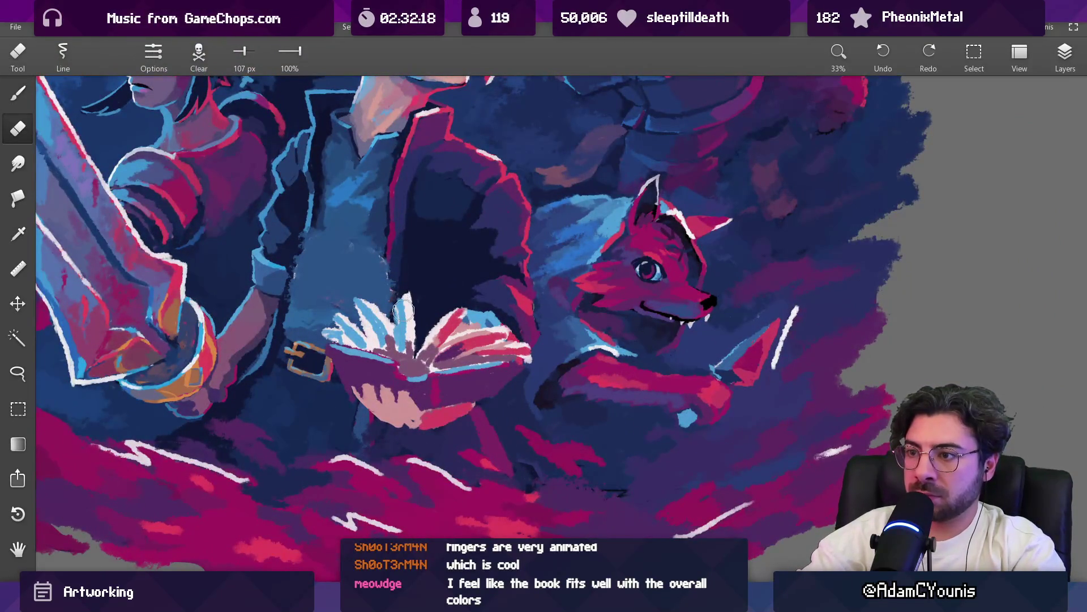
key(v)
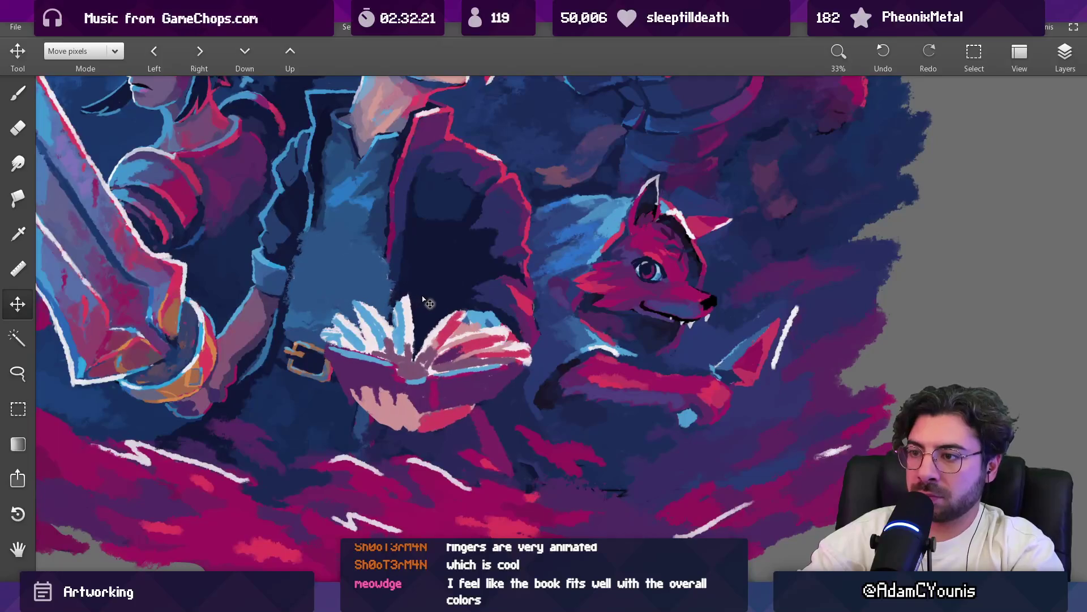
Repaint the book pages with pale pink and light-blue strokes, ending with a 32 px light-blue brush
key(b)
key(bracketright)
key(bracketright)
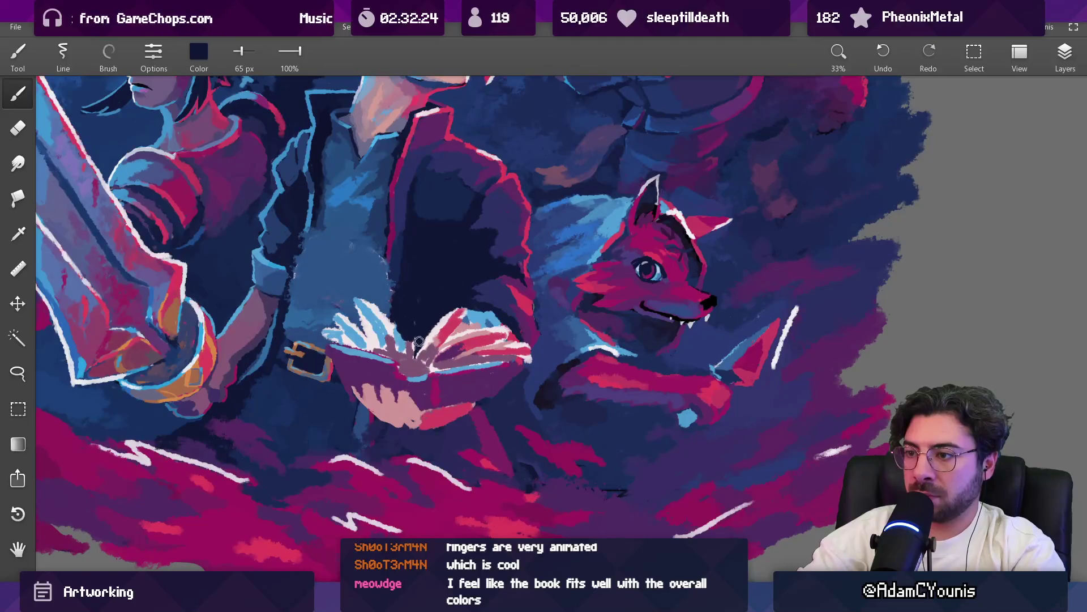
key(bracketright)
mouse_move(465, 310)
mouse_down()
mouse_move(399, 331)
mouse_move(402, 341)
mouse_move(380, 310)
mouse_move(376, 320)
mouse_move(362, 286)
mouse_move(339, 300)
mouse_move(368, 317)
mouse_move(378, 345)
mouse_move(397, 340)
mouse_move(388, 317)
mouse_move(339, 284)
mouse_move(368, 323)
mouse_move(362, 345)
mouse_move(391, 348)
mouse_move(364, 328)
mouse_up()
key(bracketleft)
key(bracketleft)
key(bracketleft)
key(bracketright)
key(bracketright)
key(bracketright)
key(bracketleft)
key(bracketleft)
key(bracketleft)
key(bracketleft)
key(bracketleft)
key(bracketleft)
key(bracketleft)
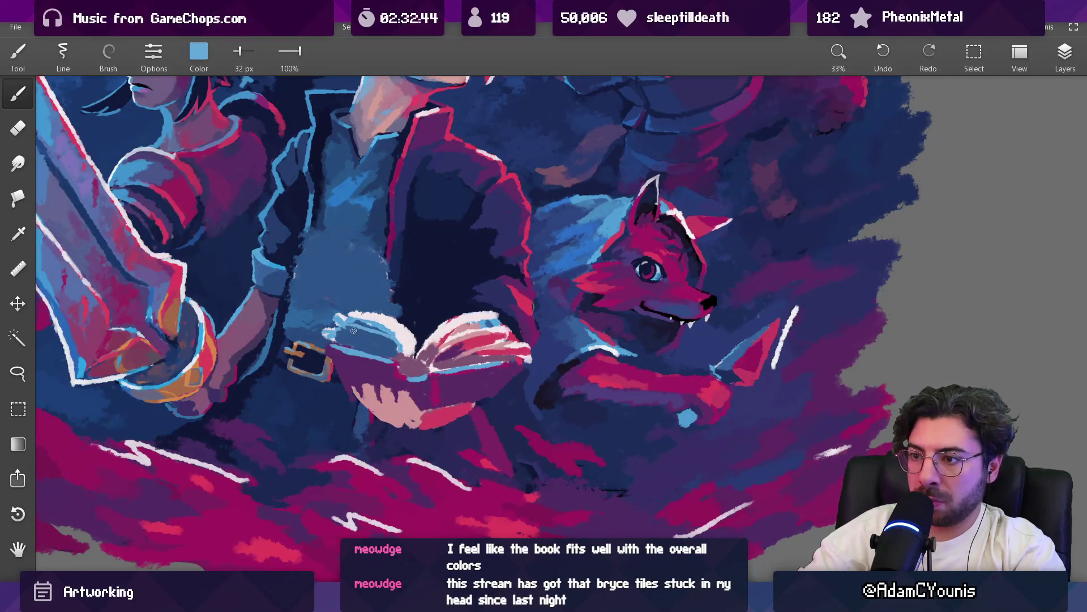
scroll(383, 351, down, 5)
scroll(396, 271, up, 6)
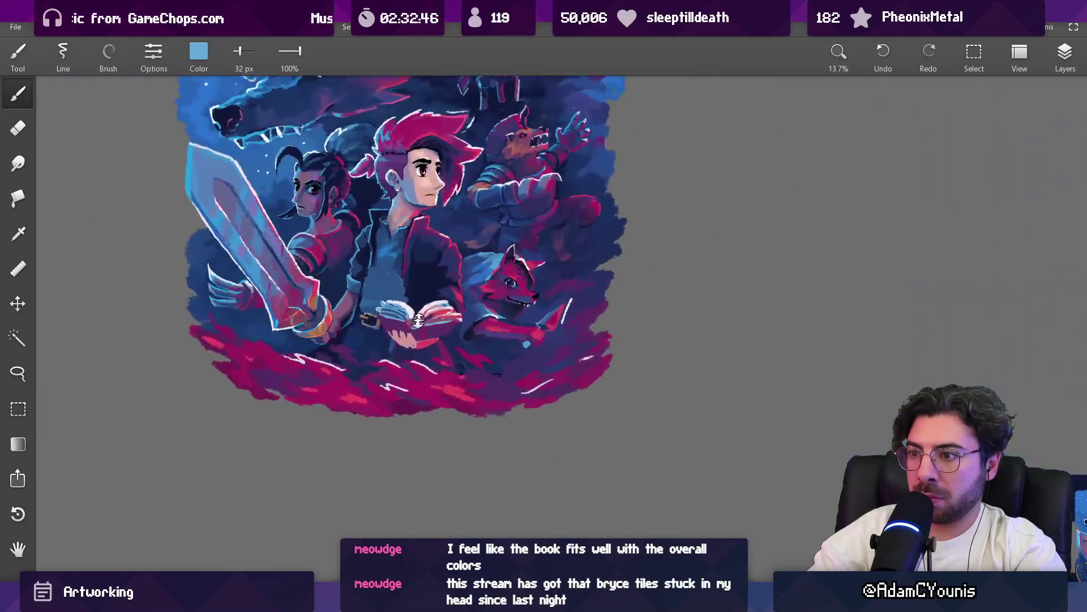
Paint a near-white stroke across the book pages with a 50 px brush
alt+click(395, 271)
key(bracketright)
key(bracketright)
key(bracketright)
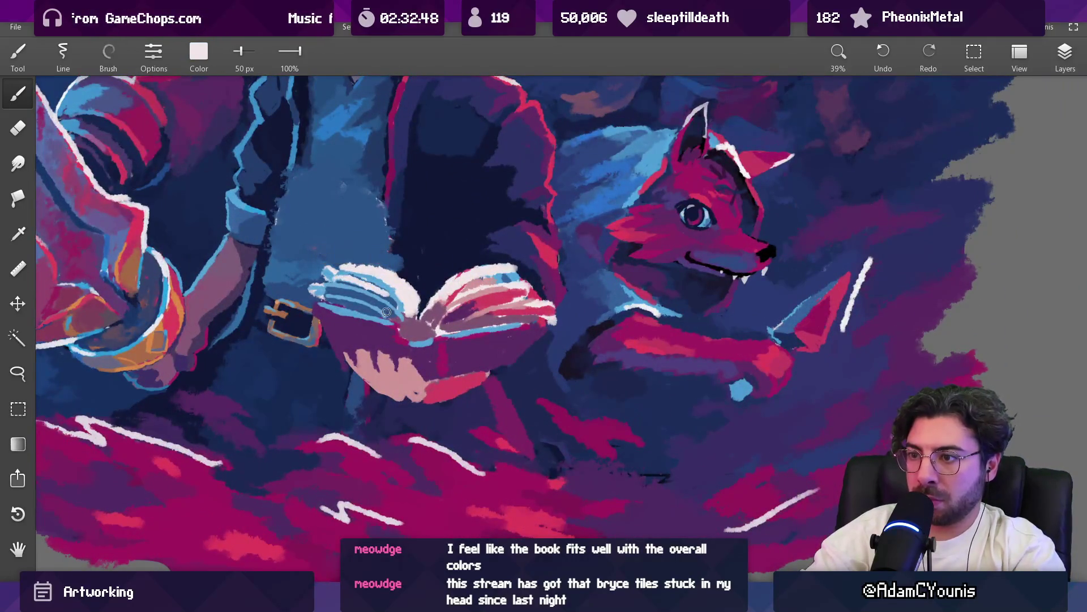
drag(322, 287, 397, 306)
scroll(428, 262, down, 5)
scroll(351, 227, up, 6)
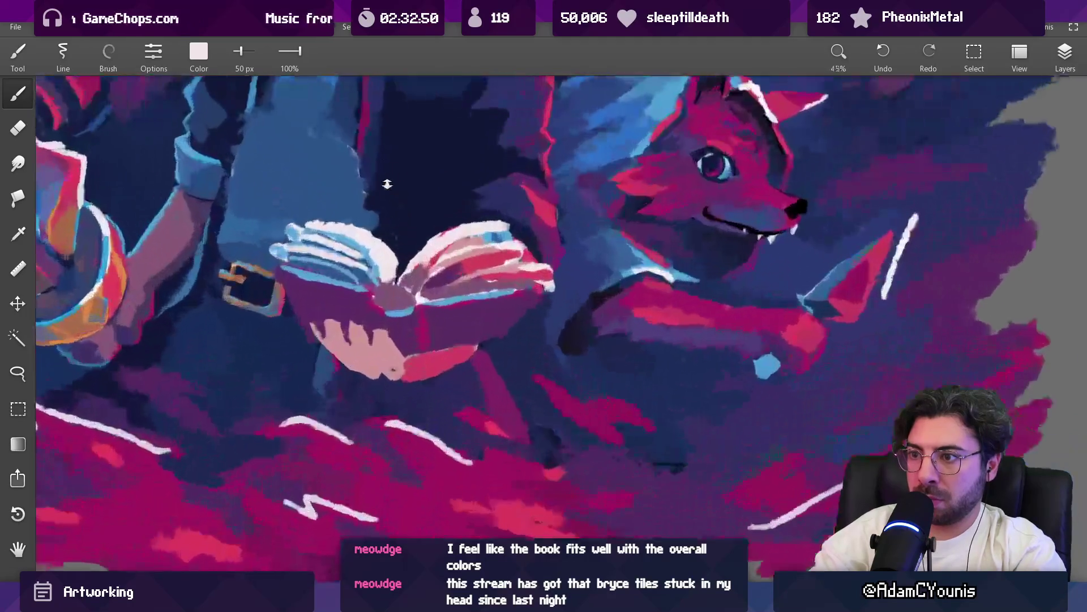
Retouch the book edge with dark navy and medium blue at 30-41 px
key(e)
alt+click(391, 213)
key(b)
key(bracketleft)
key(bracketleft)
key(bracketleft)
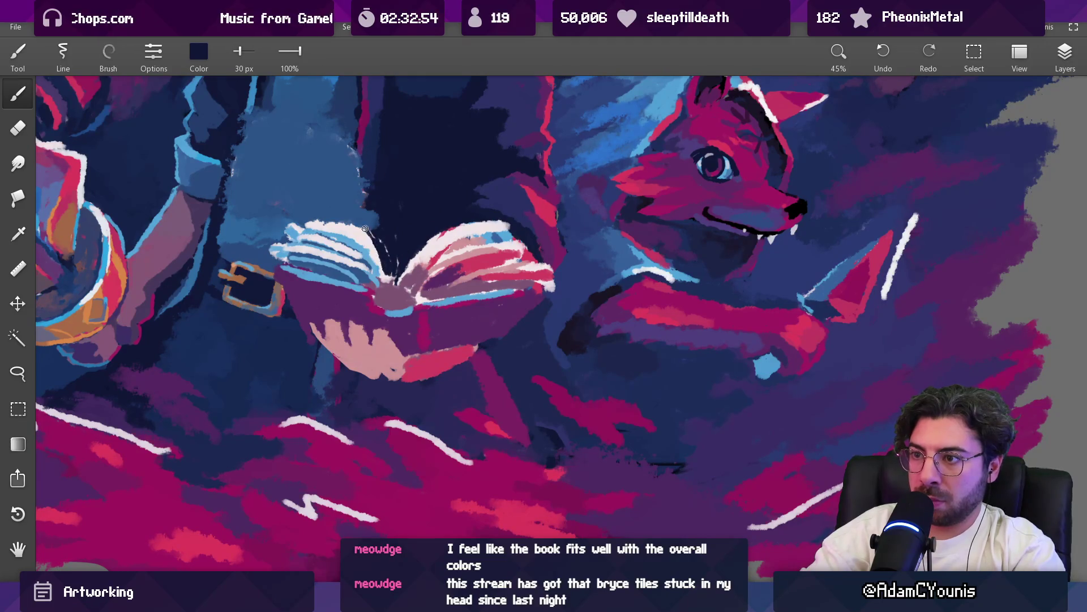
alt+click(363, 228)
key(bracketright)
key(bracketright)
key(bracketright)
Continue retouching the book in dark navy and sampled book colours at 79 and 50 px
alt+click(371, 223)
key(bracketright)
key(bracketright)
key(bracketright)
alt+click(376, 248)
key(bracketleft)
key(bracketleft)
key(bracketleft)
alt+click(391, 255)
scroll(391, 255, down, 10)
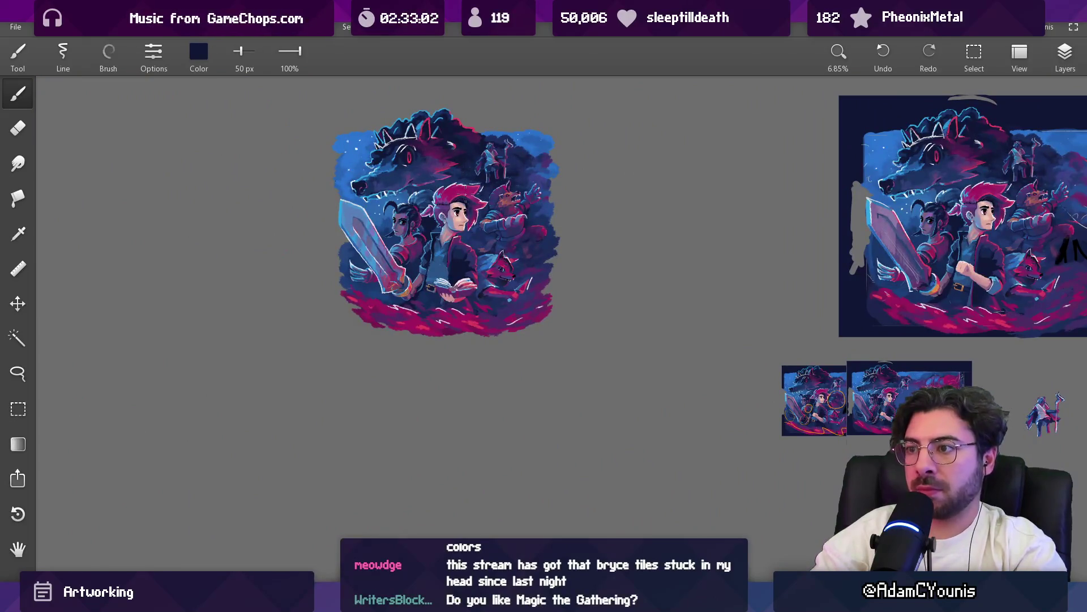
scroll(462, 289, up, 8)
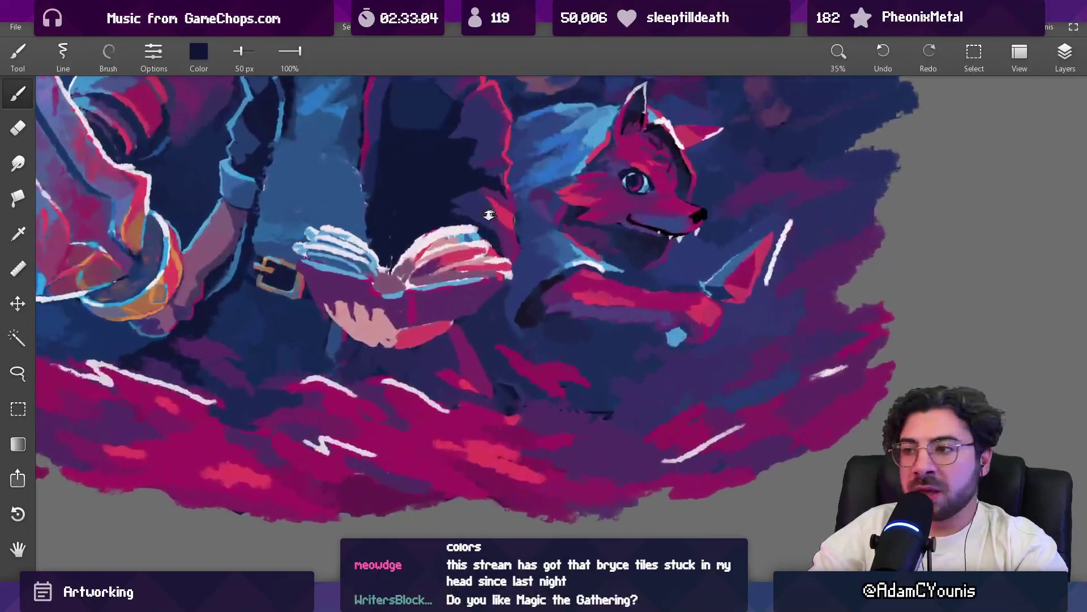
Refine the book with pale pink, dark navy, mauve, pale blue, pink, near-white and purple
key(bracketright)
key(bracketright)
key(bracketright)
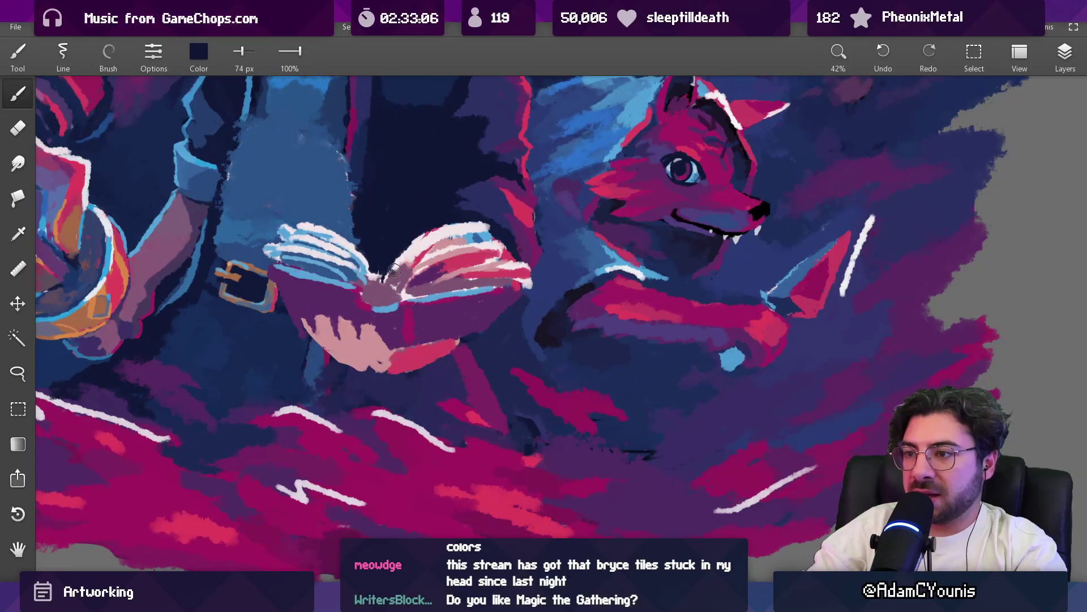
alt+click(412, 255)
key(bracketleft)
key(bracketleft)
key(bracketleft)
alt+click(374, 271)
alt+click(390, 269)
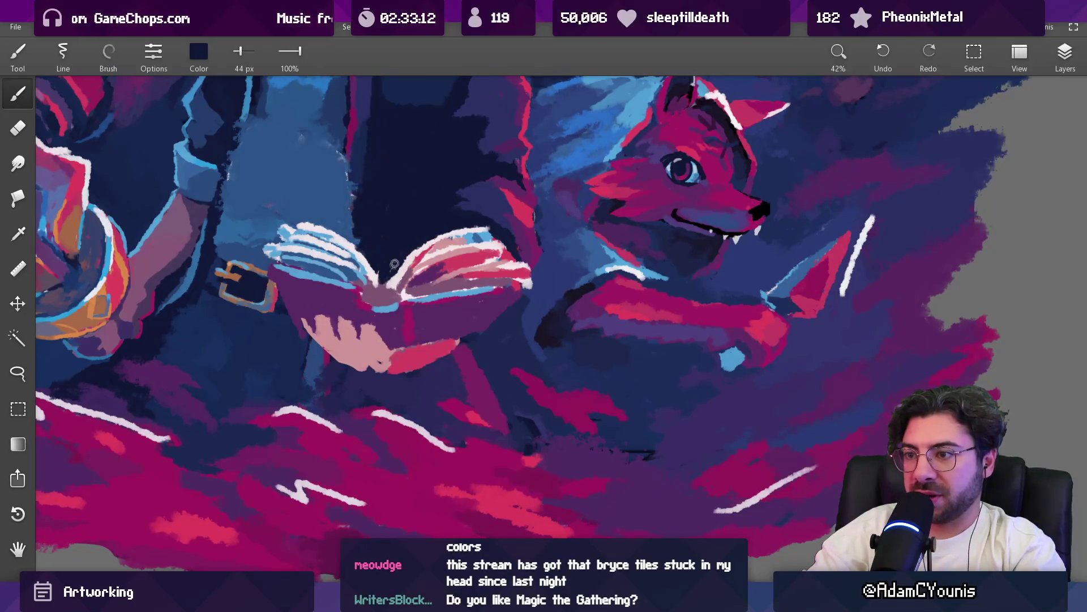
alt+click(393, 305)
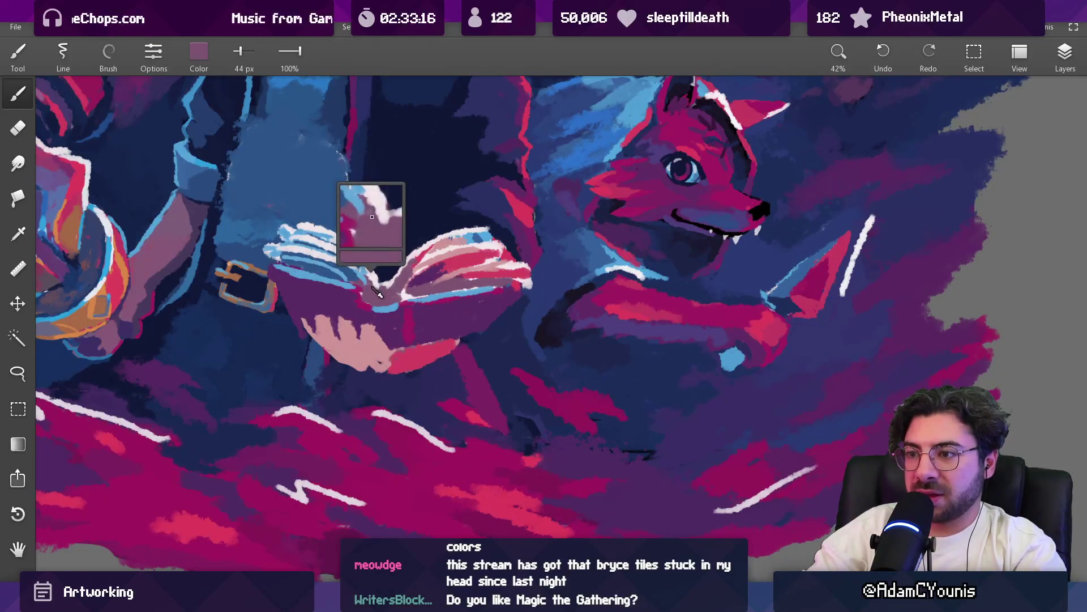
alt+click(365, 279)
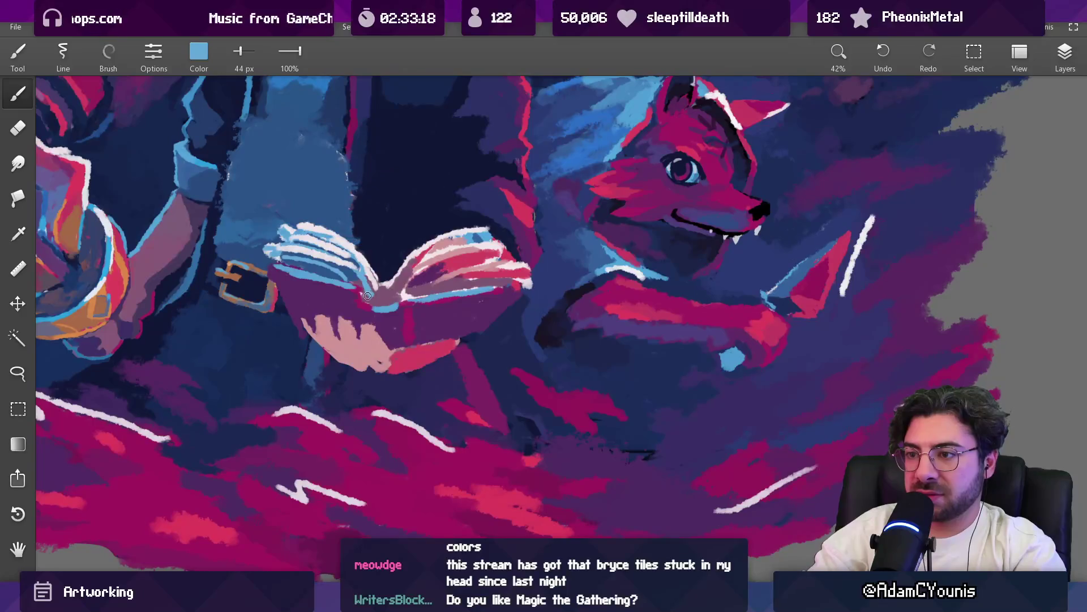
alt+click(444, 252)
alt+click(439, 264)
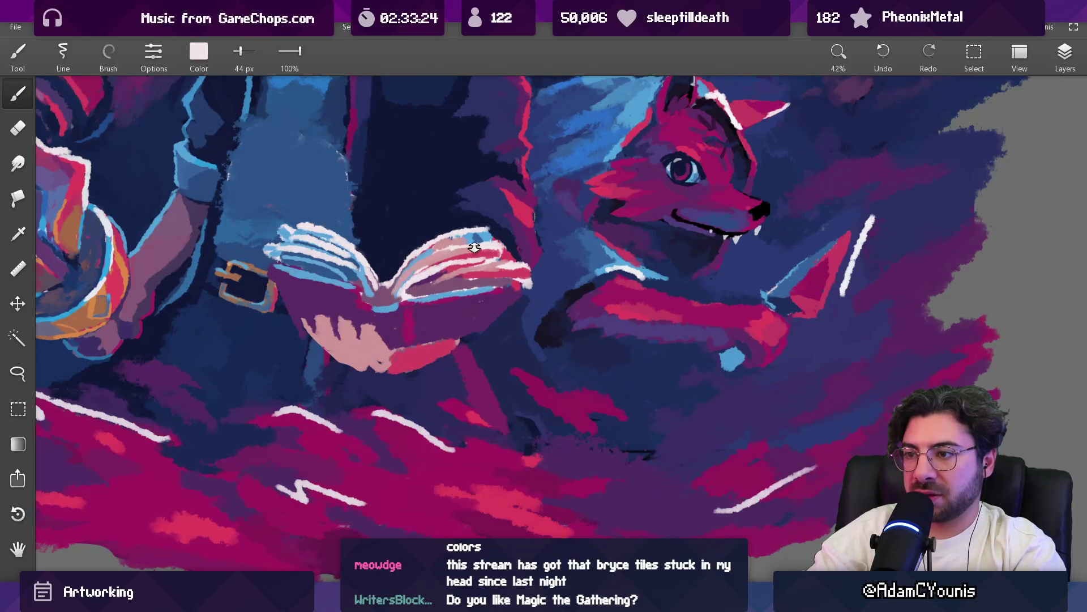
drag(474, 247, 440, 354)
drag(480, 203, 479, 147)
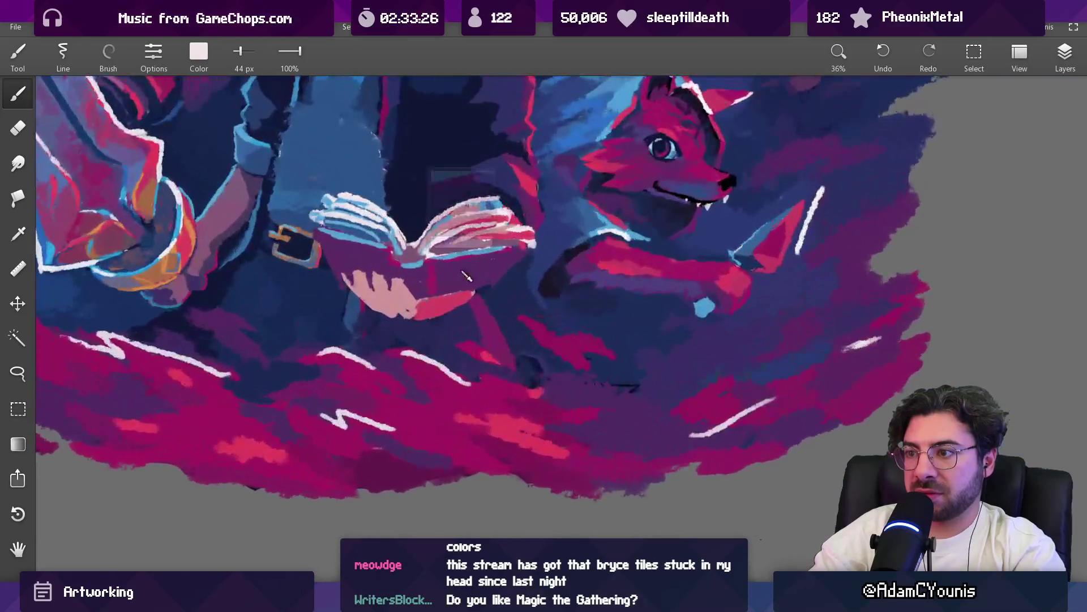
alt+click(462, 243)
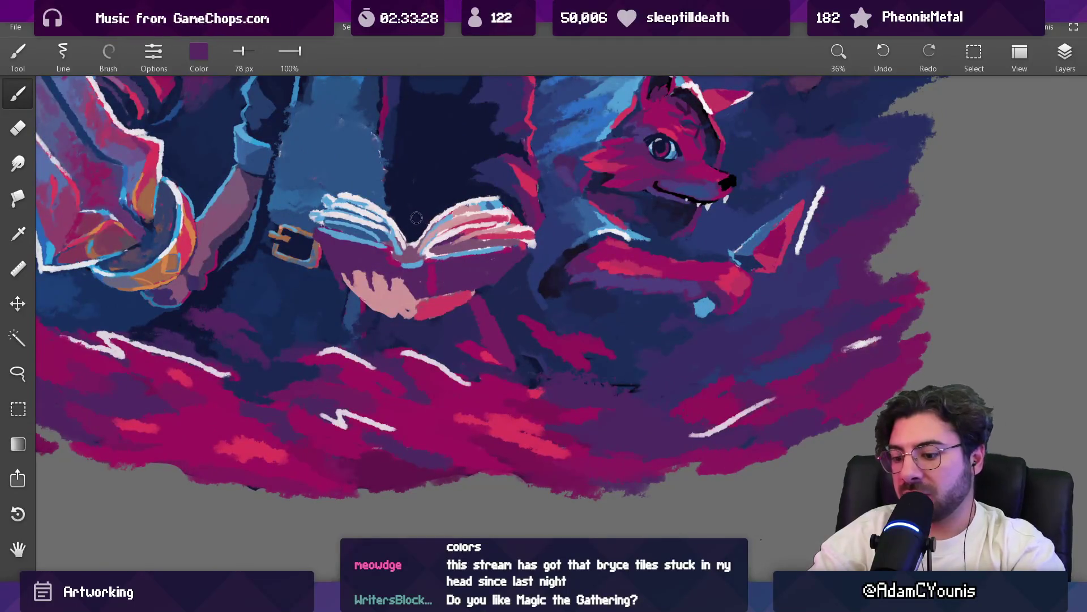
Lasso around the book, clear it, then sample blue and dark navy at 89 px
key(l)
drag(313, 168, 296, 213)
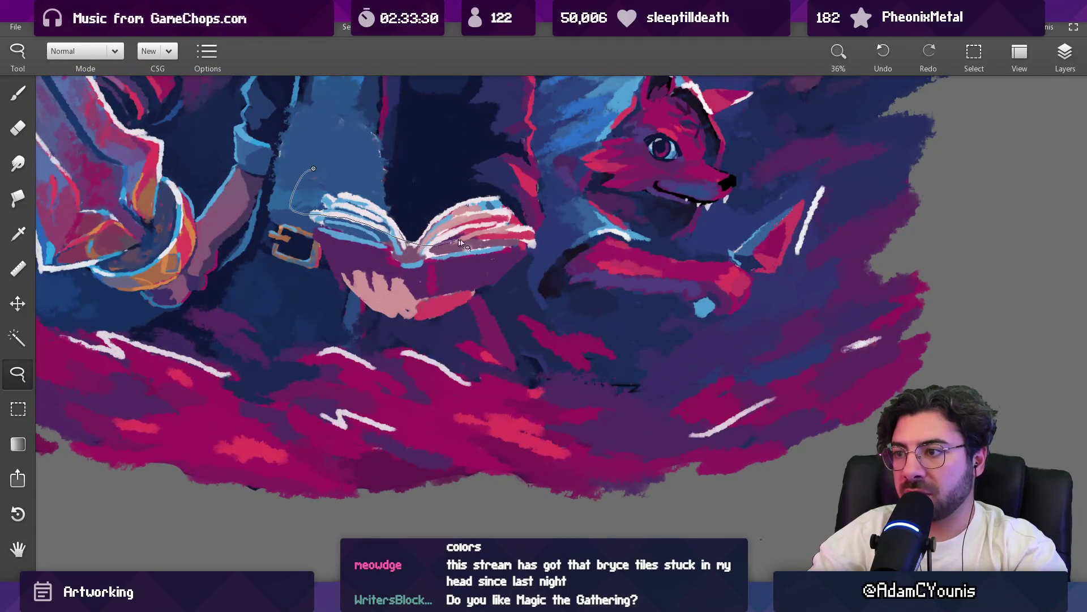
drag(516, 172, 363, 163)
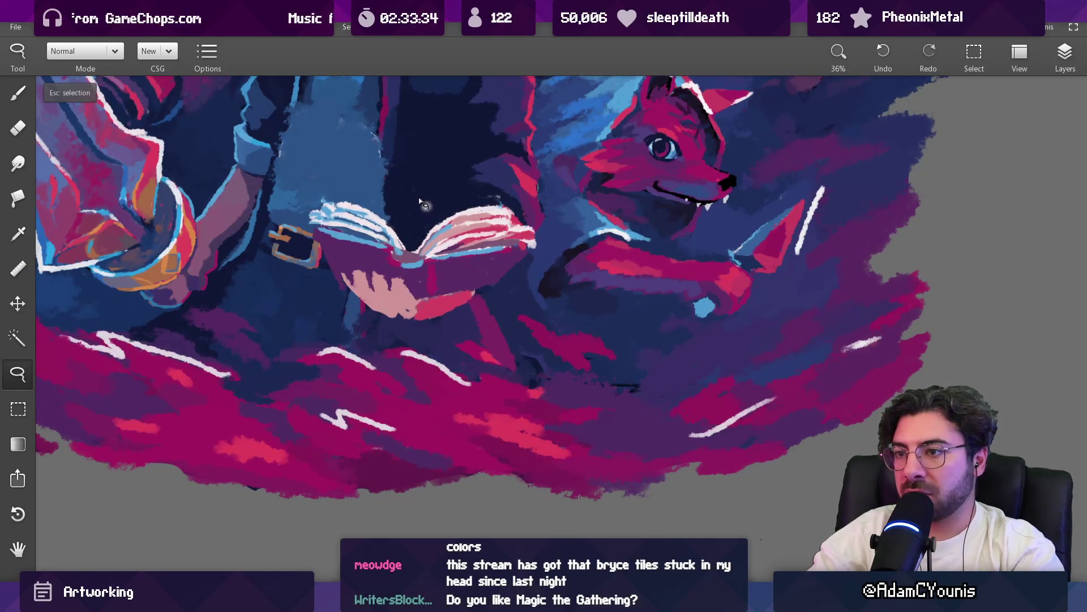
key(Escape)
alt+click(316, 197)
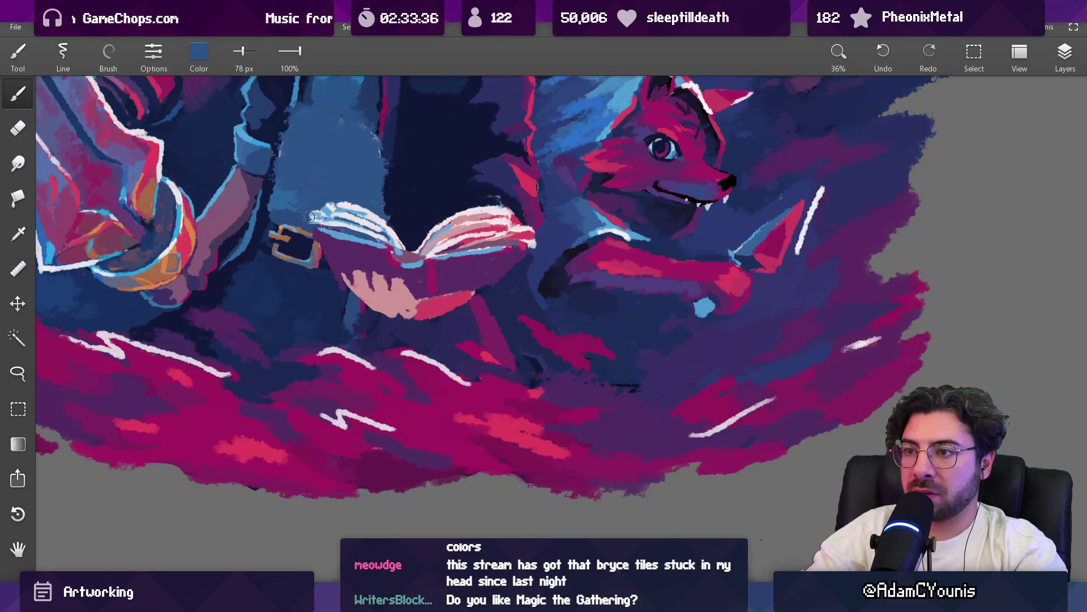
alt+click(530, 221)
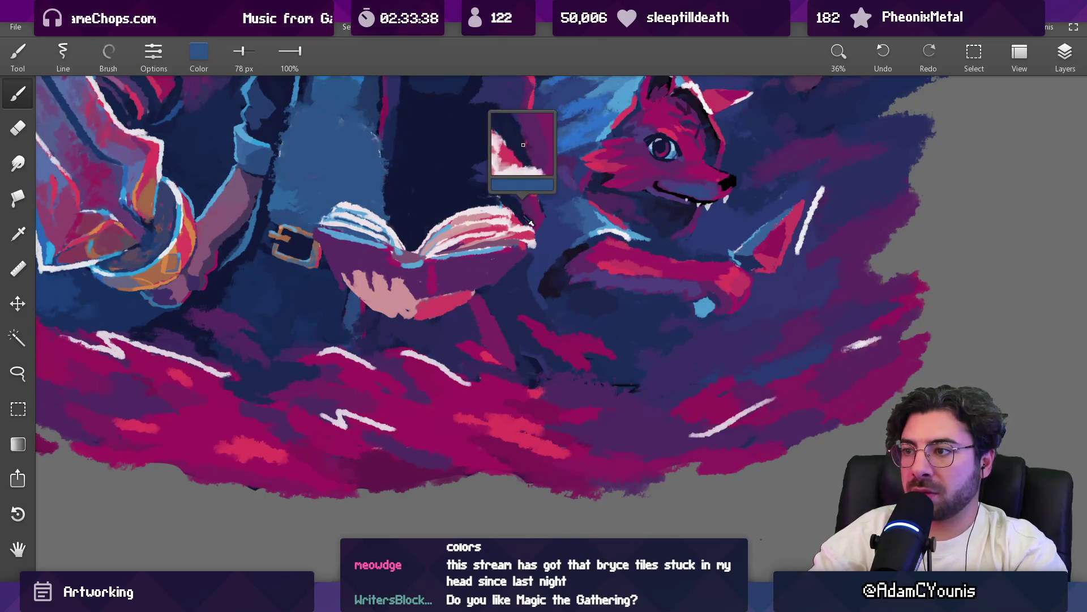
key(bracketright)
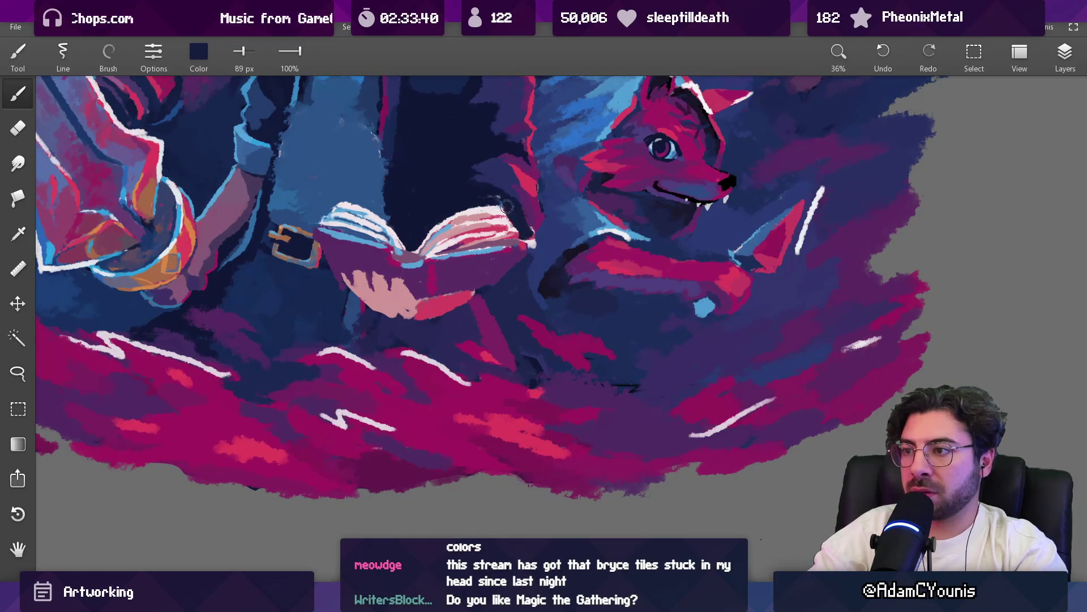
Sample dark purple, blue and red near the book edge, setting the brush to 48 px
alt+click(527, 228)
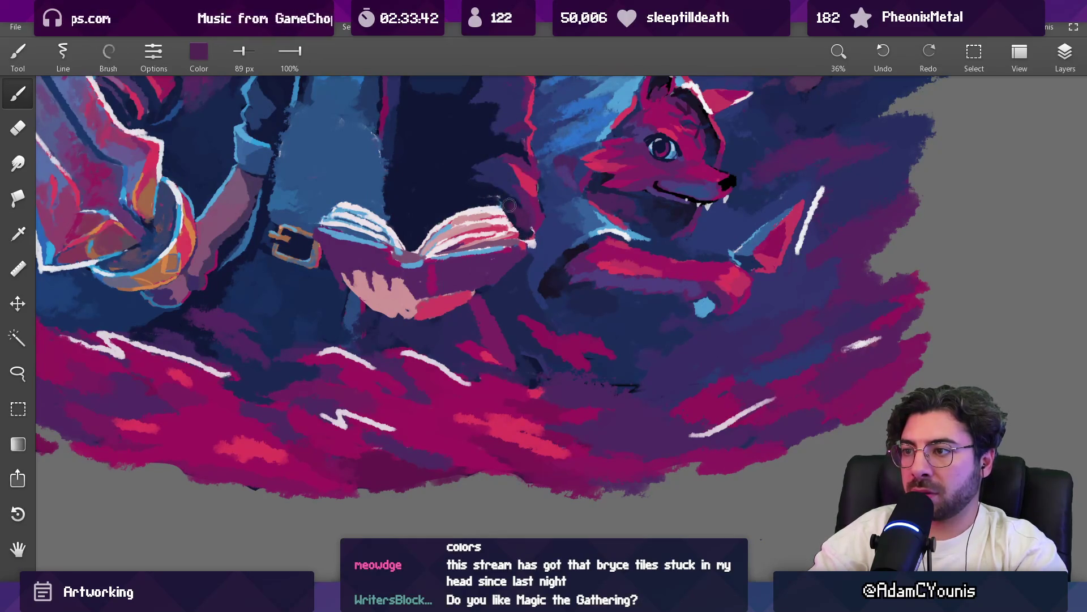
alt+click(536, 229)
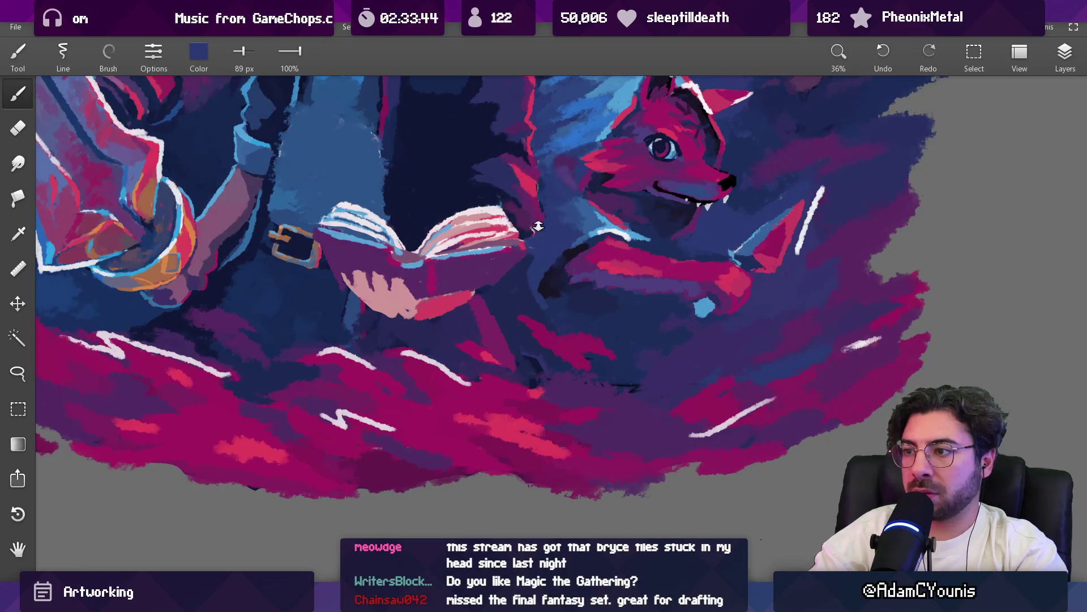
scroll(536, 229, down, 5)
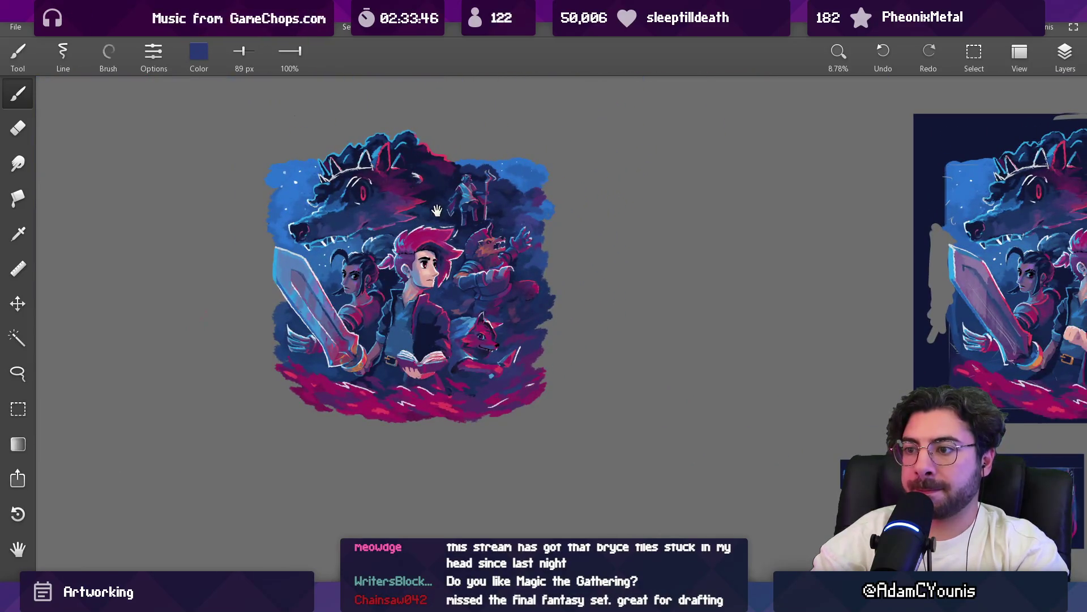
scroll(445, 344, up, 7)
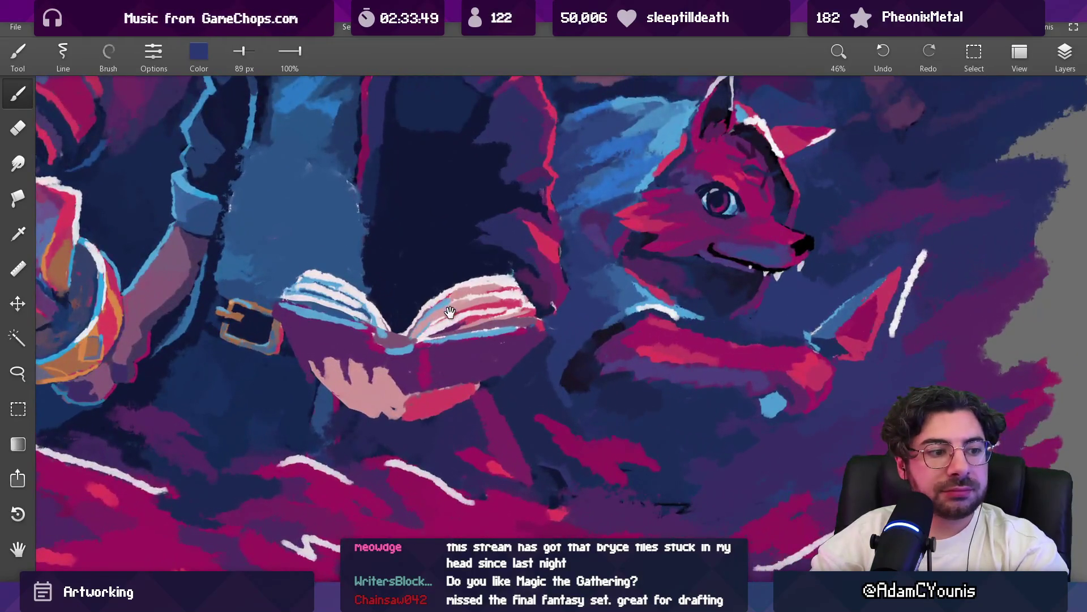
drag(450, 313, 440, 302)
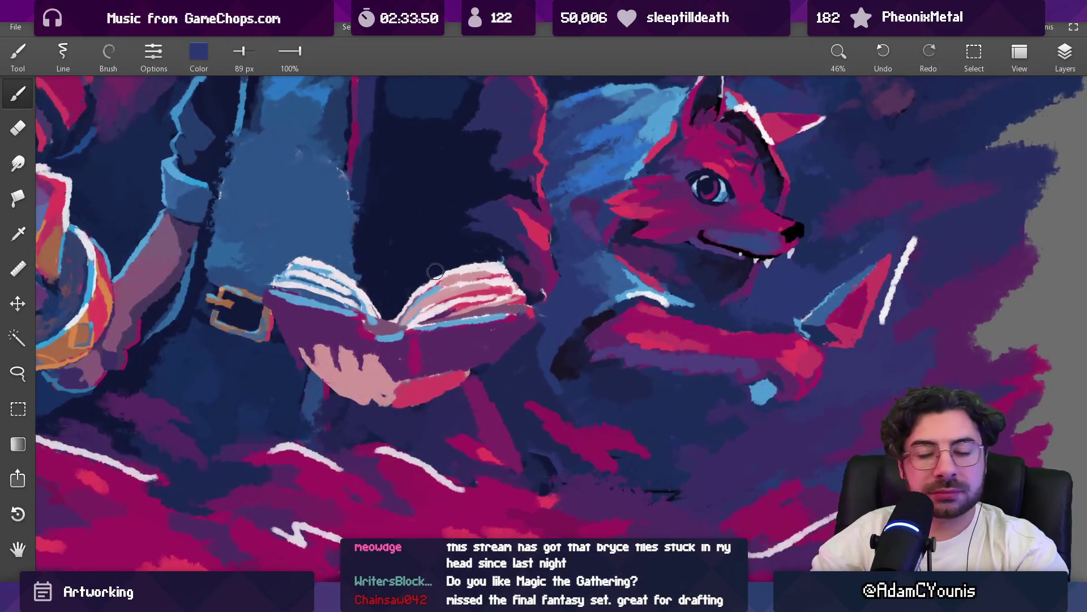
alt+click(476, 306)
key(bracketleft)
key(bracketleft)
key(bracketleft)
key(bracketright)
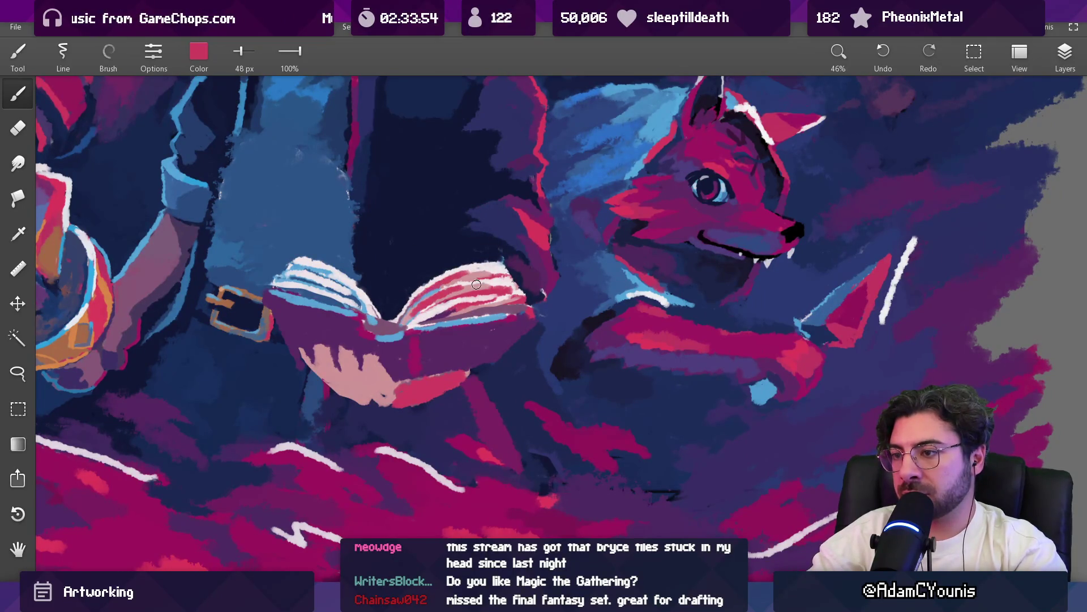
Gather colours across the book, purple from the hand and pink from the pages
scroll(498, 308, down, 5)
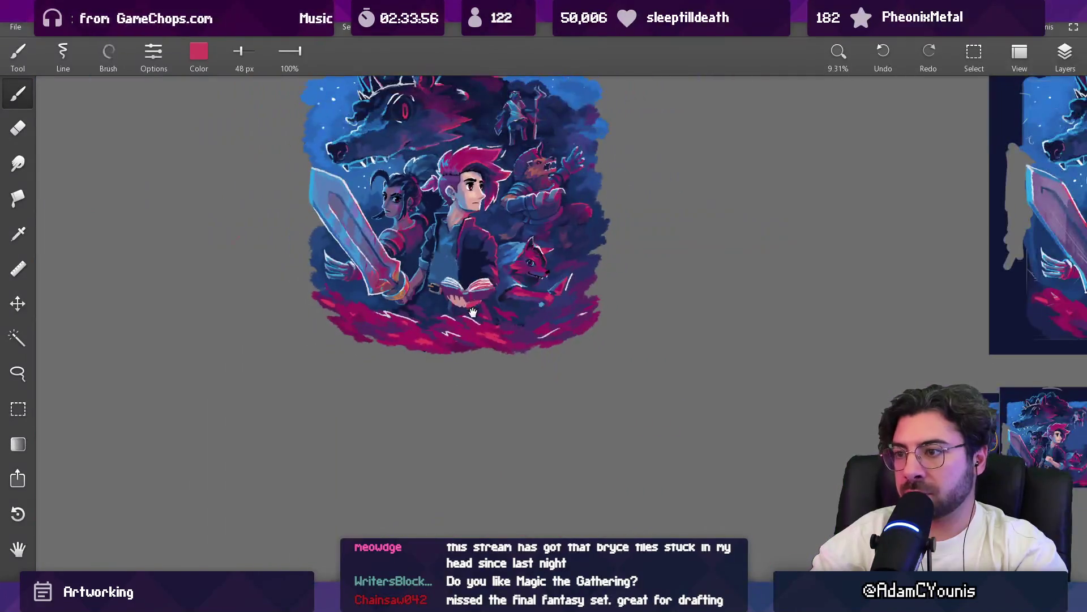
scroll(478, 215, up, 6)
scroll(479, 214, down, 1)
mouse_move(478, 215)
mouse_down()
mouse_move(499, 170)
mouse_move(390, 218)
mouse_move(535, 204)
mouse_move(565, 238)
mouse_up()
mouse_move(538, 252)
mouse_down()
mouse_move(429, 330)
mouse_move(570, 245)
mouse_move(653, 232)
mouse_move(412, 241)
mouse_move(435, 279)
mouse_move(419, 291)
mouse_up()
mouse_move(466, 266)
mouse_down()
mouse_move(492, 246)
mouse_move(464, 238)
mouse_move(504, 237)
mouse_up()
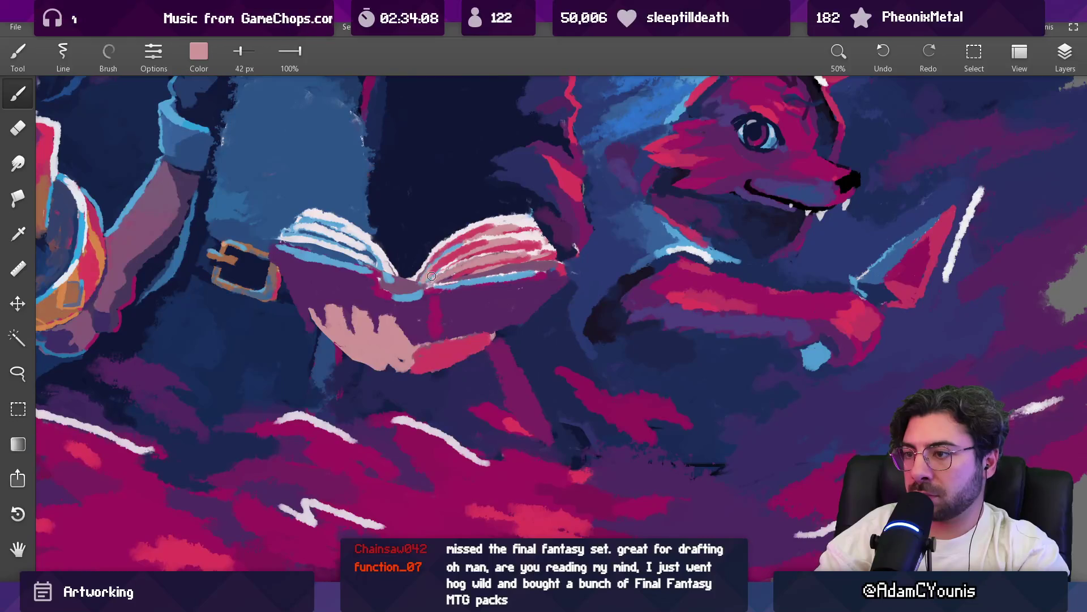
scroll(490, 293, down, 5)
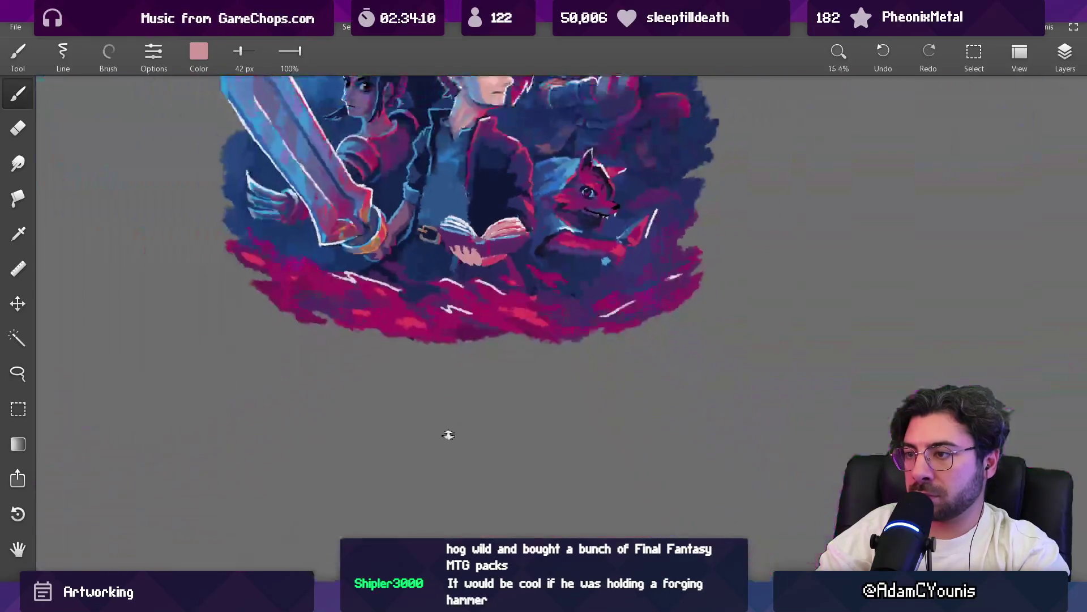
scroll(490, 293, up, 8)
Paint mauve hatching across the book's right-hand pages, then sample pink and dark navy nearby
drag(553, 340, 584, 352)
drag(515, 366, 590, 318)
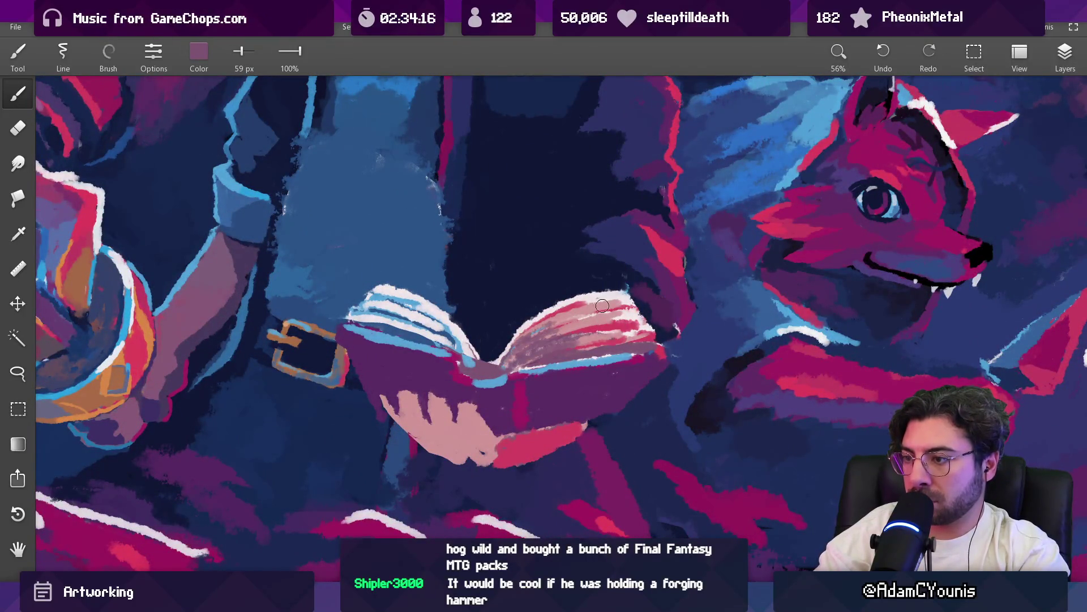
scroll(573, 300, down, 8)
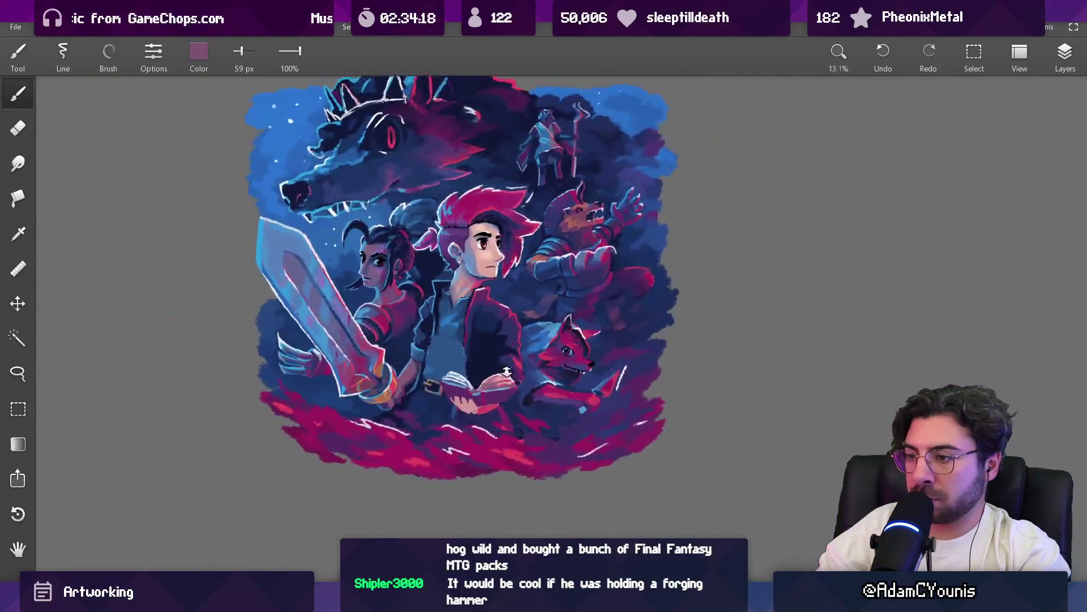
scroll(475, 353, up, 8)
drag(475, 354, 475, 353)
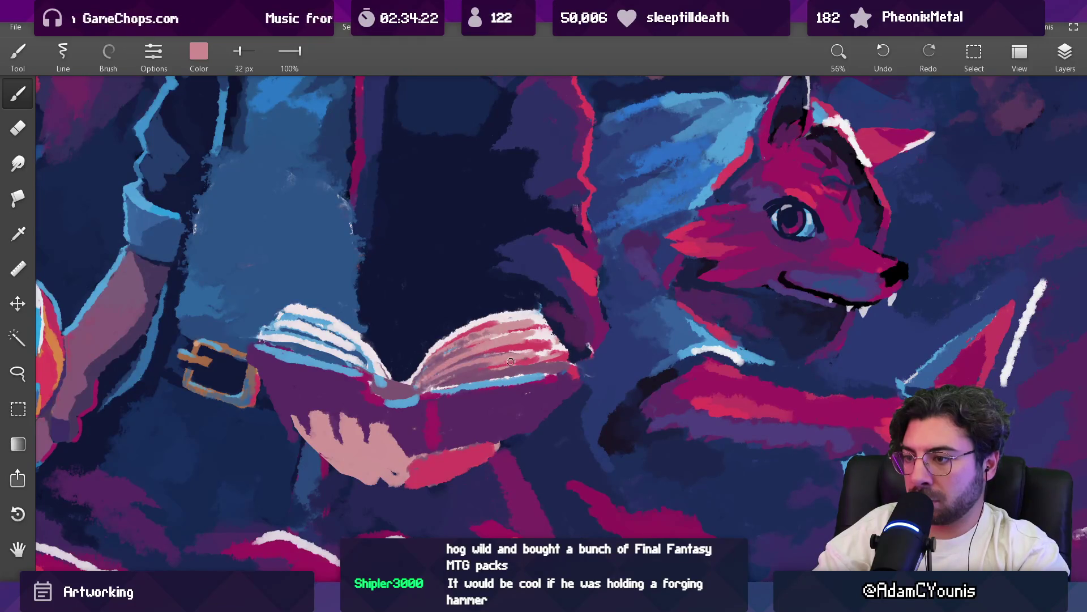
scroll(503, 362, down, 8)
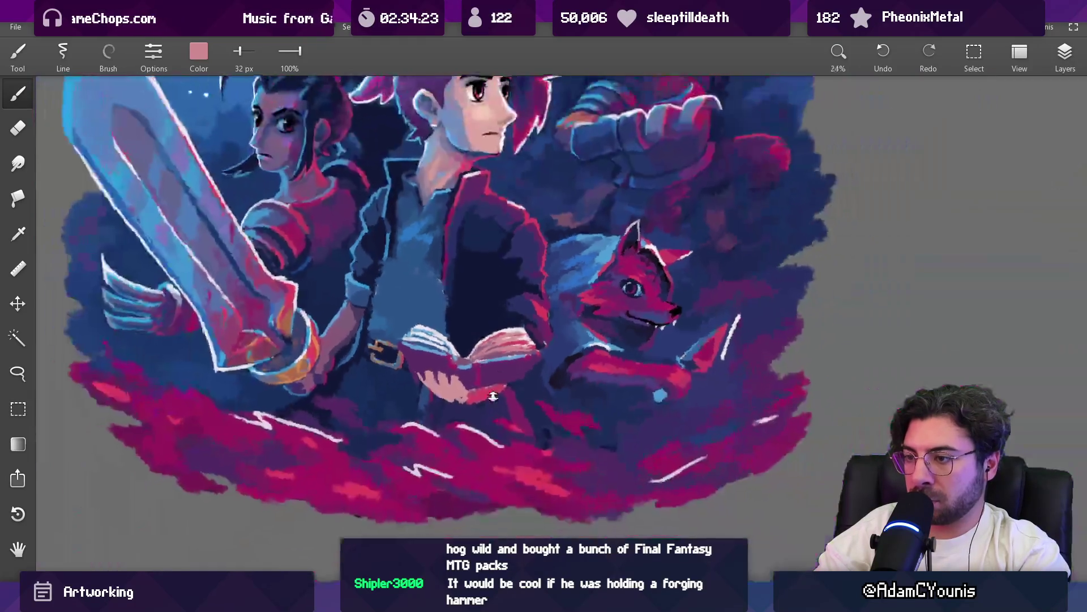
scroll(503, 363, up, 8)
drag(453, 227, 508, 307)
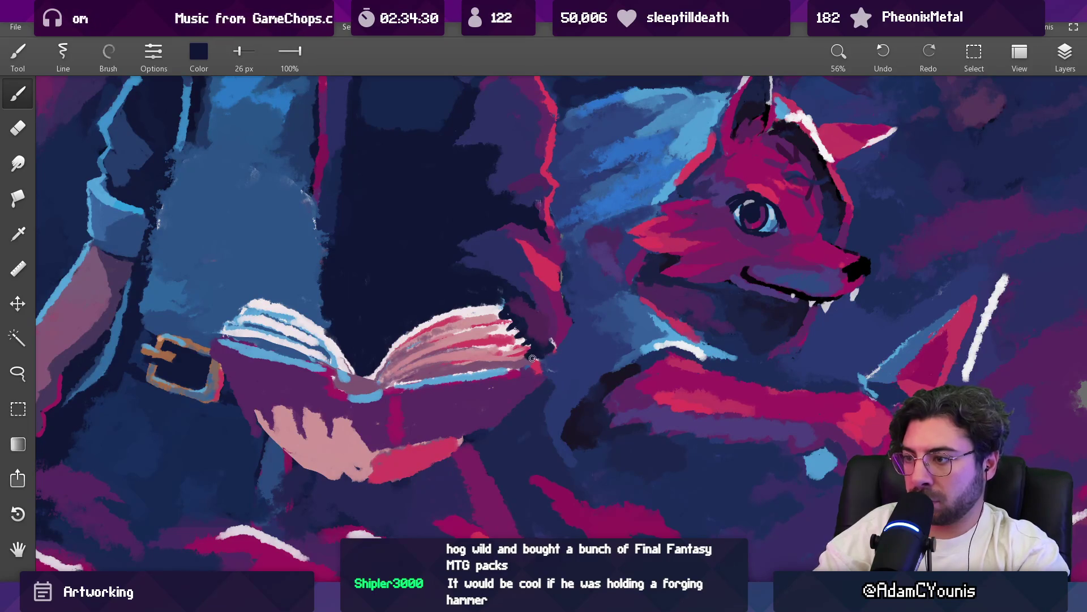
scroll(532, 358, down, 8)
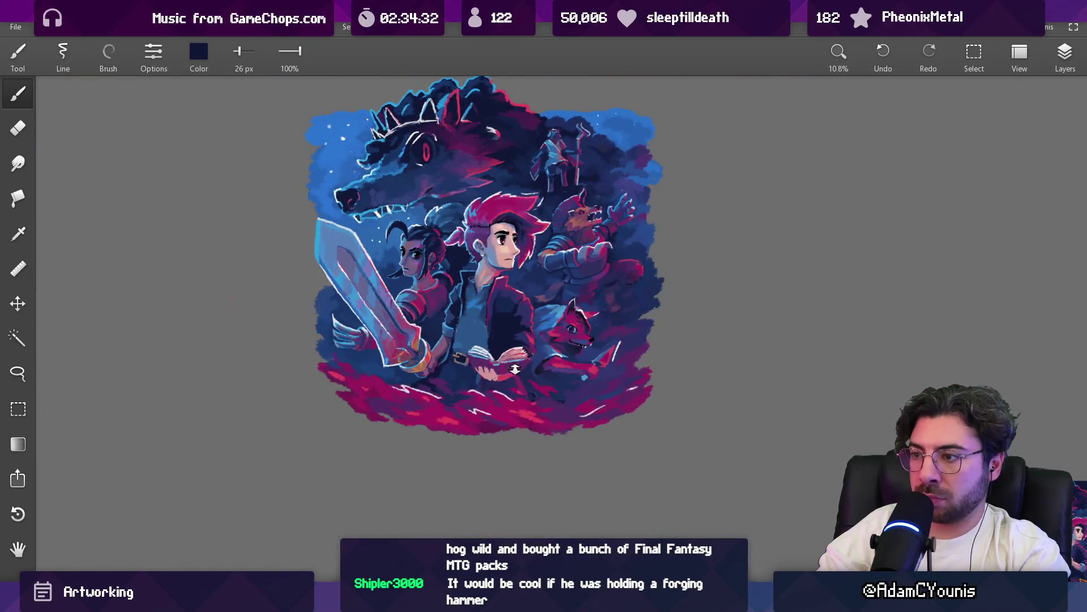
scroll(500, 425, up, 7)
mouse_move(479, 385)
mouse_down()
mouse_move(301, 261)
mouse_move(256, 267)
mouse_up()
Dab lavender onto the hand, then sample mauve and blue at 71 and 40 px
key(bracketright)
key(bracketright)
key(bracketright)
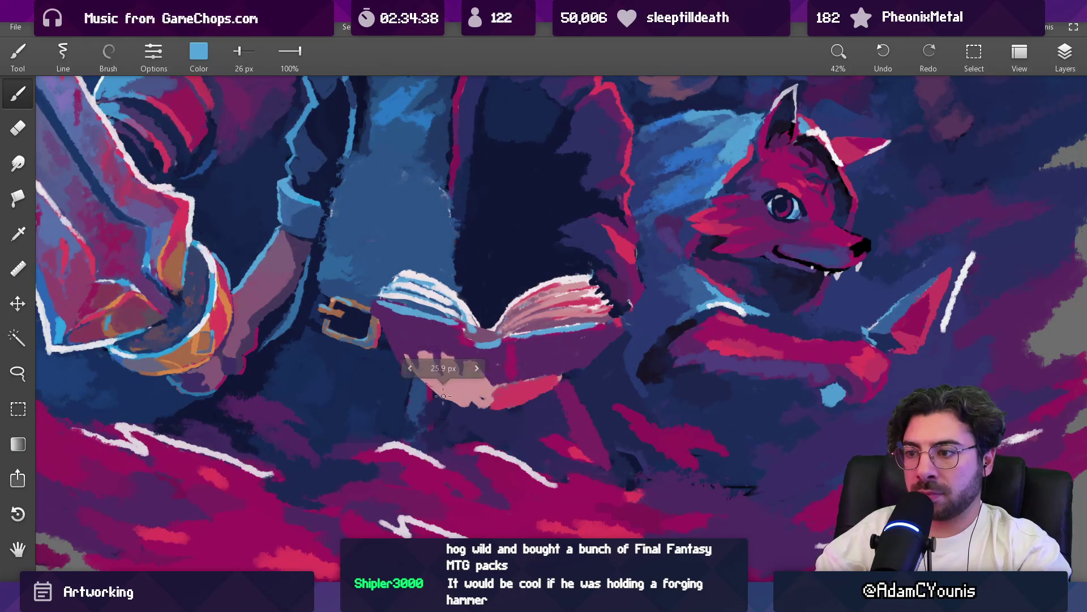
mouse_move(470, 392)
mouse_down()
mouse_move(481, 396)
mouse_move(417, 371)
mouse_up()
key(bracketright)
key(bracketright)
key(bracketleft)
key(bracketleft)
key(bracketleft)
key(bracketleft)
key(bracketleft)
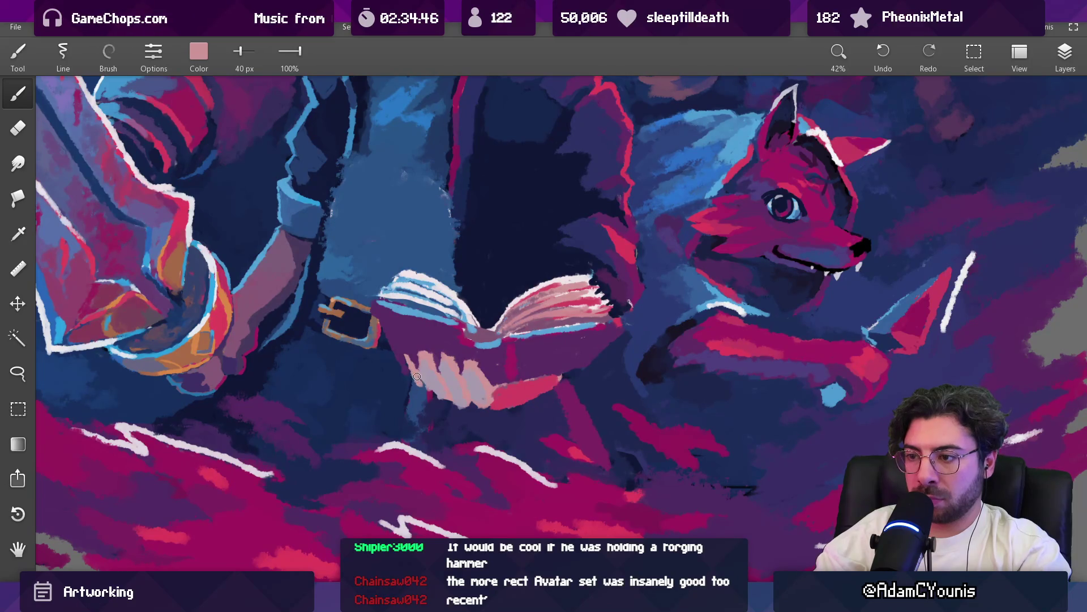
mouse_move(435, 283)
mouse_down()
mouse_move(451, 326)
mouse_move(416, 336)
mouse_move(312, 207)
mouse_up()
key(bracketleft)
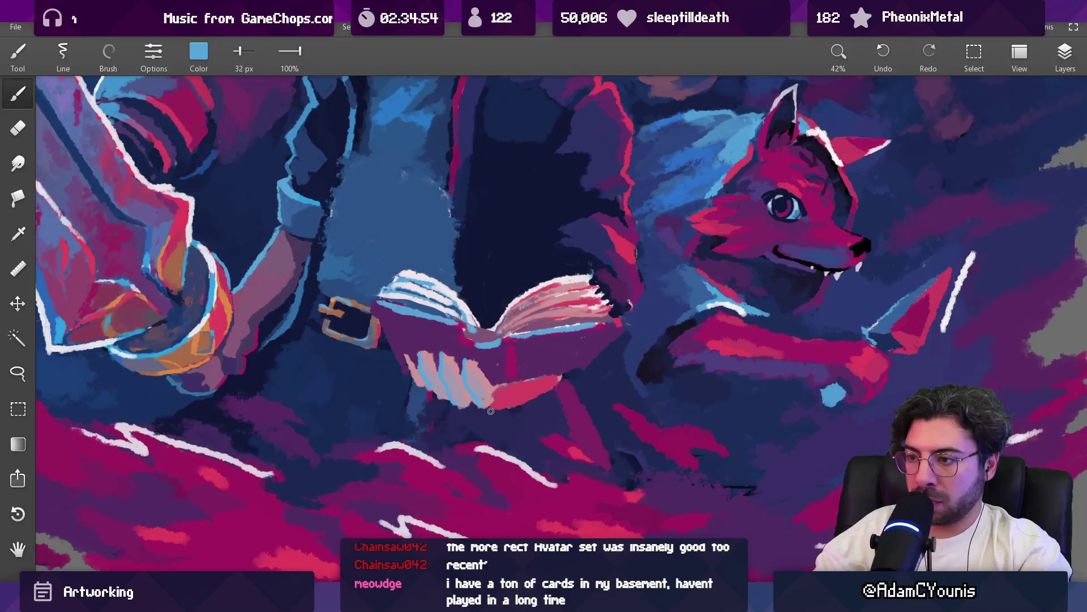
scroll(495, 329, down, 5)
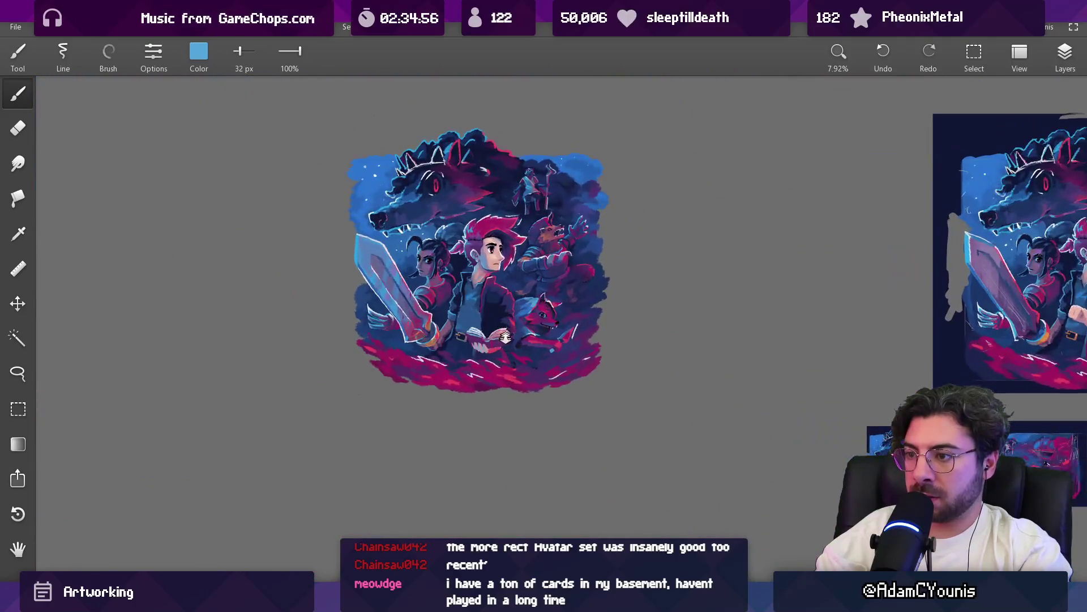
scroll(490, 309, up, 4)
Paint the fingers with mauve, pinkish red and mauve-purple, enlarging the brush to 49 px
drag(479, 334, 269, 243)
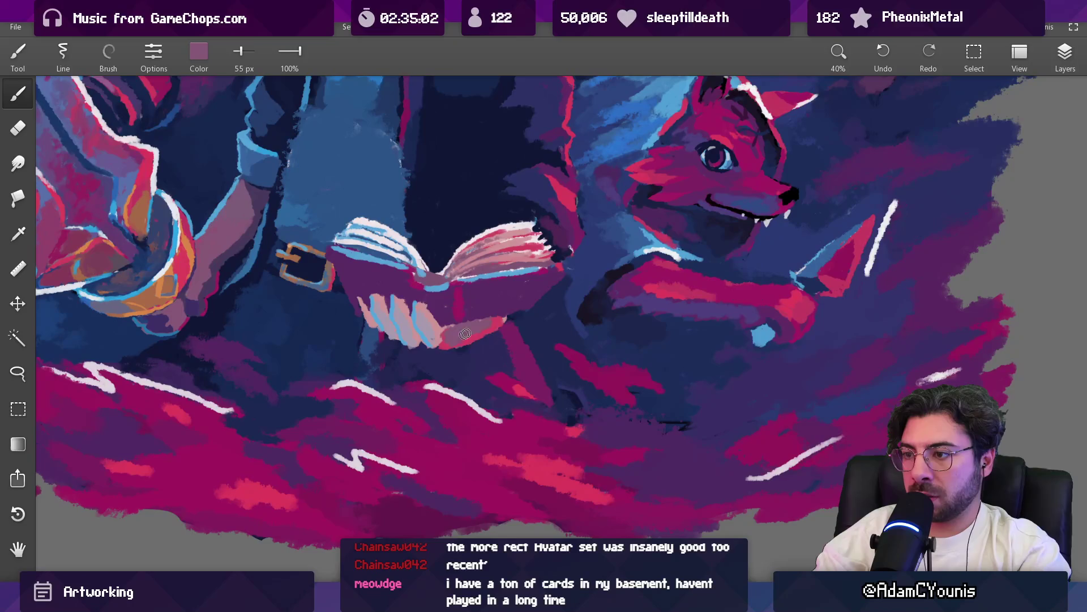
drag(463, 334, 432, 315)
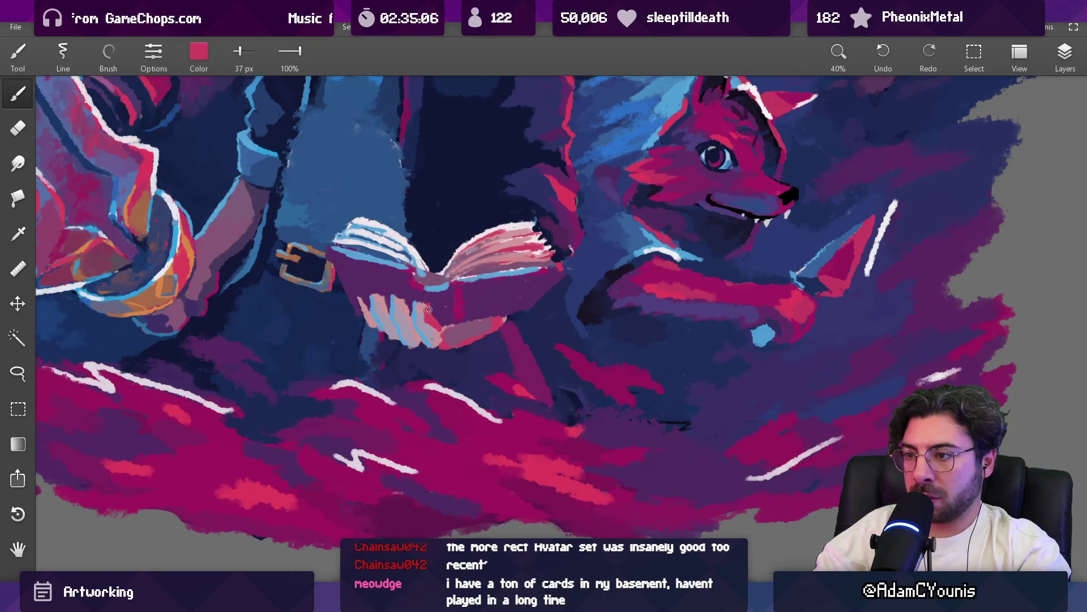
drag(426, 310, 424, 303)
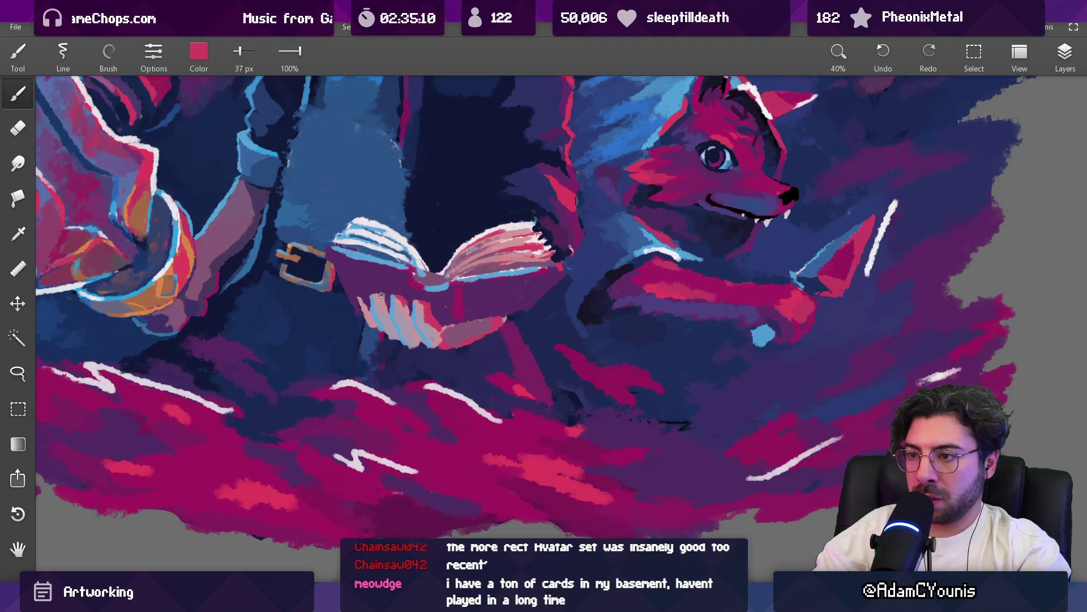
scroll(432, 281, down, 5)
scroll(429, 269, up, 6)
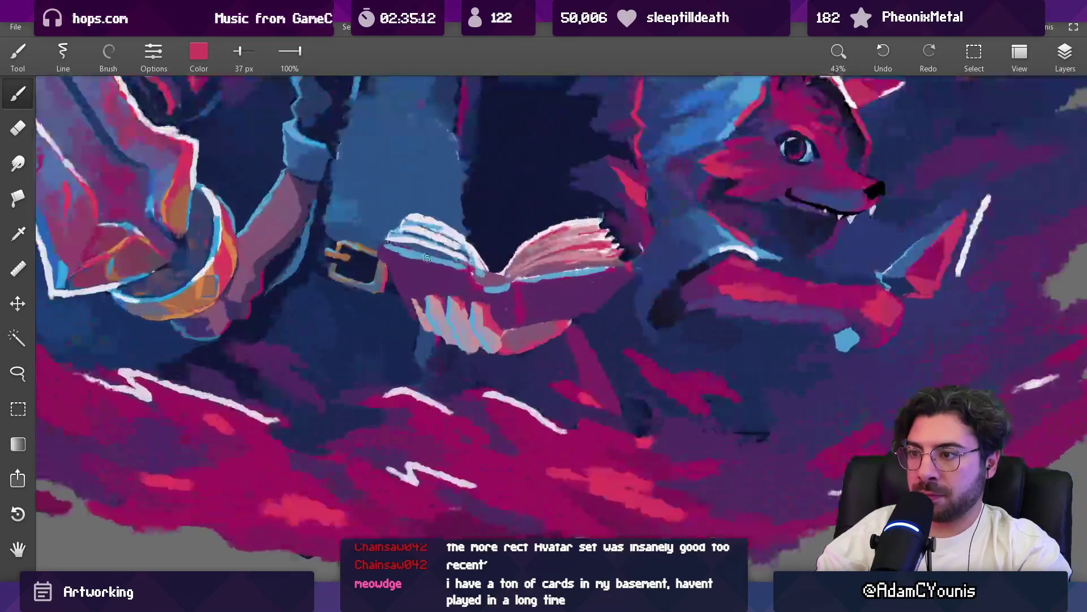
drag(427, 259, 477, 281)
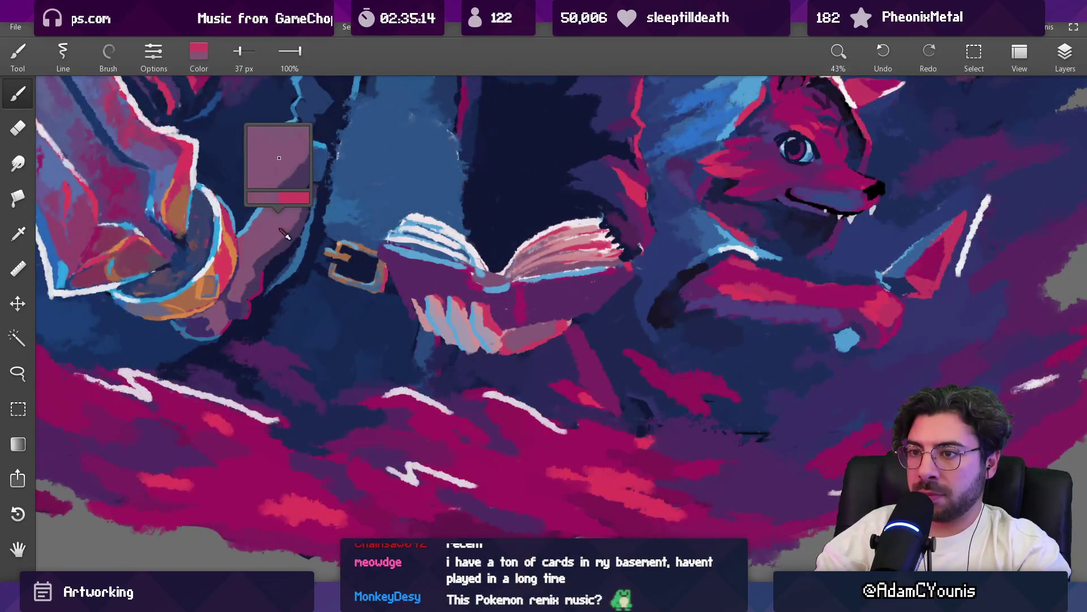
key(bracketright)
key(bracketright)
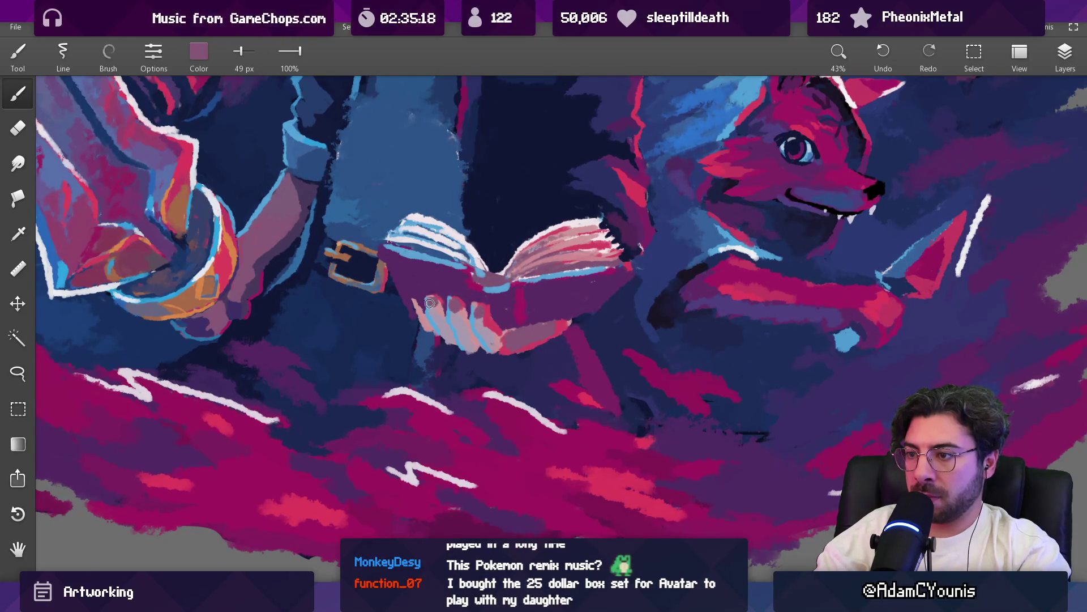
scroll(452, 358, down, 10)
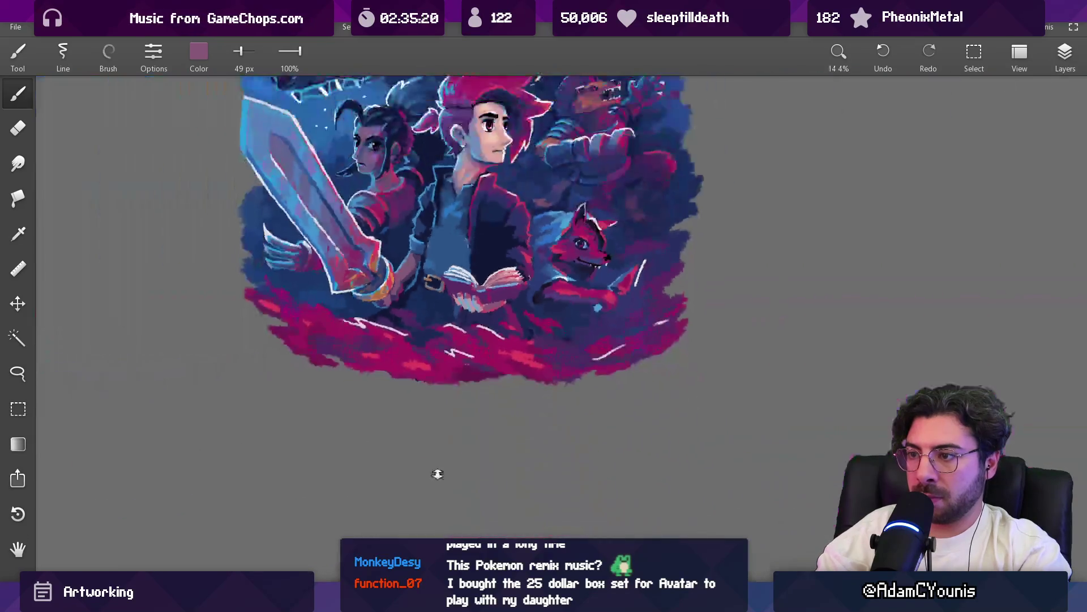
scroll(481, 335, up, 3)
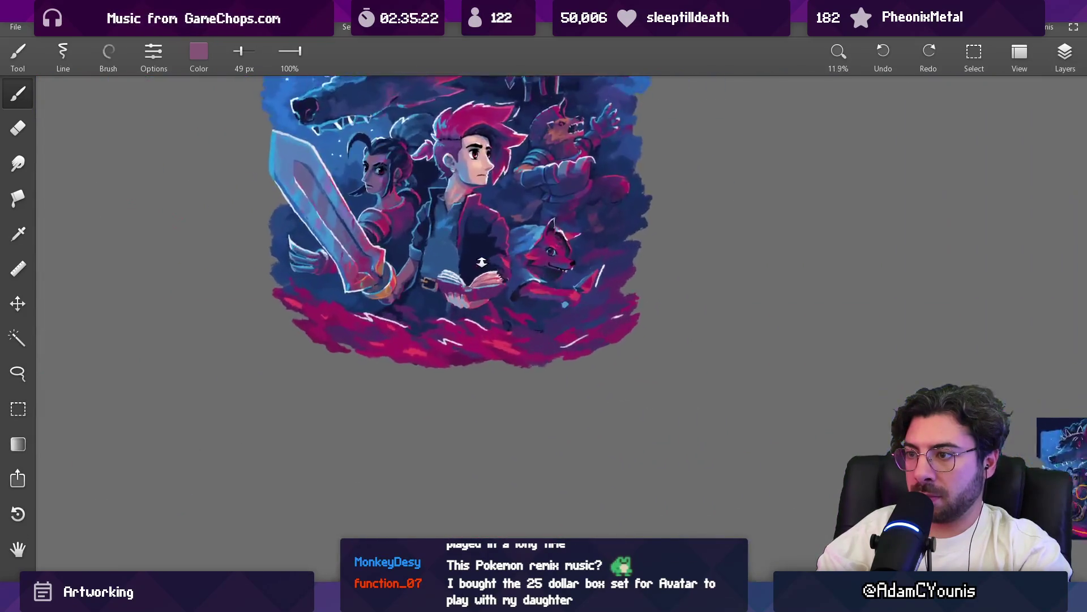
scroll(476, 298, up, 4)
Touch up the hand in red and dark purple at 38 px, then show the layer list
alt+click(474, 297)
alt+click(468, 310)
alt+click(455, 310)
alt+click(474, 303)
key(bracketleft)
alt+click(497, 289)
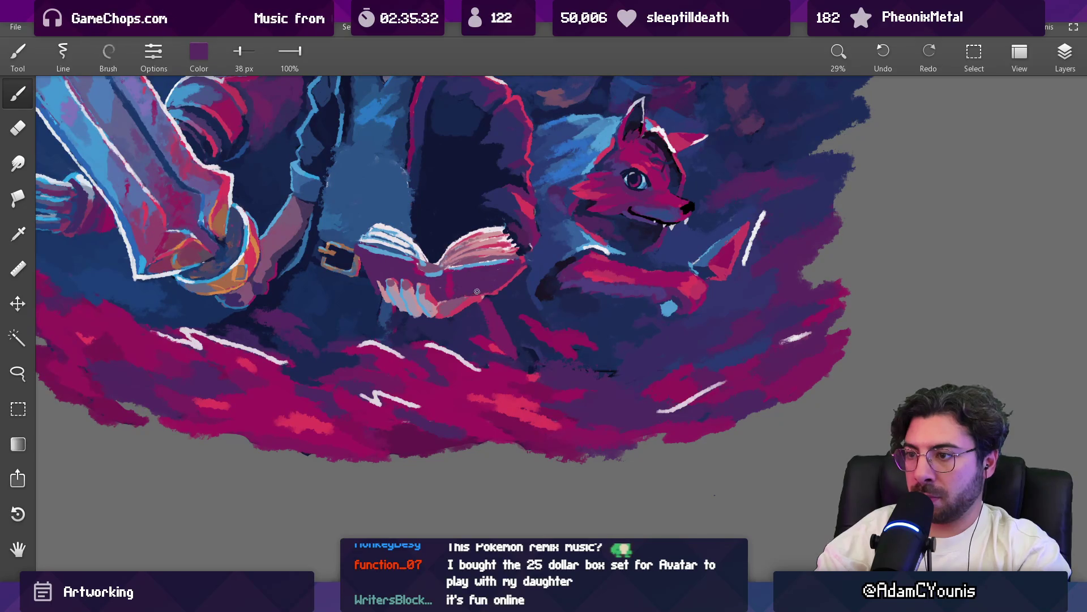
scroll(478, 292, down, 5)
scroll(495, 228, down, 1)
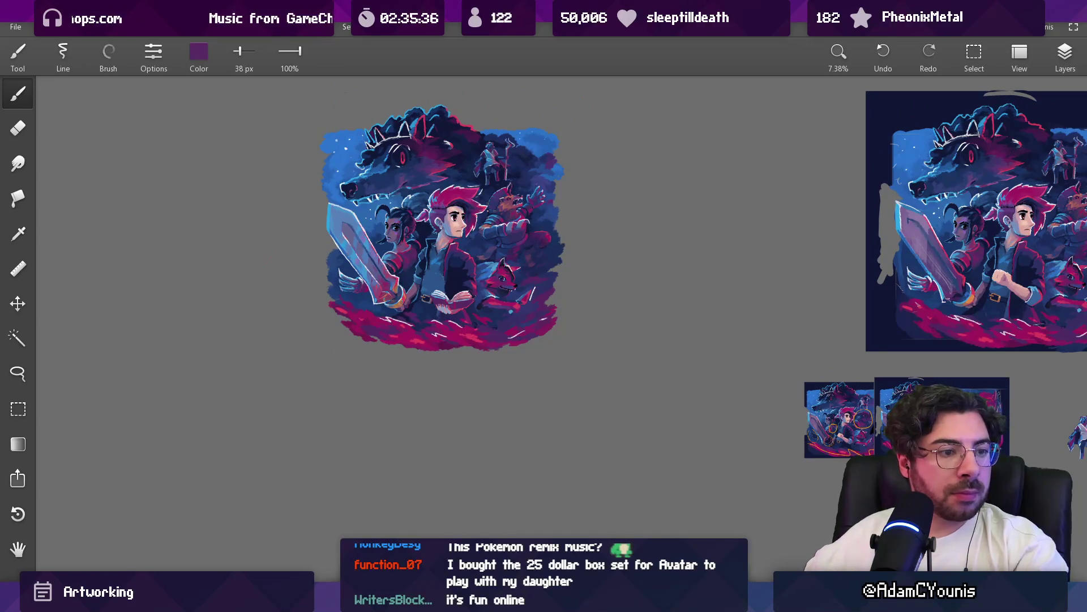
click(1064, 54)
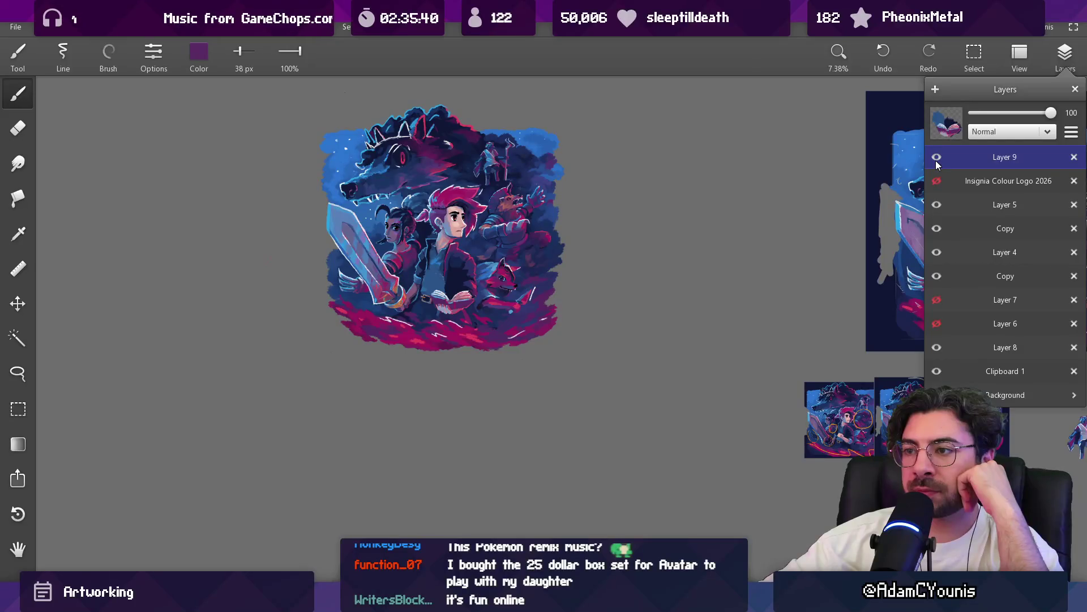
Lasso the book and scale it slightly larger toward the upper left with Ctrl+T
scroll(573, 293, up, 2)
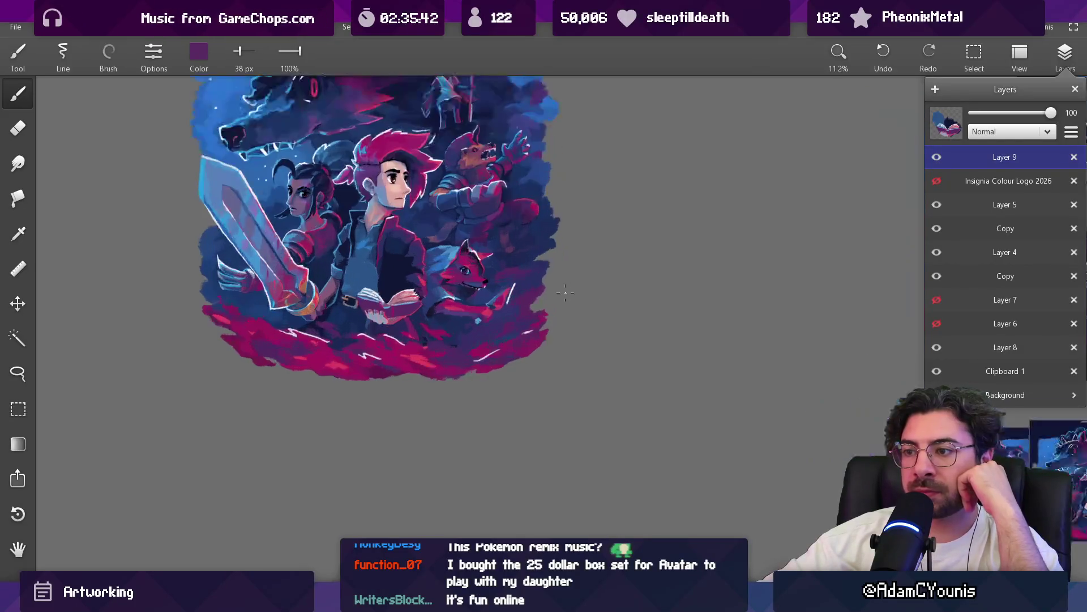
scroll(450, 282, up, 1)
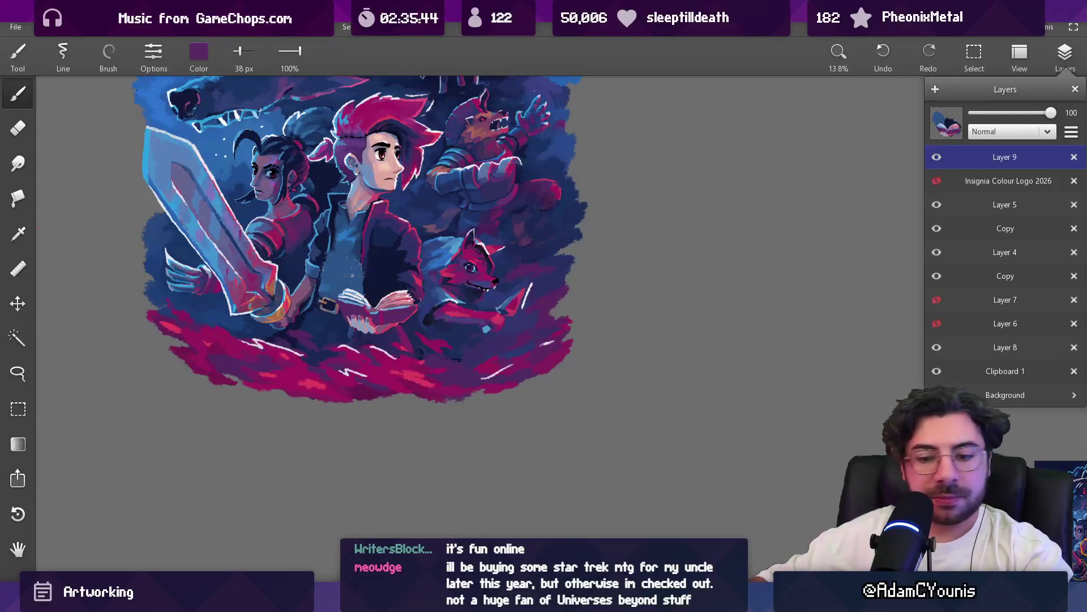
key(l)
drag(345, 273, 393, 344)
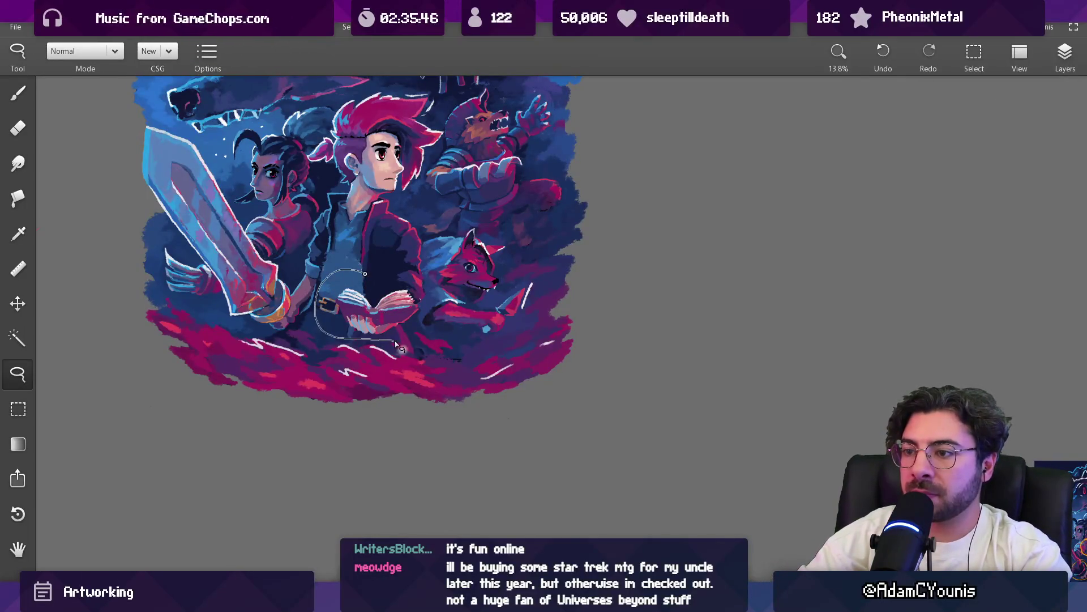
drag(426, 311, 389, 312)
key(ctrl+t)
drag(313, 267, 302, 260)
drag(388, 296, 390, 290)
key(Return)
key(e)
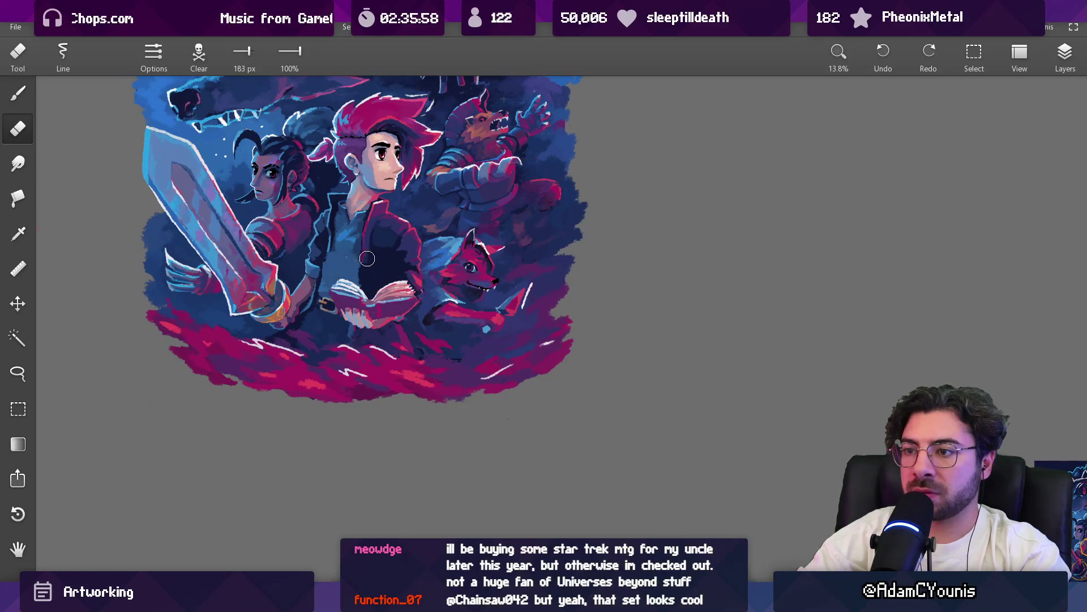
drag(357, 277, 425, 357)
key(v)
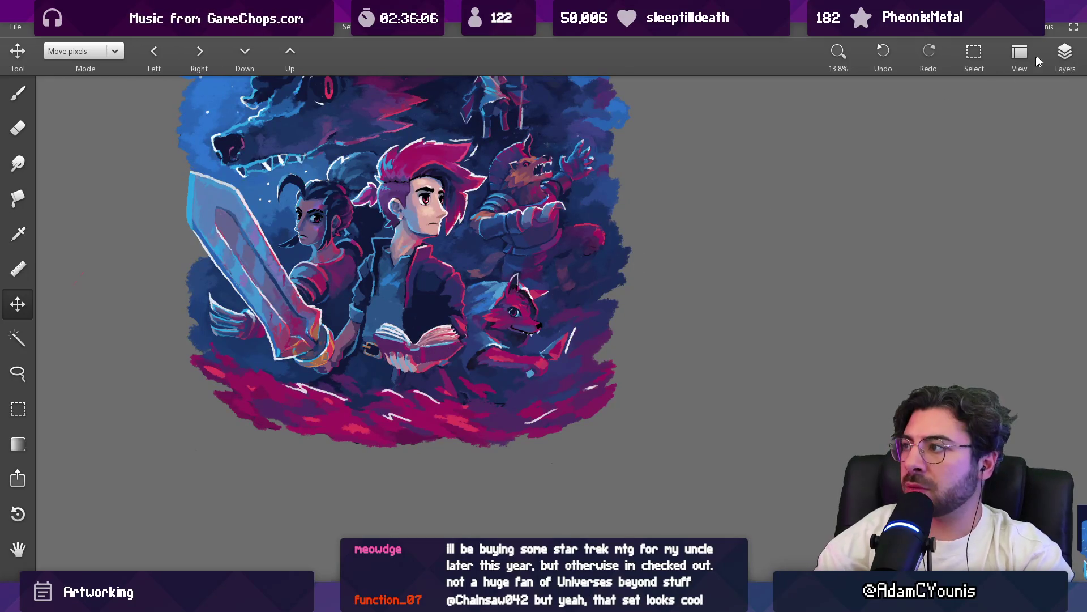
Toggle Layer 9 off and on repeatedly to compare the painting with and without the book
click(1065, 54)
click(937, 158)
click(937, 158)
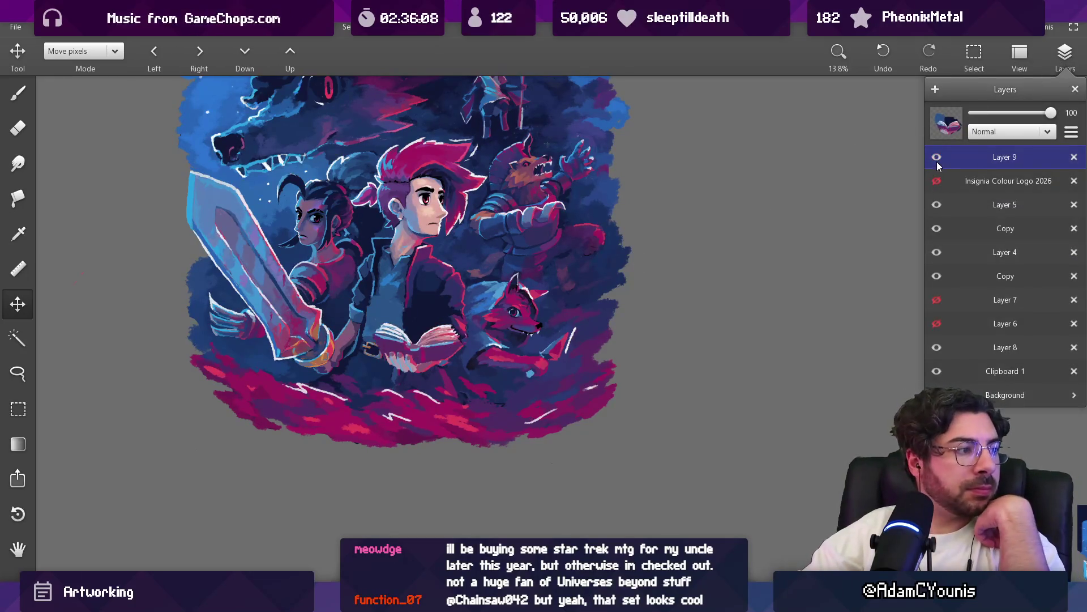
click(936, 158)
click(937, 158)
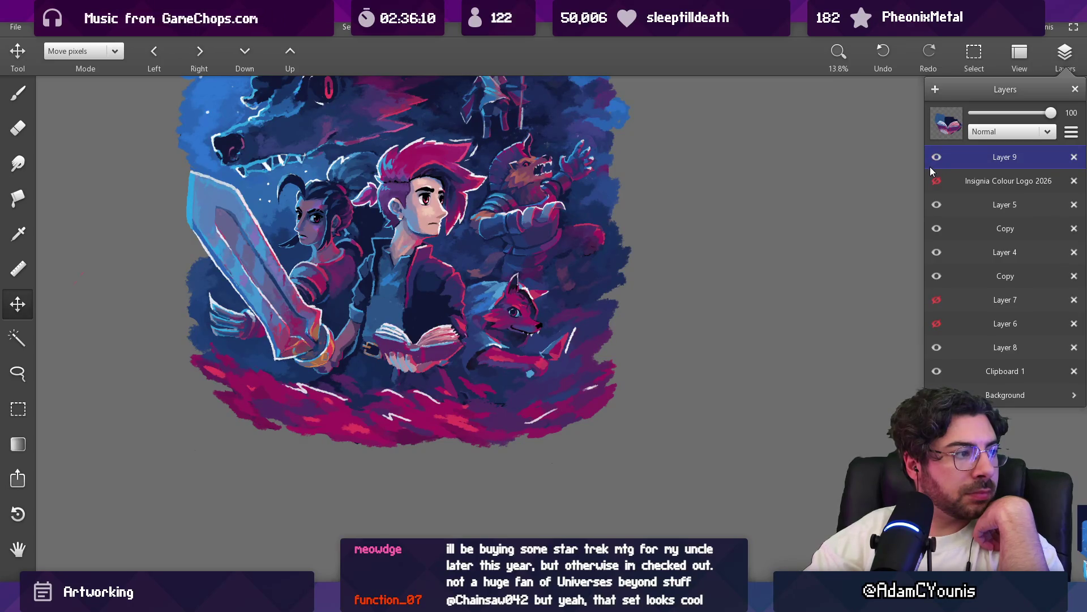
click(931, 167)
click(933, 166)
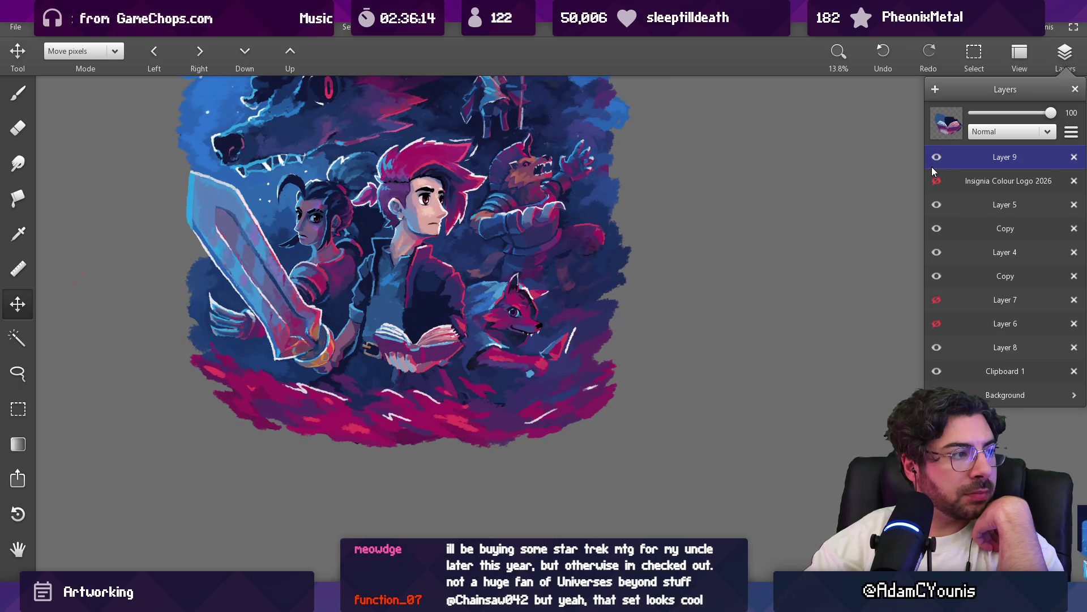
click(935, 158)
click(933, 165)
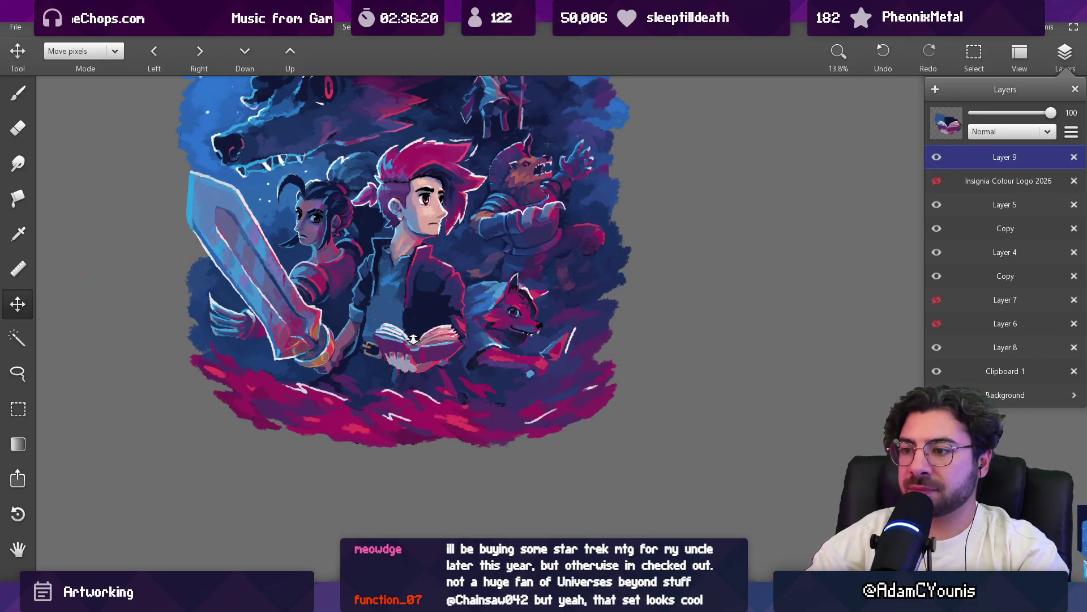
scroll(414, 338, up, 5)
Lasso the book and hand, nudge them slightly down-left, and deselect
click(18, 373)
mouse_move(379, 273)
mouse_down()
mouse_move(320, 354)
mouse_move(361, 391)
mouse_up()
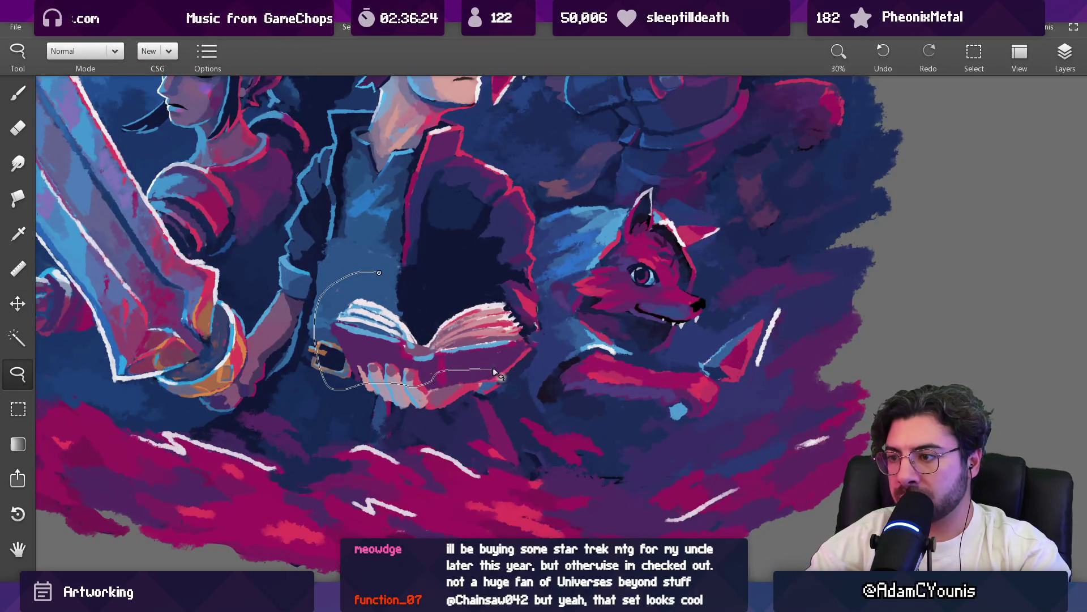
drag(558, 338, 410, 289)
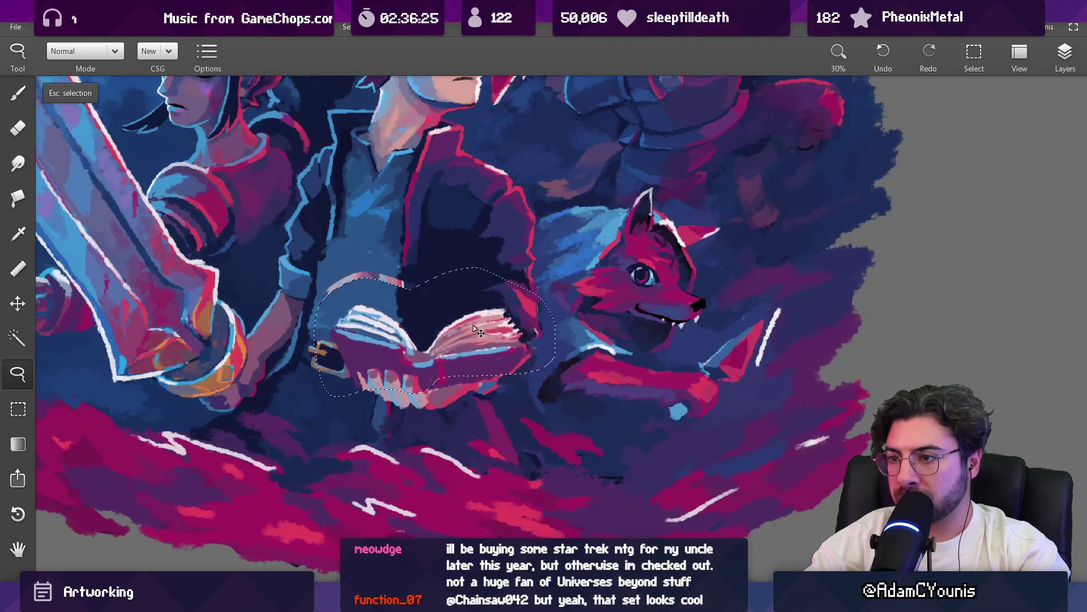
drag(474, 323, 466, 333)
key(Escape)
key(b)
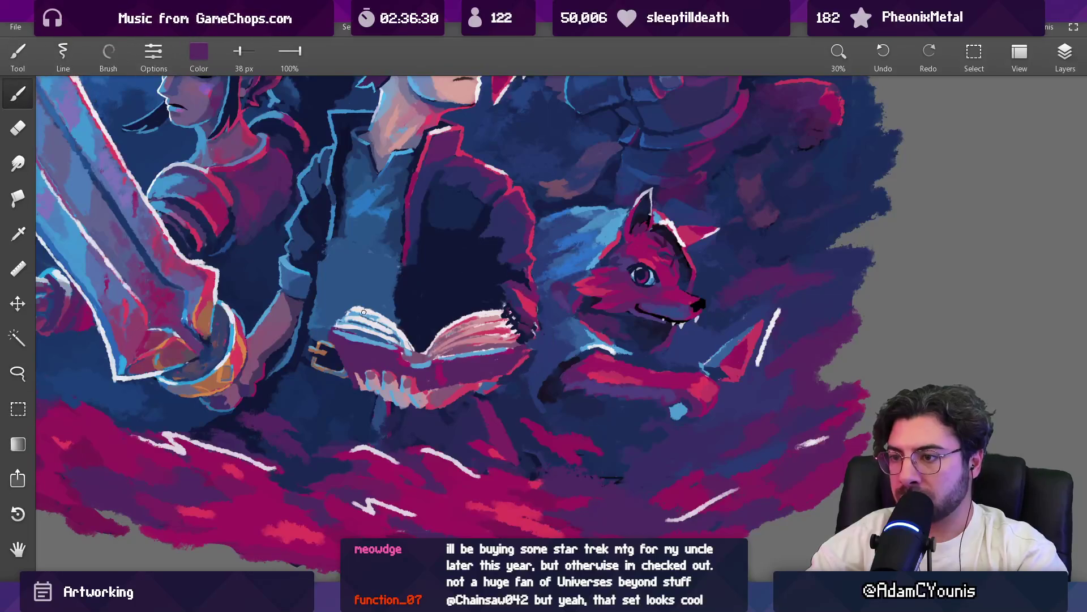
Outline the book again with a freehand selection, then clear it and return to the brush
key(l)
drag(369, 288, 353, 357)
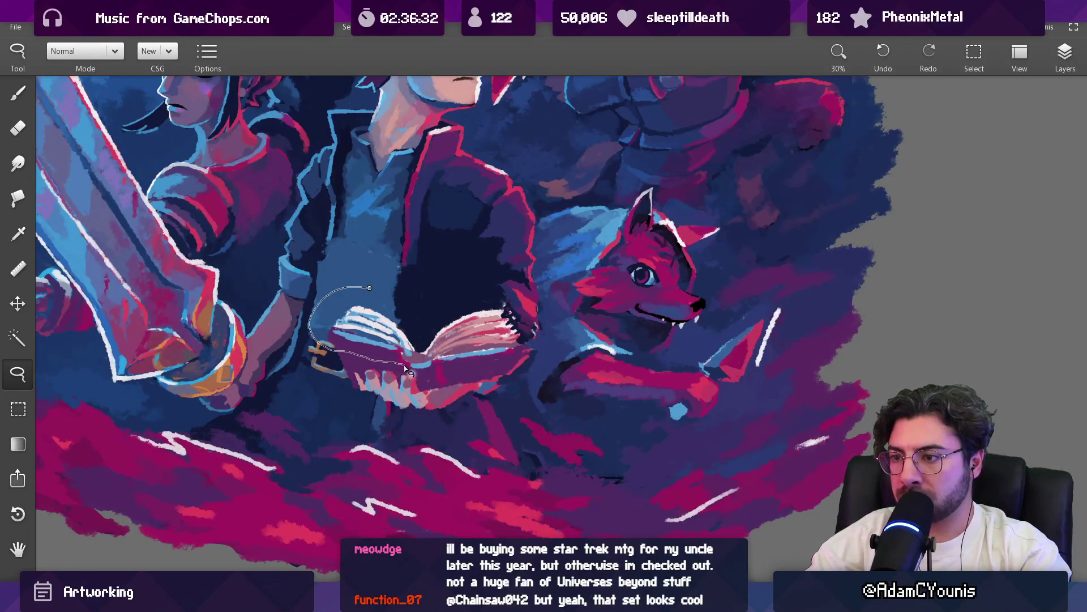
mouse_move(455, 372)
mouse_down()
mouse_move(558, 340)
mouse_move(398, 284)
mouse_up()
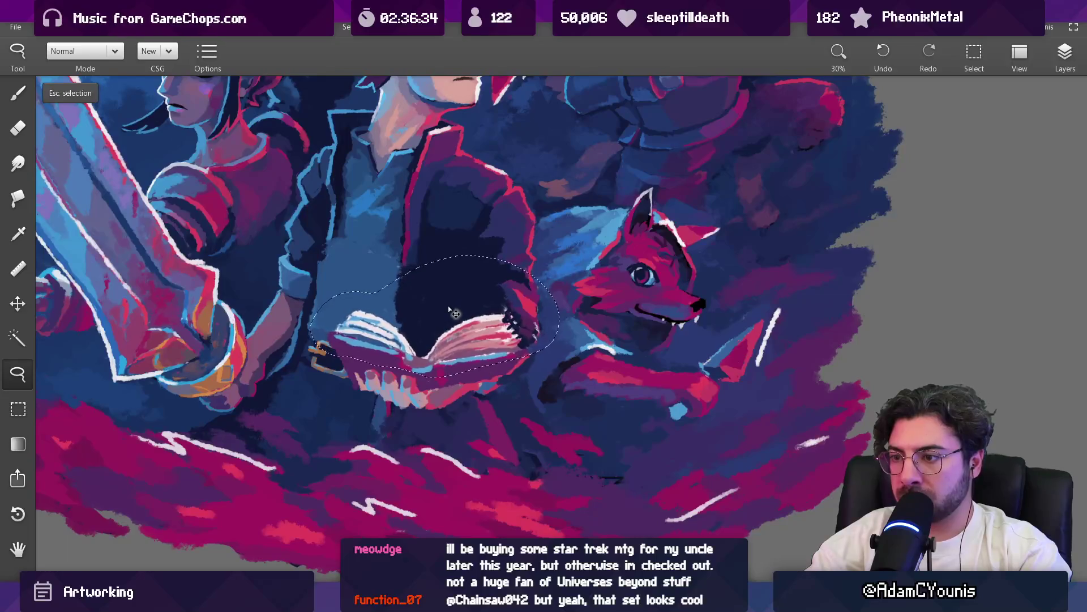
key(Escape)
key(b)
Raise the brush to 162 px and paint bright blue strokes on the hero's shirt
scroll(448, 323, down, 5)
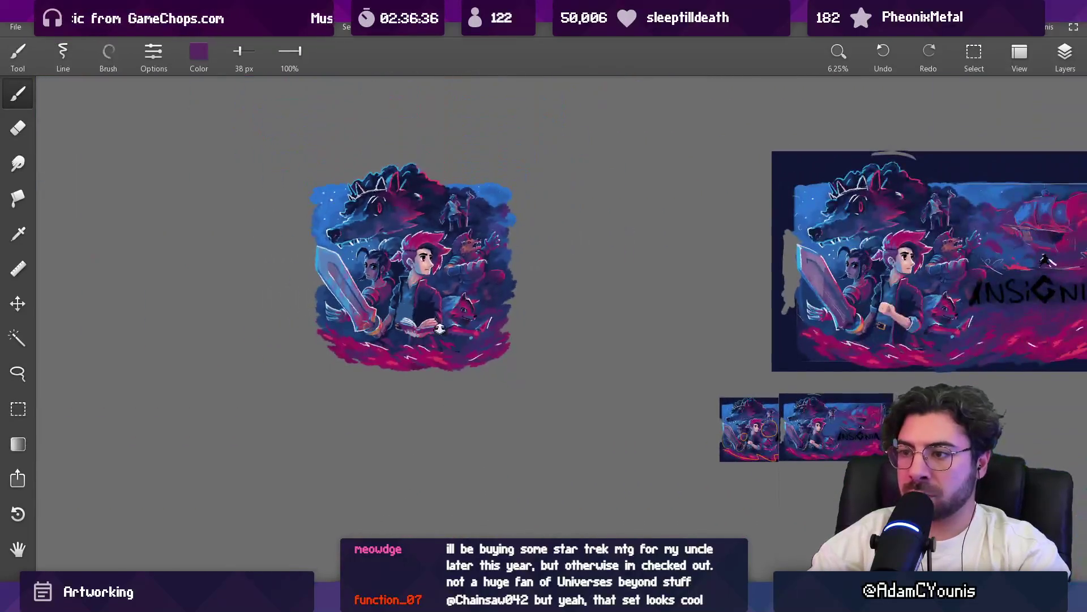
scroll(441, 253, up, 4)
alt+click(401, 286)
drag(399, 290, 392, 331)
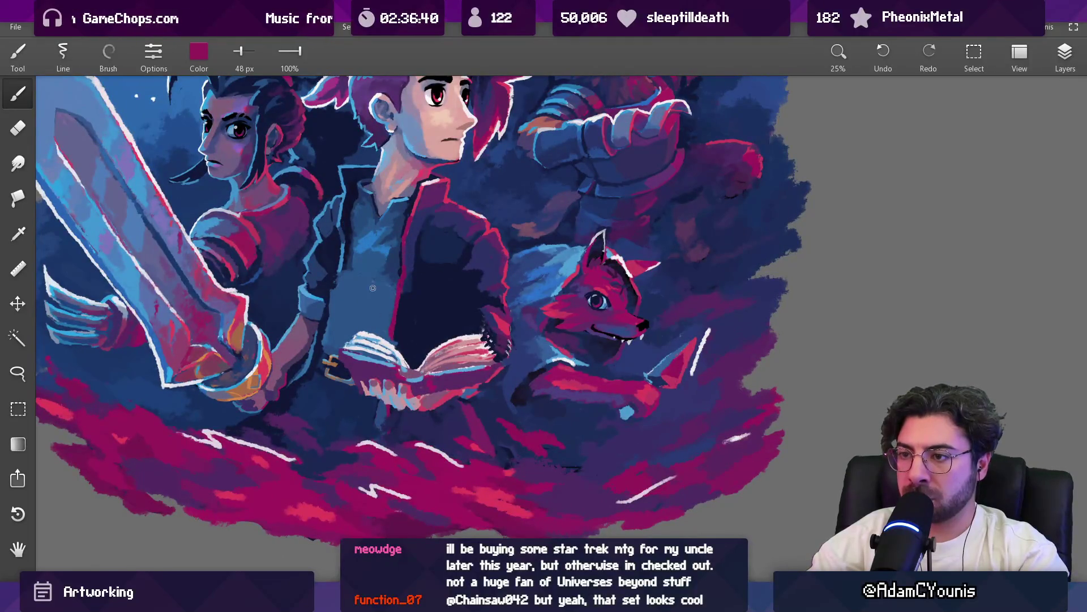
alt+click(329, 321)
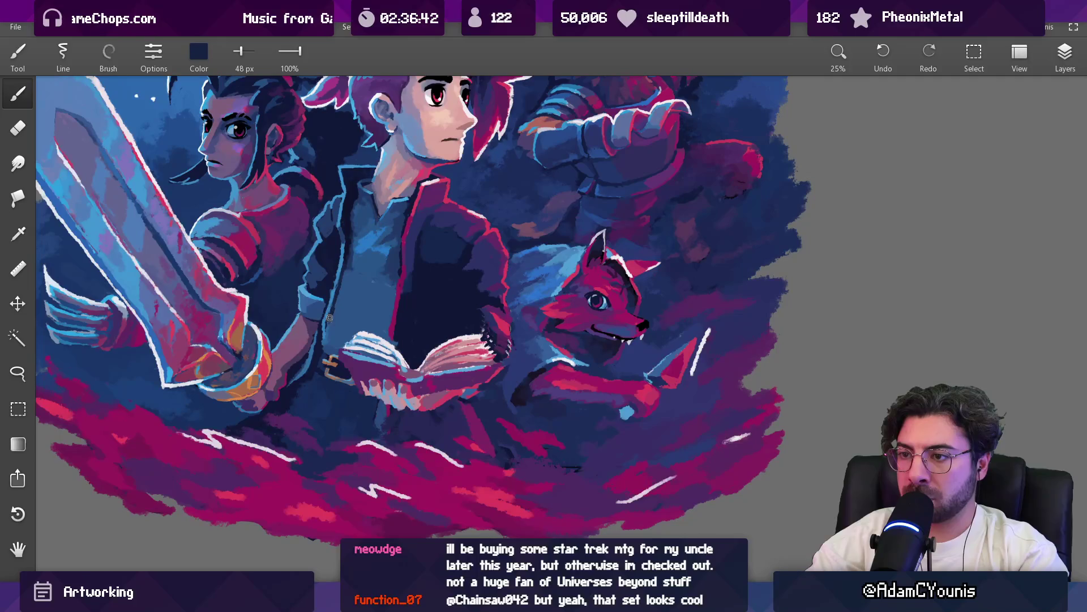
mouse_move(340, 290)
mouse_down()
mouse_move(372, 275)
mouse_move(363, 306)
mouse_up()
alt+click(371, 274)
alt+click(385, 313)
Hide the book layer, Layer 9, in the layers list
scroll(382, 329, down, 5)
scroll(431, 294, up, 4)
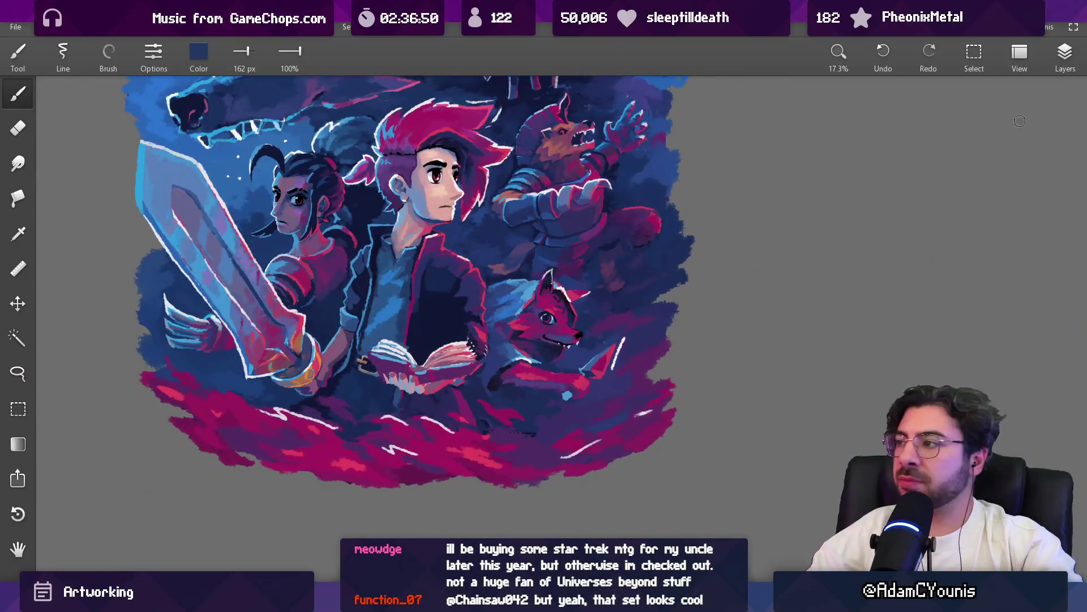
key(l)
click(937, 157)
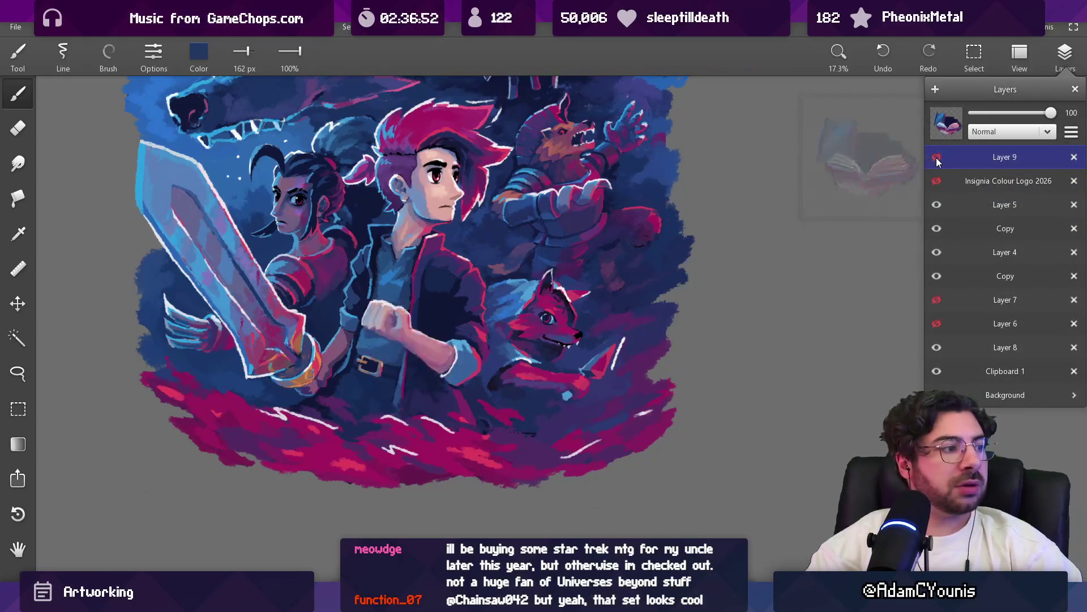
click(937, 158)
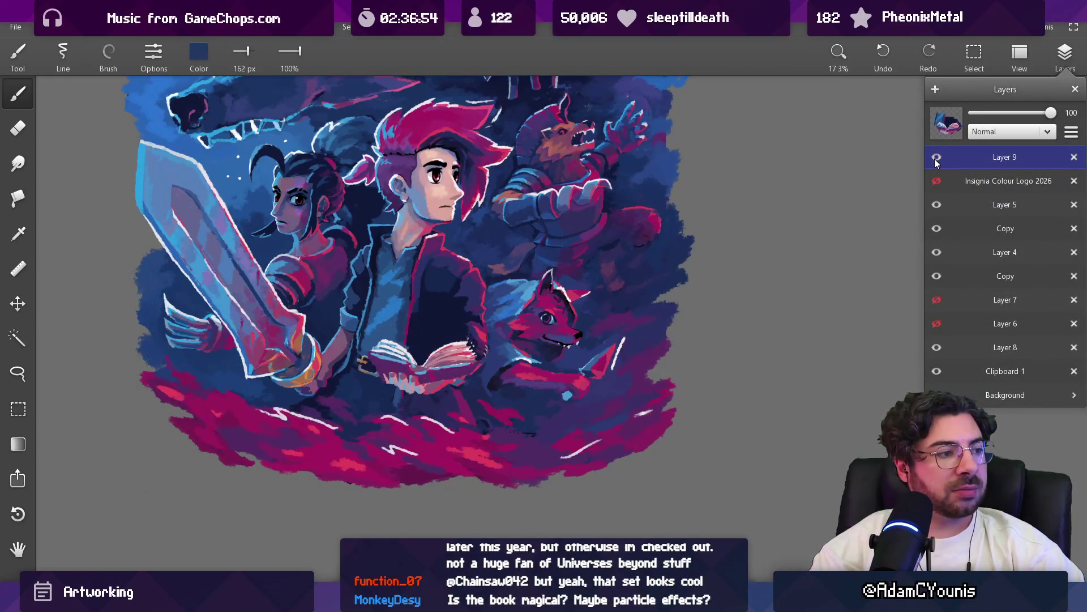
click(935, 161)
click(936, 161)
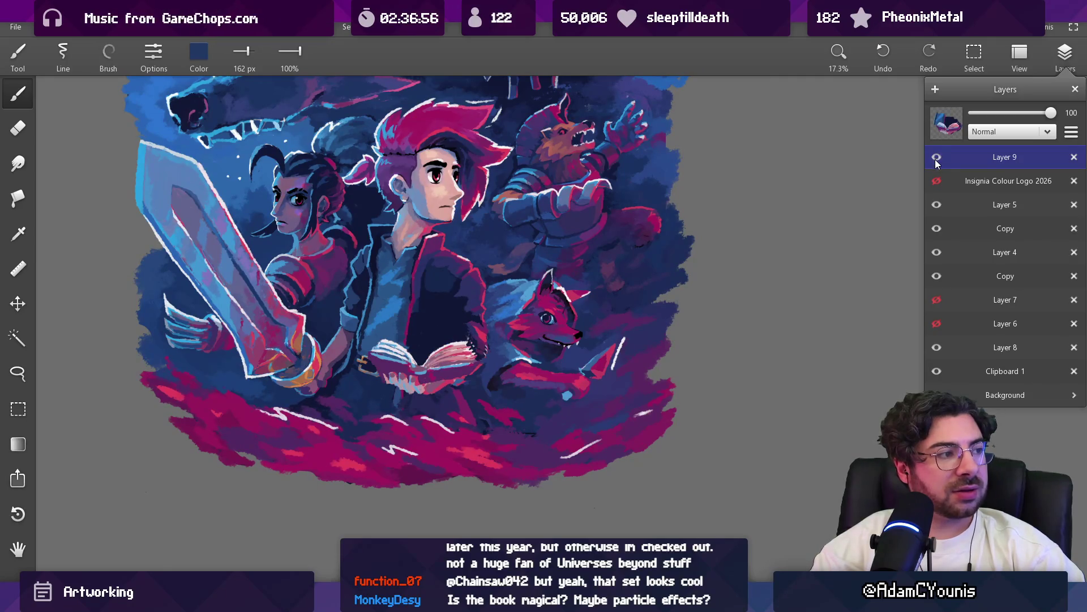
scroll(628, 318, down, 3)
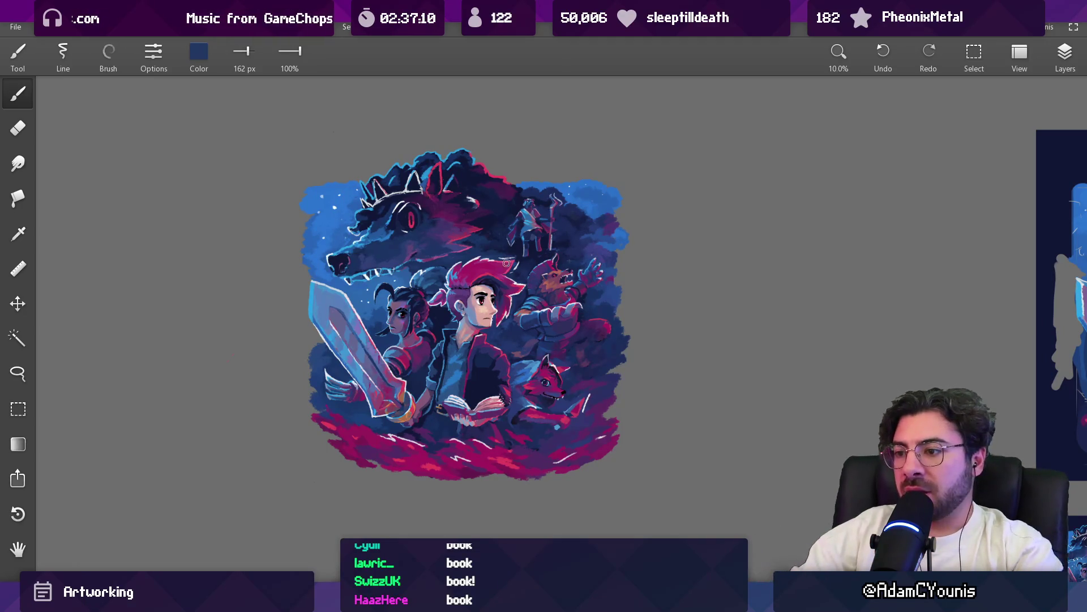
Try shifting the book and hands up-left with Move pixels, then undo it
scroll(490, 425, up, 5)
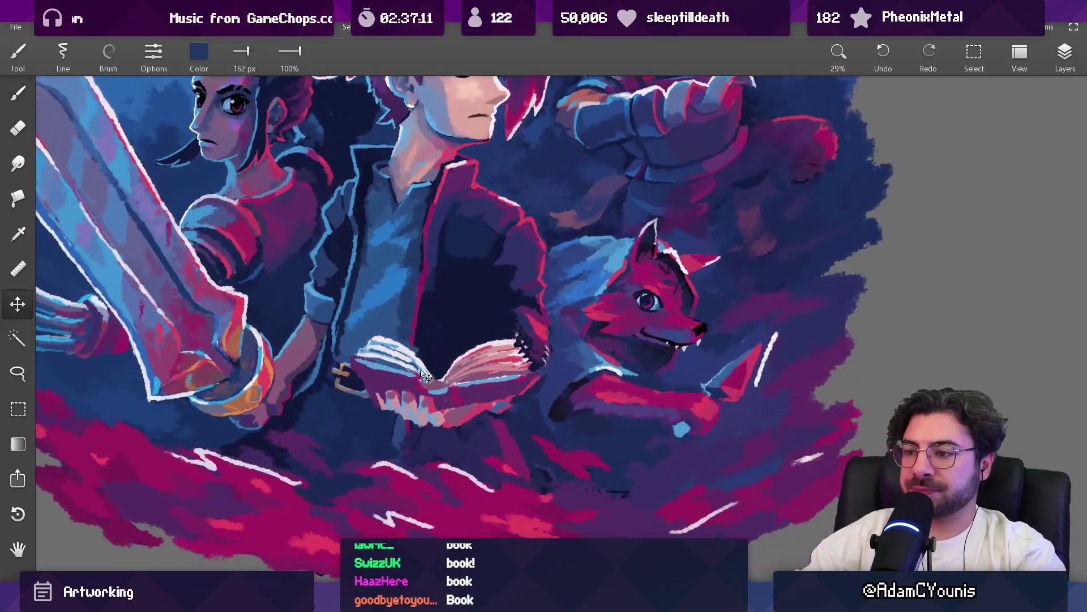
key(v)
drag(408, 395, 398, 392)
key(ctrl+z)
Lasso the book and hands, sample crimson near the hand, and zoom in on the book
key(l)
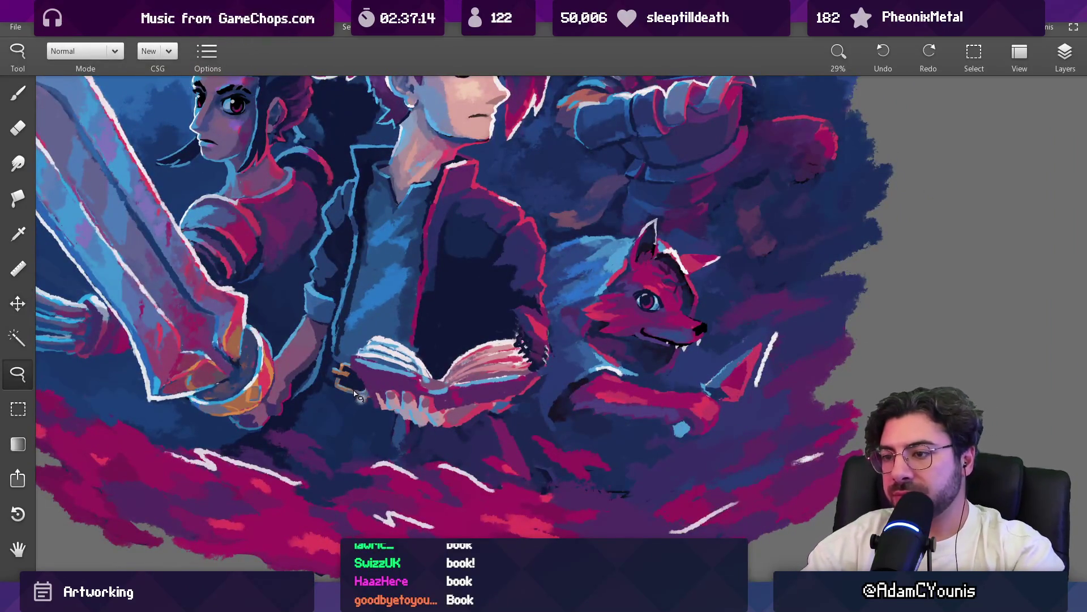
mouse_move(564, 381)
mouse_down()
mouse_move(391, 456)
mouse_move(343, 368)
mouse_up()
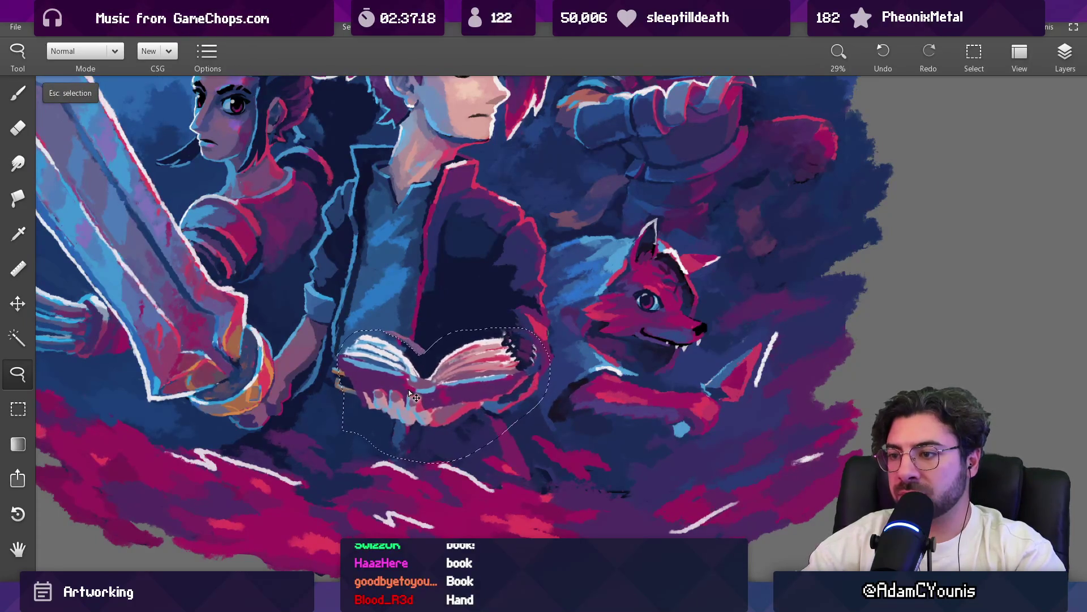
alt+click(467, 413)
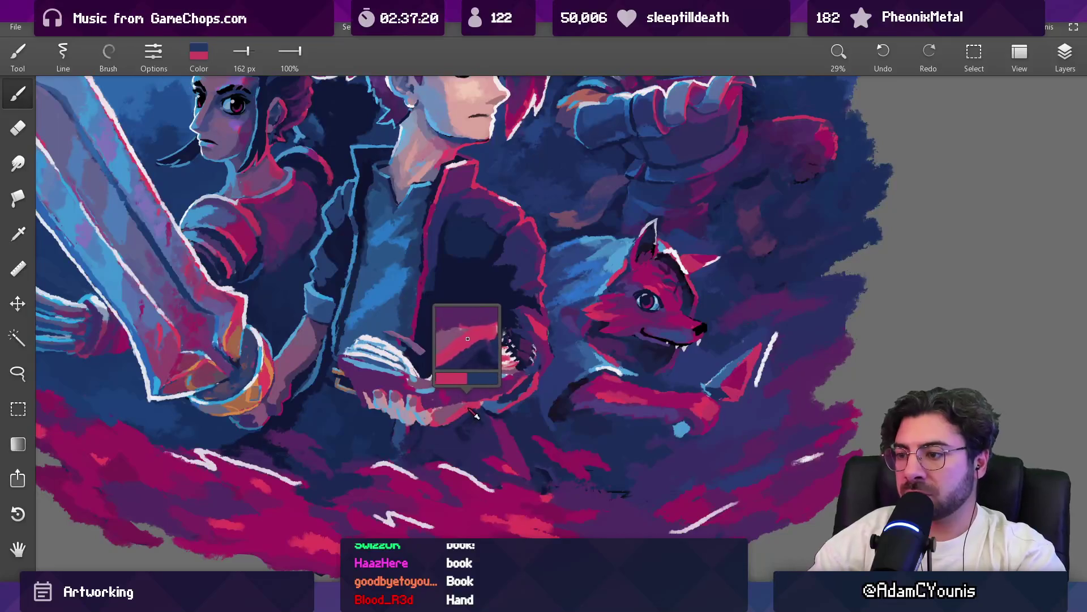
mouse_move(447, 418)
mouse_down()
mouse_move(464, 406)
mouse_move(465, 475)
mouse_move(488, 286)
mouse_up()
mouse_move(488, 381)
mouse_down()
mouse_move(422, 365)
mouse_move(408, 430)
mouse_move(425, 439)
mouse_move(399, 422)
mouse_move(416, 426)
mouse_up()
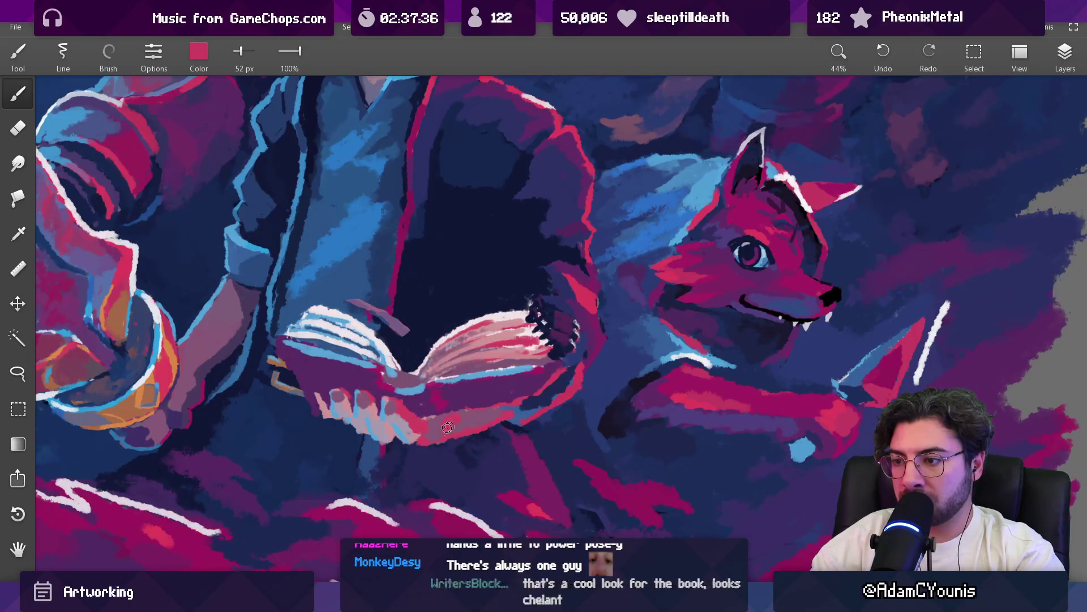
Zoom in on the book and sample dark navy, shirt blues and crimson
drag(480, 382, 464, 482)
drag(497, 378, 453, 306)
click(427, 344)
click(414, 340)
click(383, 317)
click(399, 330)
click(411, 342)
click(411, 342)
Sample crimson and dark purple from the book and enlarge the brush to about 51 px
scroll(431, 340, down, 3)
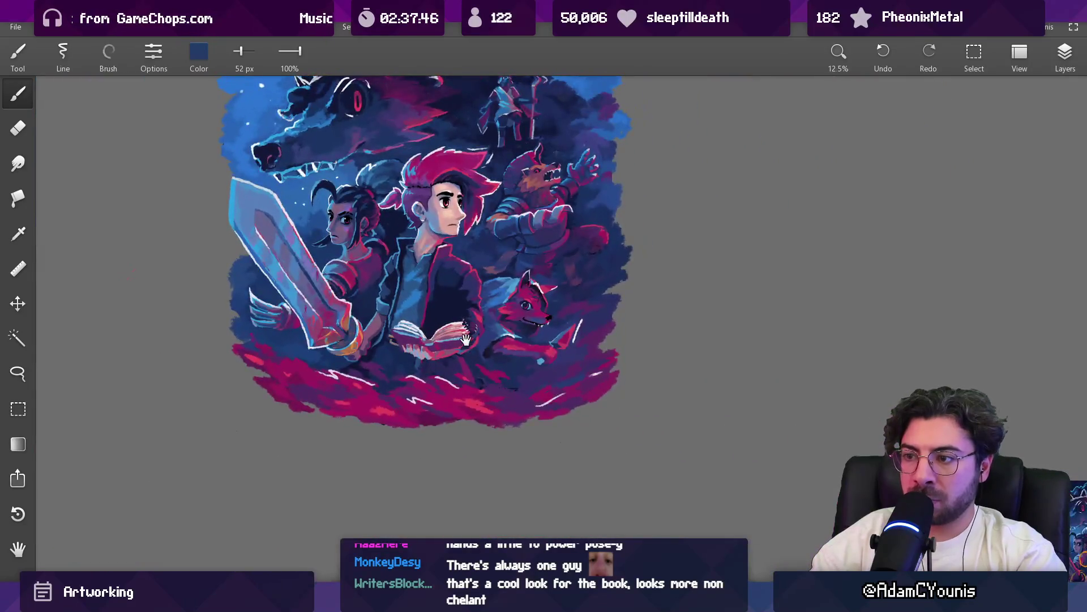
scroll(468, 339, up, 2)
scroll(428, 313, up, 4)
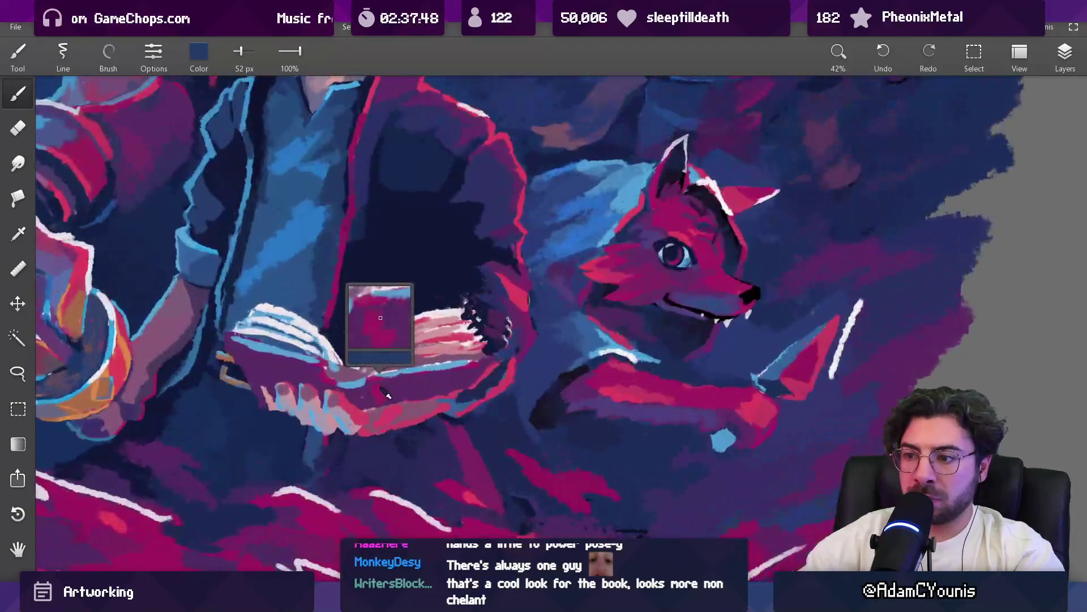
click(369, 399)
mouse_move(370, 400)
mouse_down()
mouse_move(396, 393)
mouse_move(342, 379)
mouse_move(354, 365)
mouse_move(340, 315)
mouse_up()
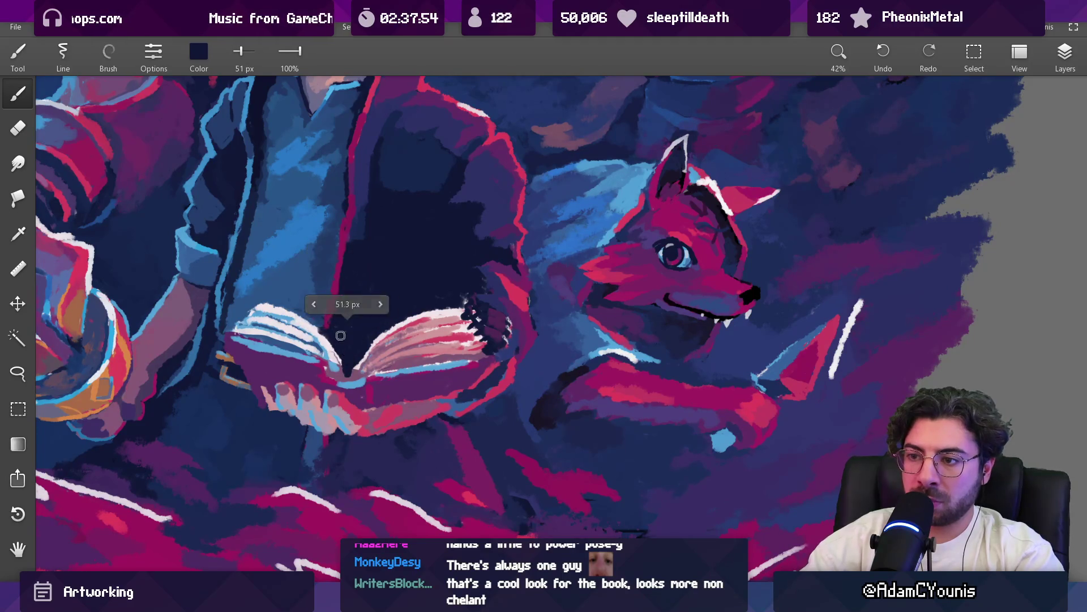
drag(340, 357, 289, 316)
Work white and light blue from the book pages over the book, ending on a sampled purple
click(315, 344)
click(313, 350)
click(320, 354)
drag(281, 325, 278, 327)
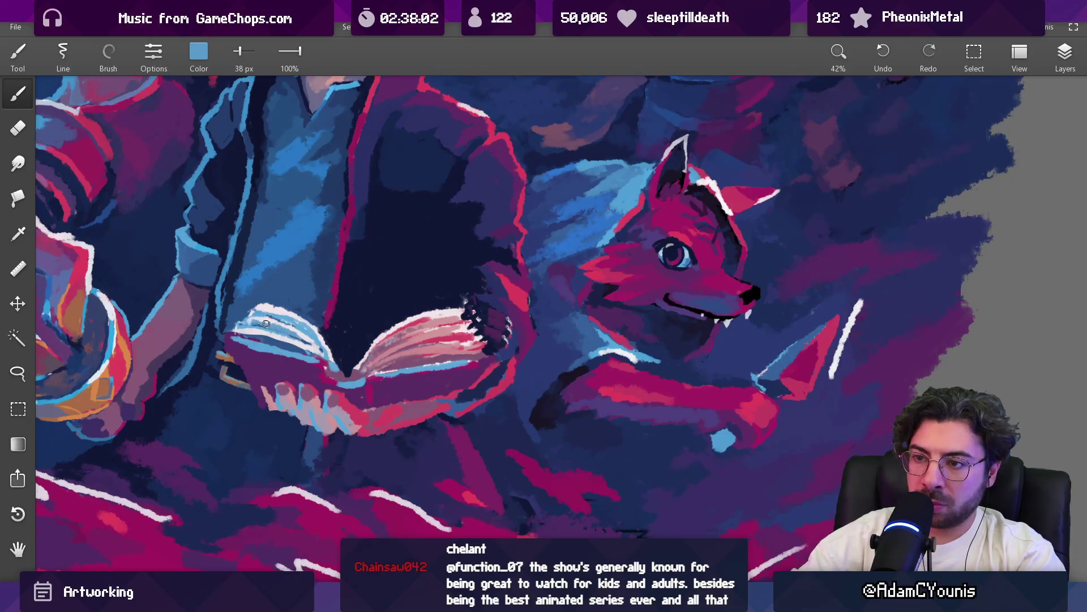
drag(322, 358, 294, 348)
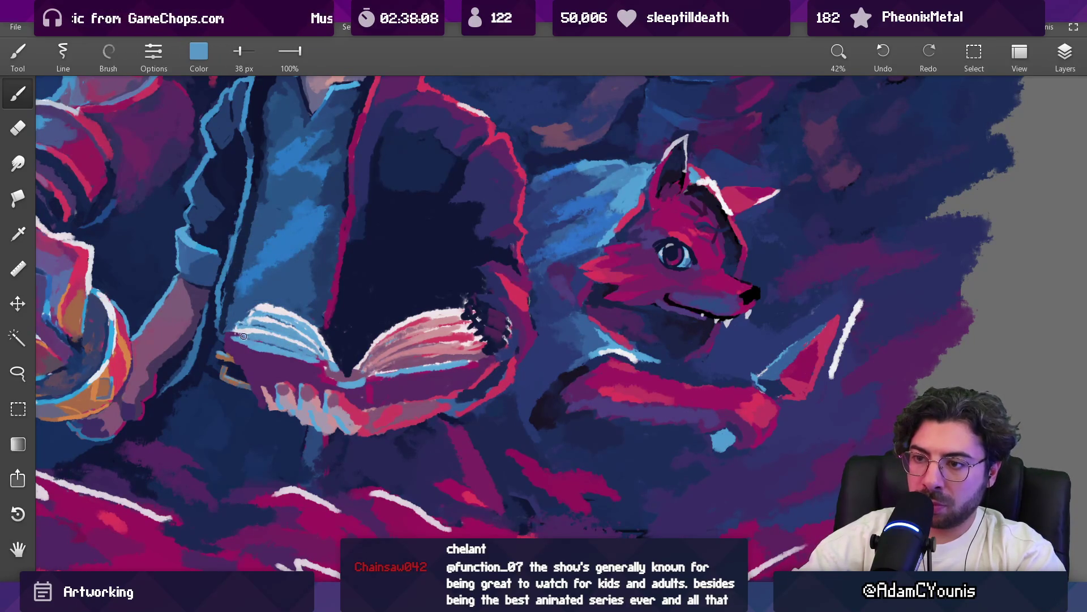
scroll(328, 339, down, 5)
scroll(306, 328, up, 6)
drag(301, 321, 325, 302)
Switch to the fill bucket, sample pink from the book page, then return to the brush
key(g)
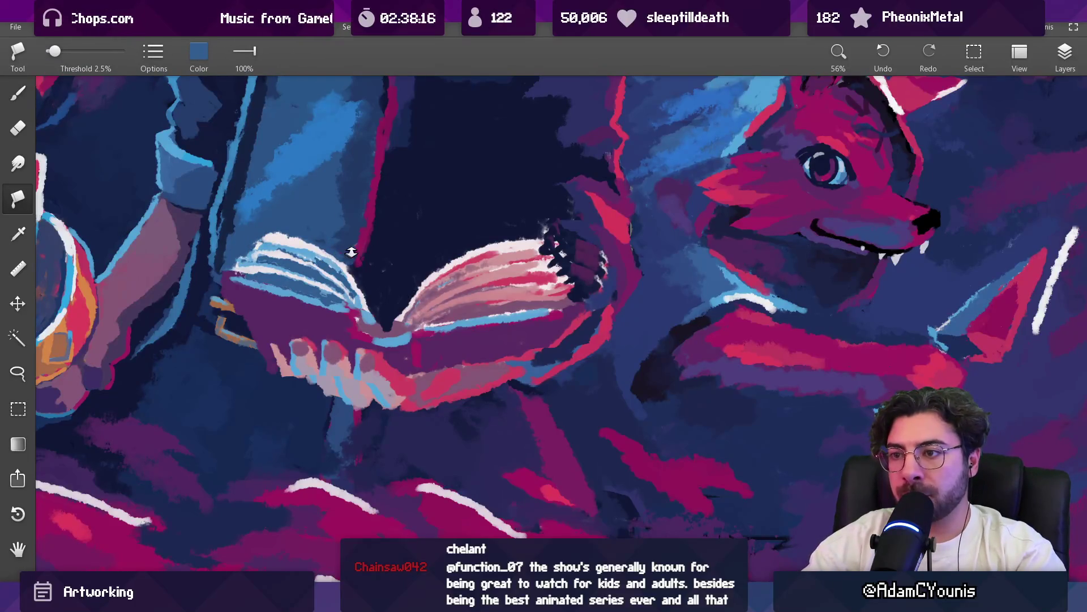
scroll(340, 248, up, 2)
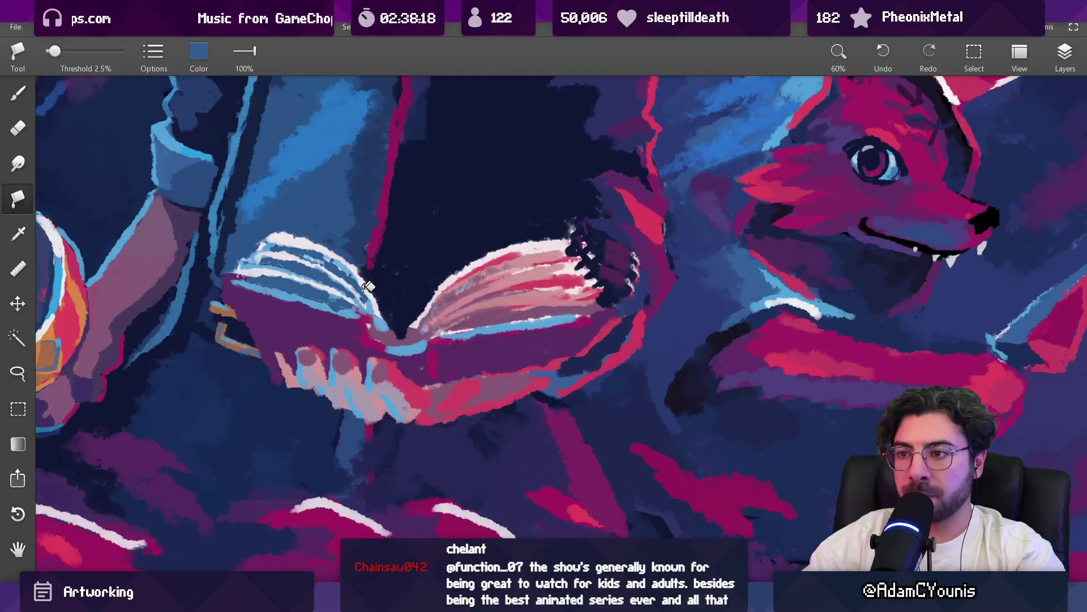
scroll(348, 261, down, 10)
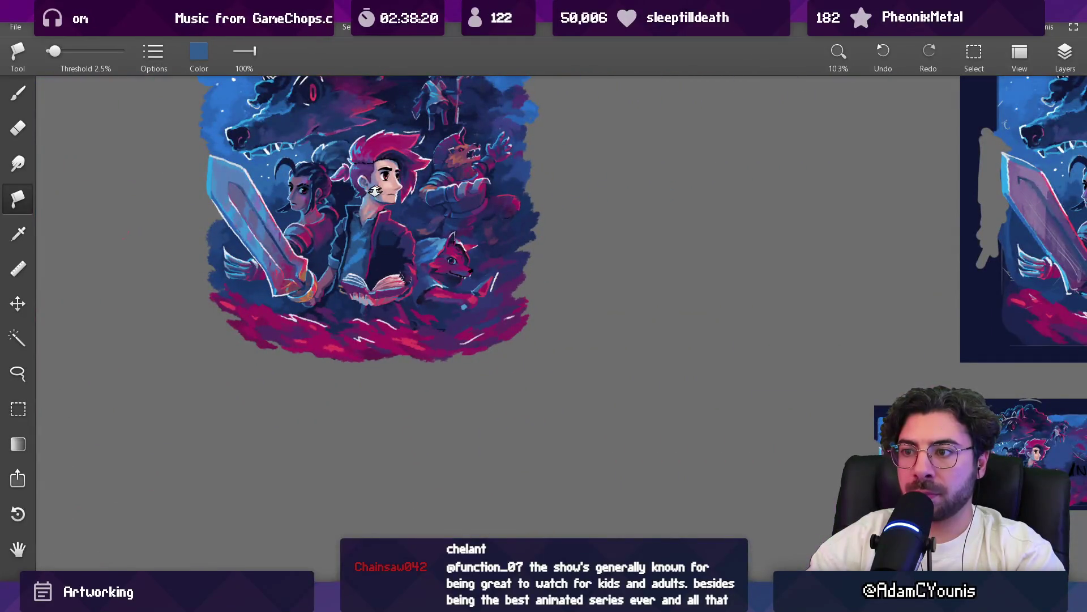
scroll(376, 253, up, 10)
key(alt)
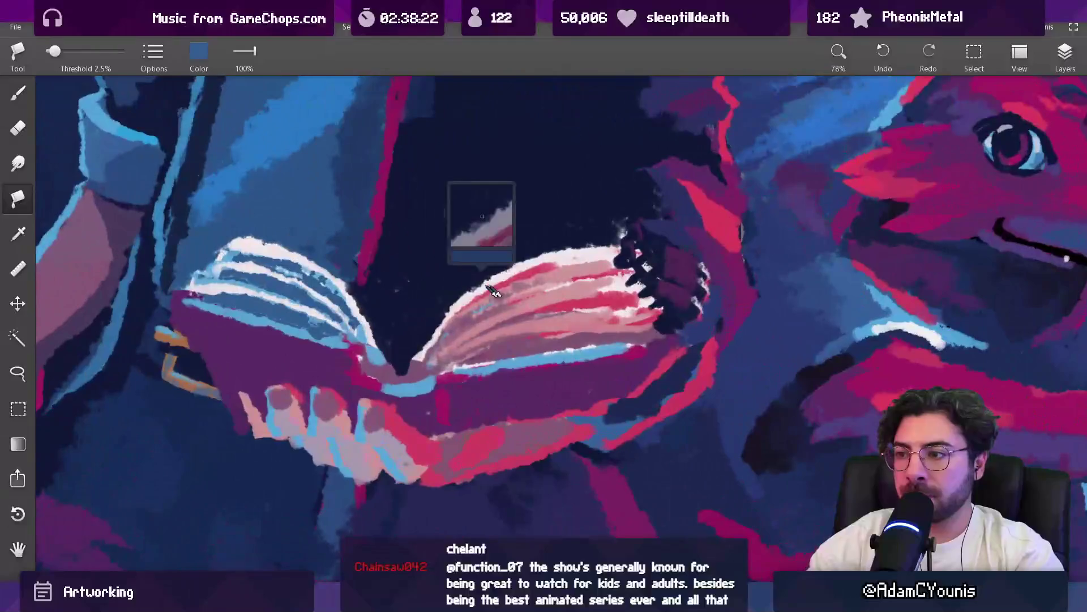
alt+click(570, 278)
key(b)
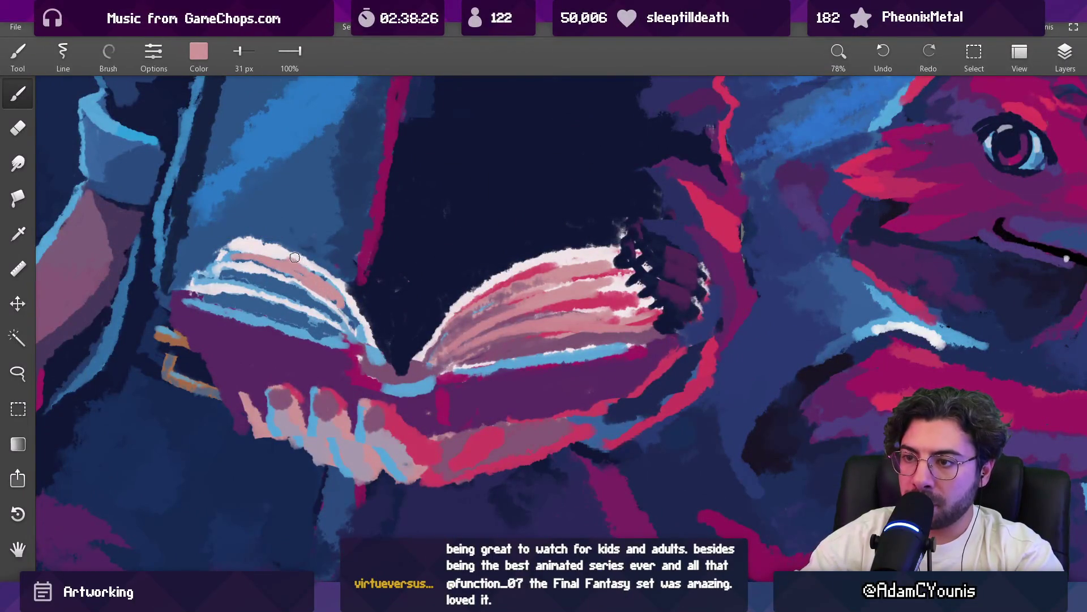
Sample blues beside the book and paint a blue stroke over the dark area left of its top edge
alt+click(302, 266)
alt+click(259, 236)
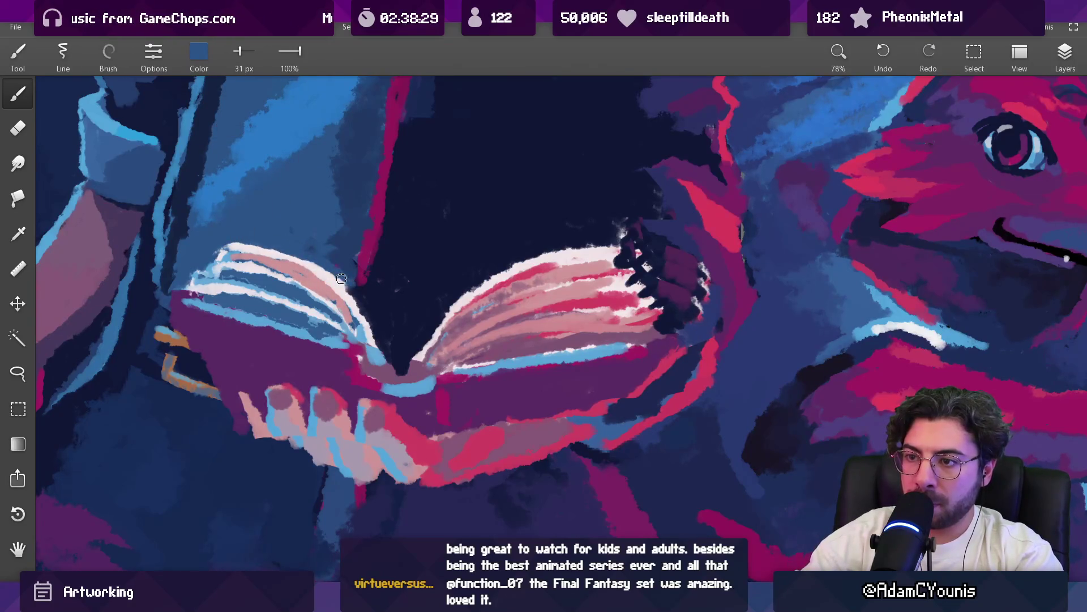
alt+click(296, 268)
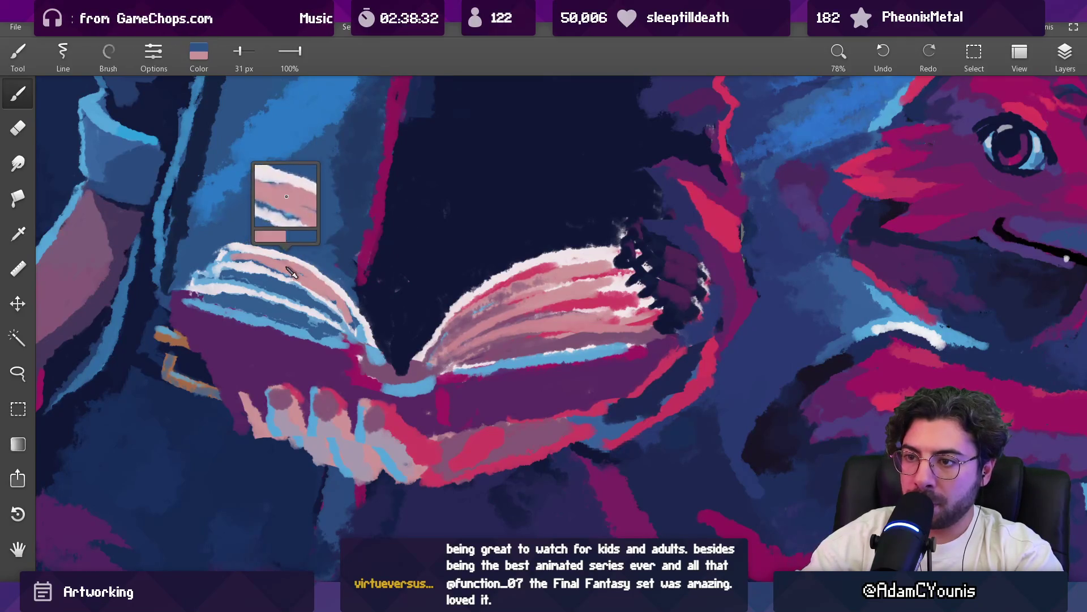
alt+click(263, 276)
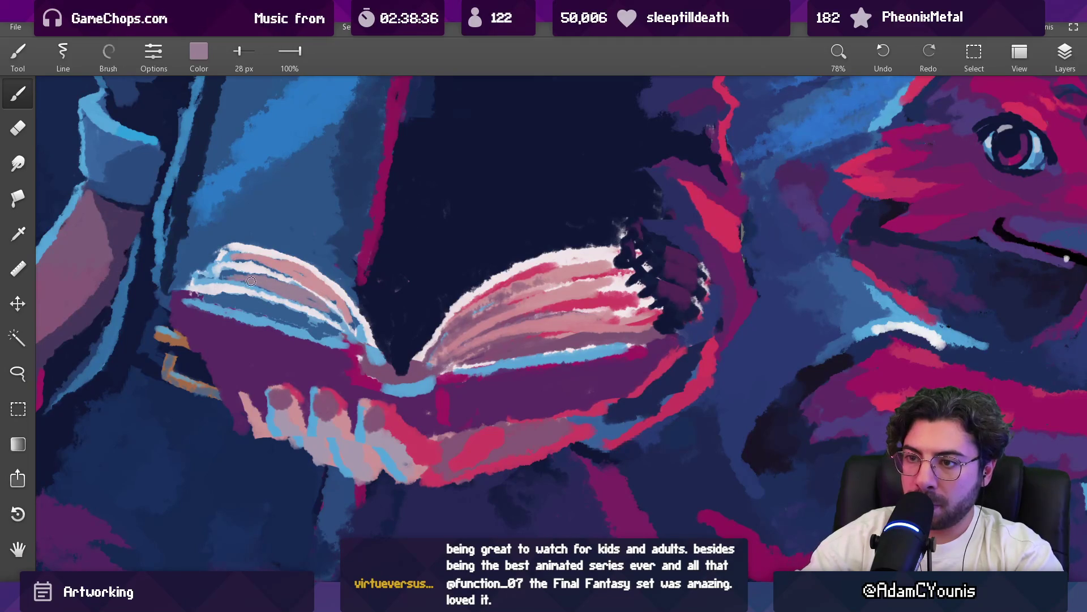
scroll(238, 280, down, 10)
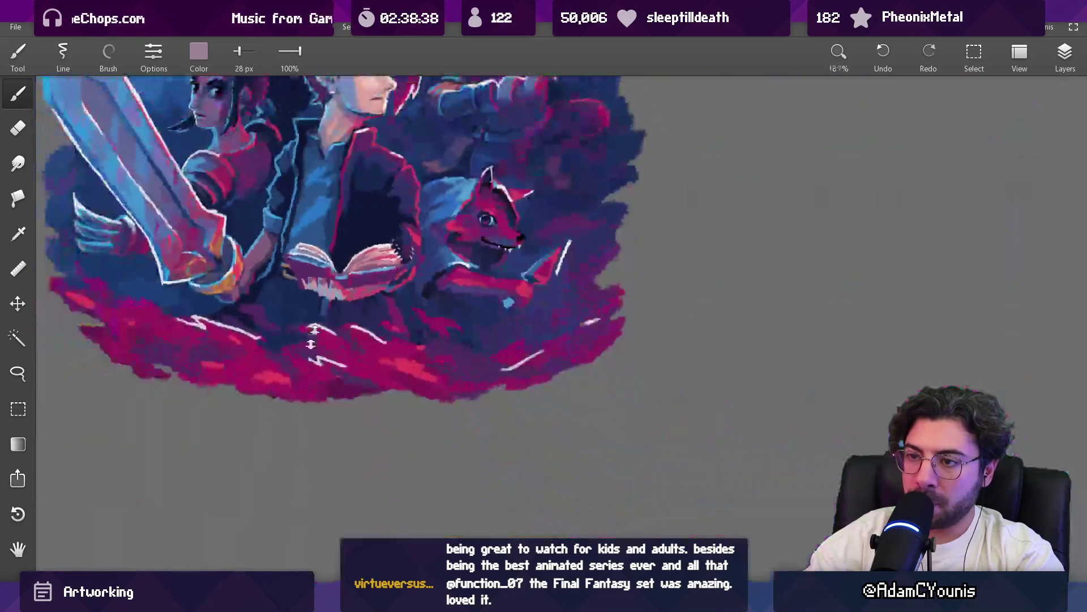
scroll(340, 286, up, 2)
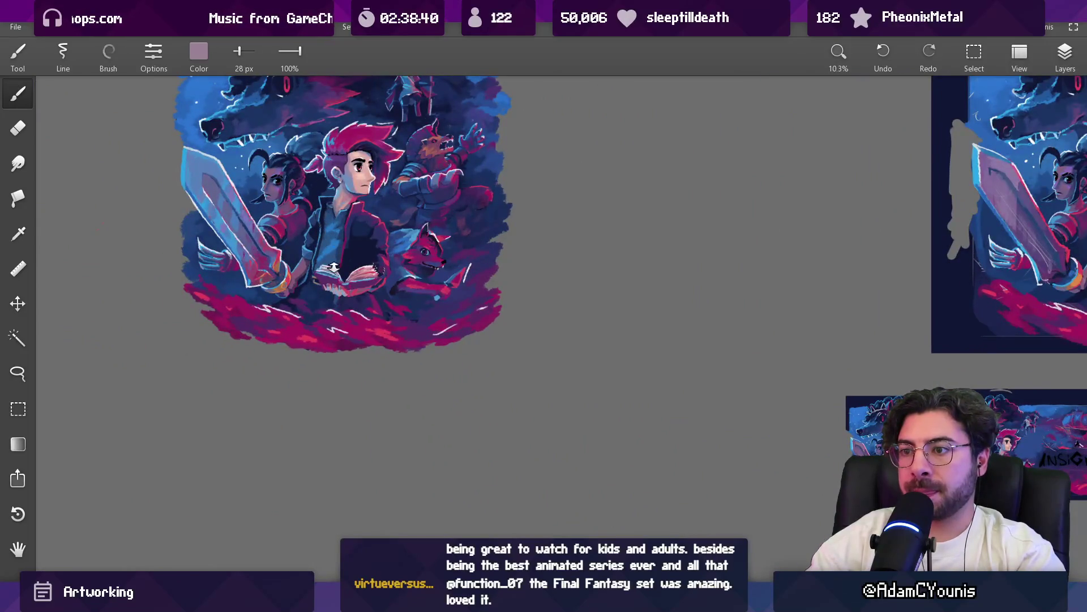
scroll(333, 265, up, 10)
alt+click(264, 258)
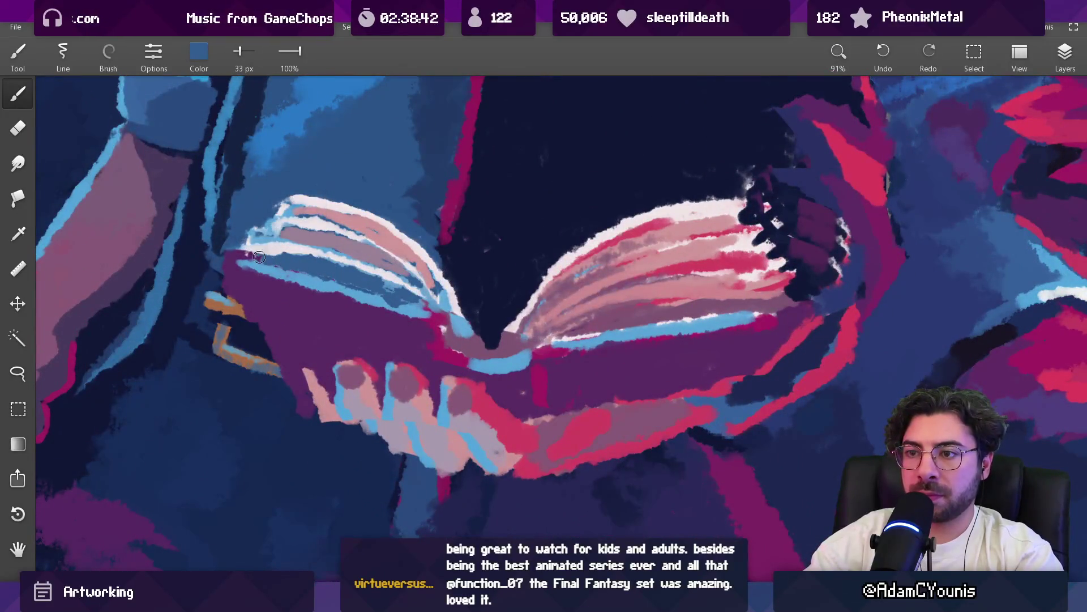
mouse_move(244, 136)
mouse_down()
mouse_move(227, 253)
mouse_move(245, 227)
mouse_up()
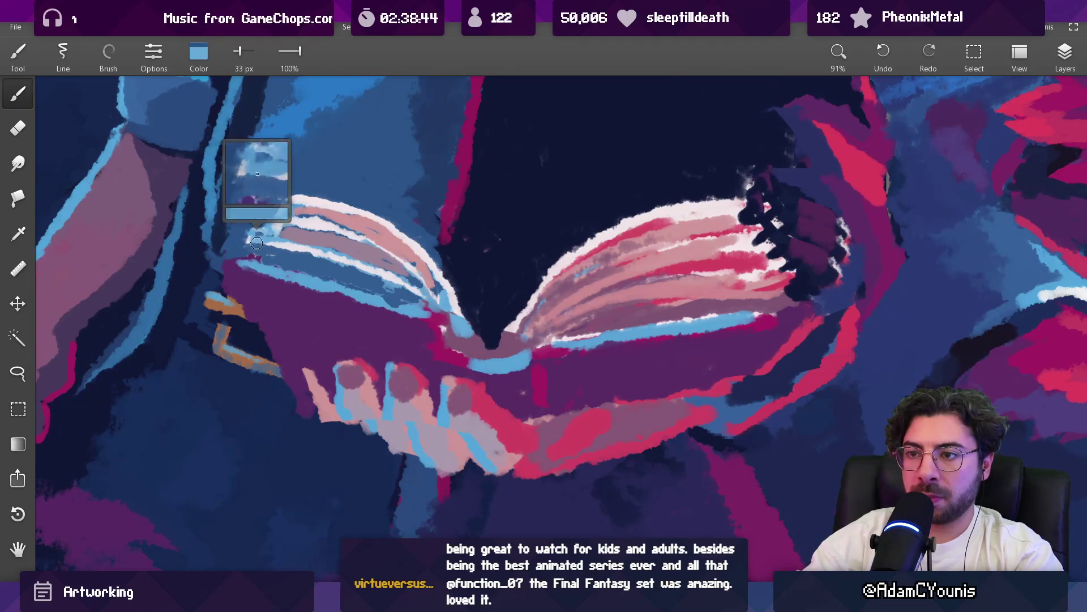
Shrink the brush, paint light pink along the left page's top-left corner, then undo it
key(bracketleft)
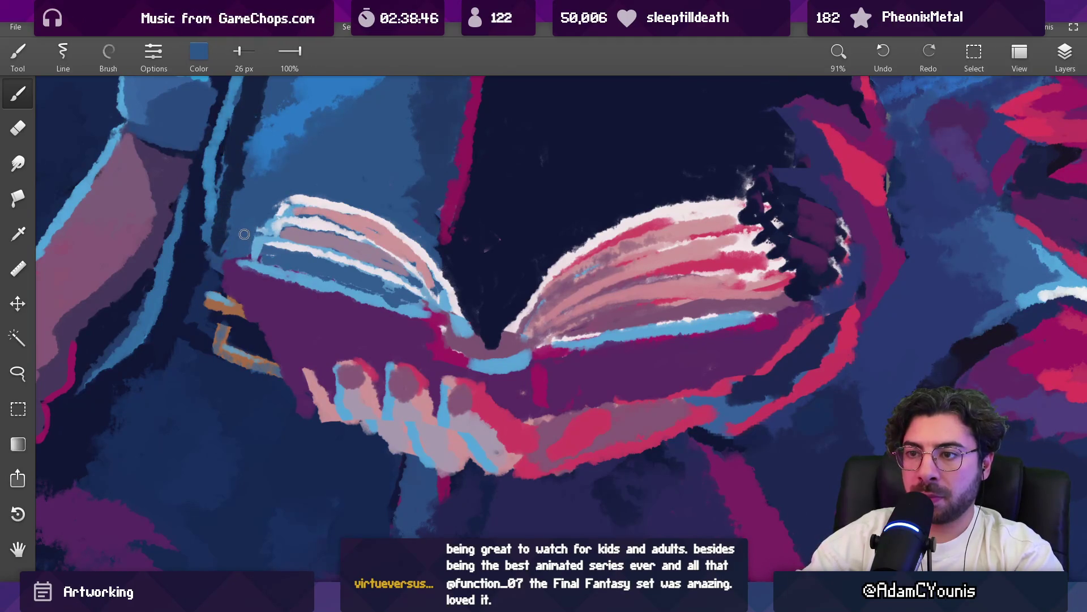
alt+click(299, 200)
key(bracketleft)
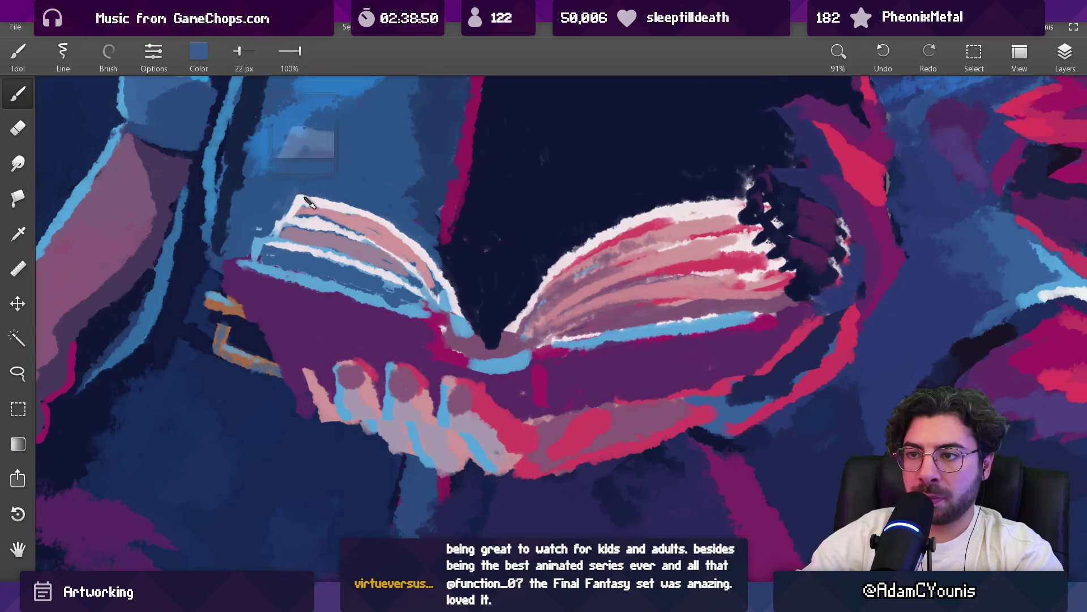
drag(302, 201, 288, 221)
key(bracketleft)
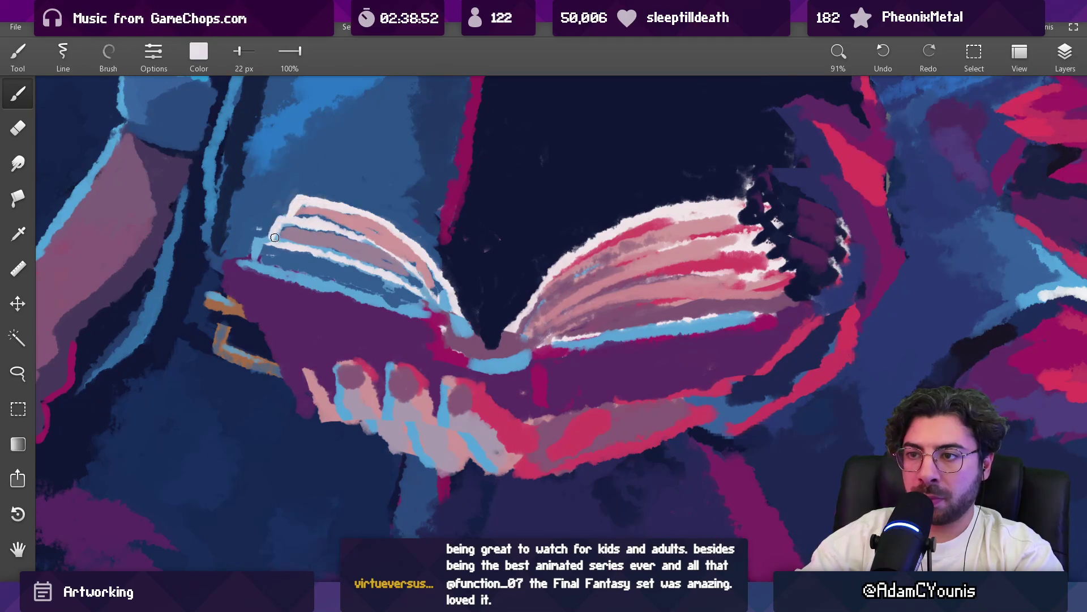
scroll(251, 260, down, 5)
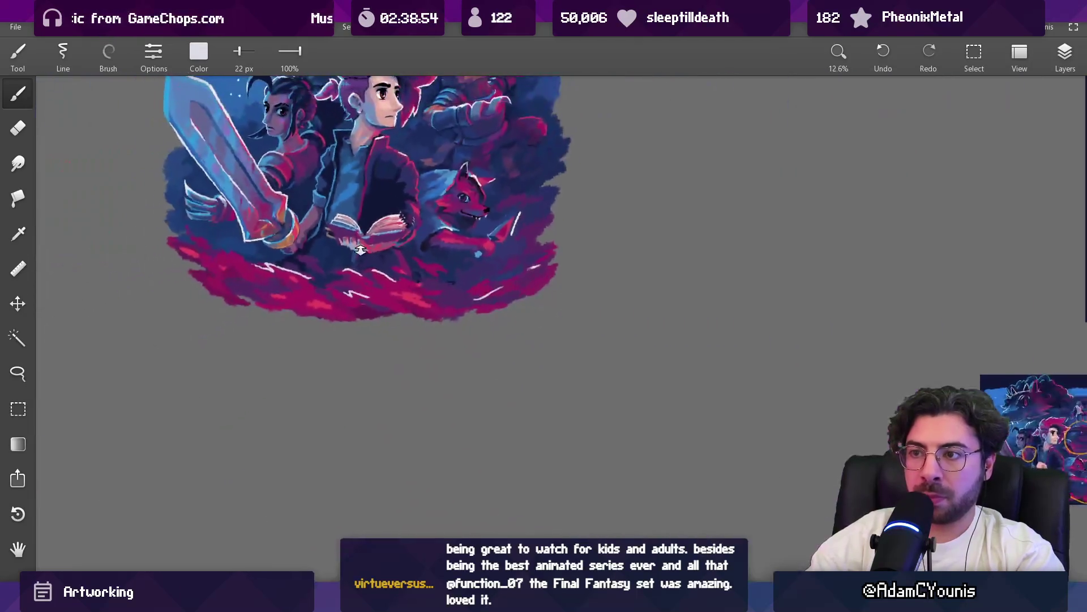
scroll(296, 150, up, 5)
key(ctrl+z)
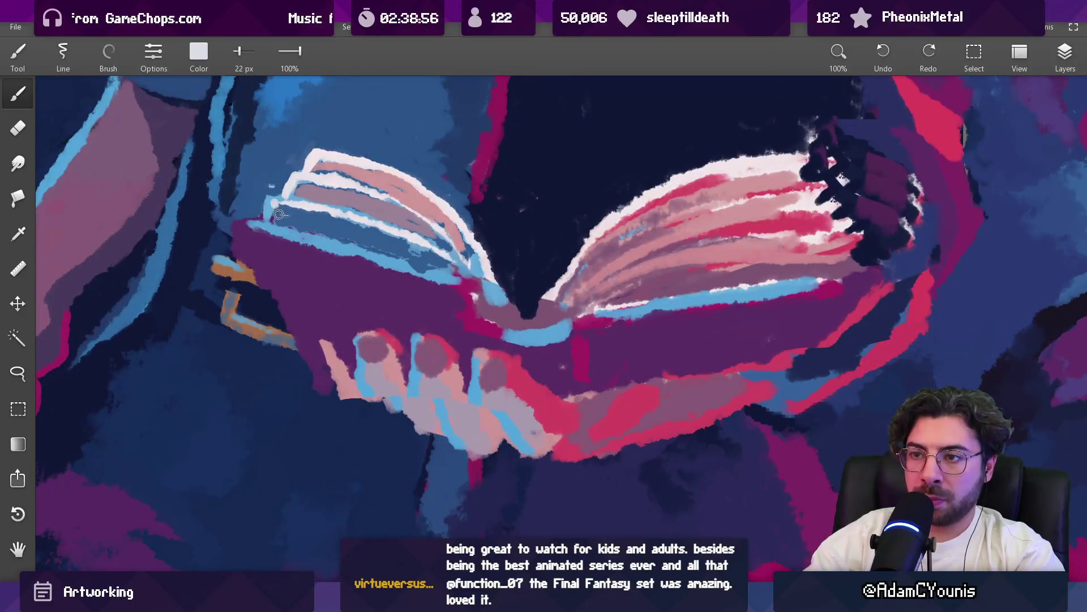
Resample the blue and near-white from beside the page edge at 22 px
alt+click(286, 161)
alt+click(308, 163)
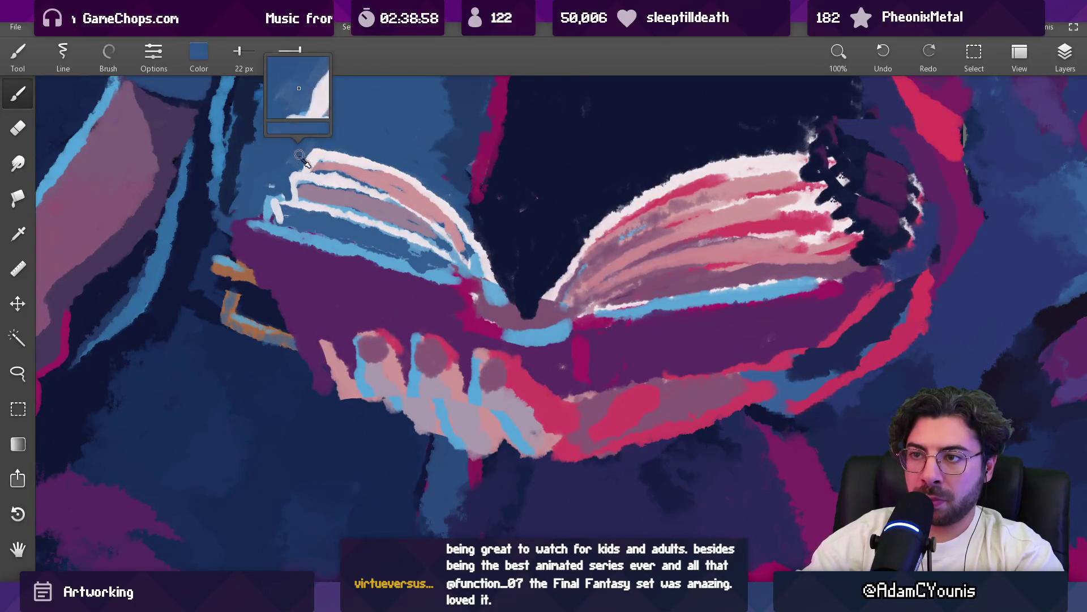
alt+click(316, 163)
scroll(318, 170, down, 10)
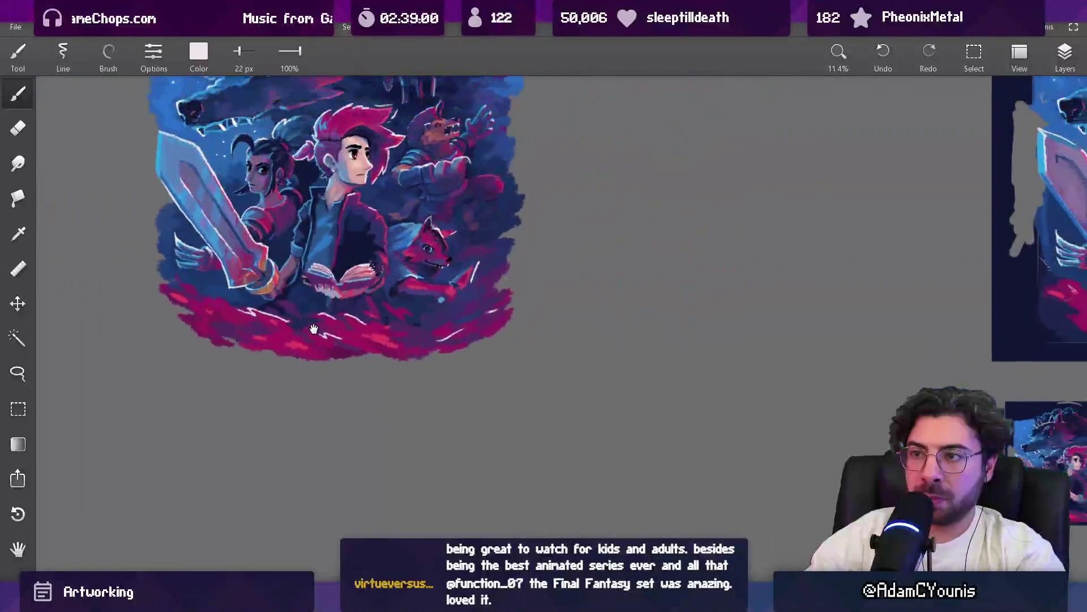
Sample steel blue, pale white and mauve-pink and lay mauve and lavender strokes on the left page
scroll(320, 293, up, 8)
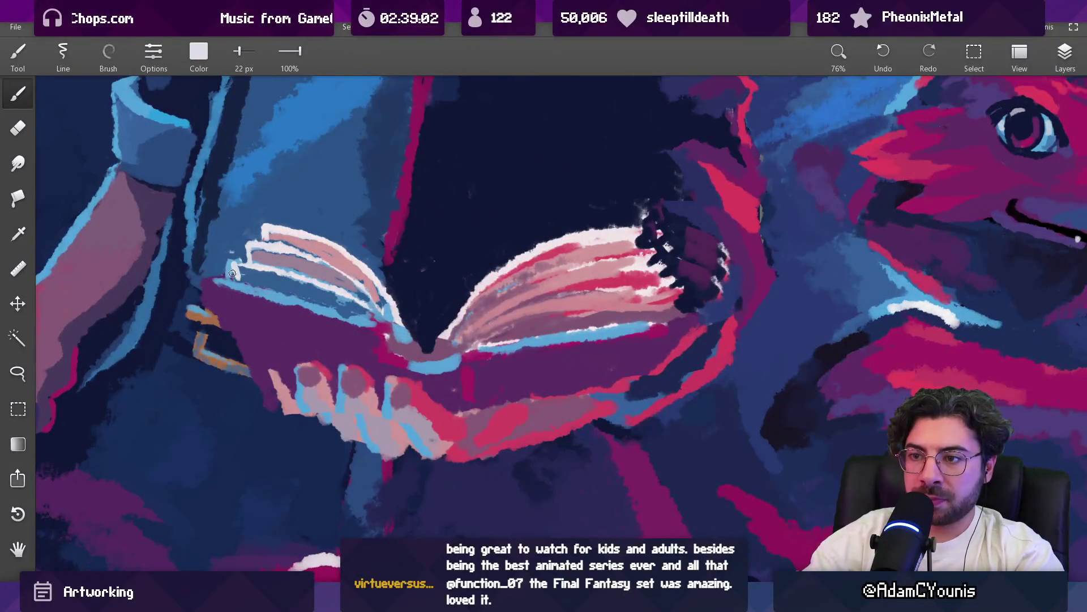
alt+click(270, 285)
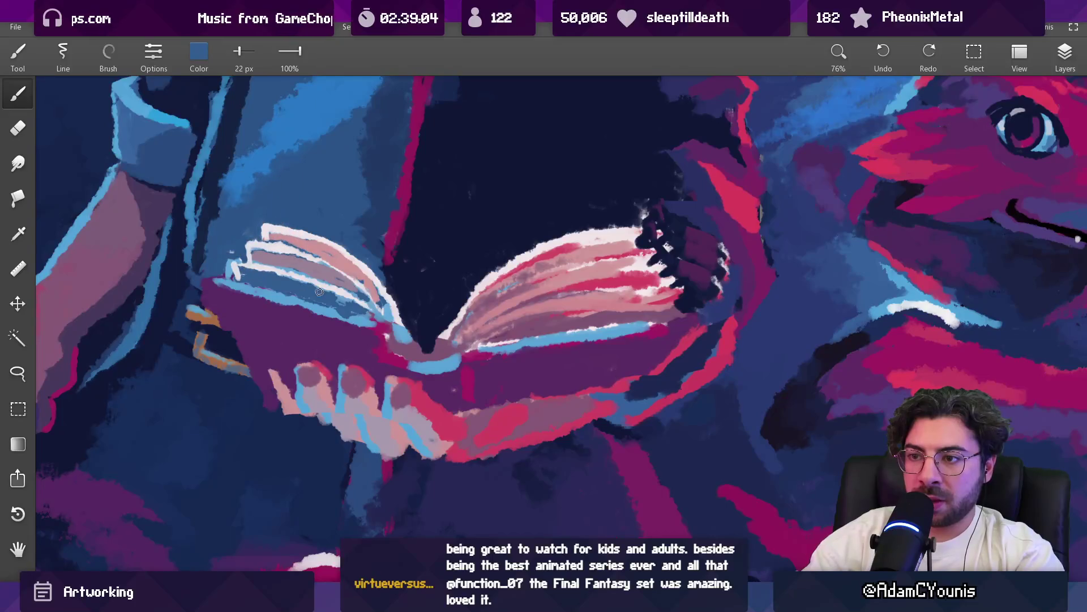
alt+click(259, 272)
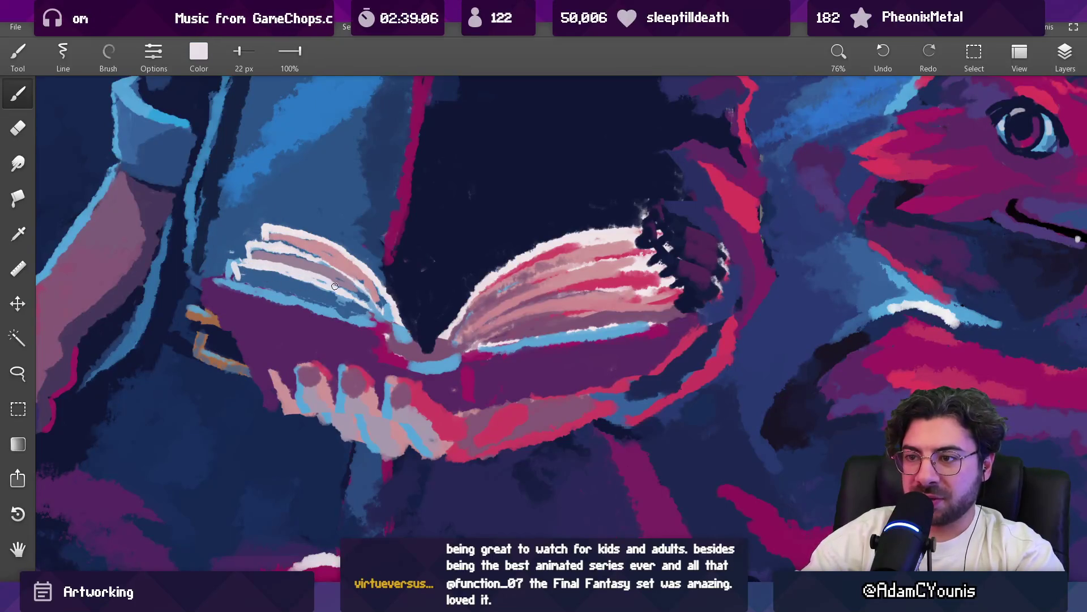
alt+click(278, 283)
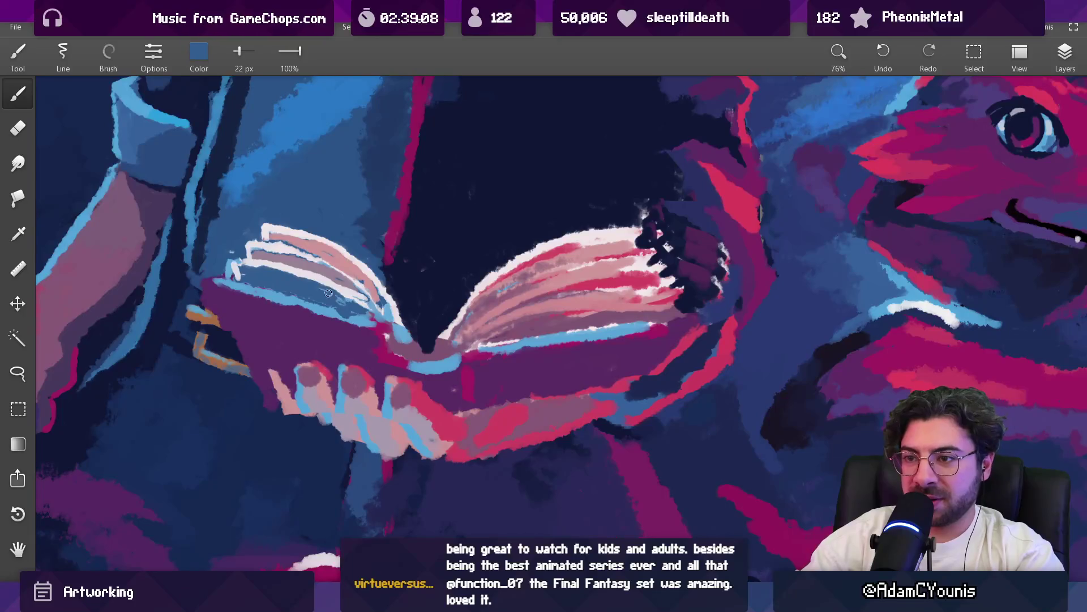
alt+click(342, 273)
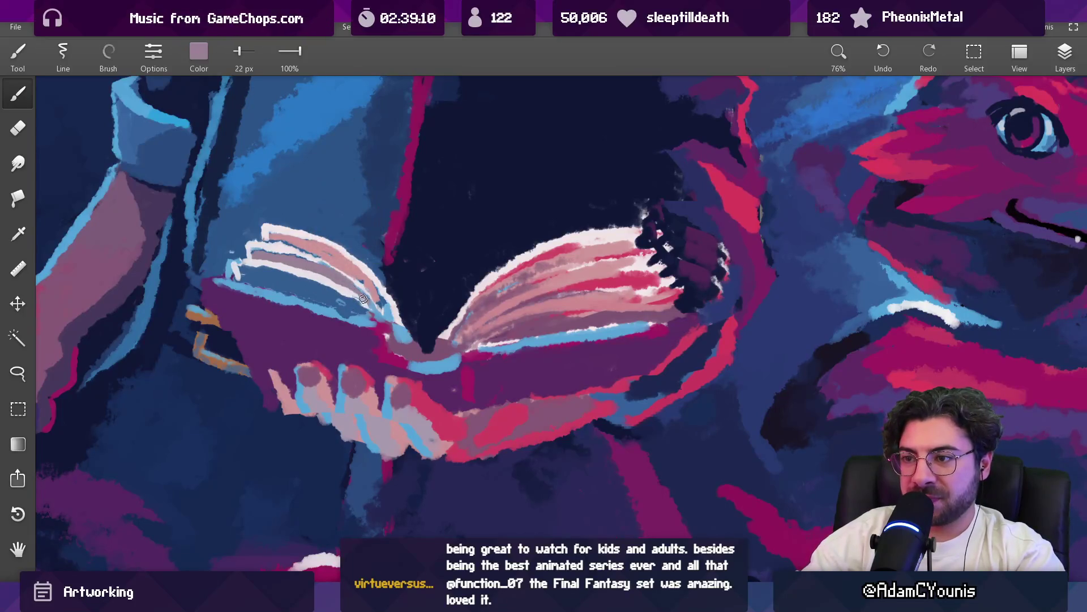
mouse_move(338, 289)
mouse_down()
mouse_move(273, 262)
mouse_move(298, 285)
mouse_move(326, 281)
mouse_move(372, 353)
mouse_move(357, 342)
mouse_move(378, 337)
mouse_up()
Resize the brush to 26 px and add lavender-blue and light grey-pink strokes over the left page
alt+click(271, 271)
key(bracketright)
key(bracketleft)
key(bracketleft)
key(bracketleft)
key(bracketright)
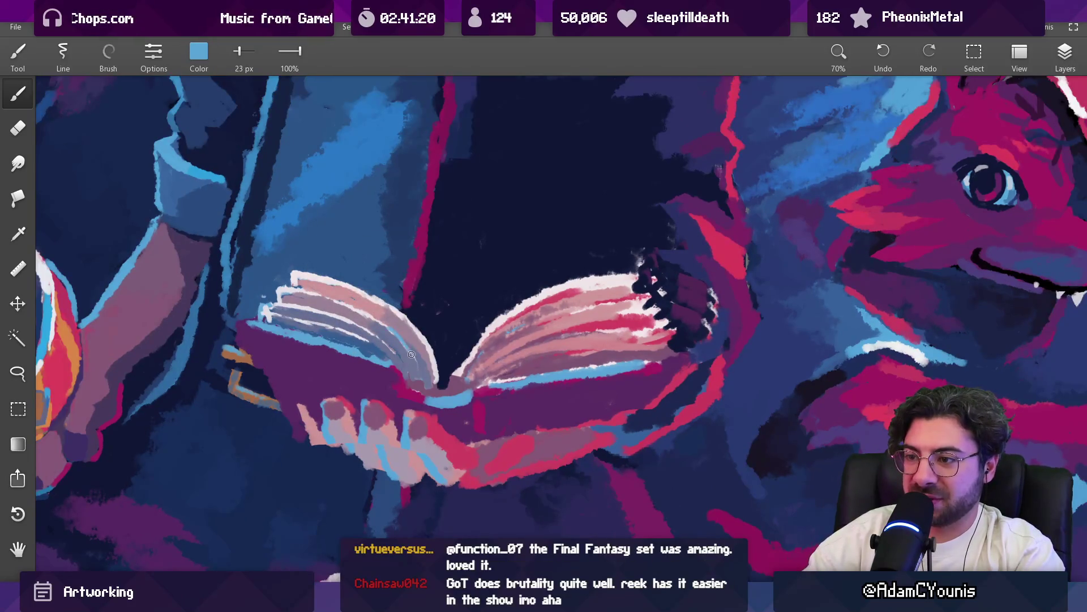
mouse_move(381, 344)
mouse_down()
mouse_move(403, 344)
mouse_move(371, 332)
mouse_move(410, 359)
mouse_move(391, 334)
mouse_move(399, 340)
mouse_move(366, 332)
mouse_up()
key(bracketright)
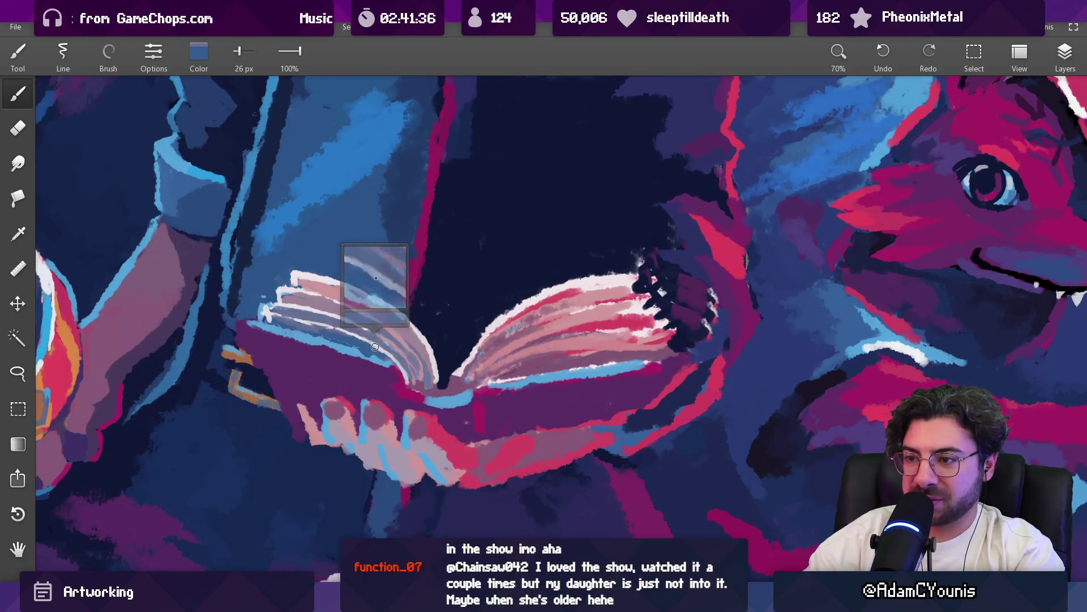
scroll(396, 367, down, 8)
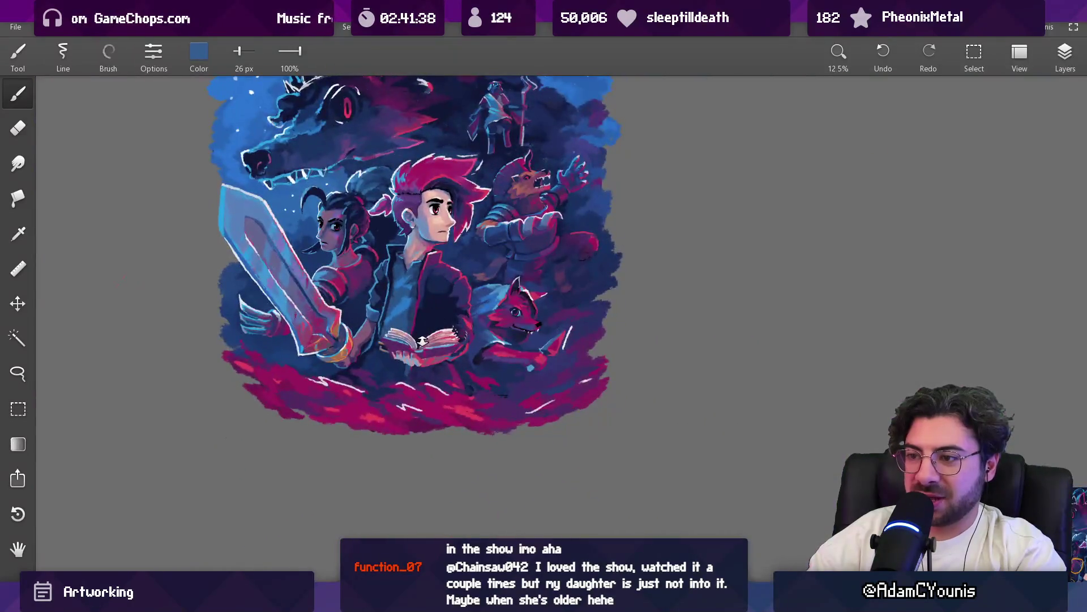
Sample darker mauve and light lavender tones from the book's left page
scroll(392, 249, up, 6)
scroll(392, 249, up, 3)
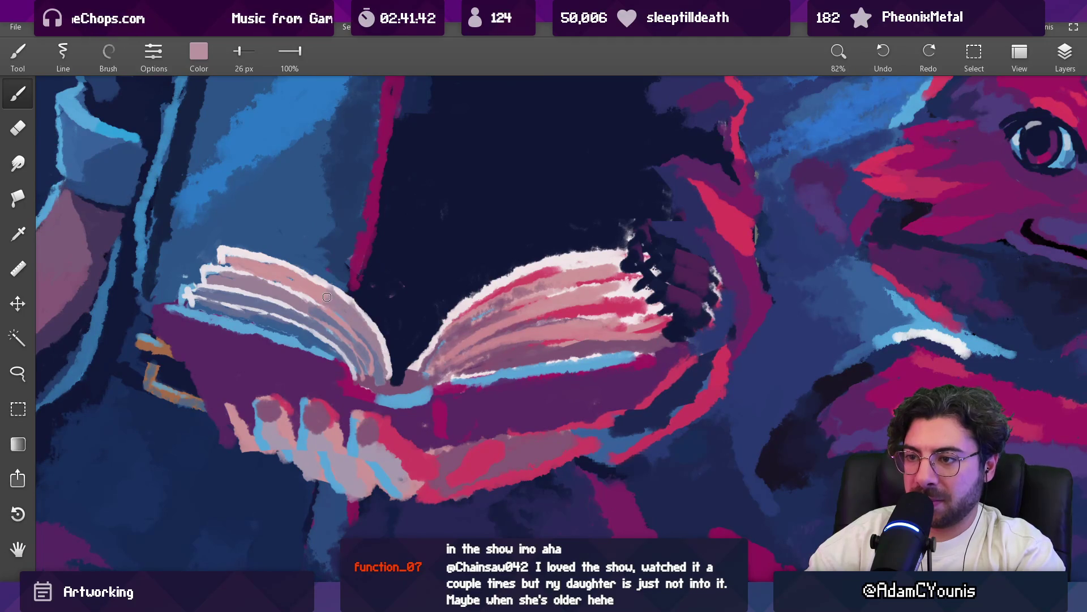
alt+click(349, 326)
alt+click(348, 327)
alt+click(348, 342)
alt+click(345, 339)
scroll(362, 359, down, 3)
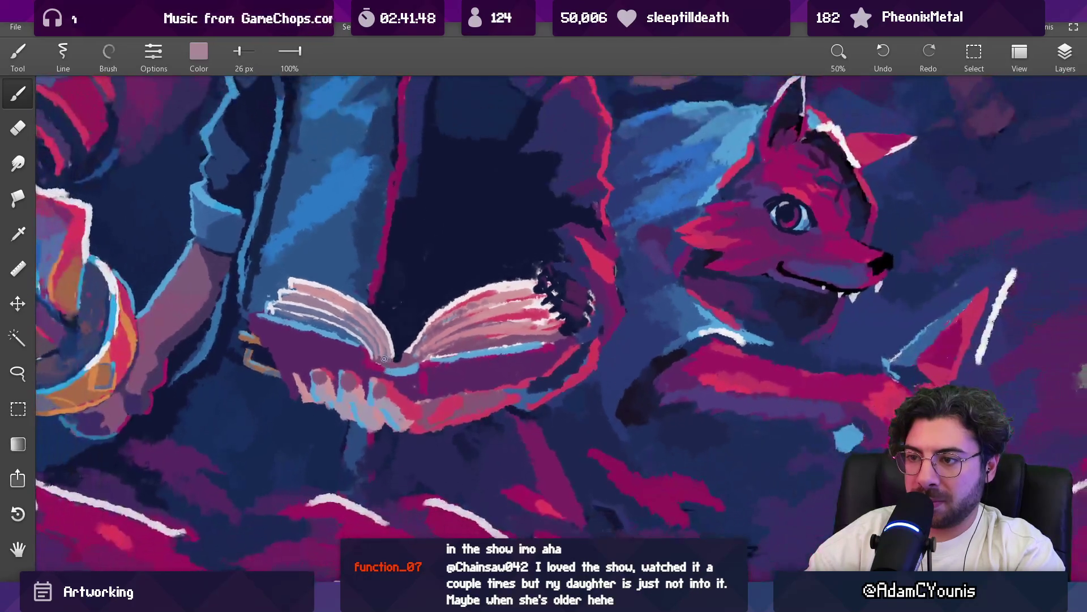
scroll(385, 362, up, 3)
alt+click(382, 347)
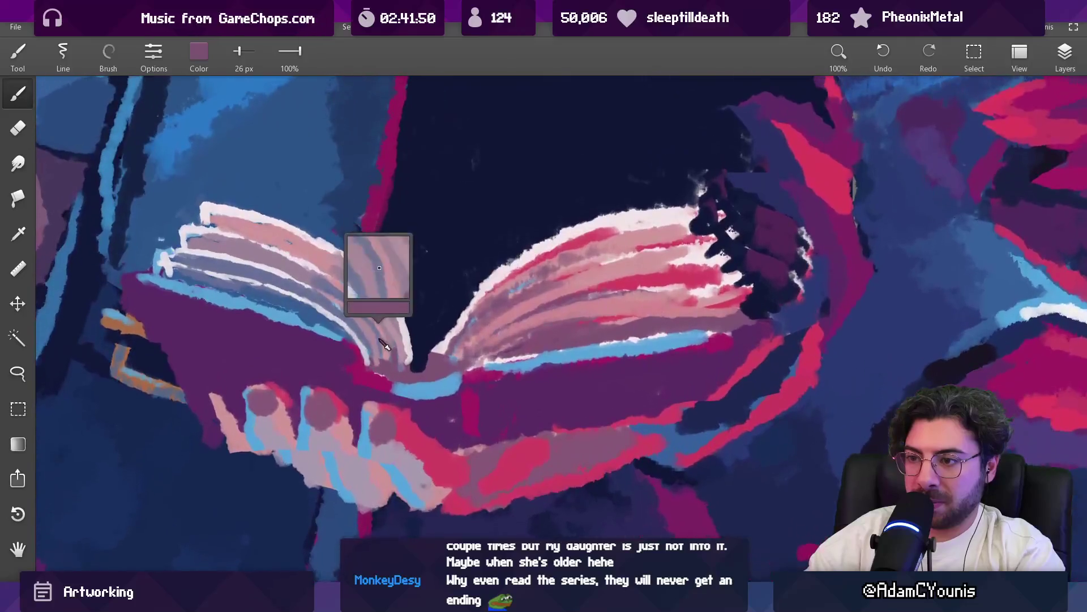
alt+click(376, 352)
alt+click(376, 355)
Try a thin pinkish-white stroke on the page, undo it, and zoom out to view the artwork
key(bracketleft)
alt+click(383, 354)
key(bracketleft)
key(ctrl+z)
key(bracketright)
key(bracketright)
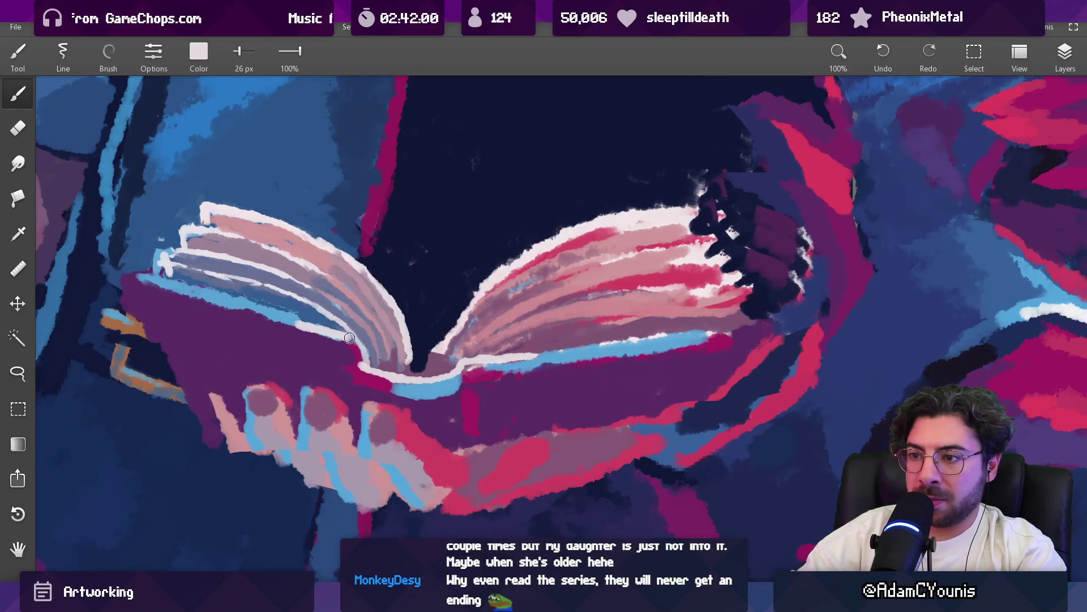
drag(383, 326, 438, 365)
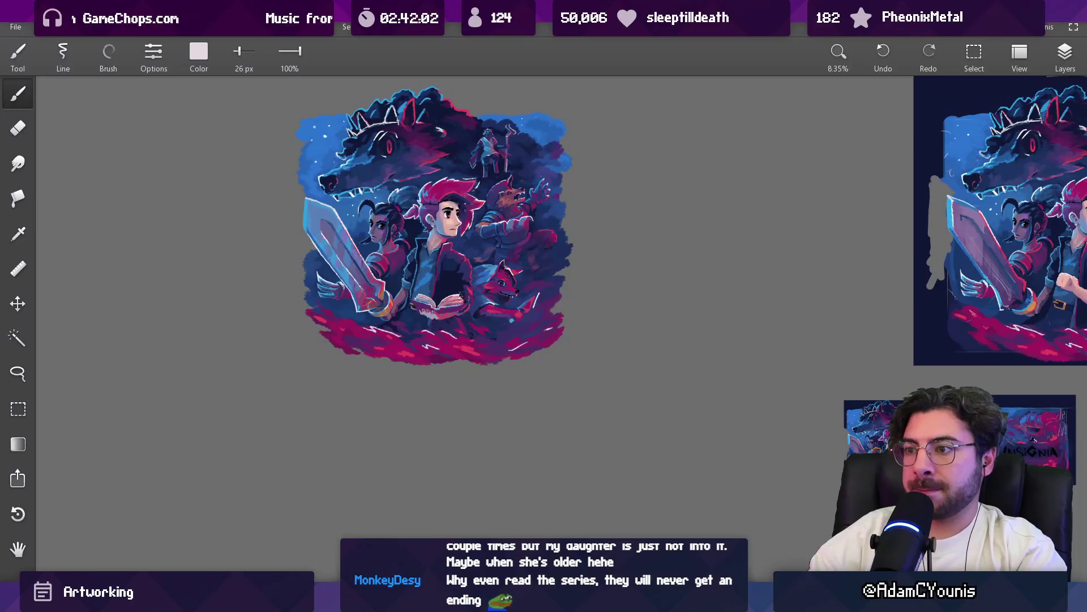
scroll(441, 304, up, 10)
Sample blue-grey and blue beside the book, then try a lasso on the left page and clear it
click(337, 224)
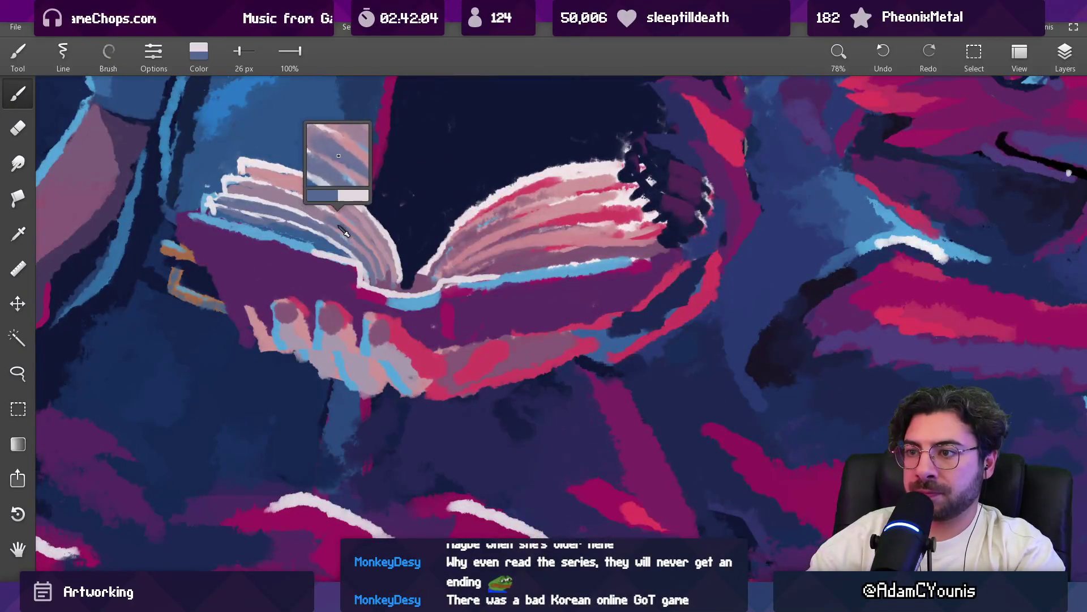
key(bracketleft)
key(bracketleft)
key(bracketleft)
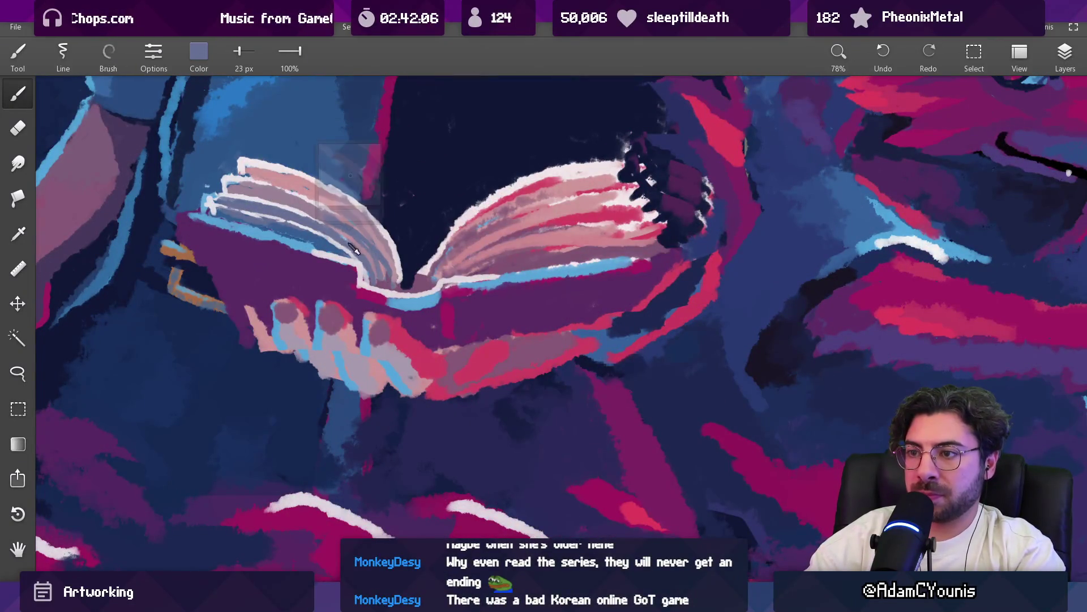
drag(385, 277, 367, 263)
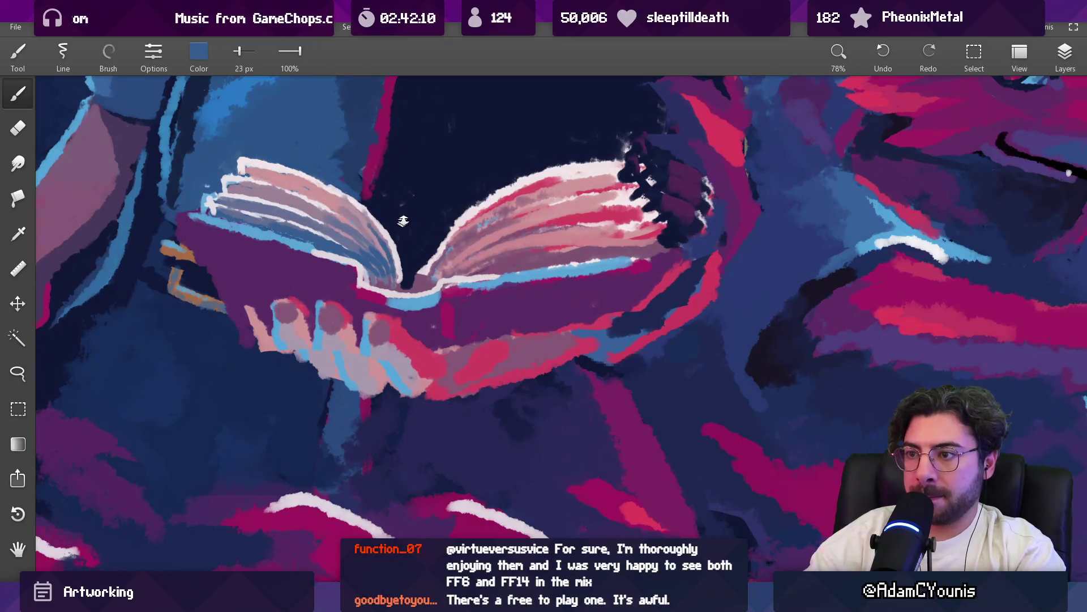
scroll(401, 224, down, 10)
scroll(433, 275, up, 8)
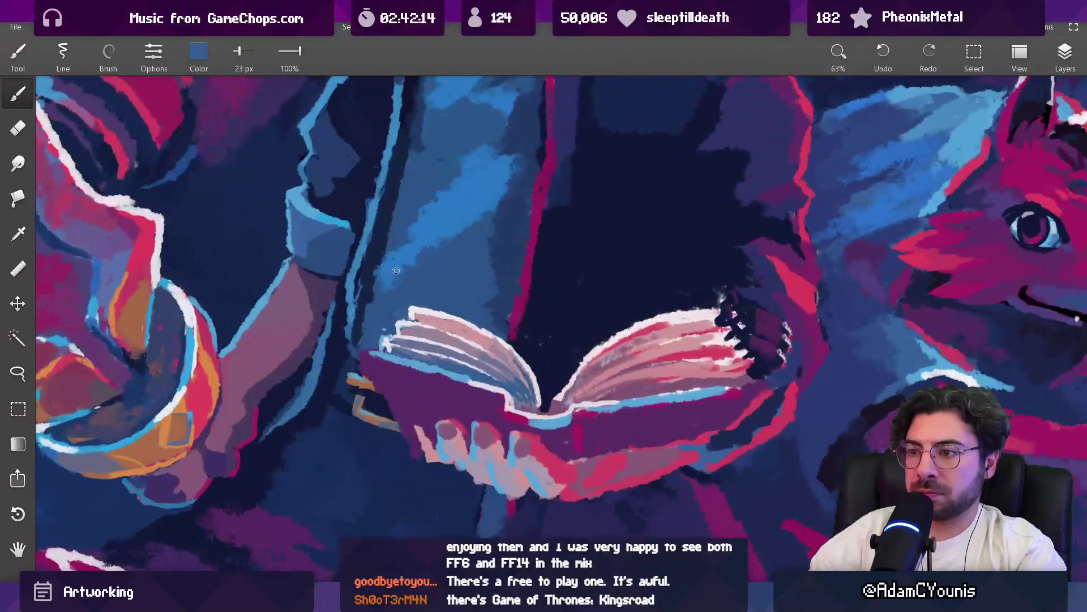
key(l)
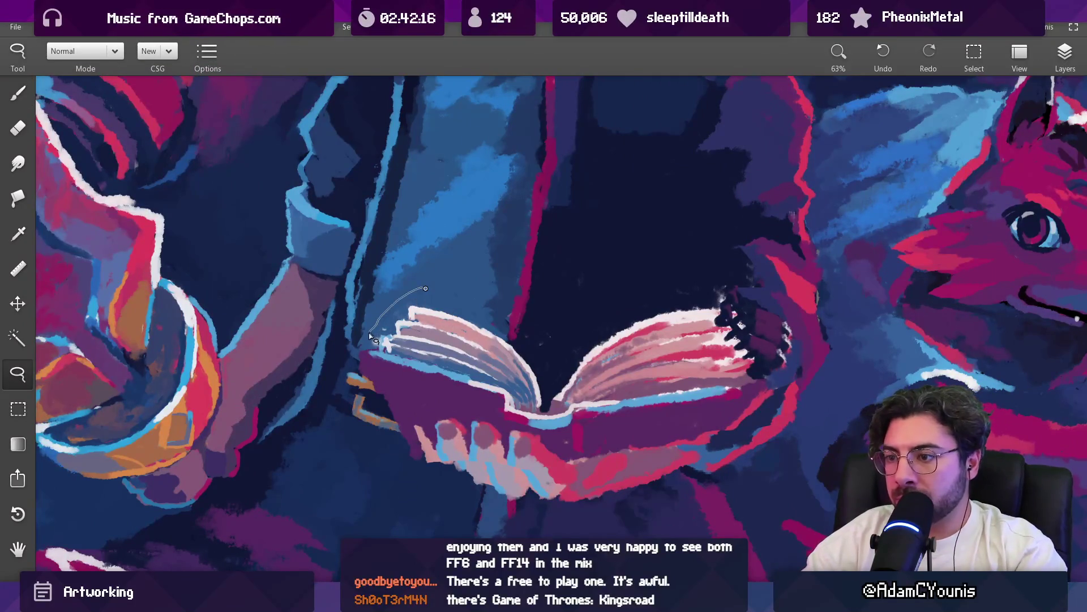
drag(478, 317, 473, 288)
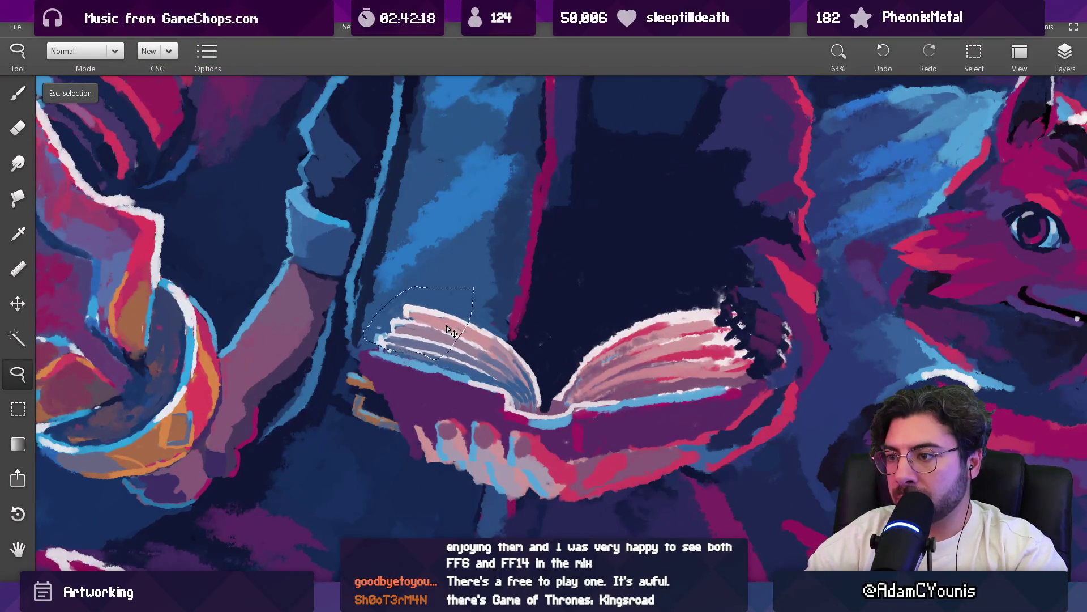
key(Escape)
key(b)
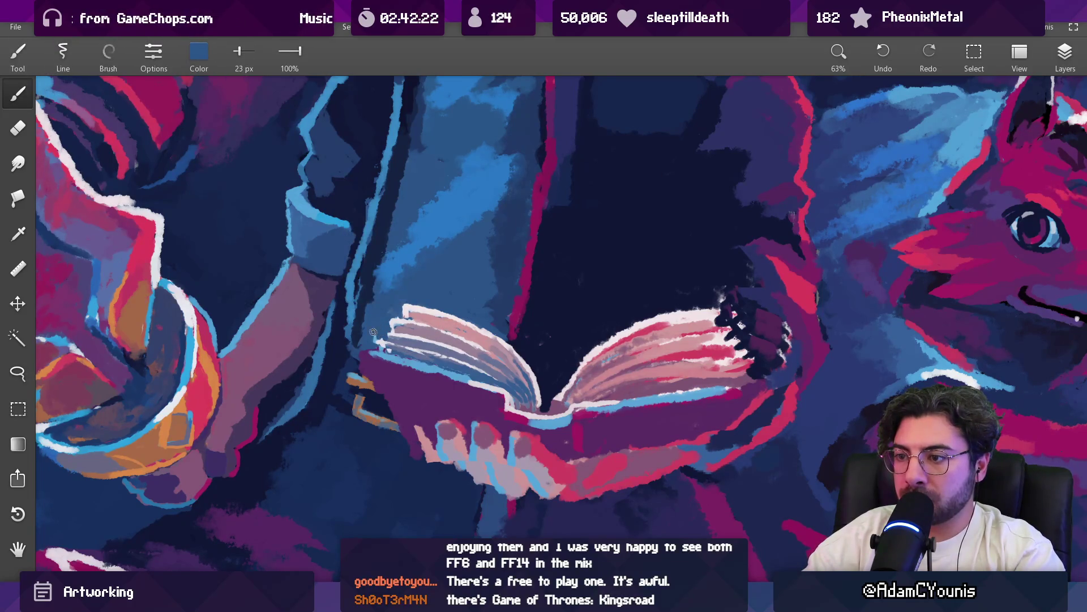
Repaint the left page edge with white and blue sampled around the book, ending on dark blue at 28 px
alt+click(378, 346)
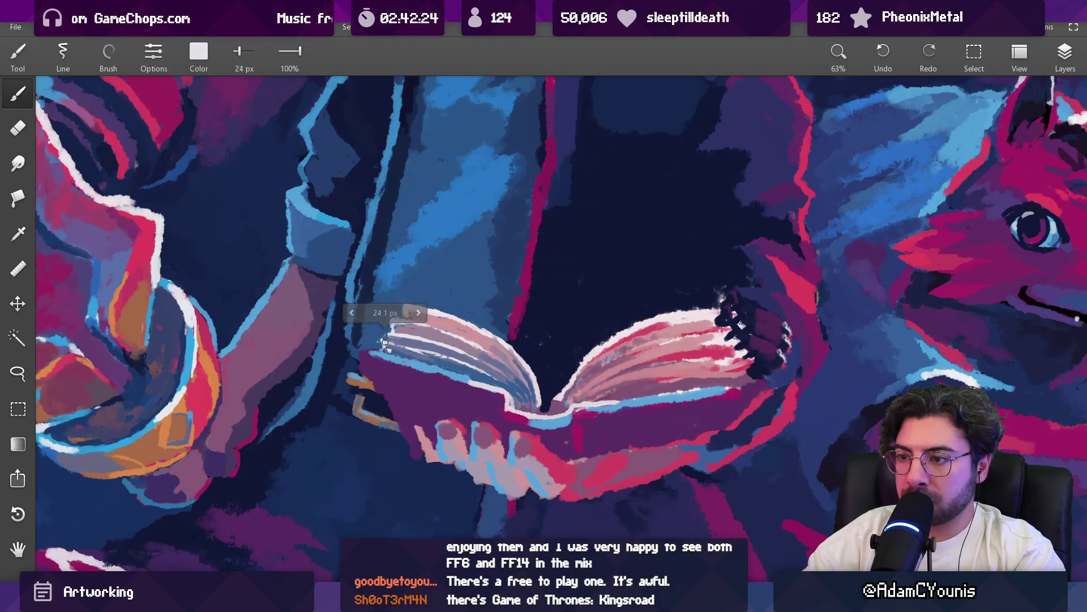
drag(385, 347, 401, 345)
alt+click(397, 347)
alt+click(397, 342)
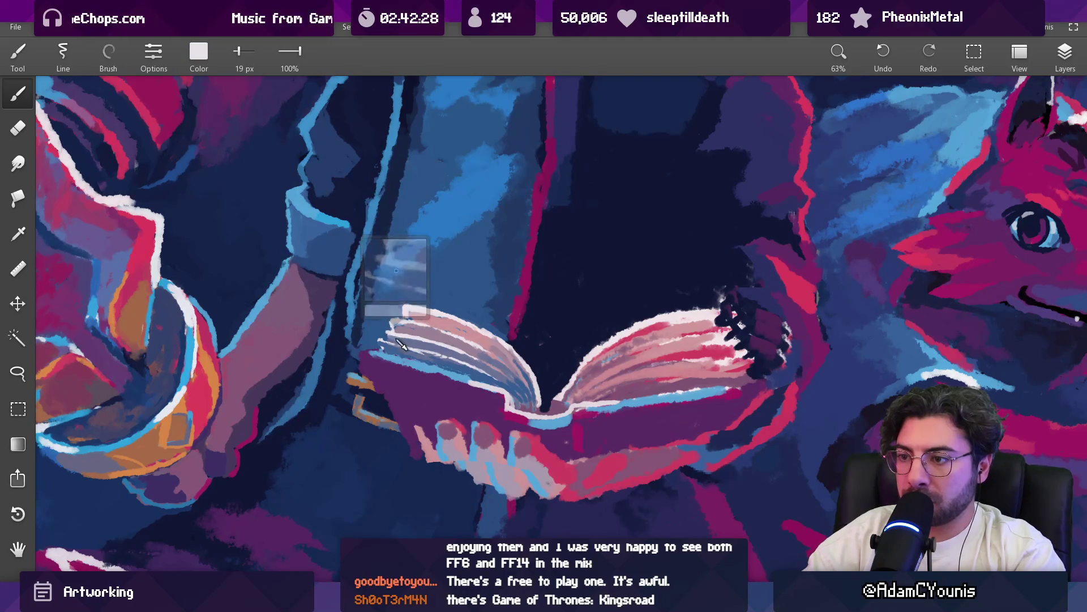
alt+click(387, 339)
alt+click(387, 319)
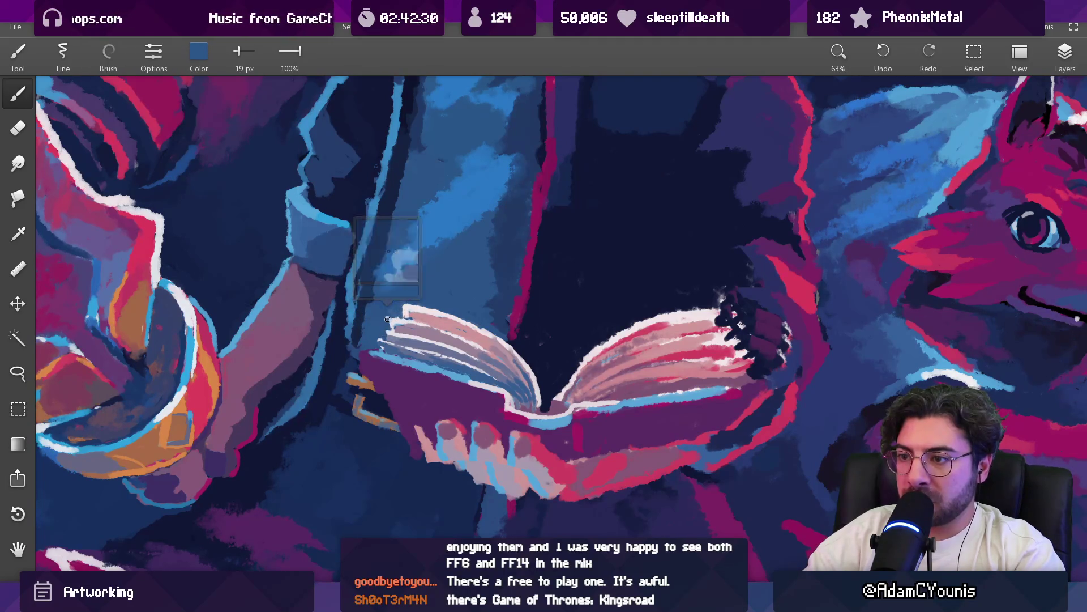
alt+click(387, 319)
scroll(393, 412, down, 4)
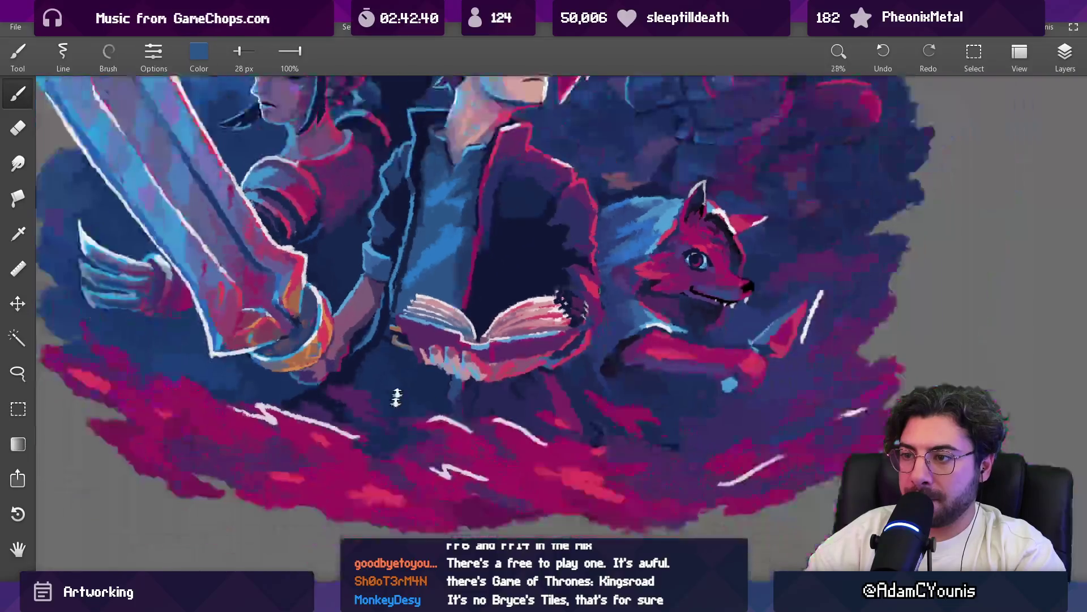
Sample pink, blue and lavender-blue colours from the book's left page
scroll(393, 412, down, 3)
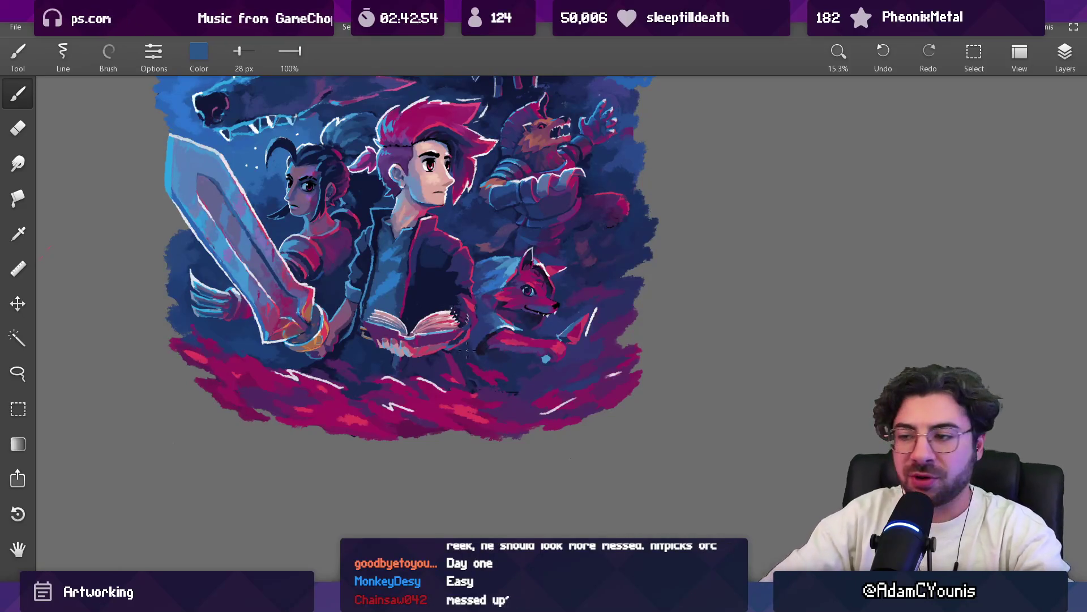
scroll(424, 240, up, 4)
scroll(444, 234, up, 5)
click(430, 331)
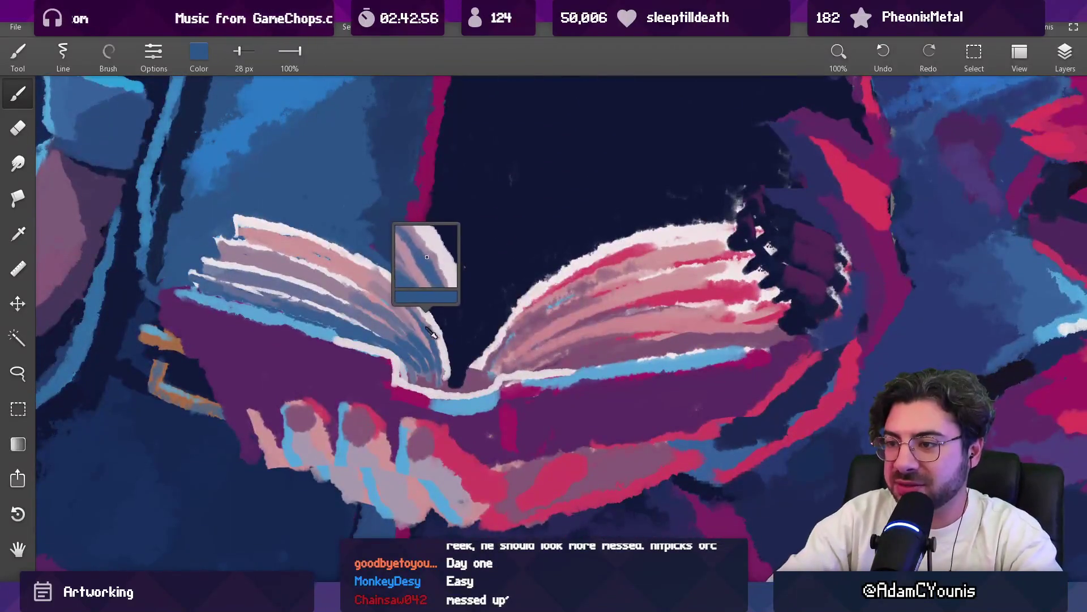
click(417, 316)
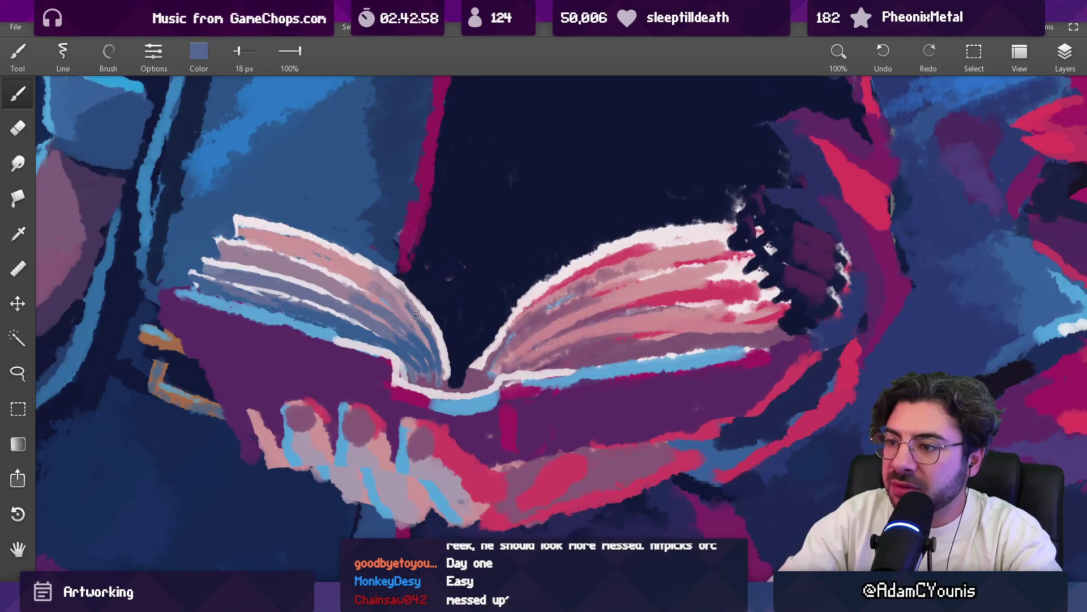
drag(429, 323, 413, 308)
mouse_move(444, 350)
mouse_down()
mouse_move(416, 334)
mouse_move(415, 308)
mouse_move(399, 295)
mouse_up()
drag(398, 336, 383, 328)
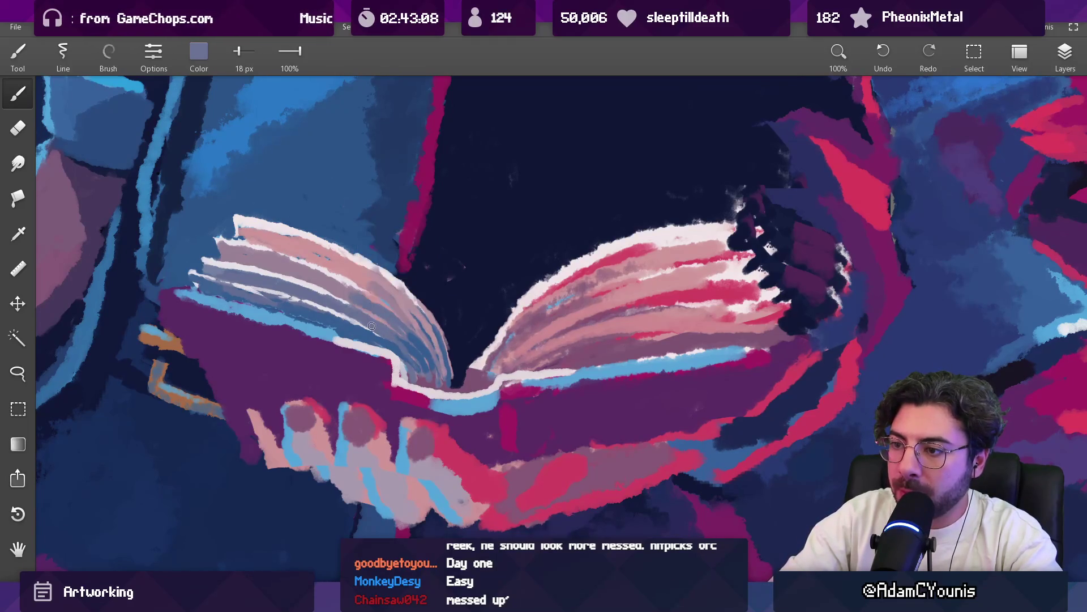
Resize the brush with [ and ] and load a muted mauve from the left page's pink stroke
scroll(431, 298, down, 10)
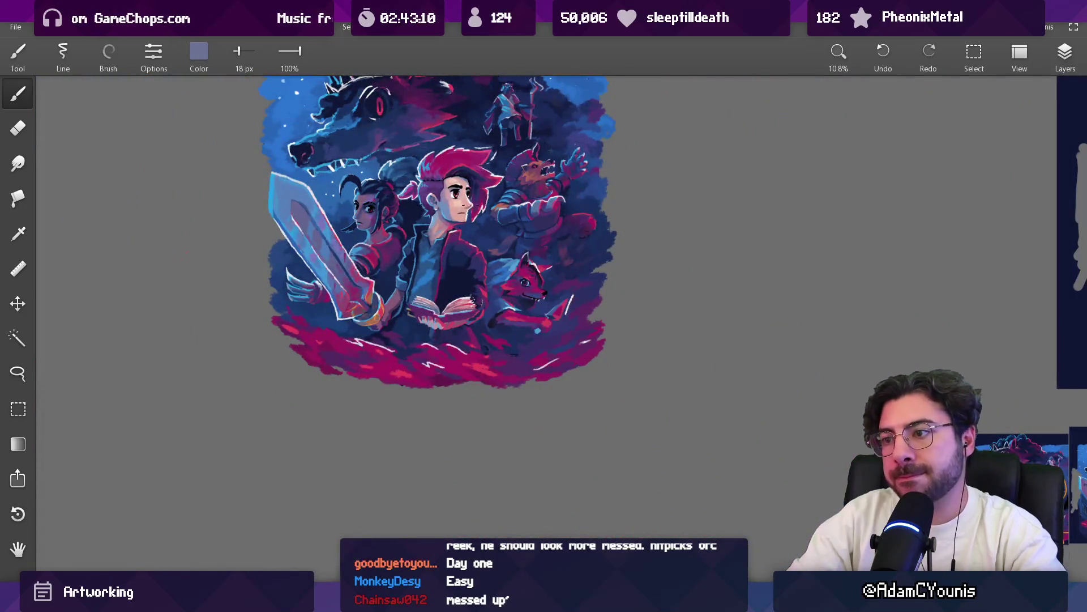
scroll(430, 286, up, 10)
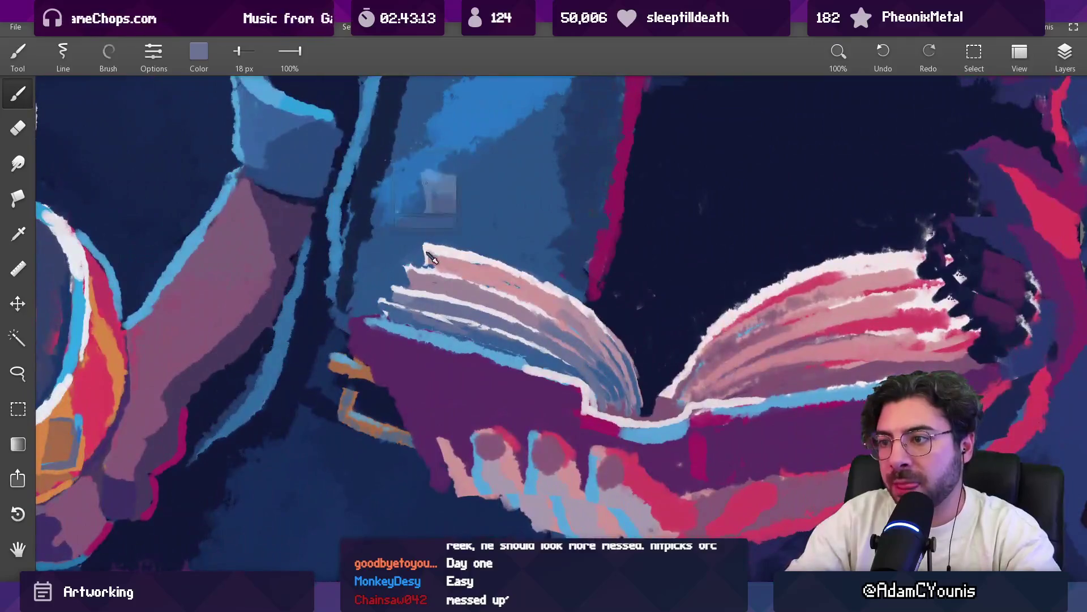
drag(432, 251, 434, 252)
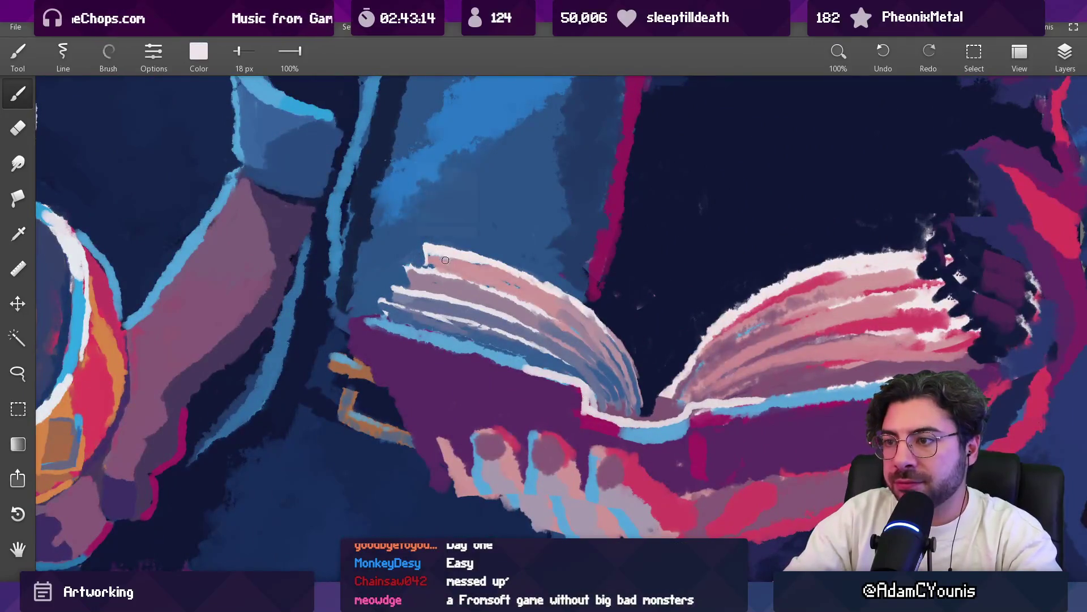
key(bracketleft)
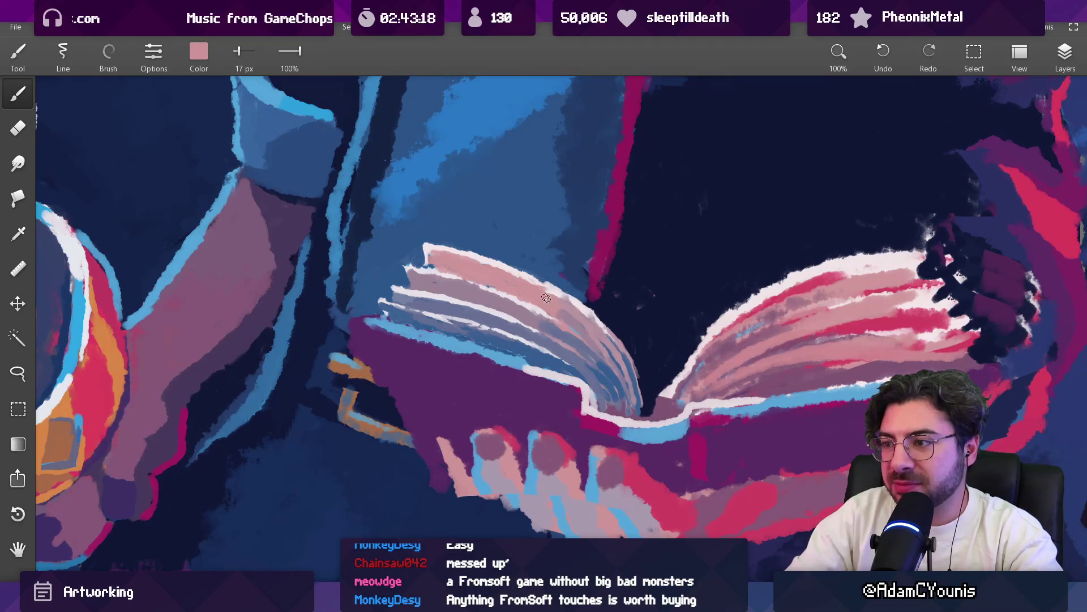
drag(522, 284, 501, 285)
key(bracketright)
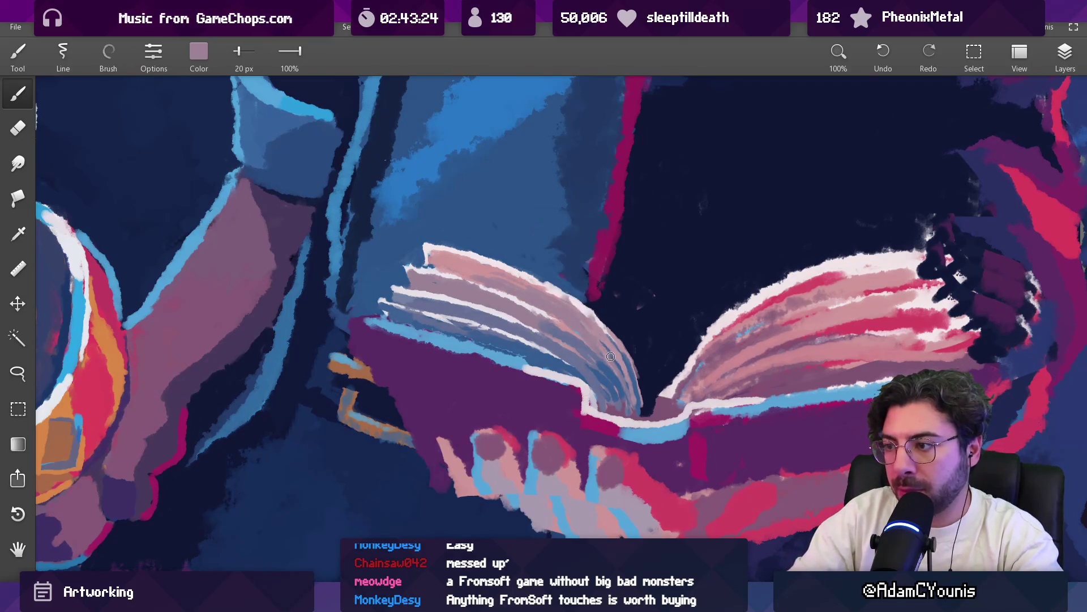
scroll(597, 341, down, 10)
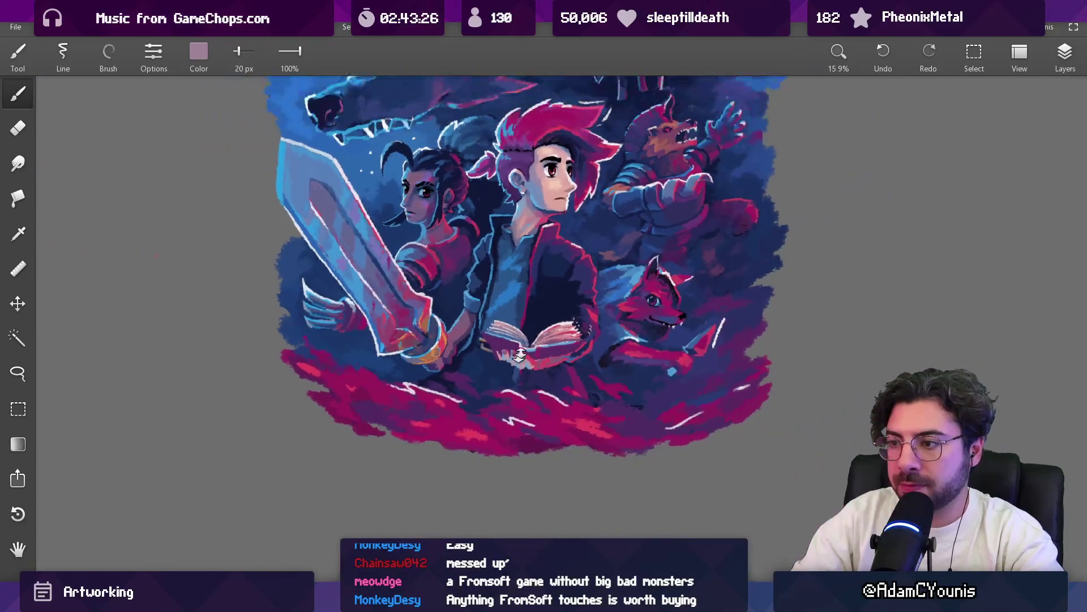
Shift the view slightly left and sample pink and light lavender near the left page
mouse_move(540, 287)
mouse_down()
mouse_move(490, 282)
mouse_move(509, 294)
mouse_move(502, 290)
mouse_up()
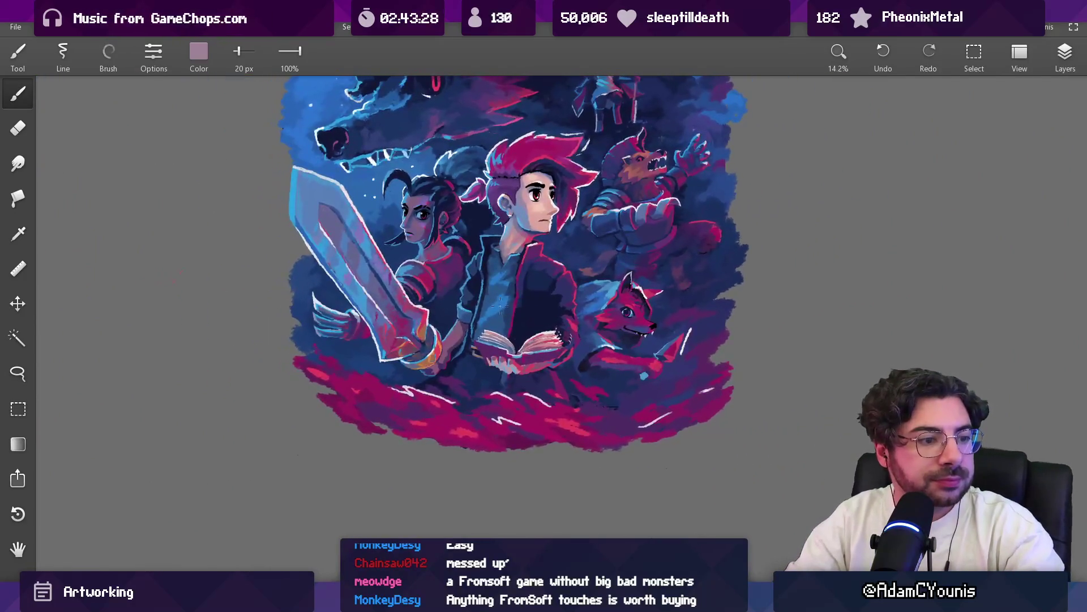
scroll(461, 286, up, 2)
scroll(461, 286, up, 3)
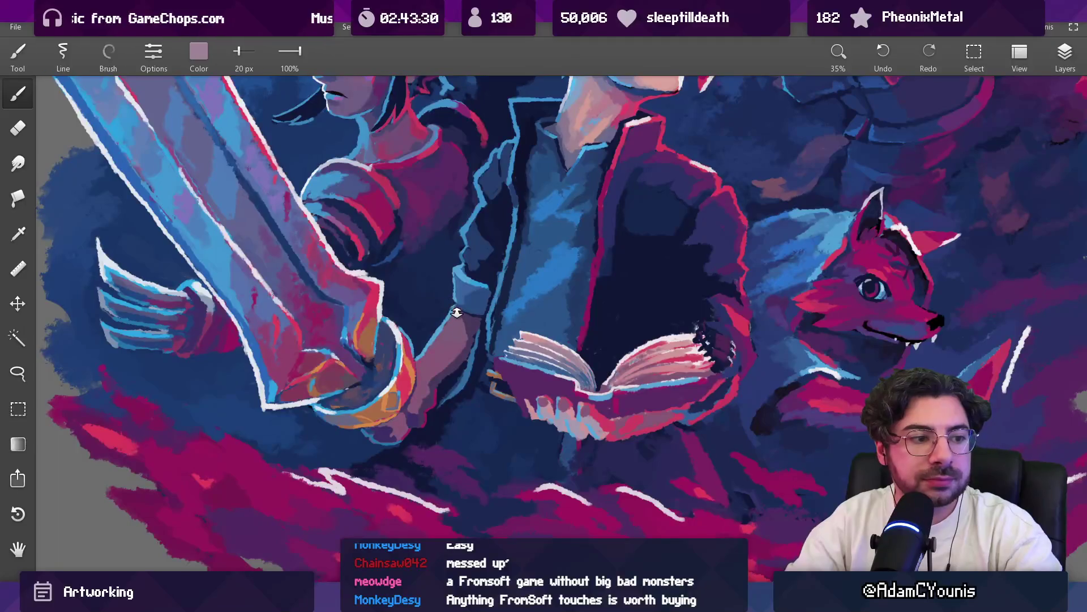
scroll(529, 334, up, 5)
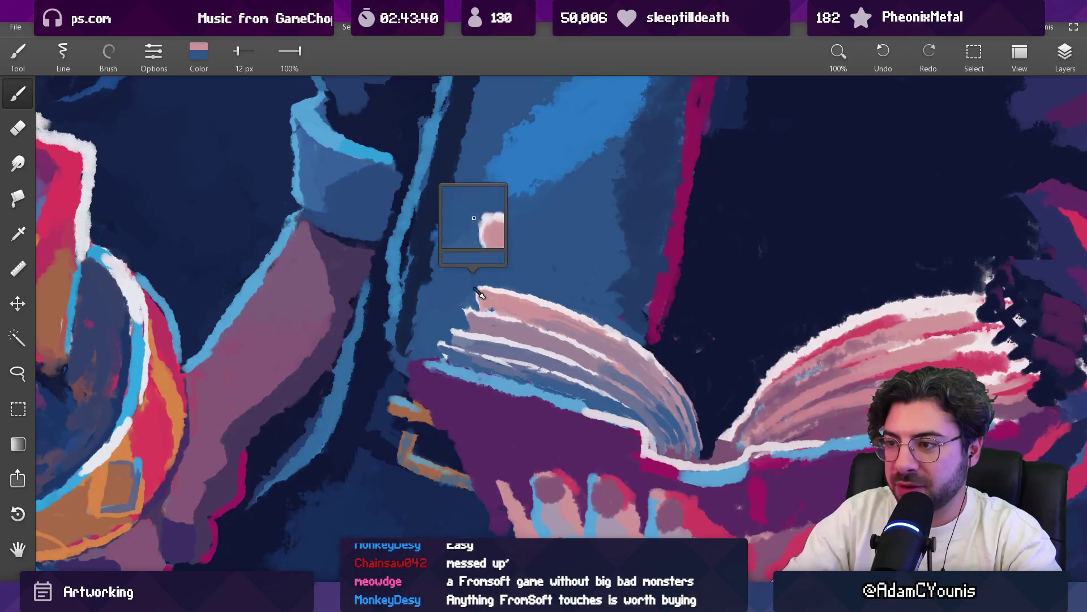
alt+click(499, 300)
drag(502, 300, 469, 310)
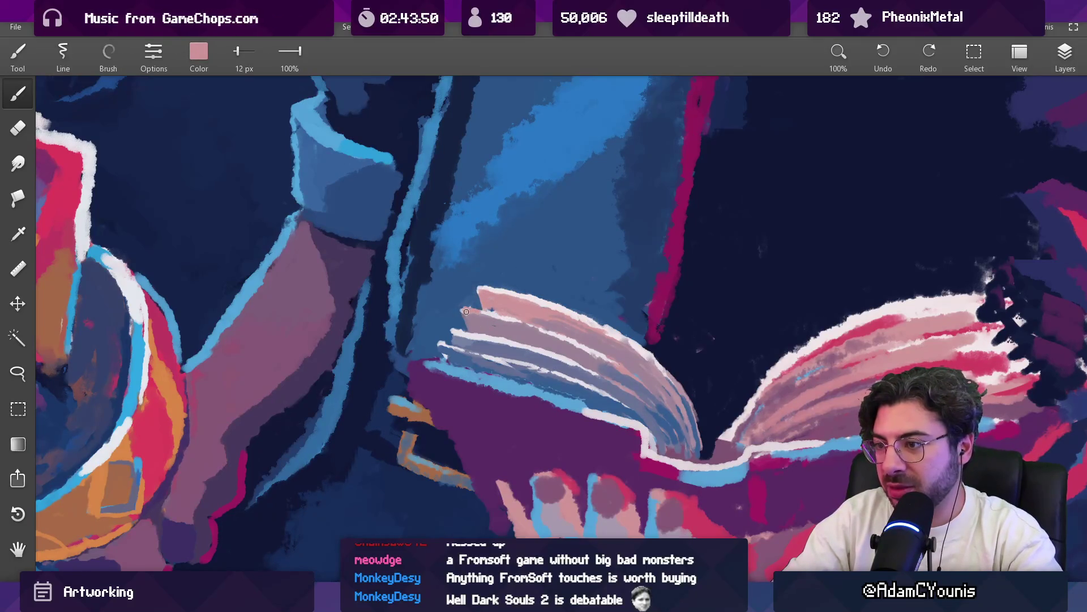
Sample pale pink and mauve, enlarge the brush, and paint a dark stroke along the page edge
scroll(467, 312, down, 10)
drag(550, 292, 497, 287)
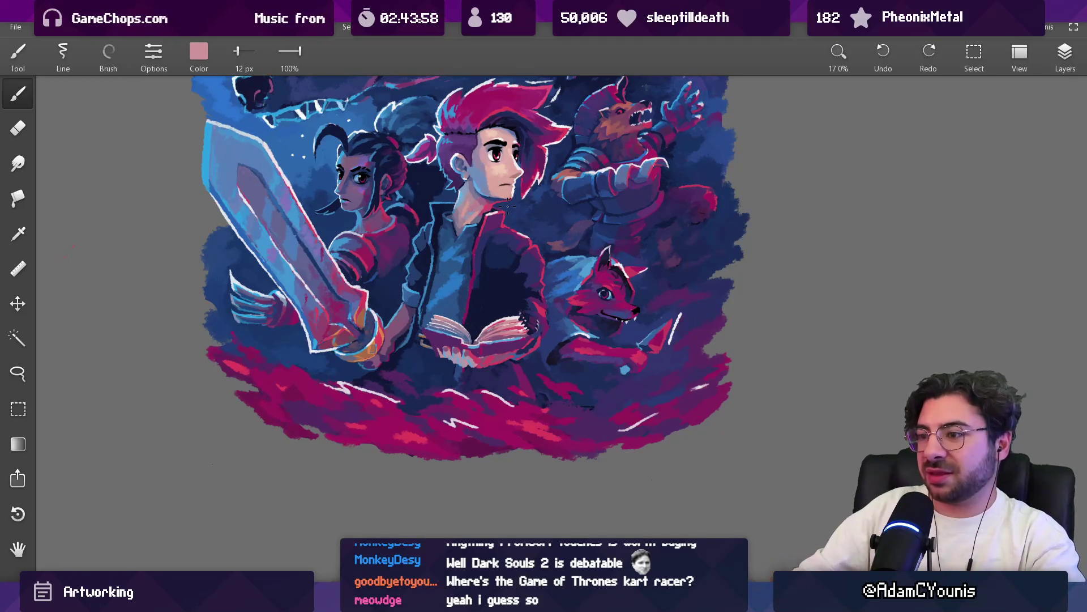
scroll(479, 334, up, 10)
alt+click(518, 283)
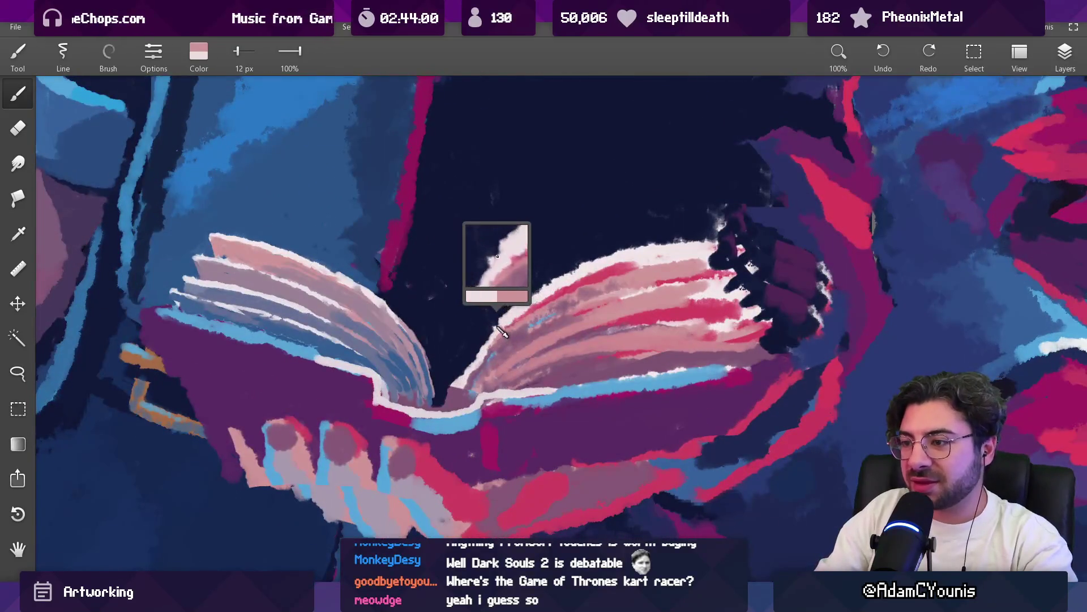
key(bracketright)
key(bracketright)
key(bracketright)
key(bracketright)
key(bracketright)
alt+click(453, 322)
mouse_move(481, 332)
mouse_down()
mouse_move(465, 374)
mouse_move(504, 330)
mouse_up()
Paint dark navy over the hand by the right page and indigo beside the book at ~76 px
alt+click(544, 301)
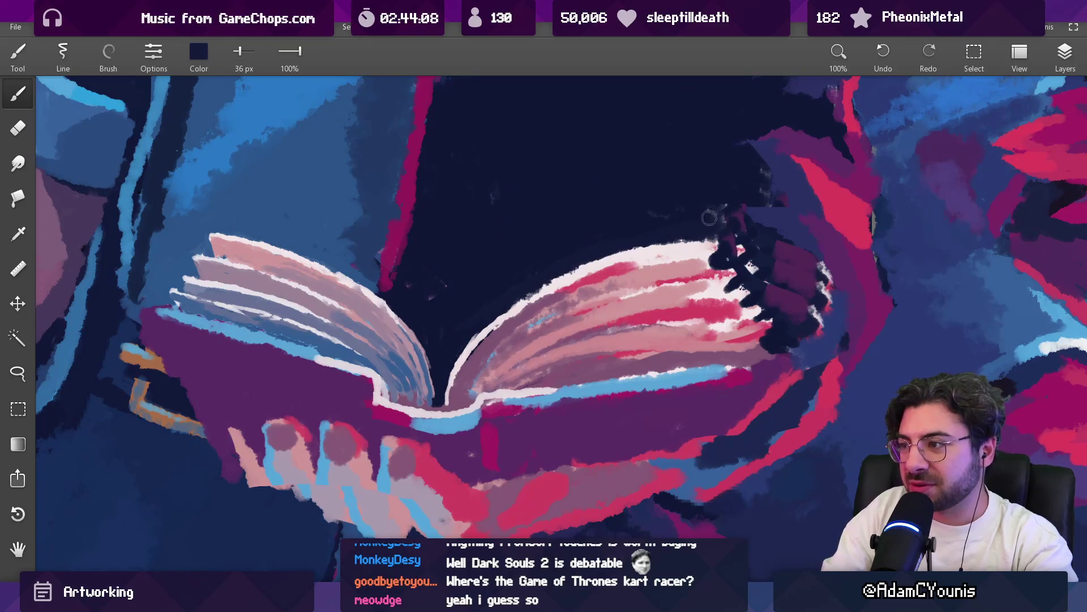
drag(717, 220, 787, 309)
key(bracketright)
key(bracketright)
key(bracketright)
alt+click(787, 218)
mouse_move(787, 218)
mouse_down()
mouse_move(820, 296)
mouse_move(730, 258)
mouse_move(687, 276)
mouse_move(634, 274)
mouse_move(569, 249)
mouse_move(606, 237)
mouse_move(623, 271)
mouse_move(621, 255)
mouse_up()
key(bracketleft)
key(bracketleft)
key(bracketleft)
Sample mauve from the right page and paint a mauve stroke across it at about 37 px
key(bracketleft)
key(bracketleft)
key(bracketleft)
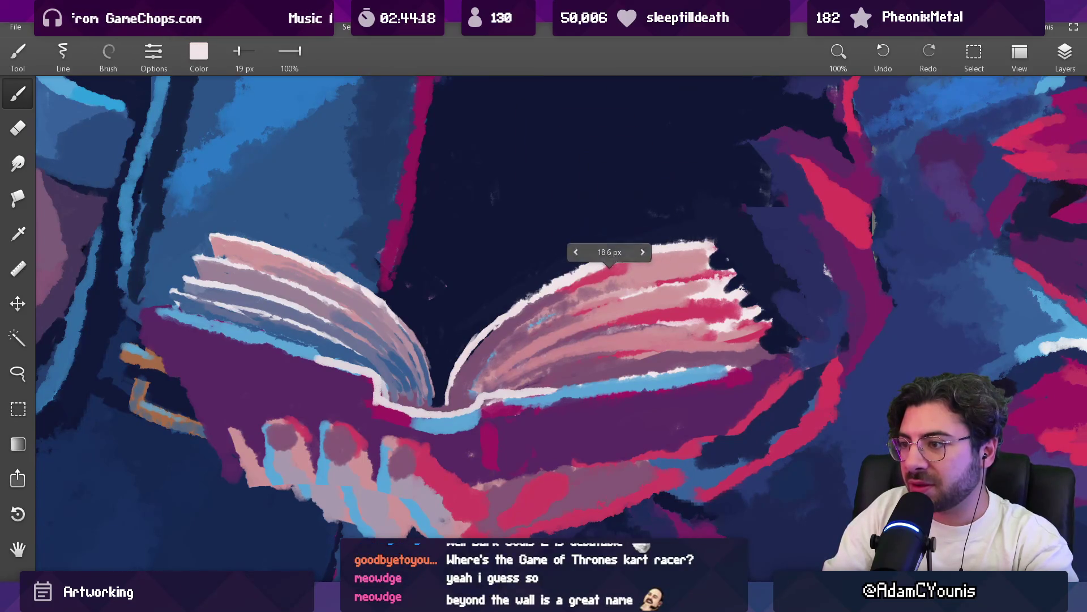
mouse_move(572, 316)
mouse_down()
mouse_move(561, 321)
mouse_move(591, 308)
mouse_up()
key(bracketright)
key(bracketright)
key(bracketright)
mouse_move(501, 372)
mouse_down()
mouse_move(652, 318)
mouse_move(547, 321)
mouse_up()
key(bracketleft)
key(bracketleft)
key(bracketleft)
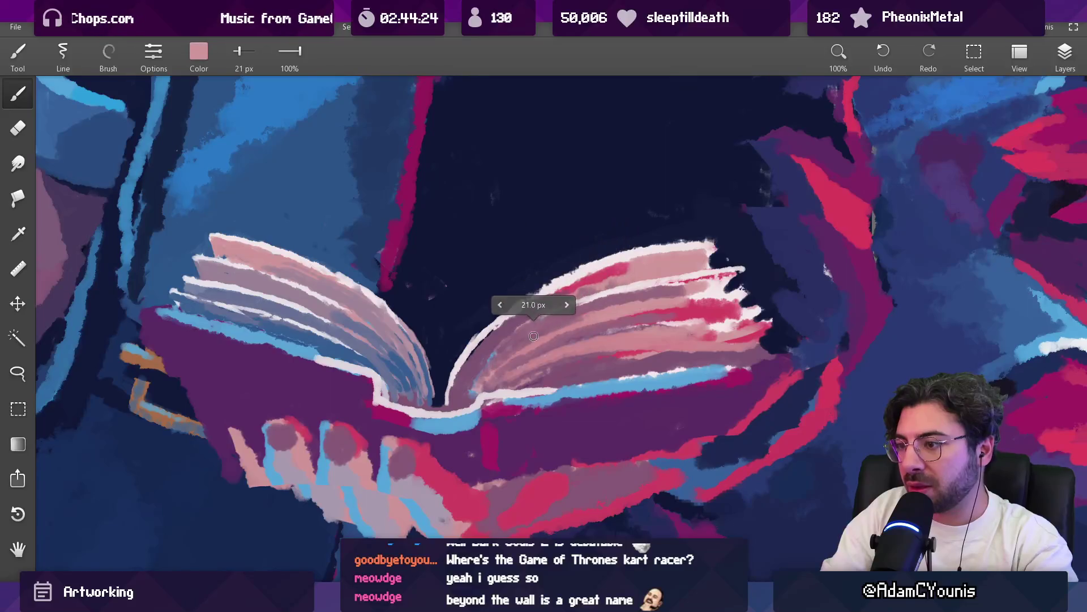
Repaint light pink page lines across the right page, undoing and redoing strokes as needed
key(ctrl+z)
drag(476, 381, 610, 305)
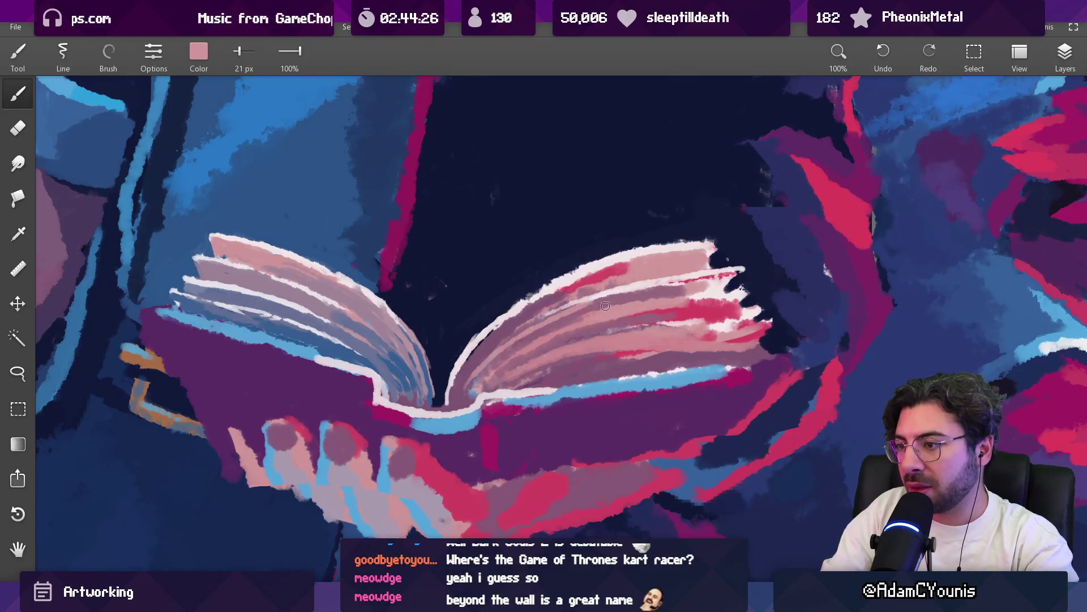
drag(472, 385, 651, 295)
drag(470, 366, 641, 262)
key(ctrl+z)
drag(474, 361, 606, 280)
scroll(621, 293, down, 10)
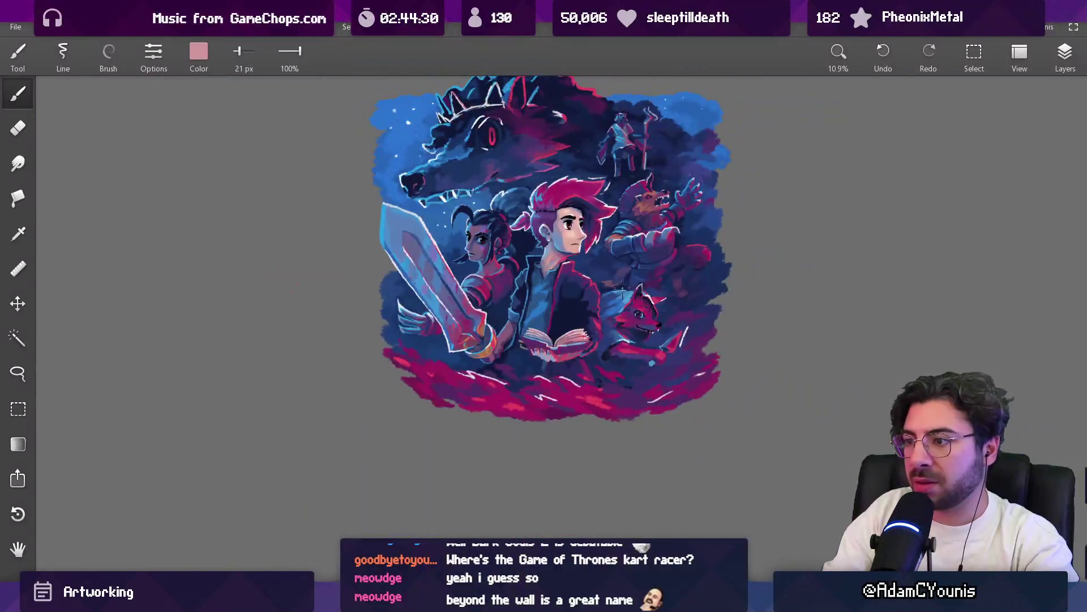
Sample a range of purple, pink, crimson and mauve shades from the book pages
scroll(608, 312, up, 8)
alt+click(543, 340)
alt+click(569, 334)
alt+click(603, 327)
alt+click(620, 313)
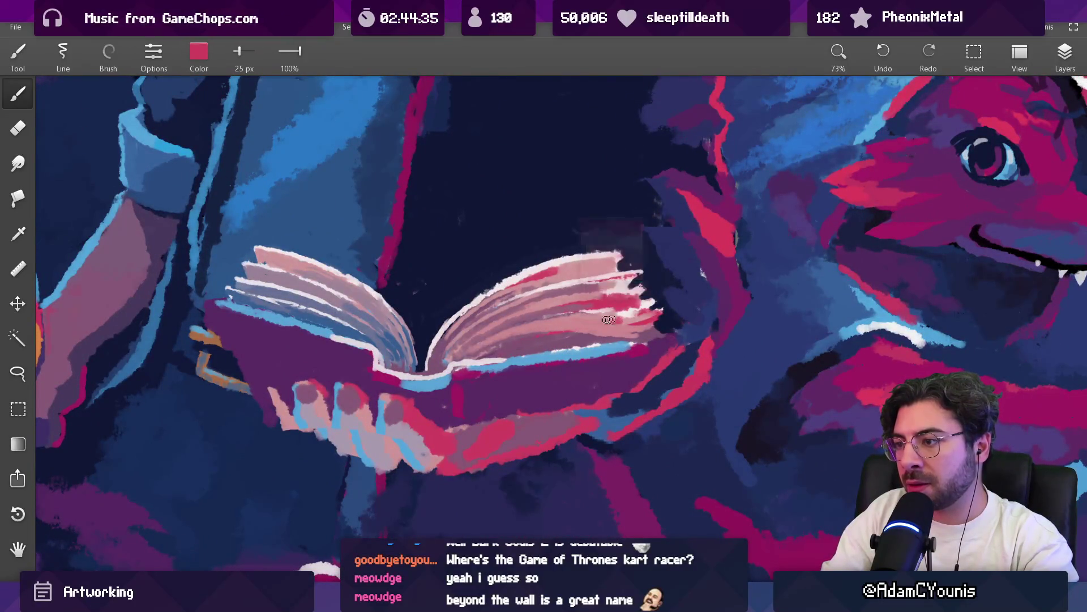
alt+click(620, 322)
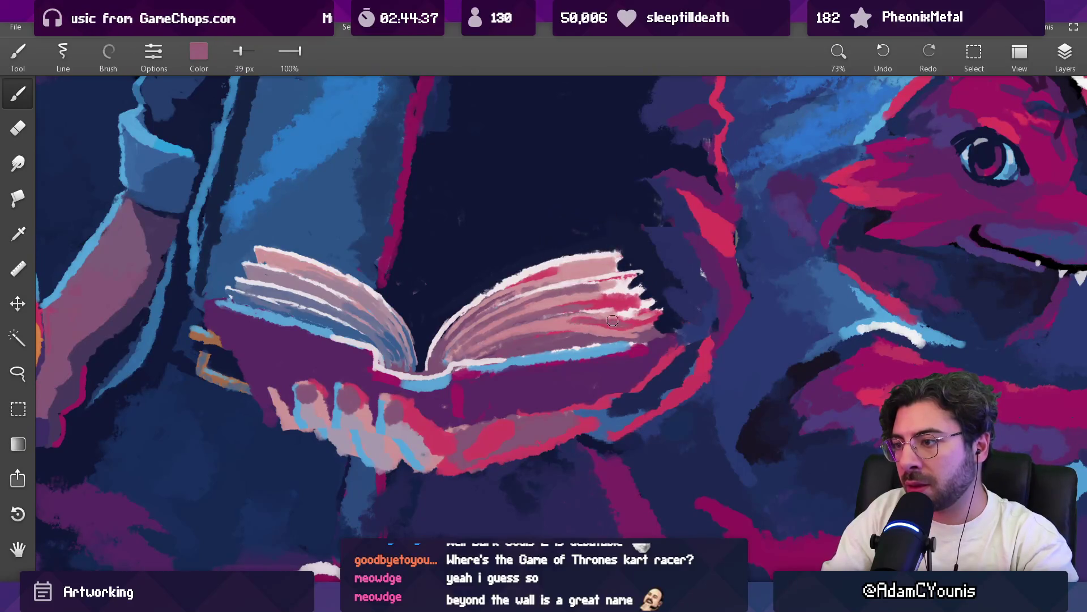
alt+click(582, 321)
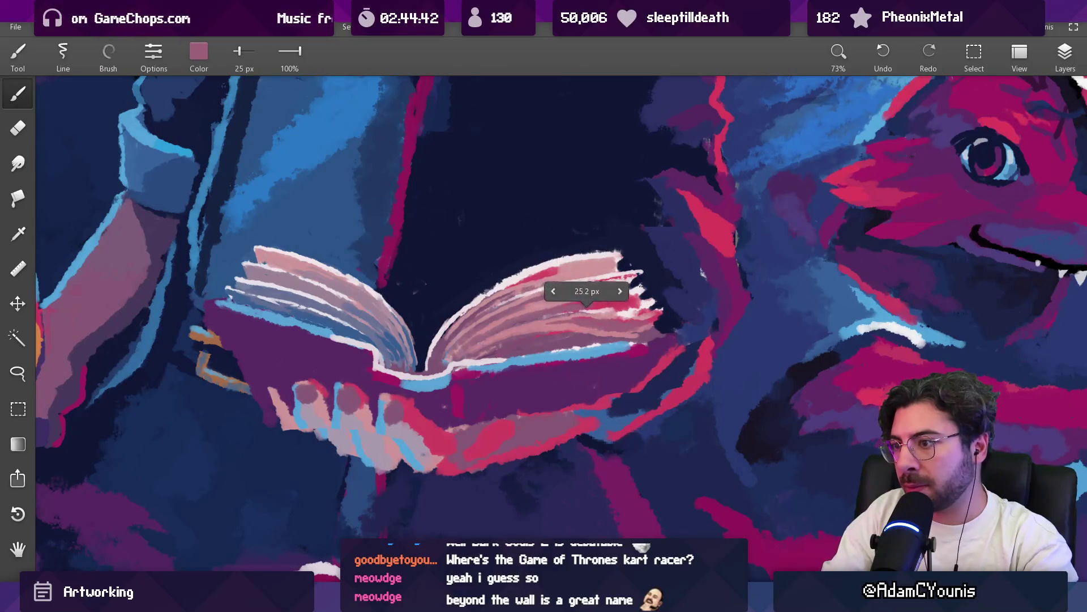
alt+click(558, 323)
alt+click(561, 317)
alt+click(602, 317)
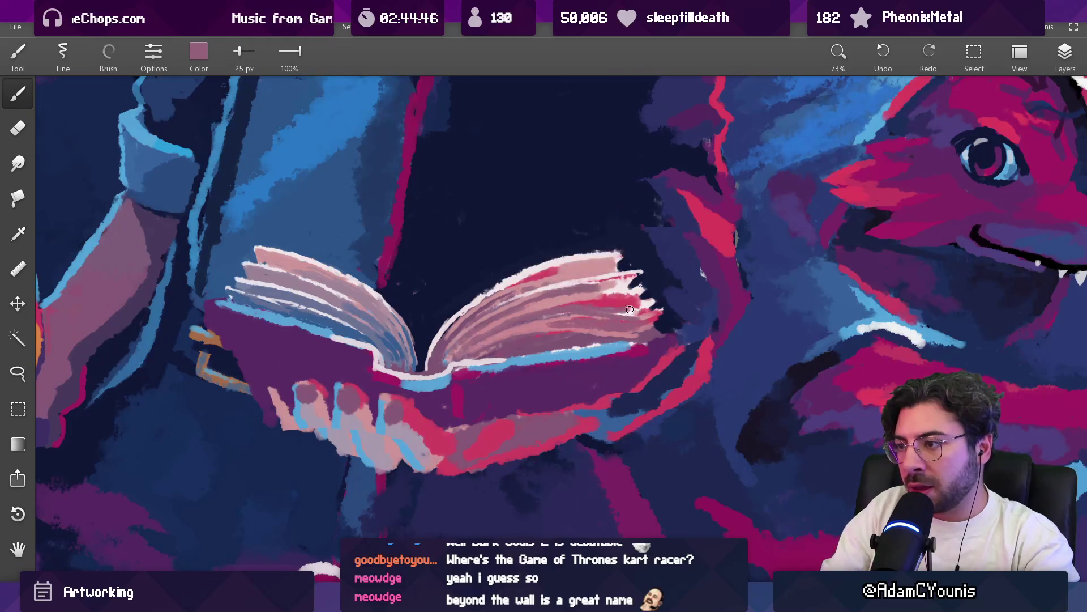
alt+click(601, 300)
alt+click(592, 299)
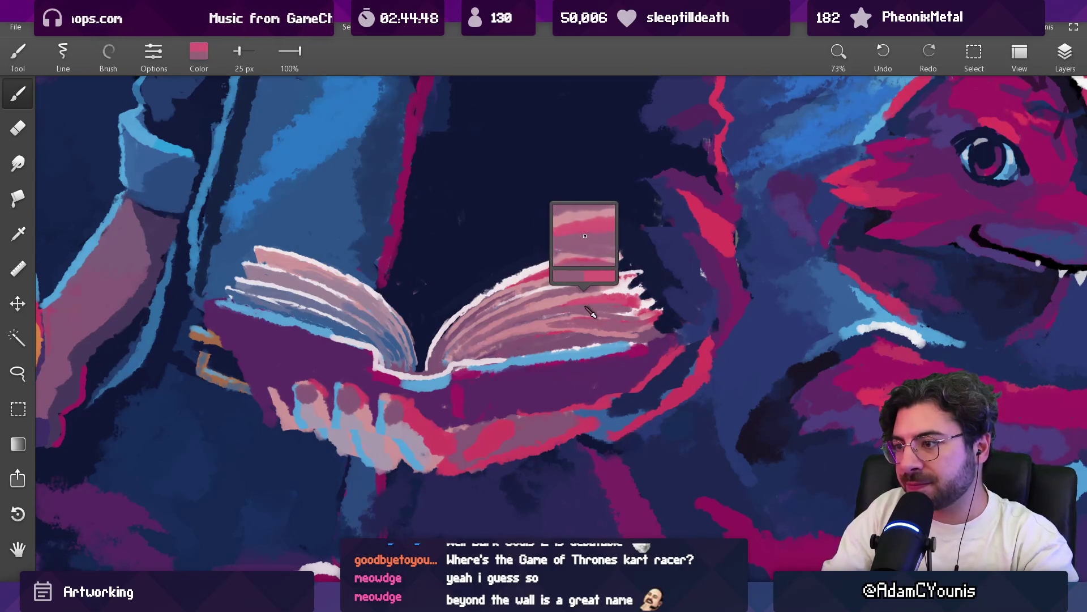
scroll(556, 300, down, 5)
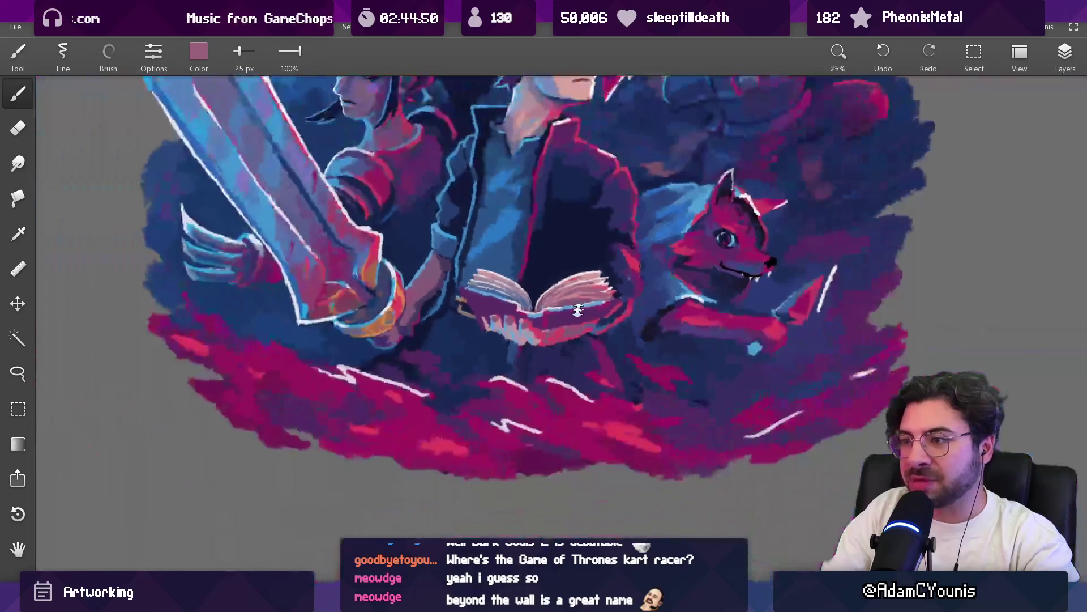
scroll(591, 232, up, 6)
Paint a dark purple diagonal shadow across the right pages with a 20 px brush
alt+click(558, 278)
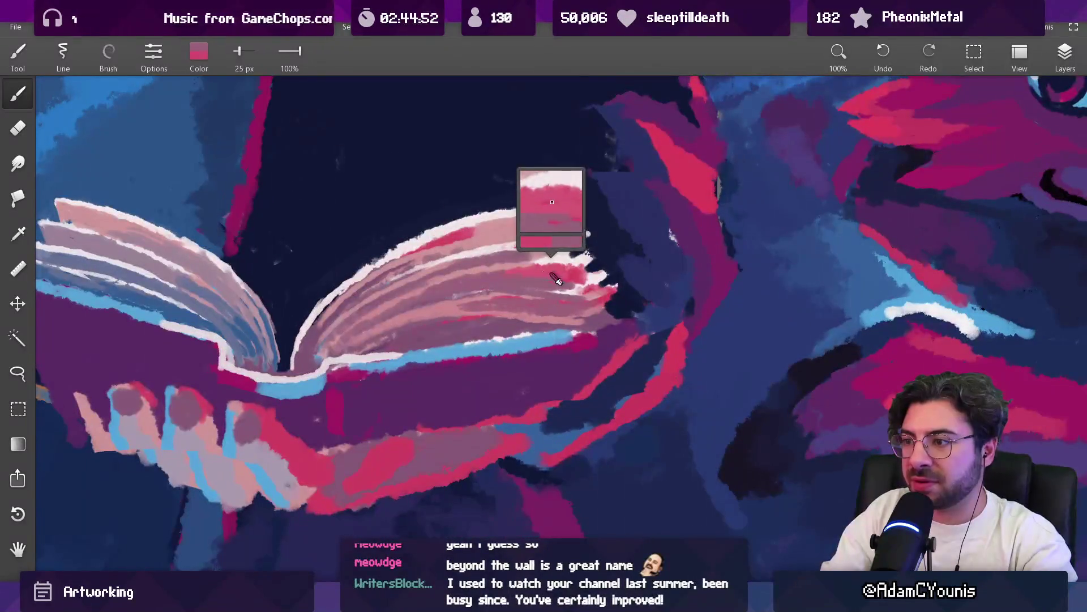
alt+click(442, 387)
drag(430, 331, 390, 337)
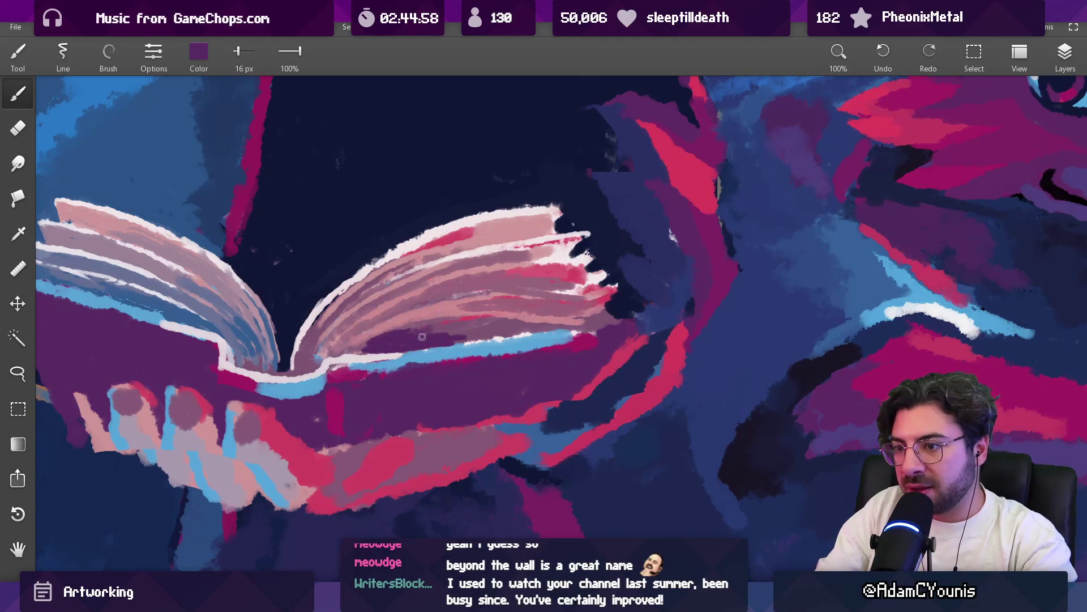
drag(414, 339, 453, 330)
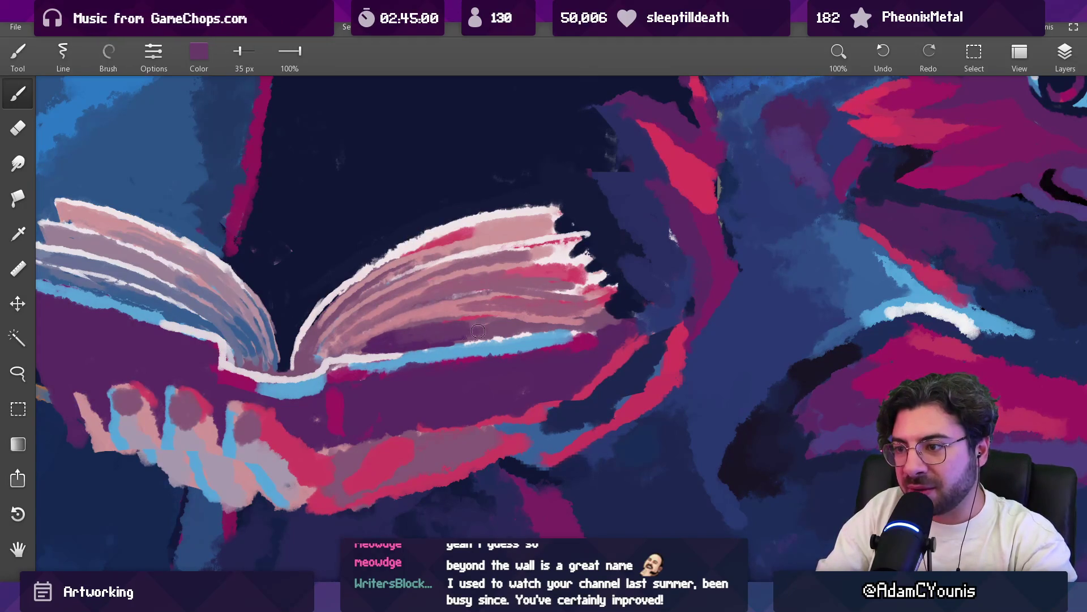
mouse_move(516, 316)
mouse_down()
mouse_move(381, 316)
mouse_move(425, 300)
mouse_up()
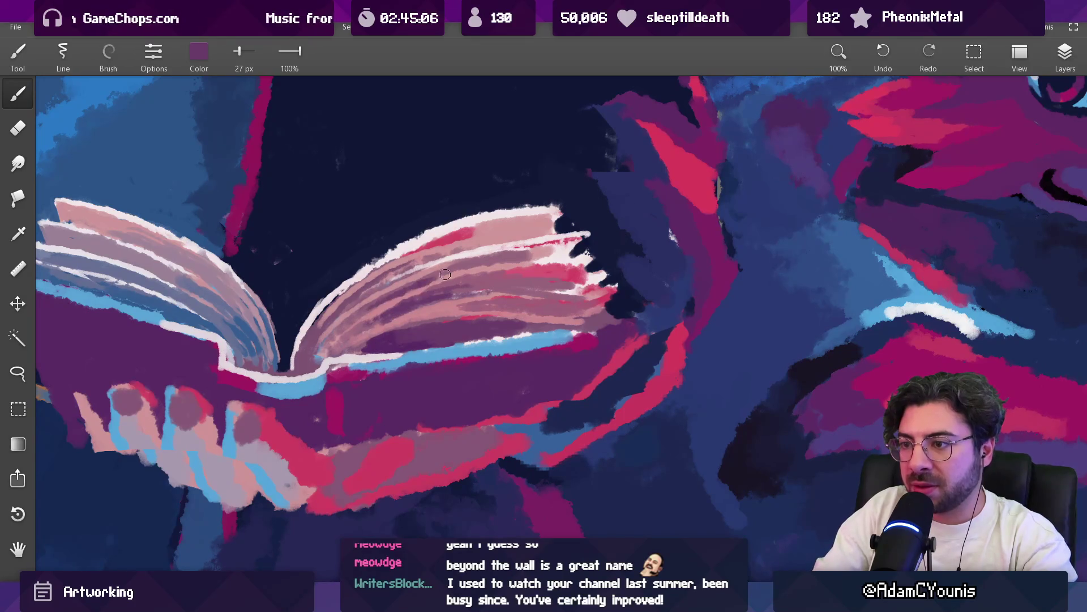
drag(354, 301, 466, 251)
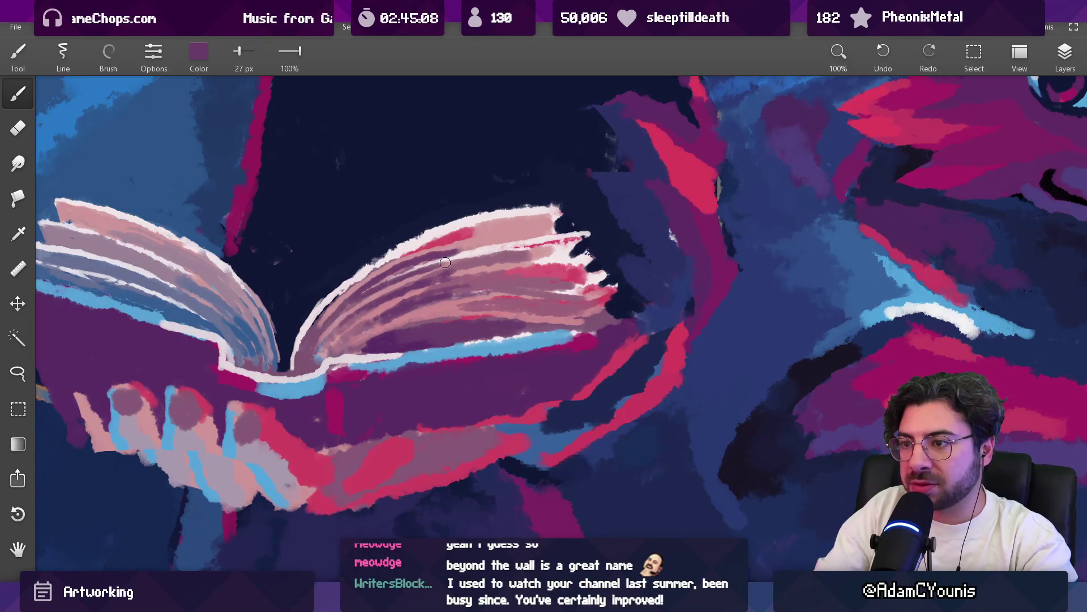
Sample pink, red and lighter pink from the pages while adjusting the brush size
scroll(447, 262, down, 10)
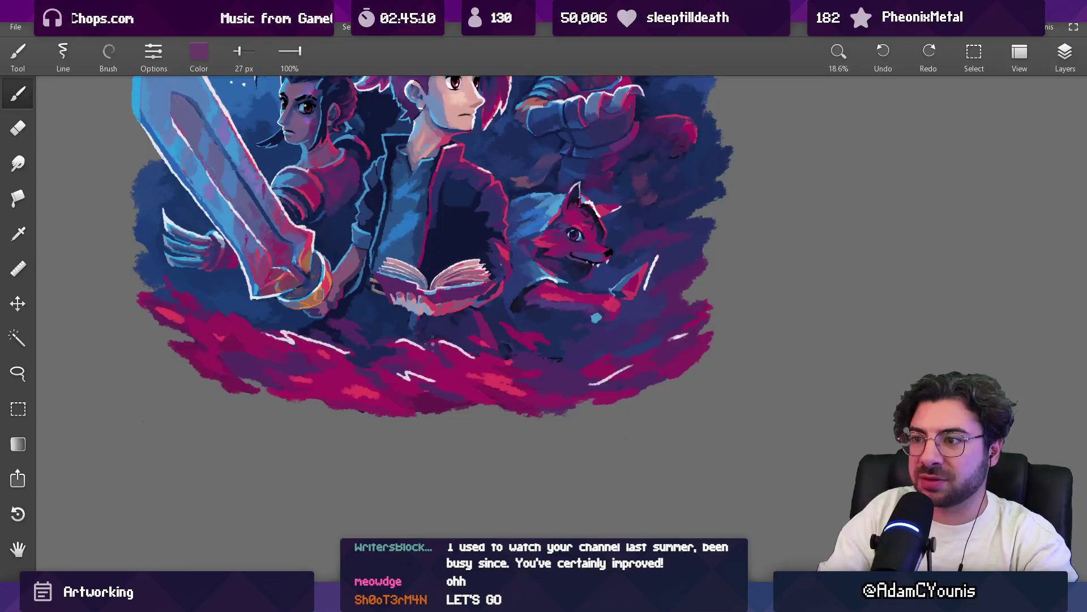
scroll(487, 249, up, 1)
scroll(481, 244, up, 8)
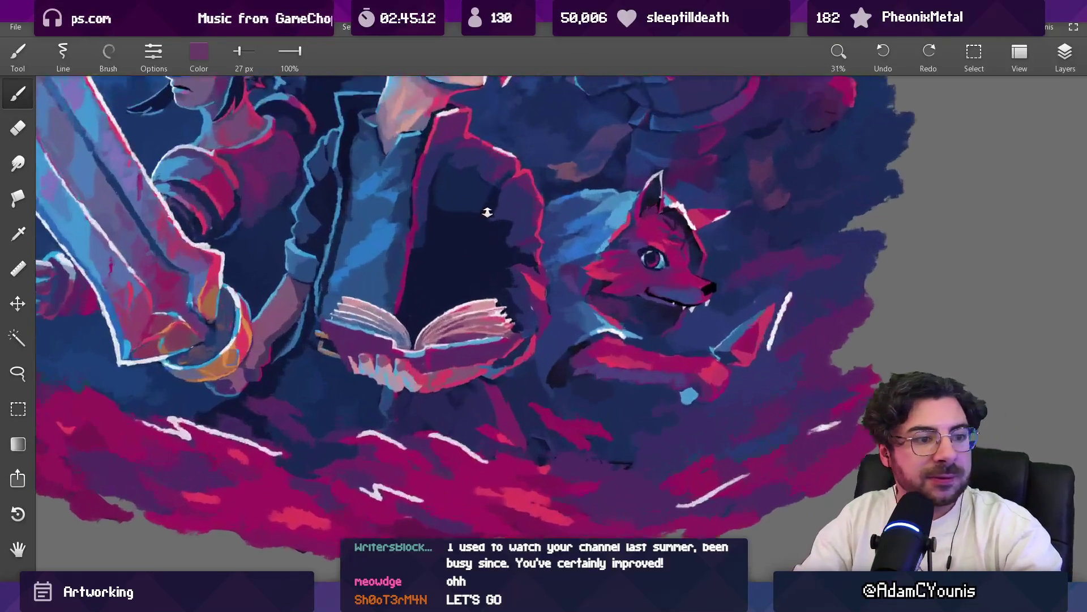
alt+click(480, 313)
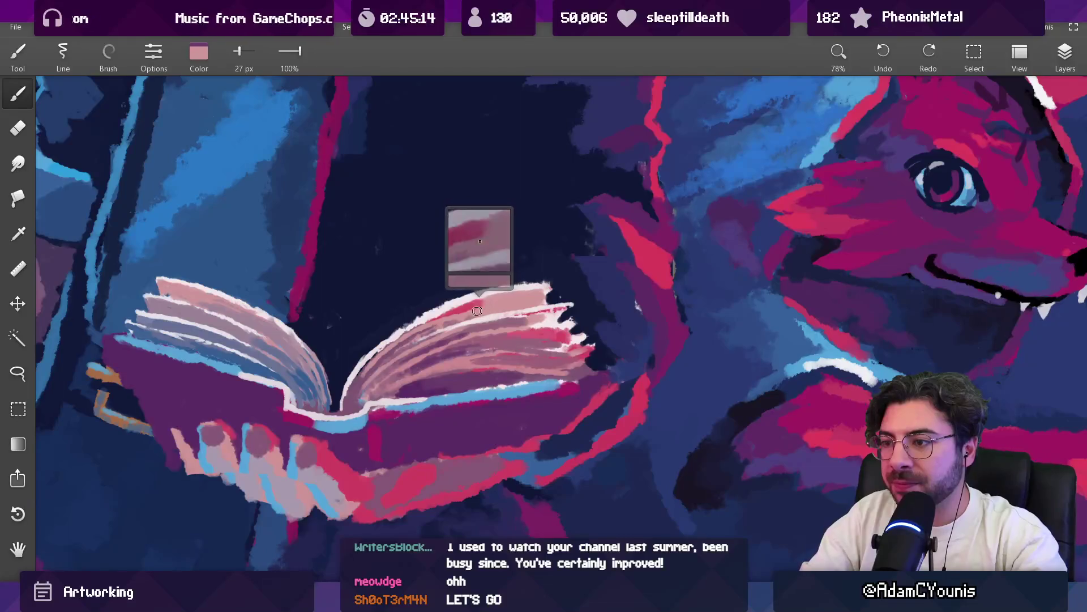
key(bracketright)
alt+click(481, 307)
key(bracketright)
key(bracketright)
key(bracketright)
alt+click(524, 300)
key(bracketleft)
key(bracketleft)
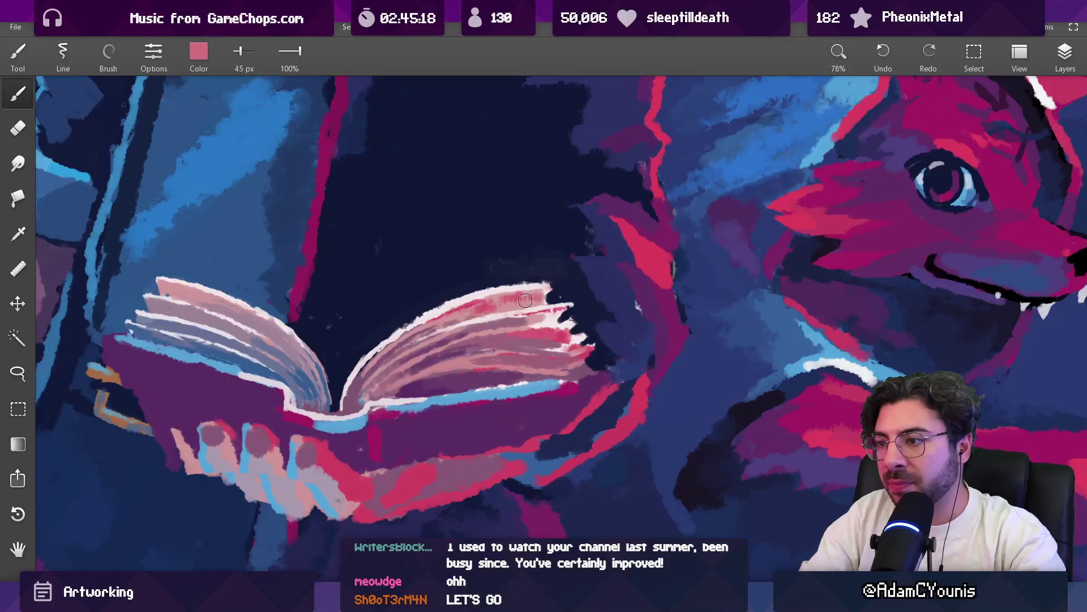
Resample page shades and settle on pale pink from the page edge, fine-tuning brush size
alt+click(483, 310)
alt+click(483, 310)
alt+click(483, 310)
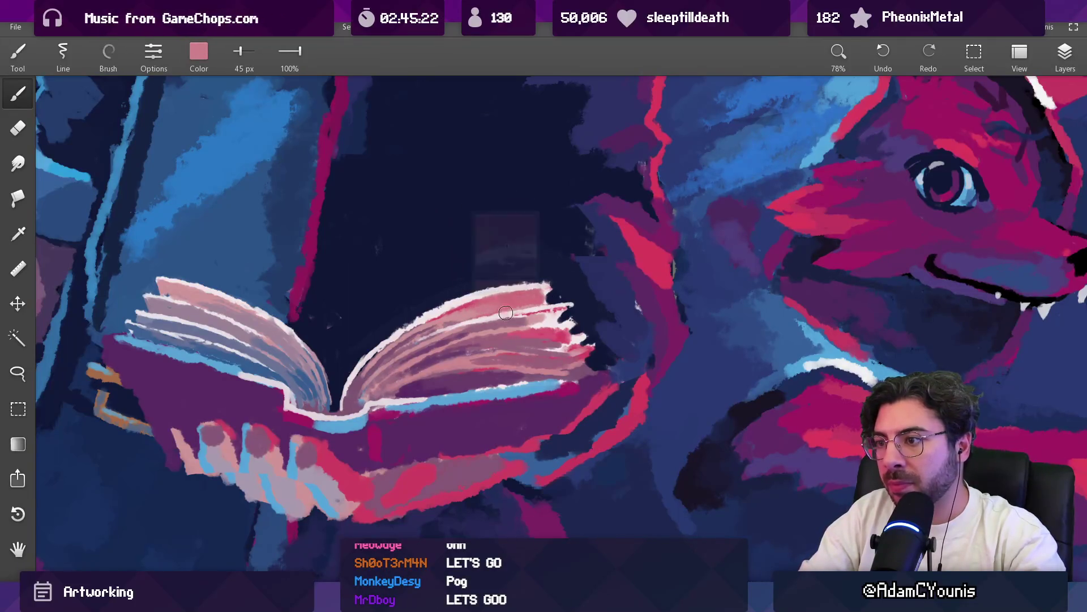
key(bracketleft)
alt+click(522, 322)
key(bracketleft)
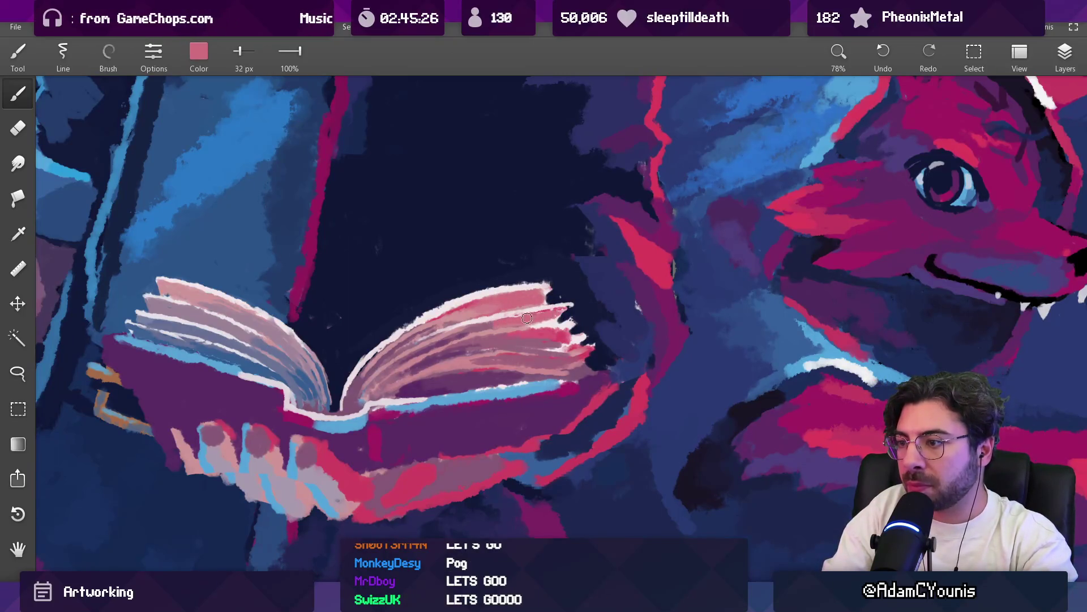
alt+click(492, 322)
key(bracketright)
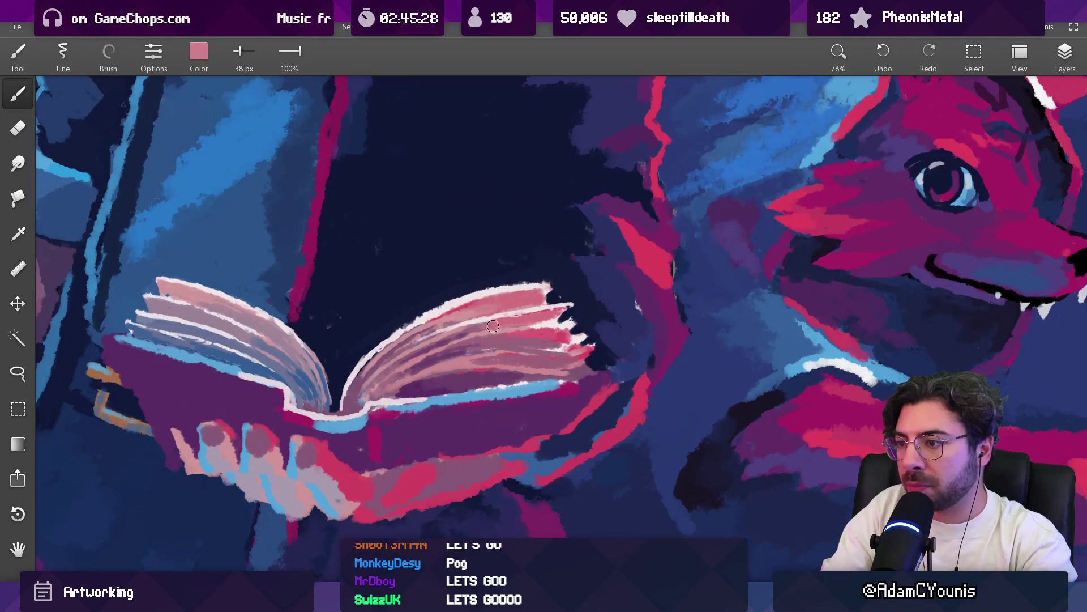
alt+click(470, 318)
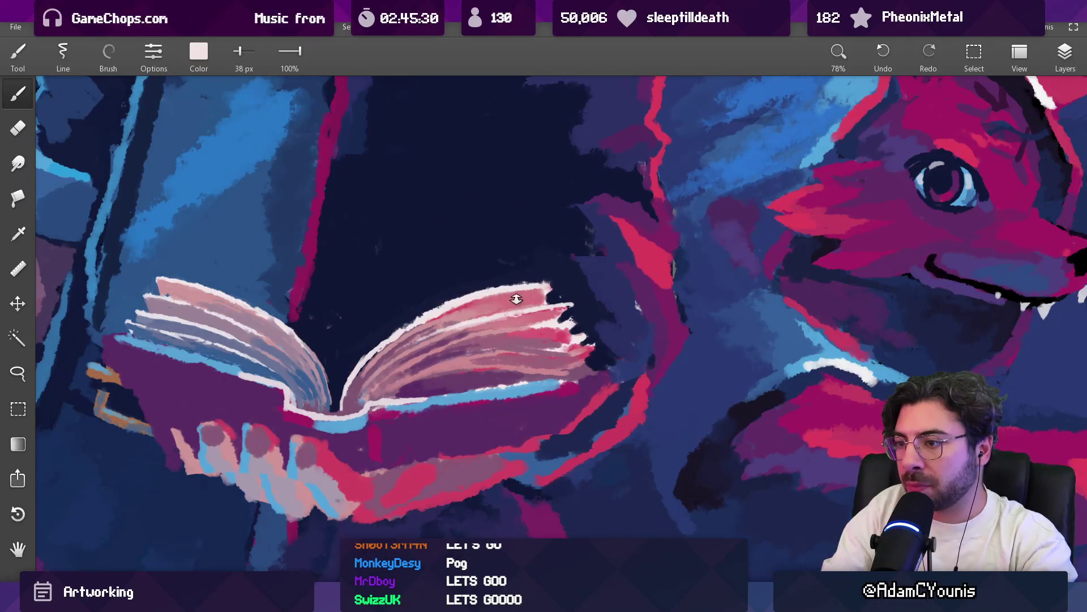
Add a short red accent at the right page's tip with a smaller brush
scroll(516, 369, down, 5)
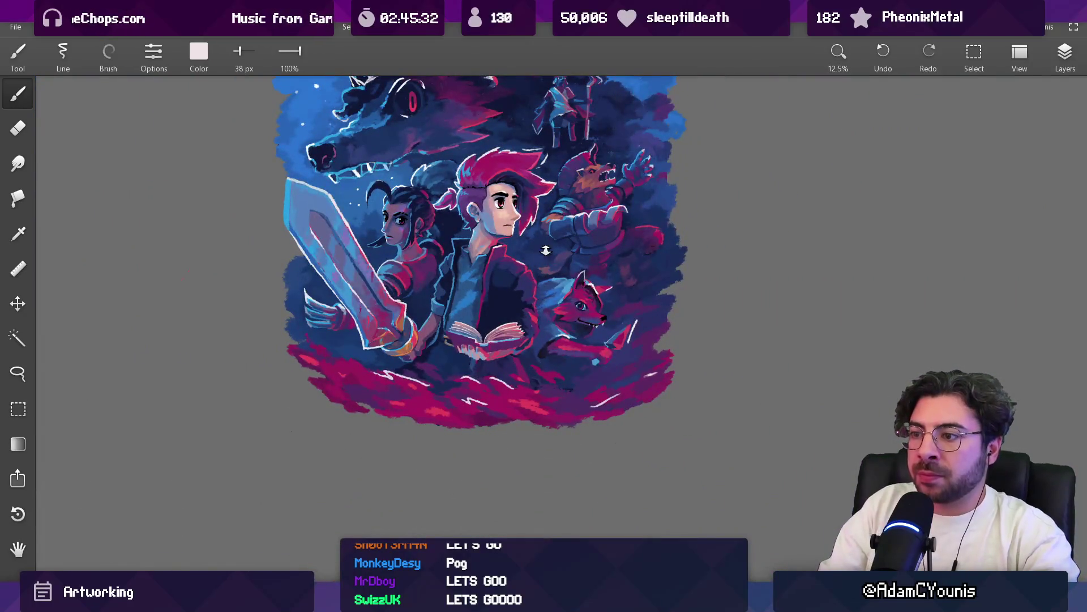
scroll(516, 323, up, 5)
alt+click(449, 370)
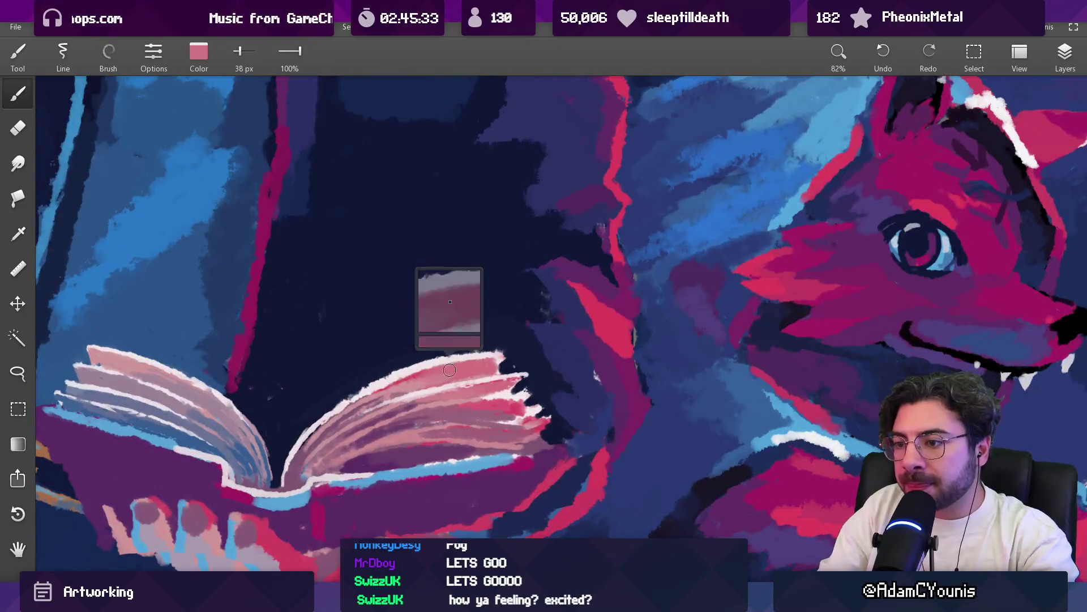
key(bracketleft)
key(bracketleft)
key(bracketleft)
alt+click(436, 369)
key(bracketright)
drag(502, 354, 533, 412)
Load dark navy from the background and set the brush to 26 px
scroll(533, 412, down, 5)
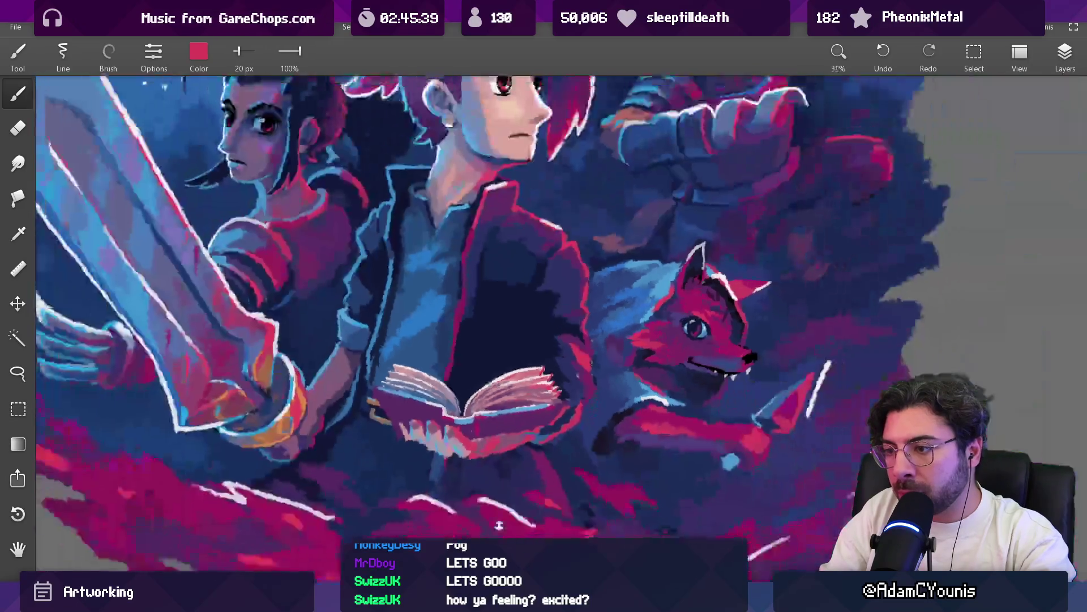
scroll(513, 357, up, 4)
scroll(513, 356, up, 5)
alt+click(476, 334)
key(bracketright)
key(bracketright)
key(bracketright)
Paint navy strokes along the right page's top edge, undoing and redoing them
mouse_move(483, 394)
mouse_down()
mouse_move(577, 368)
mouse_move(431, 430)
mouse_up()
key(ctrl+z)
key(ctrl+shift+z)
key(ctrl+shift+z)
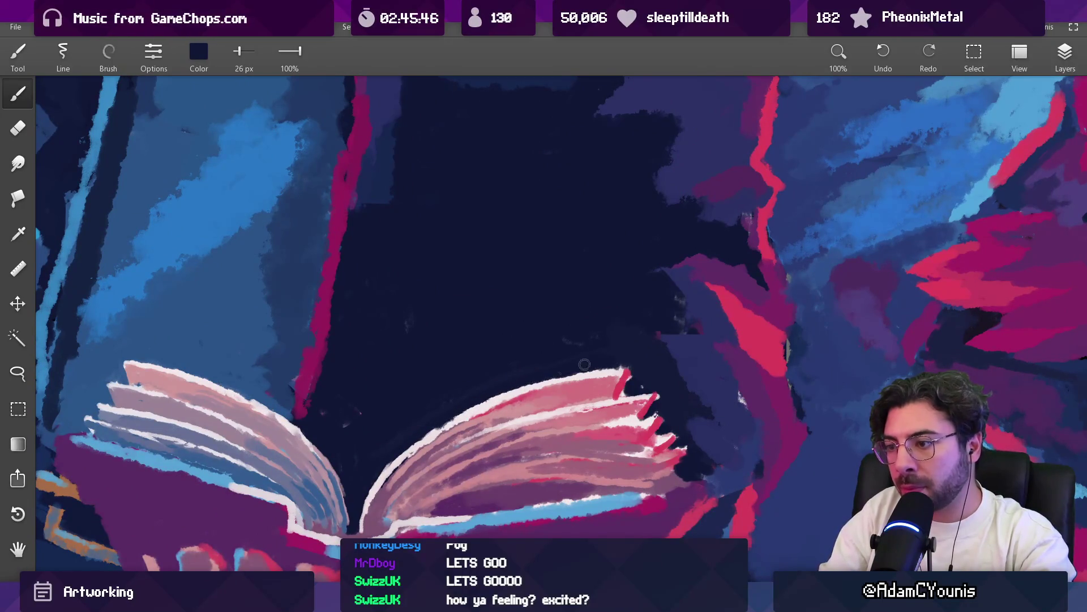
key(bracketright)
key(bracketright)
key(bracketright)
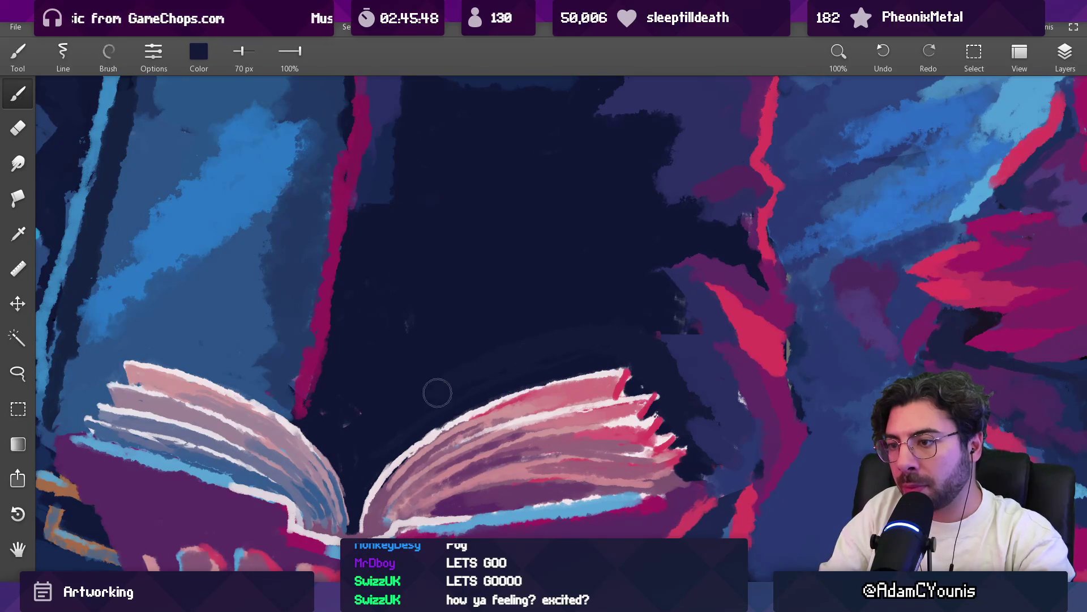
alt+click(363, 320)
key(bracketright)
key(bracketright)
key(bracketright)
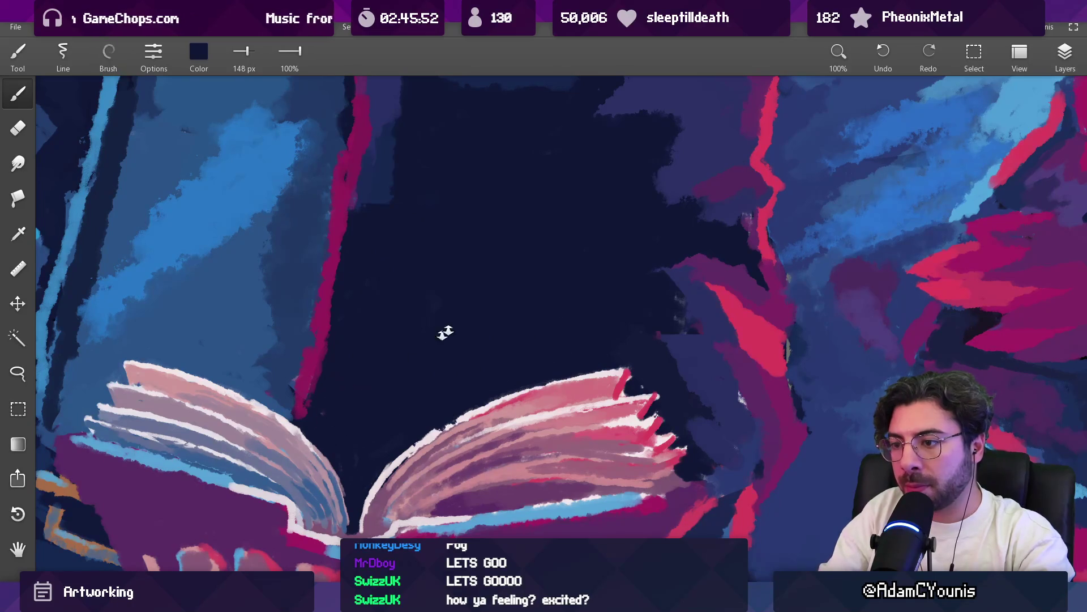
Check the whole artwork, then sample purple, light blue and light pink from the book at 35 px
key(ctrl+0)
scroll(492, 338, up, 5)
alt+click(466, 376)
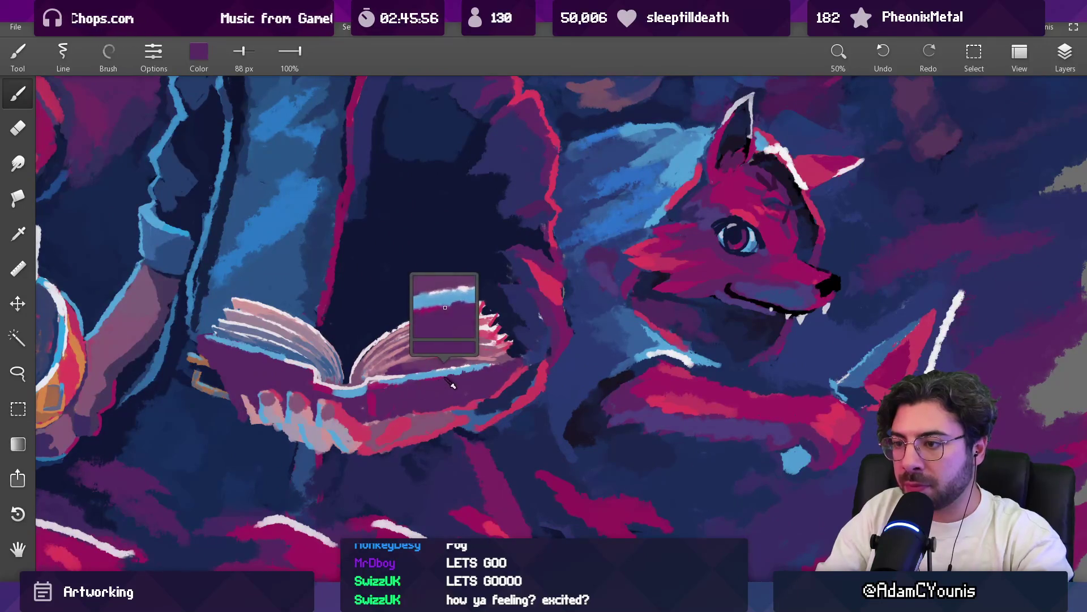
alt+click(387, 381)
key(bracketright)
key(bracketright)
alt+click(489, 365)
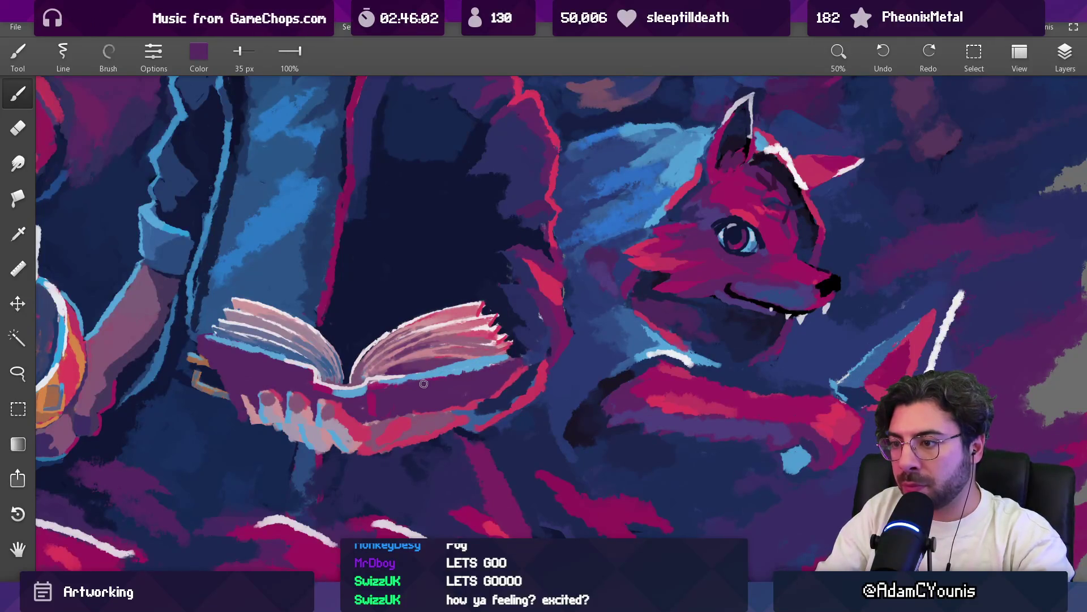
drag(485, 365, 456, 443)
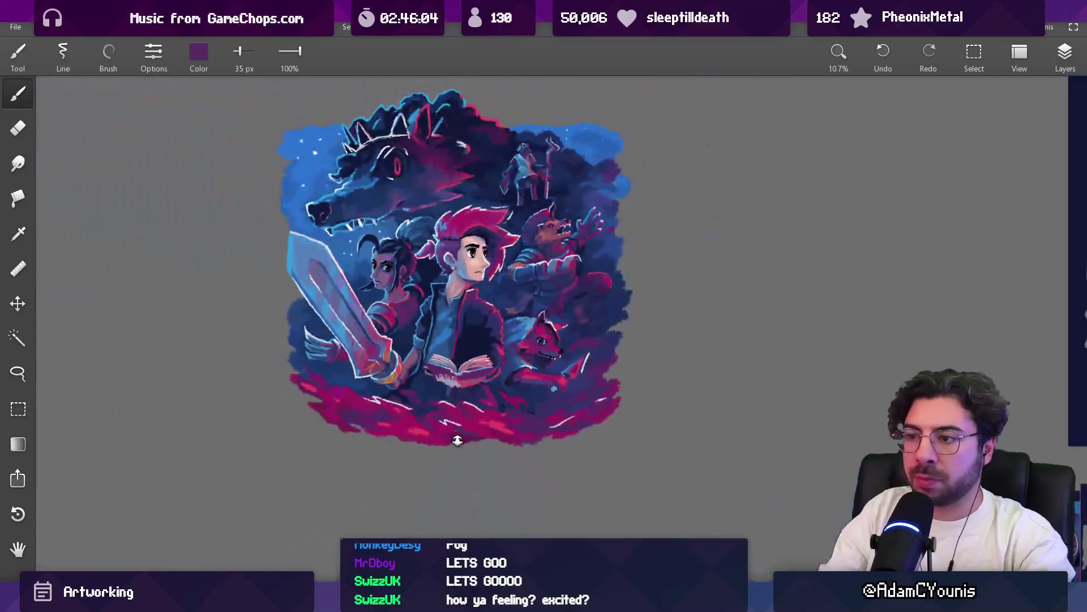
drag(495, 380, 473, 238)
alt+click(345, 405)
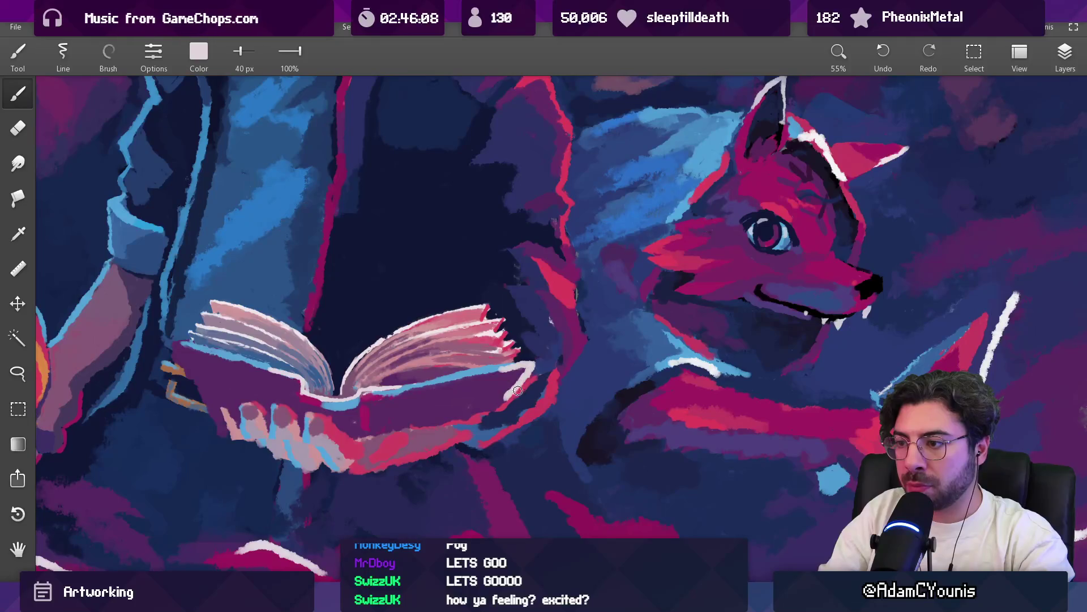
Paint pale pink detail along the right page edges with a 15 px brush
key(e)
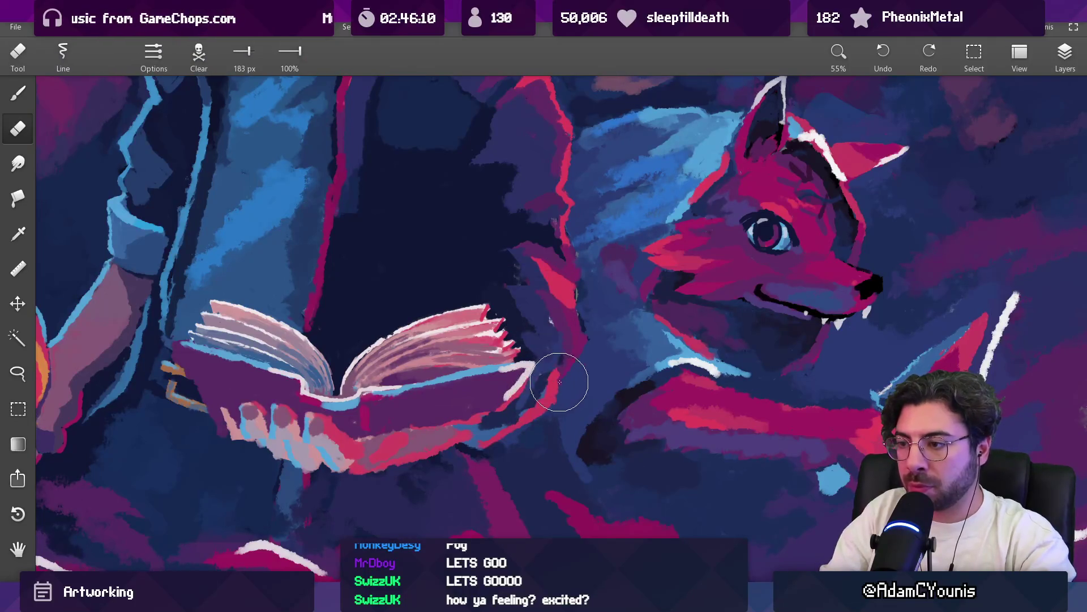
key(b)
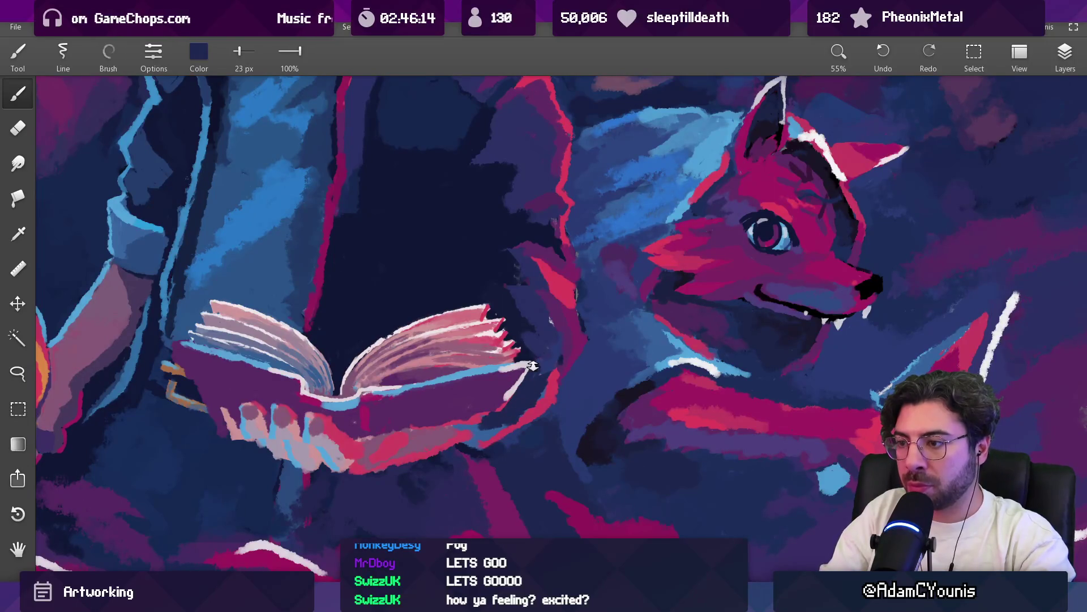
scroll(528, 372, down, 5)
scroll(540, 242, up, 6)
alt+click(457, 343)
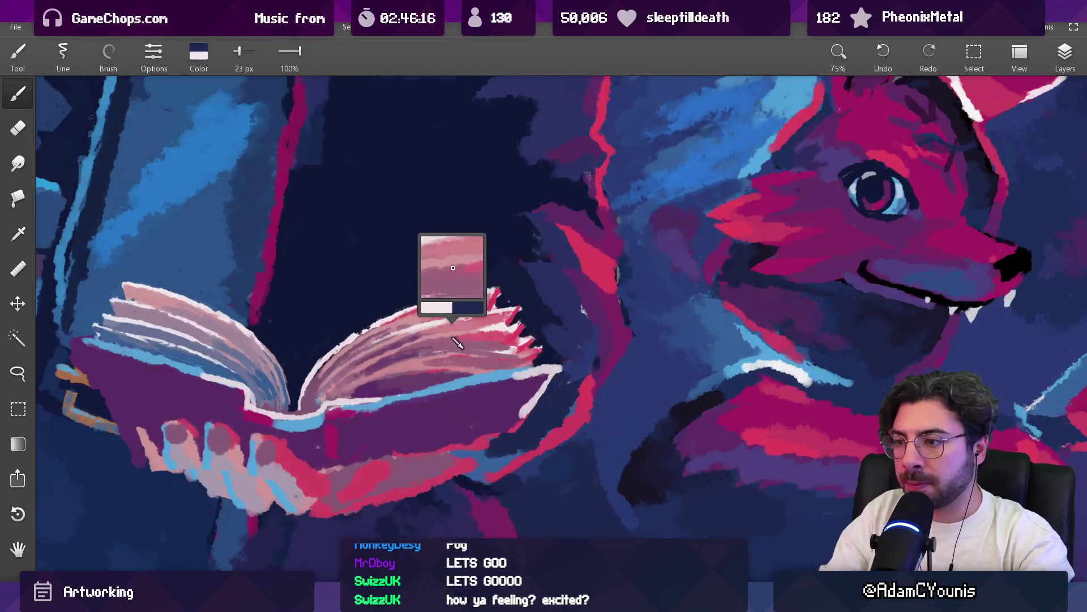
key(bracketleft)
key(bracketleft)
key(bracketleft)
alt+click(498, 342)
drag(512, 335, 533, 362)
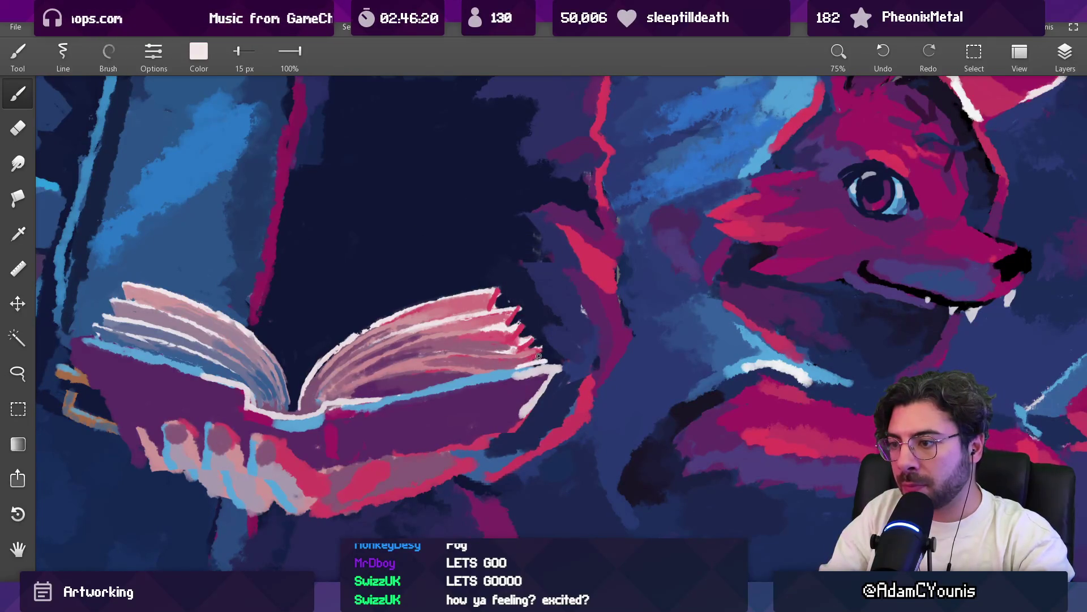
Set the brush to 22 px and sample red, mauve-pink and lighter pink from the pages
alt+click(529, 353)
alt+click(590, 365)
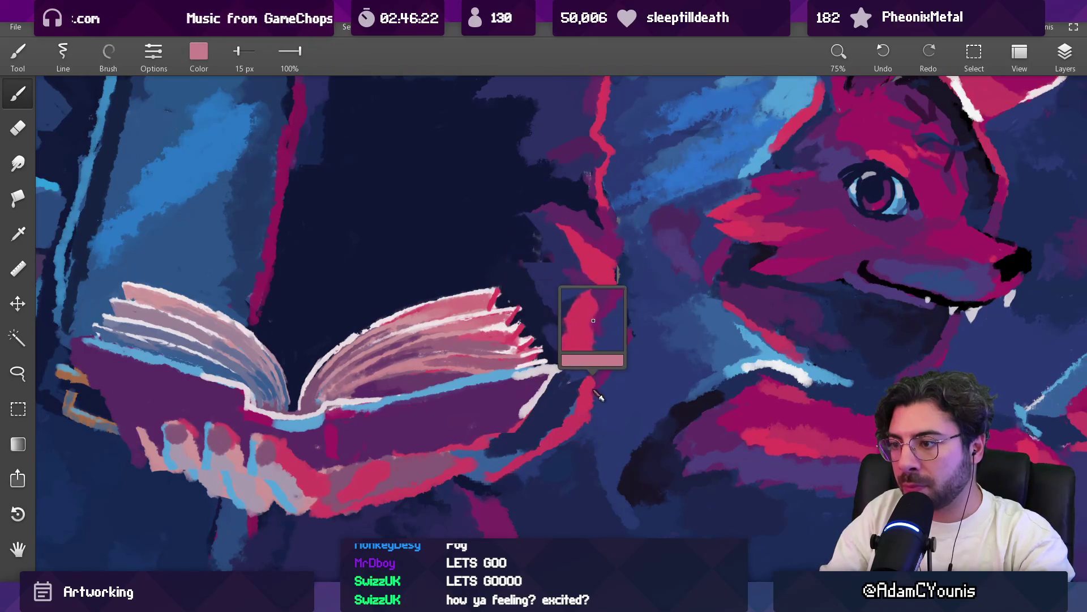
key(bracketright)
key(bracketright)
key(bracketright)
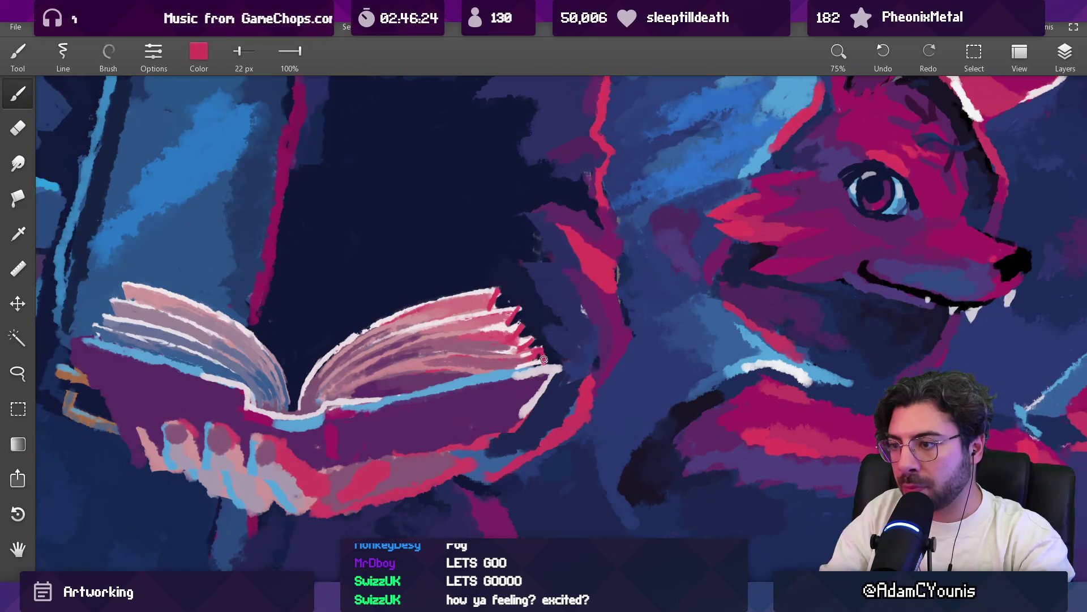
alt+click(541, 360)
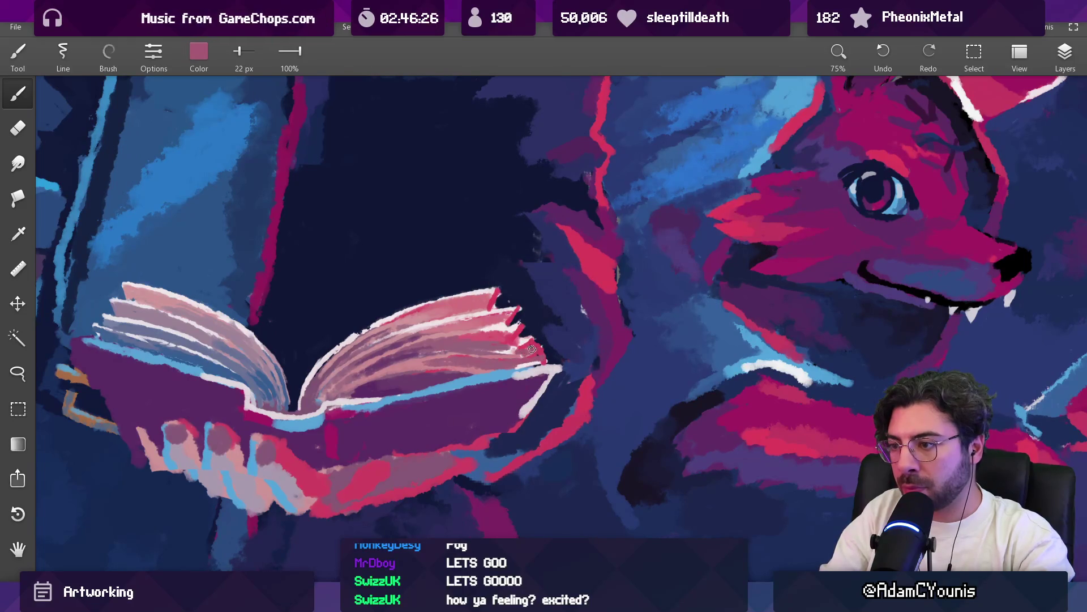
alt+click(500, 340)
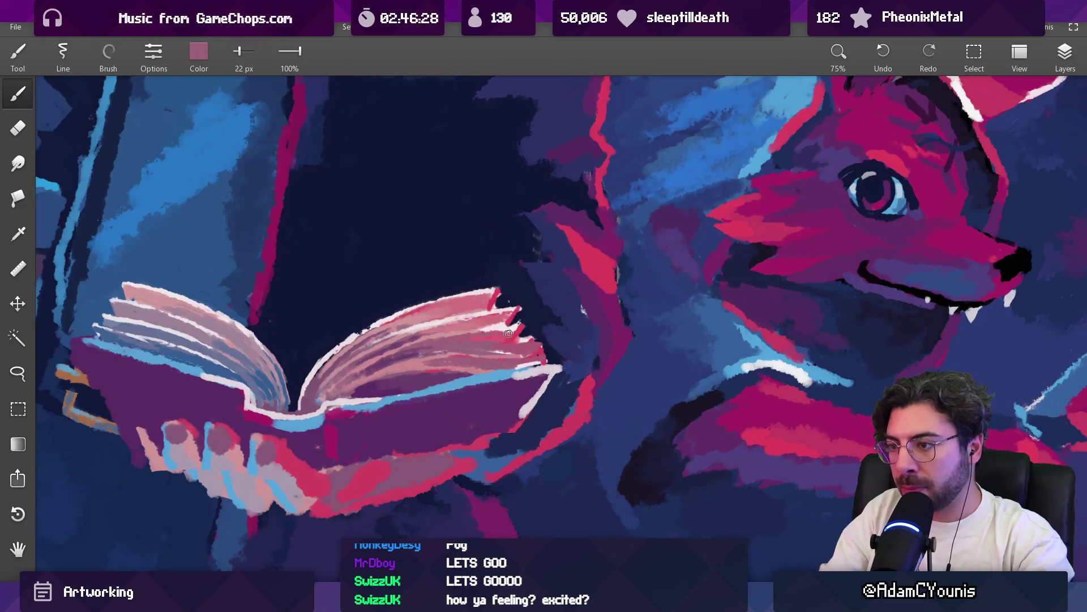
alt+click(482, 327)
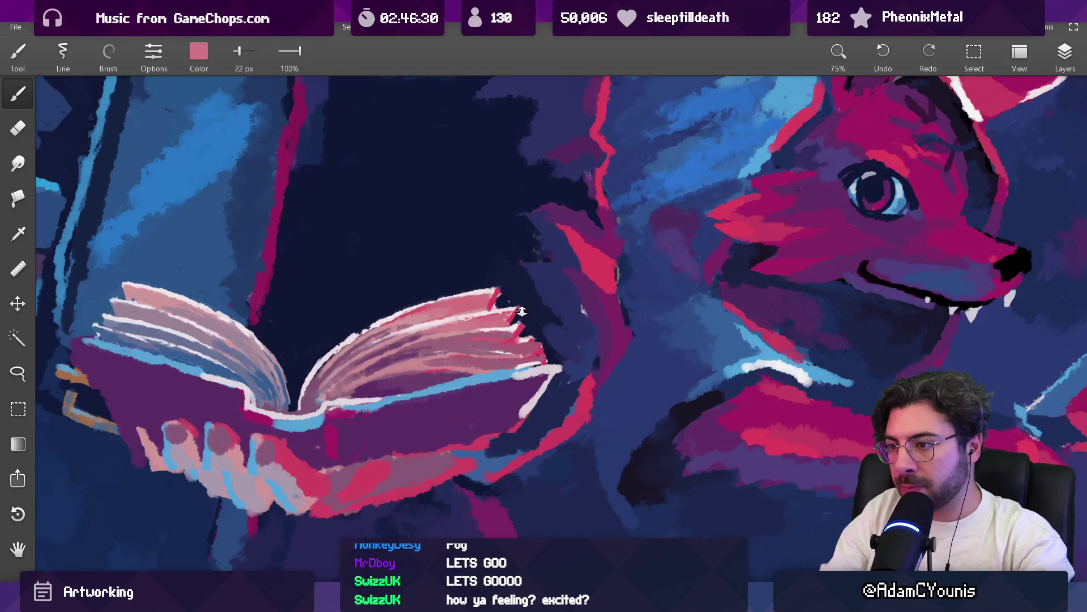
Eyedrop mauve, pink and dark purple from the pages while resizing the brush between 9 and 18 px
scroll(499, 368, down, 3)
scroll(486, 437, up, 8)
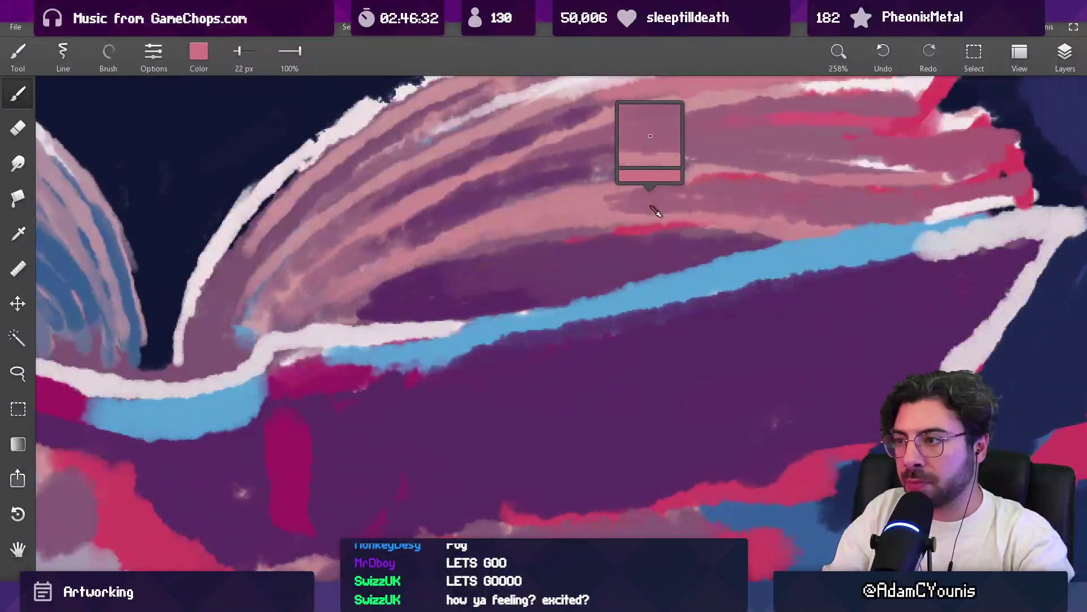
alt+click(654, 210)
key(bracketleft)
key(bracketleft)
key(bracketleft)
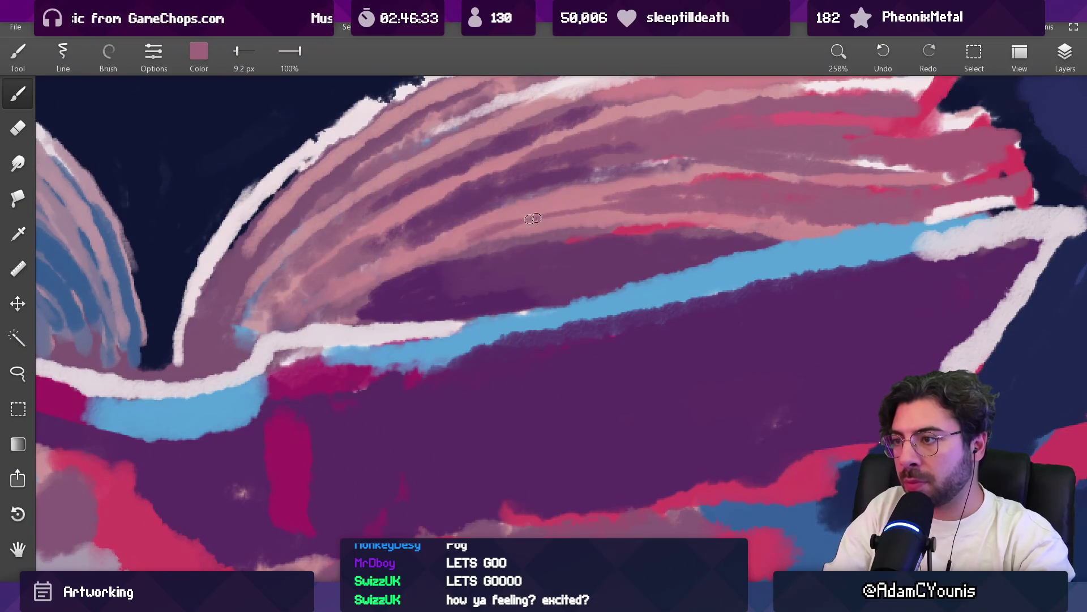
alt+click(568, 198)
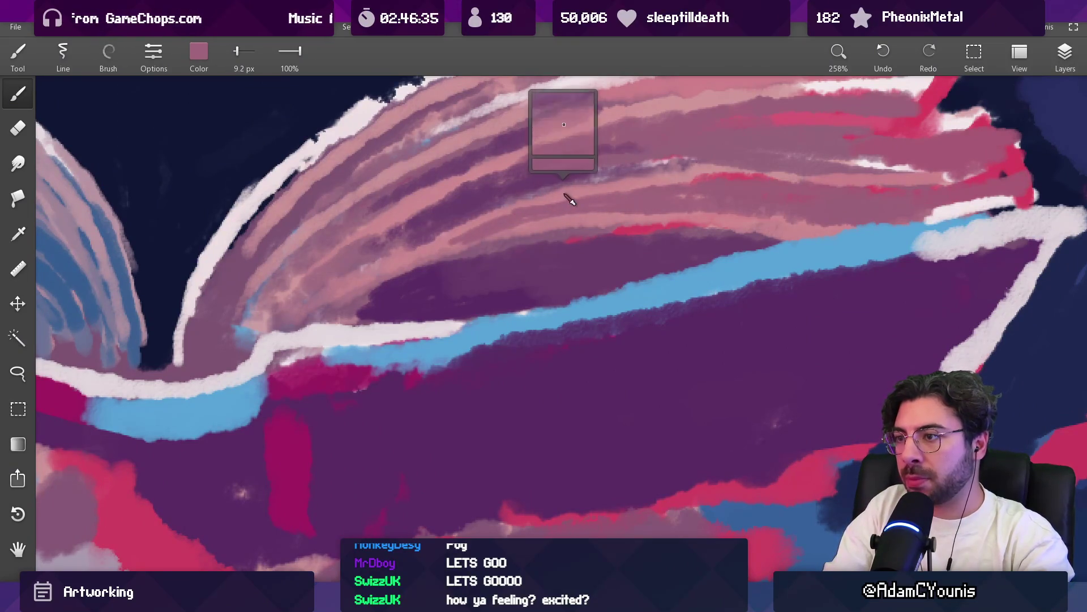
key(bracketright)
key(bracketright)
alt+click(462, 236)
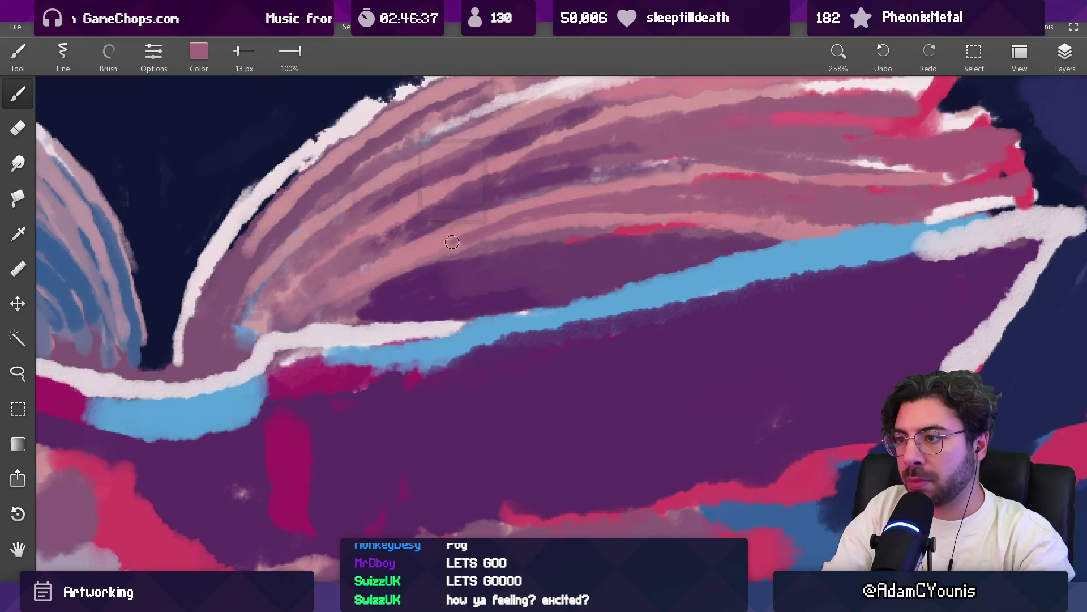
alt+click(537, 229)
key(bracketright)
key(bracketright)
alt+click(556, 266)
Paint a 26 px dark purple line across the upper right page
drag(427, 260, 602, 286)
alt+click(557, 272)
key(bracketleft)
key(bracketleft)
alt+click(616, 255)
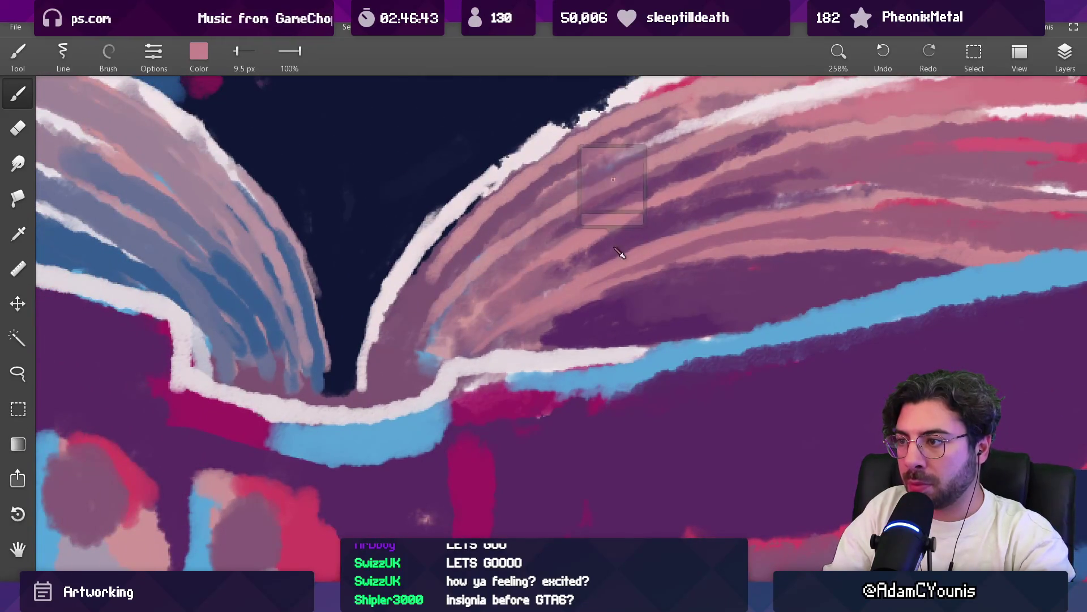
key(bracketright)
key(bracketright)
key(bracketright)
alt+click(566, 258)
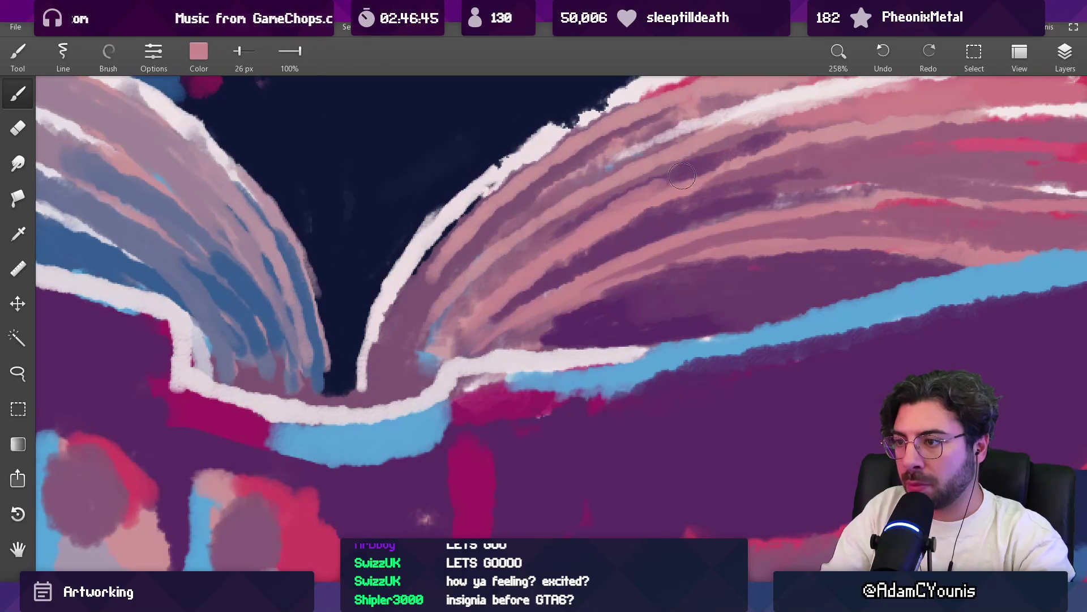
alt+click(592, 216)
drag(566, 221, 895, 116)
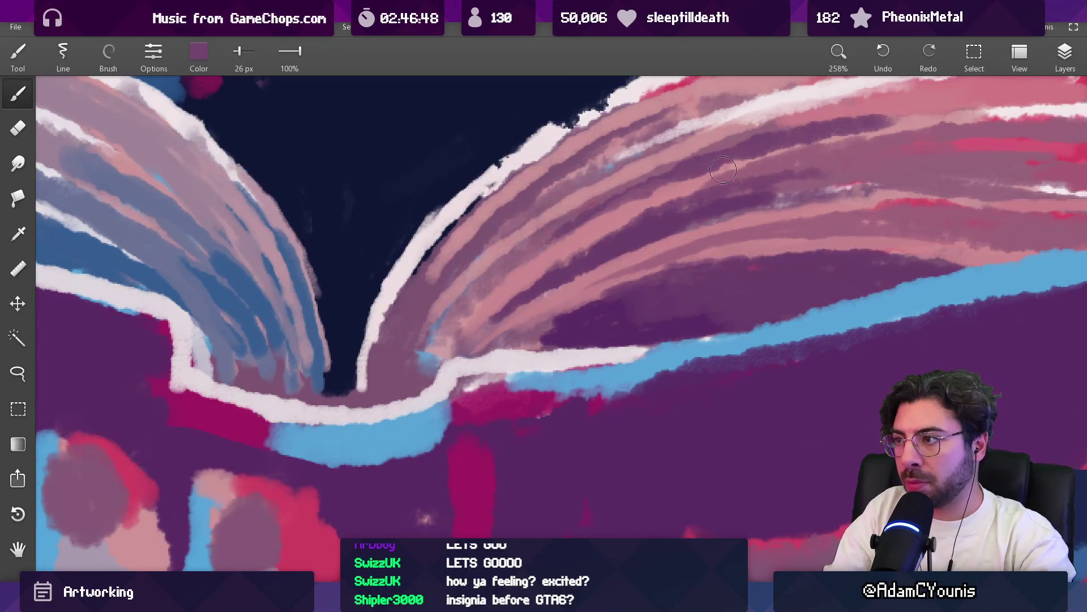
Pick pink and mauve from the right page's lines and set the brush to 20 px
scroll(725, 170, up, 1)
alt+click(563, 183)
alt+click(436, 294)
scroll(453, 339, up, 3)
alt+click(464, 357)
key(bracketleft)
key(bracketleft)
key(bracketleft)
key(bracketright)
key(bracketright)
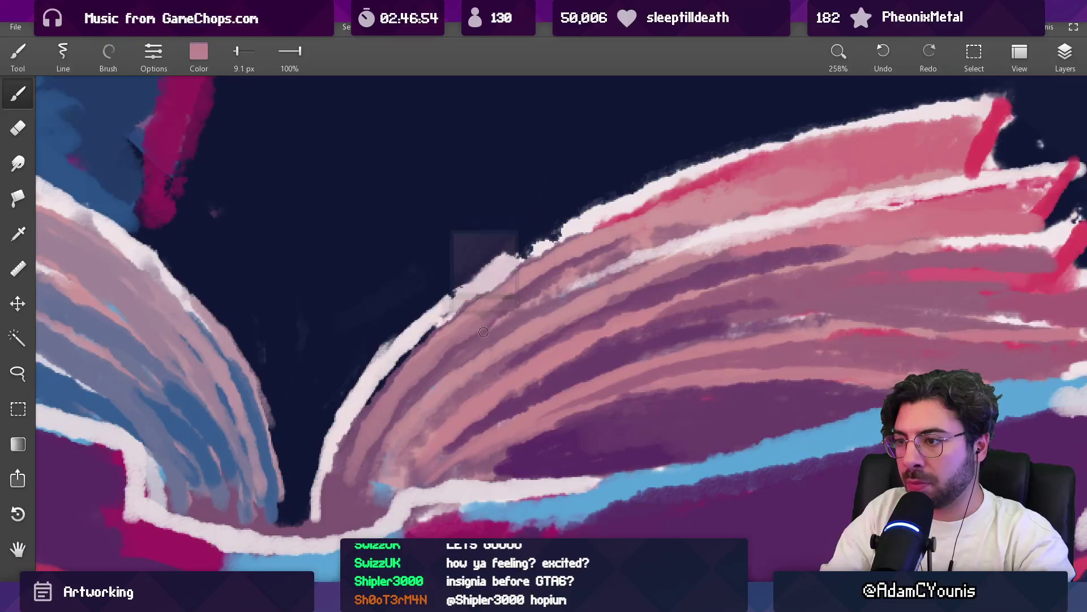
alt+click(570, 272)
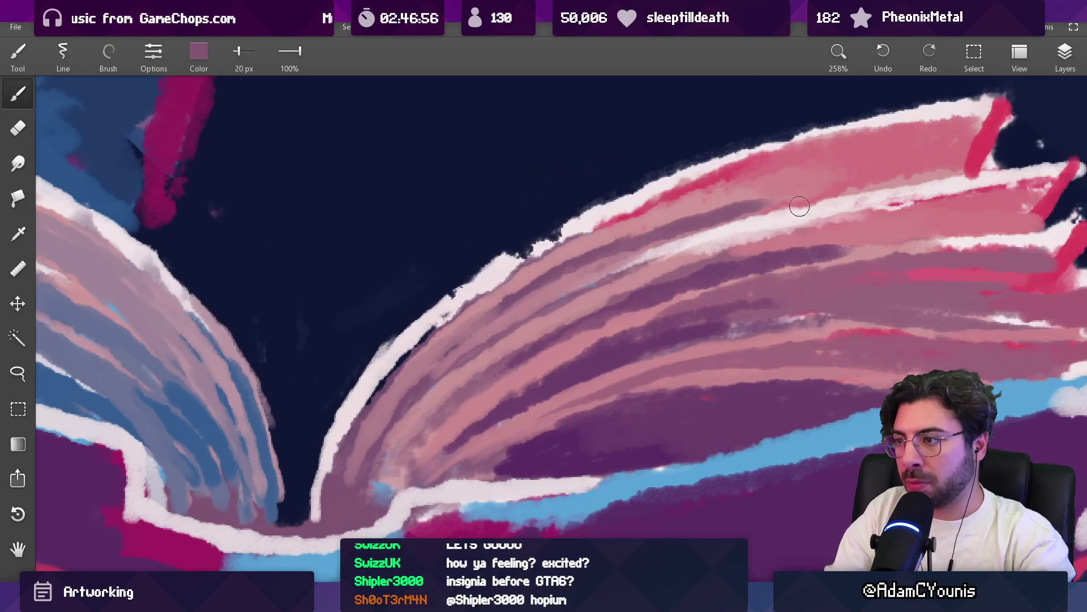
scroll(560, 340, down, 10)
scroll(551, 406, up, 6)
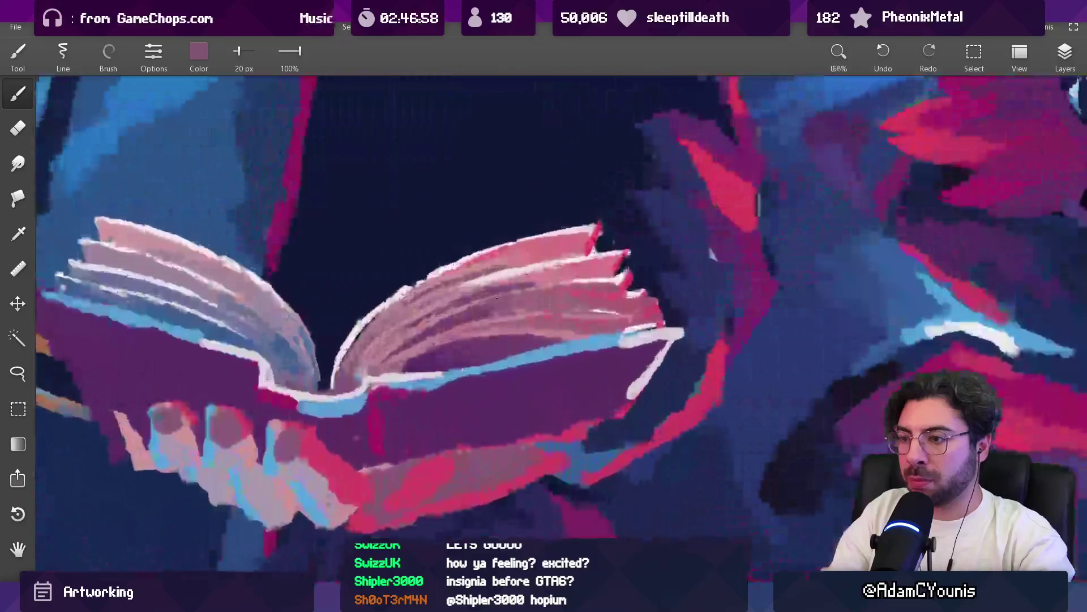
Paint a 30 px light pink stroke on the lower page edge, then sample mauve, magenta and purple tones
alt+click(488, 334)
key(bracketright)
mouse_move(504, 351)
mouse_down()
mouse_move(407, 368)
mouse_move(520, 349)
mouse_up()
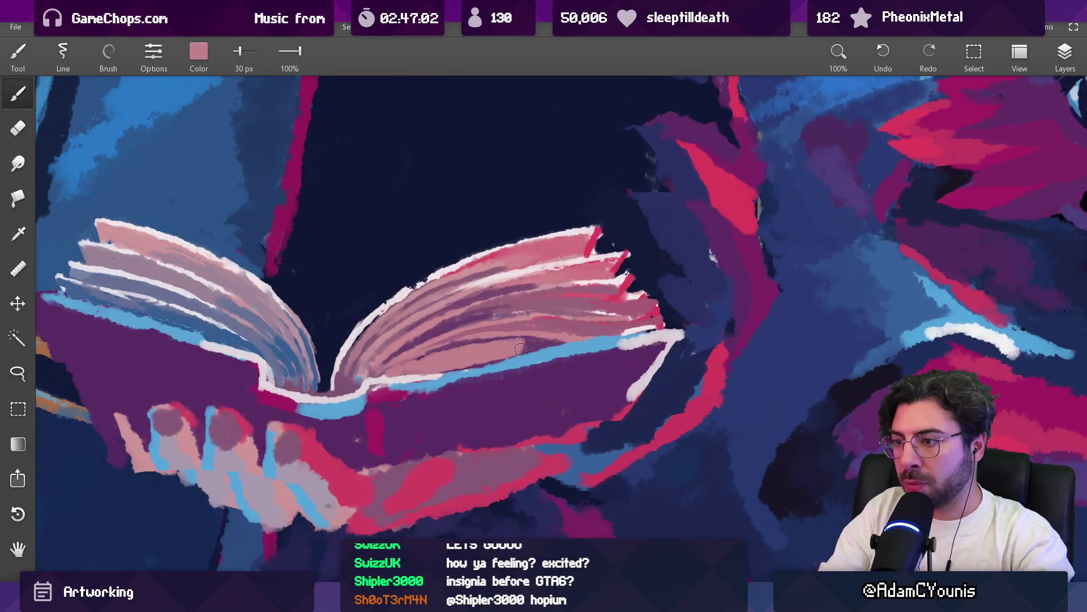
alt+click(535, 340)
key(bracketleft)
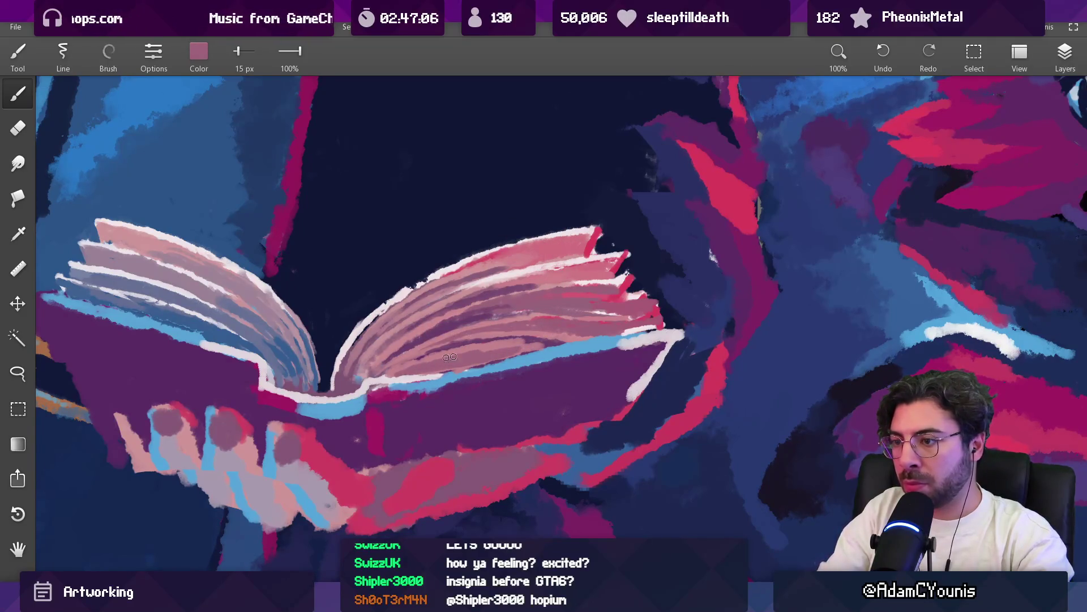
alt+click(530, 344)
alt+click(546, 341)
alt+click(524, 344)
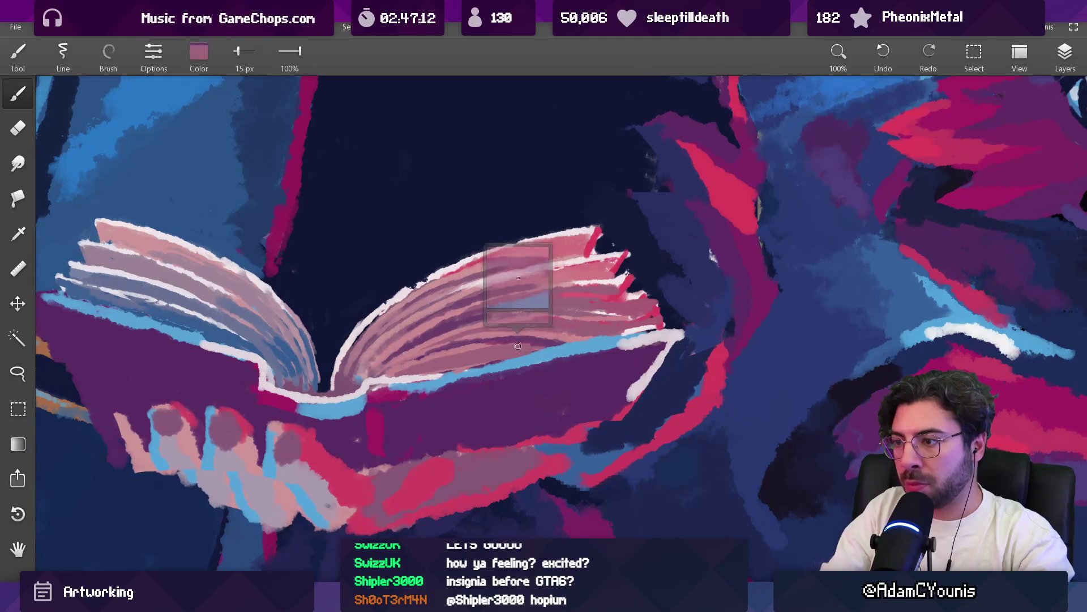
alt+click(502, 343)
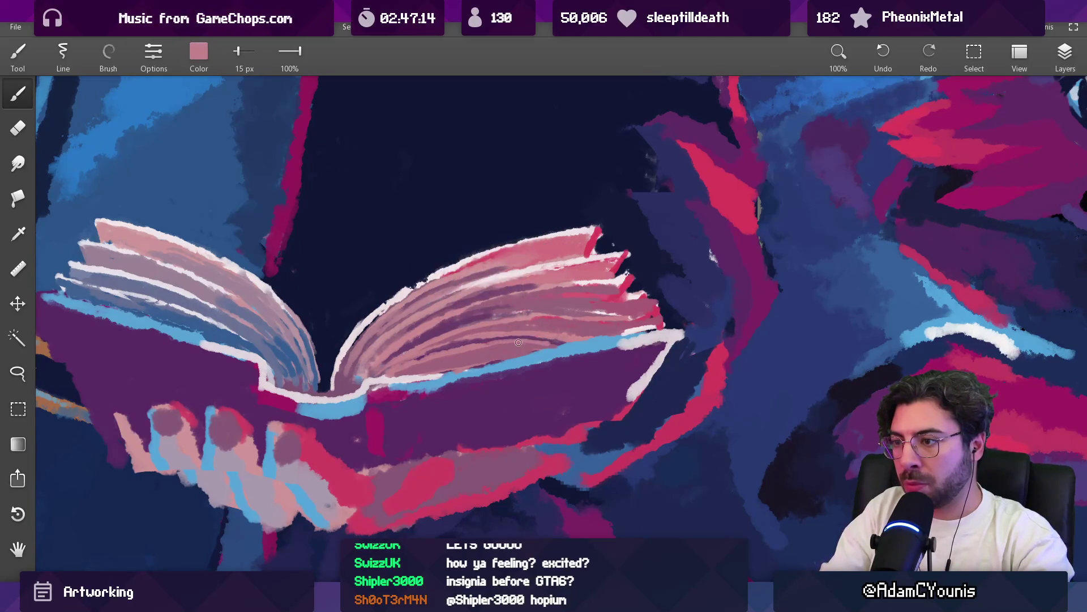
scroll(562, 327, down, 5)
scroll(566, 332, down, 2)
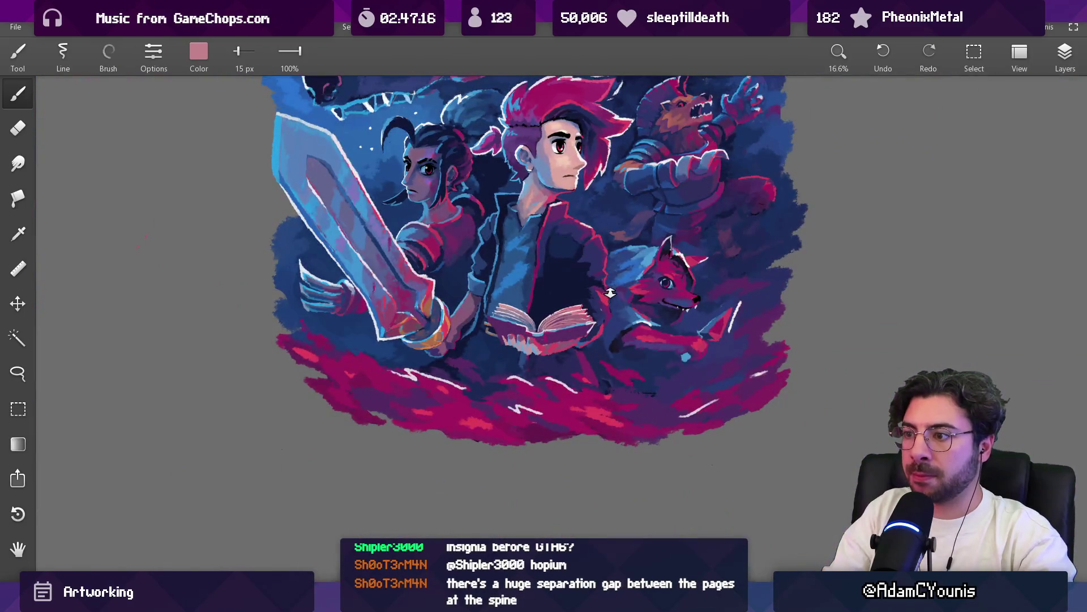
scroll(585, 322, up, 6)
Paint a 26 px light pink lower edge on the right page, retrying strokes, then pick dark navy
alt+click(497, 245)
key(bracketright)
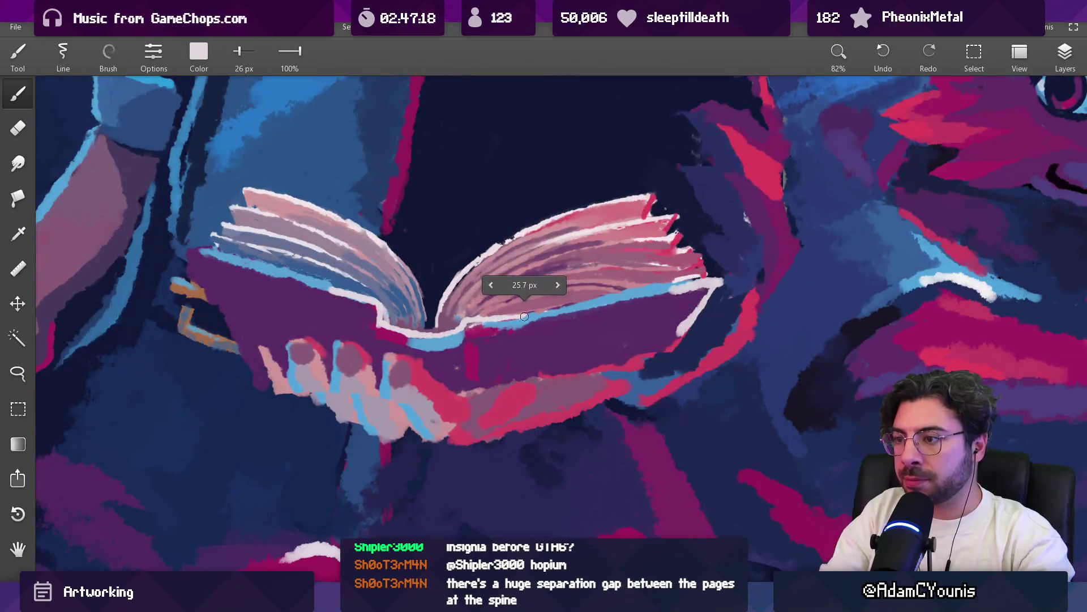
drag(480, 319, 592, 298)
drag(531, 311, 633, 285)
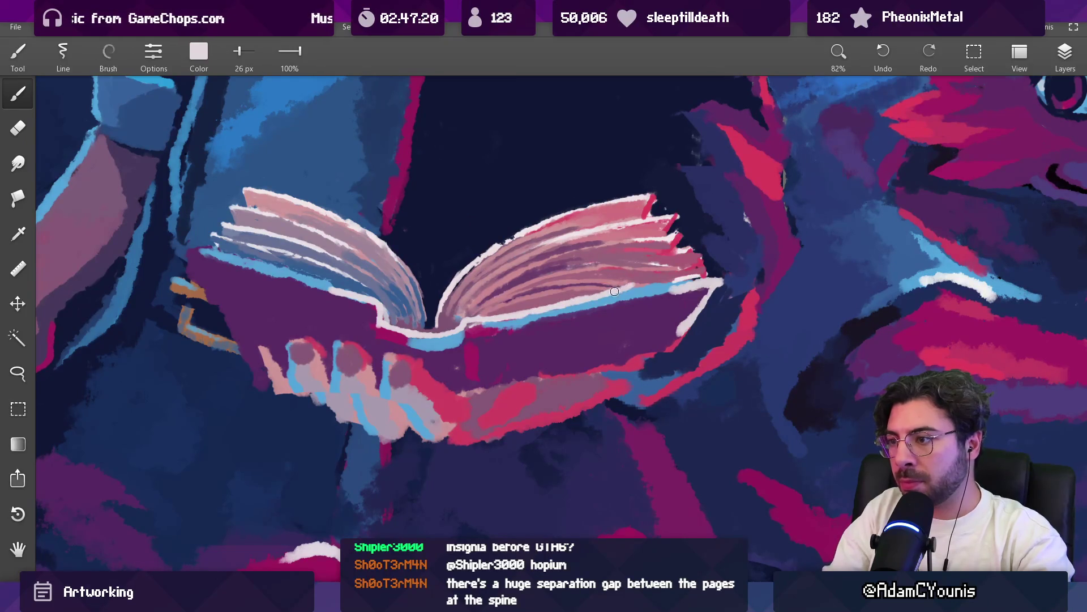
key(ctrl+z)
drag(526, 313, 660, 279)
key(ctrl+z)
drag(564, 301, 686, 279)
key(ctrl+z)
alt+click(685, 276)
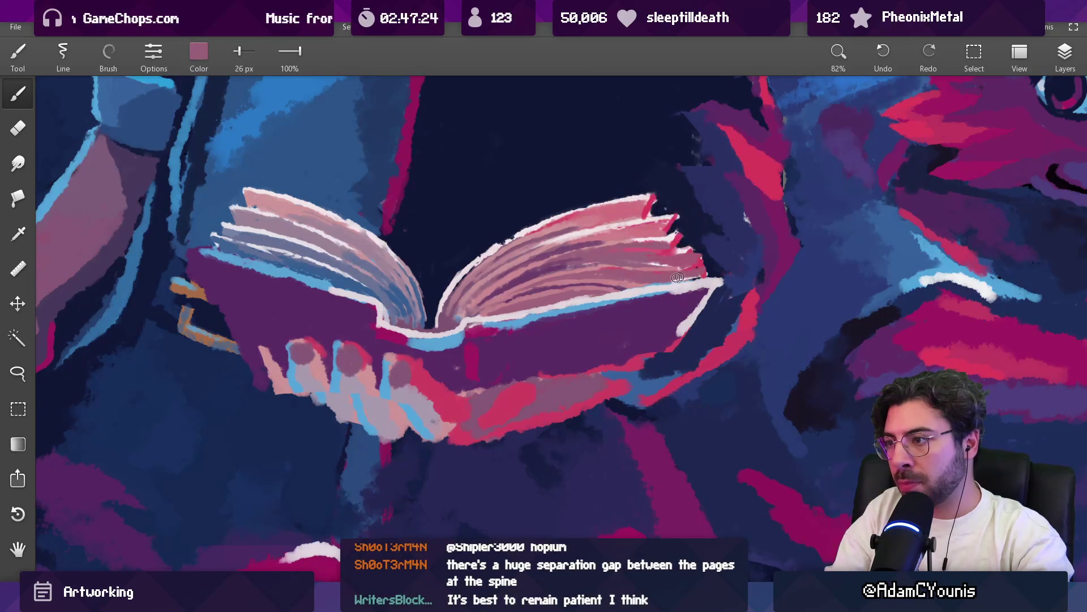
alt+click(680, 218)
scroll(599, 249, down, 5)
Pan and zoom out to about 15% to see the hero, swordswoman, fox and wolf
mouse_move(599, 250)
mouse_down()
mouse_move(590, 281)
mouse_move(453, 321)
mouse_up()
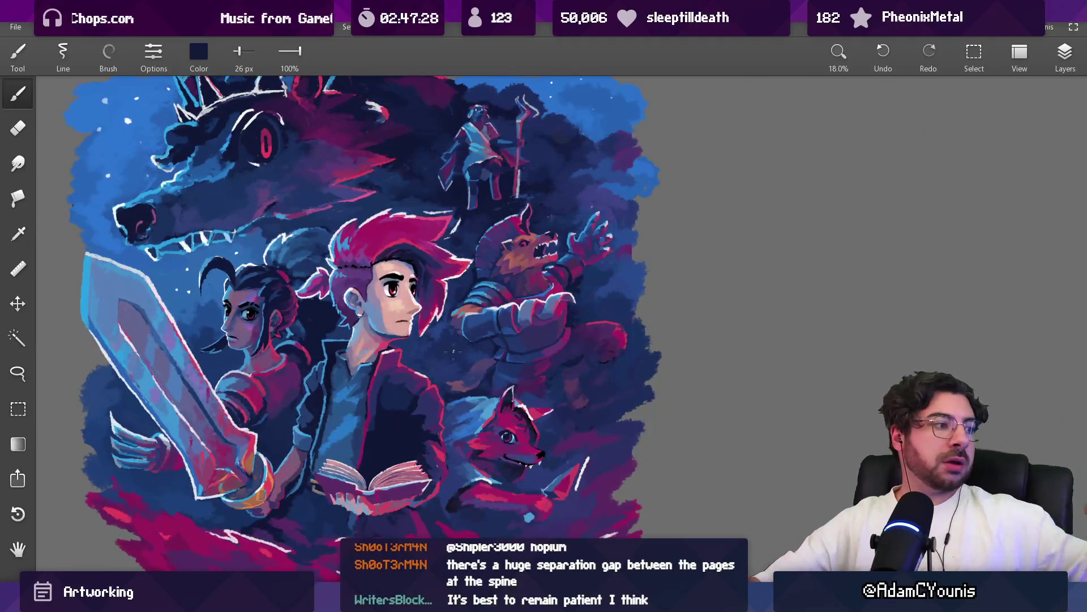
scroll(444, 368, down, 1)
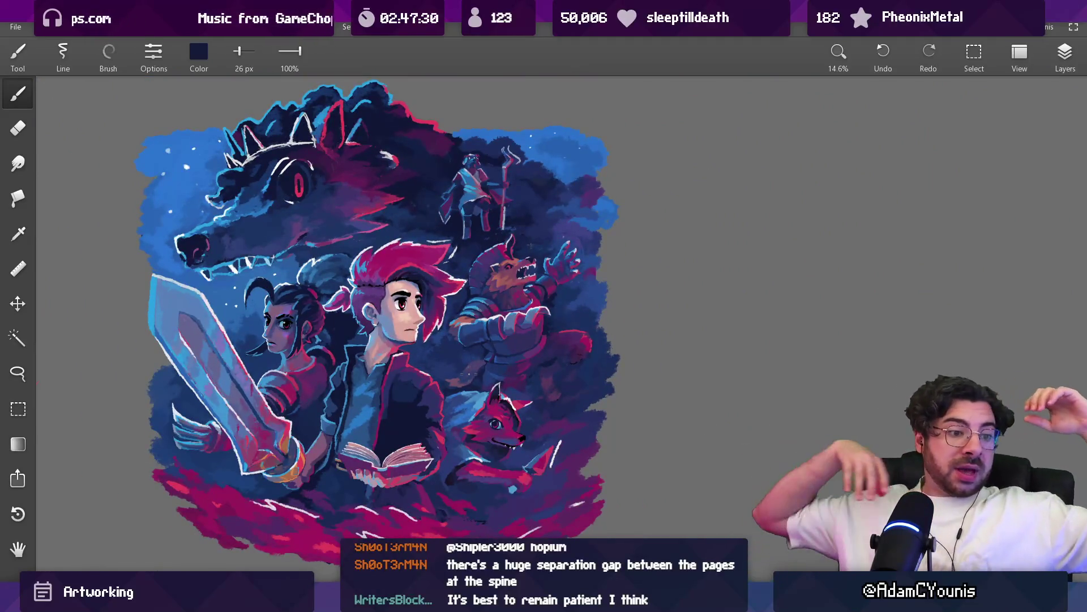
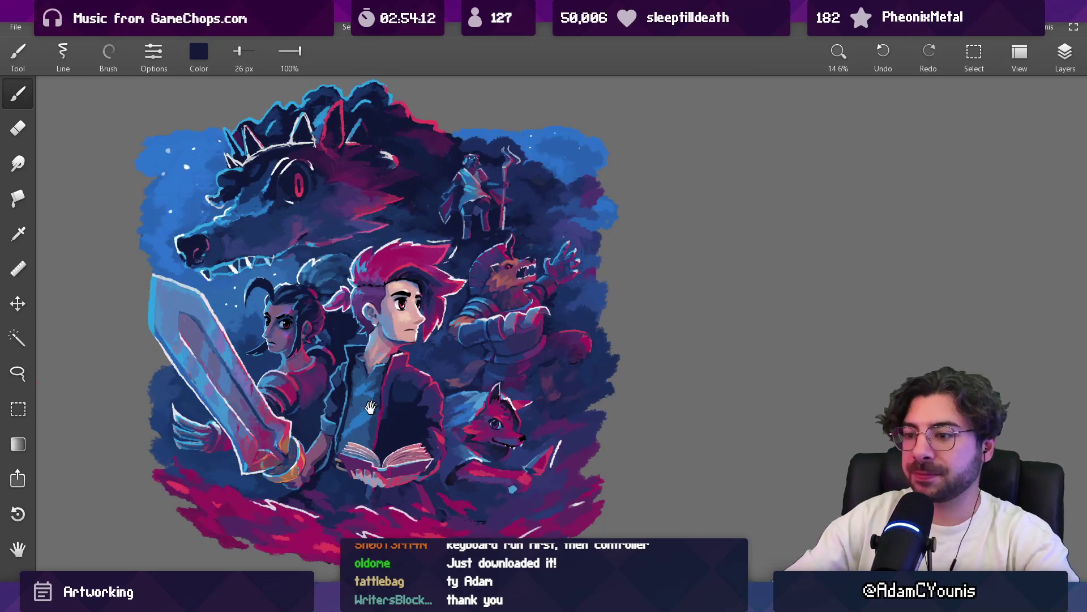
Sample light blue, red-pink and lavender from the hand and book, and dab mauve onto the fingers
scroll(408, 243, up, 5)
scroll(408, 243, up, 2)
alt+click(441, 358)
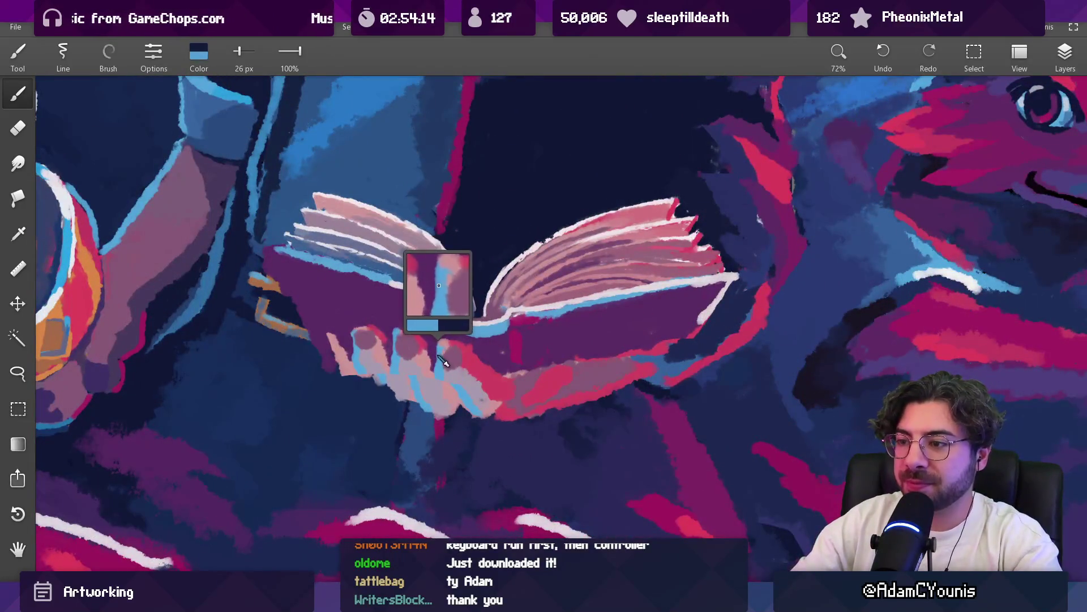
alt+click(454, 365)
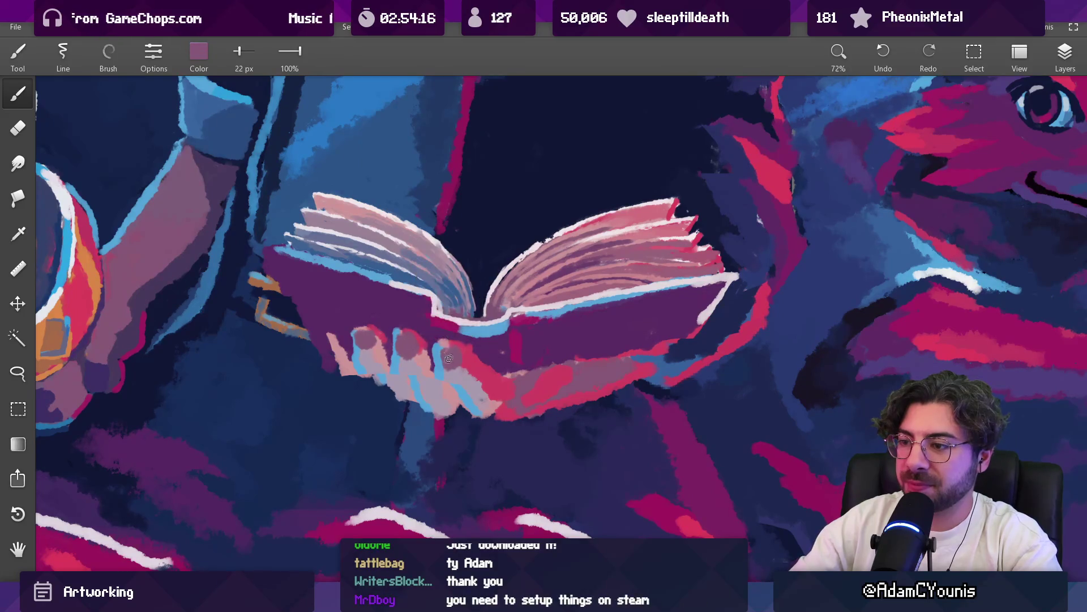
alt+click(458, 379)
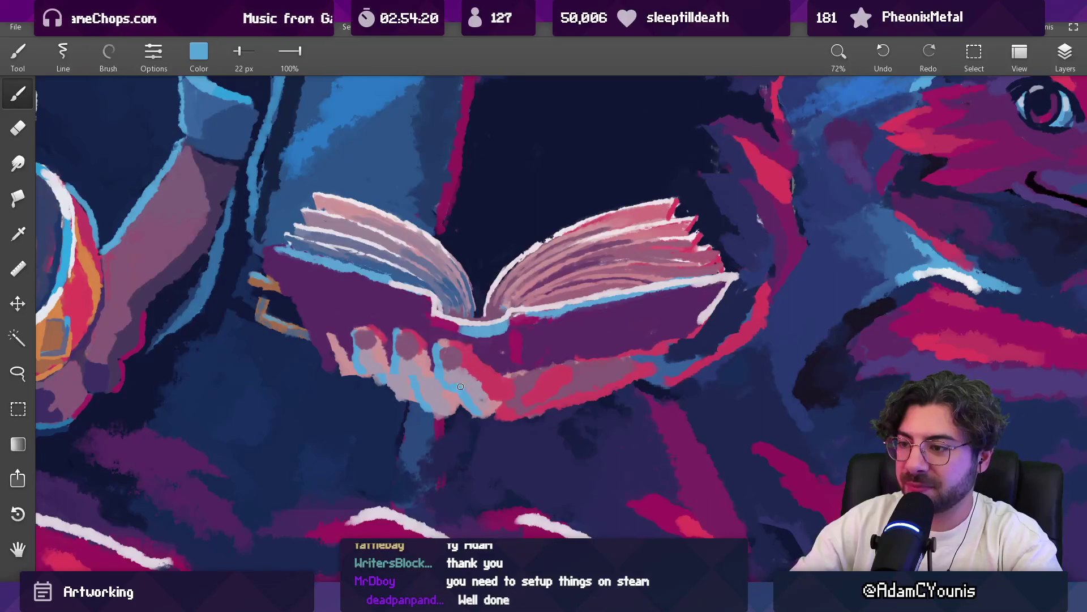
alt+click(419, 389)
click(406, 343)
click(450, 356)
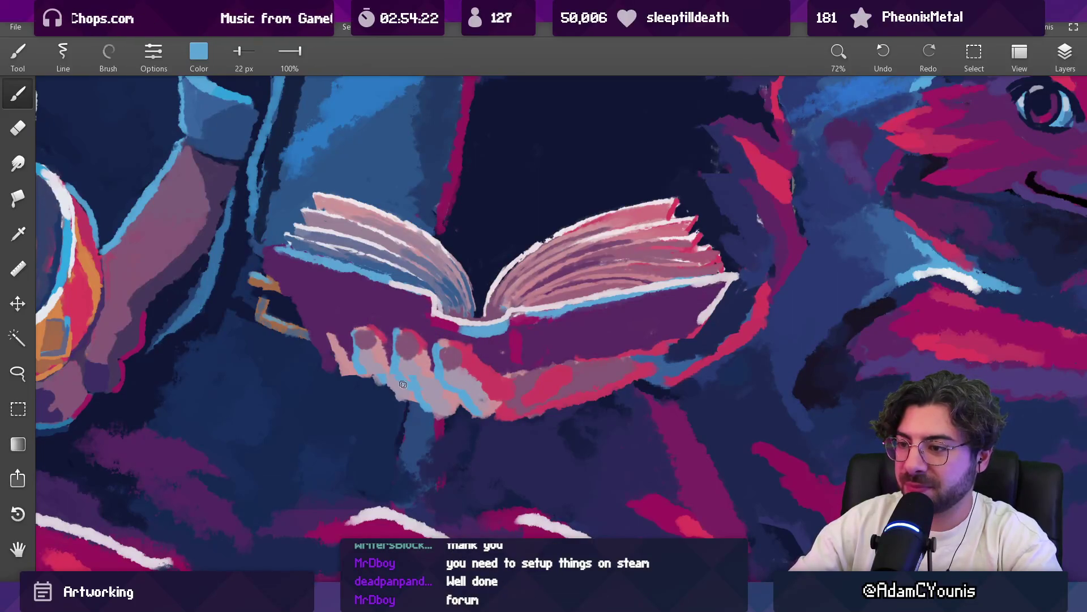
alt+click(415, 378)
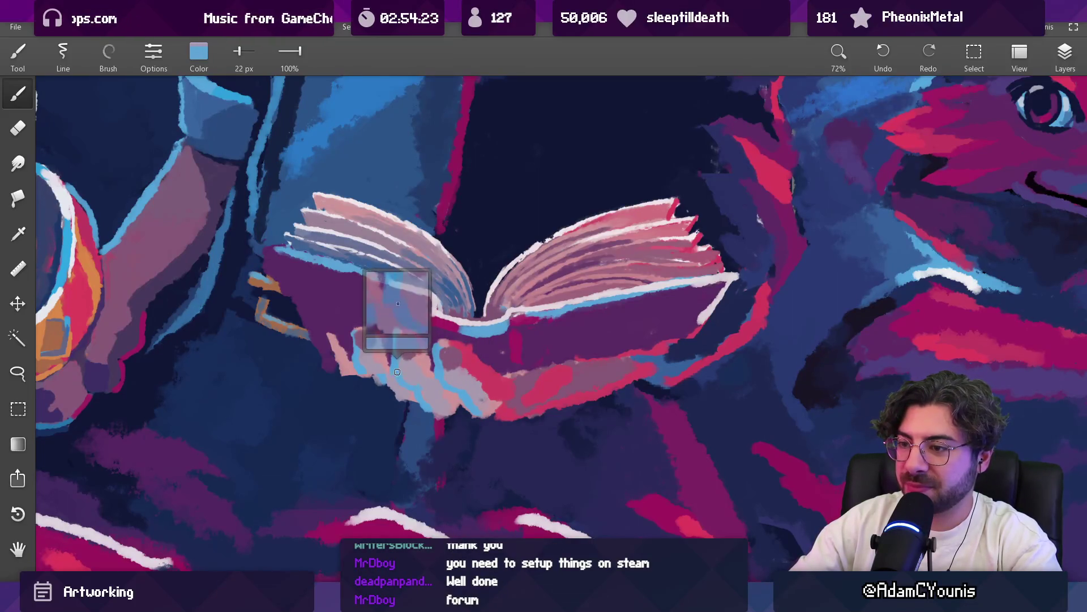
alt+click(425, 391)
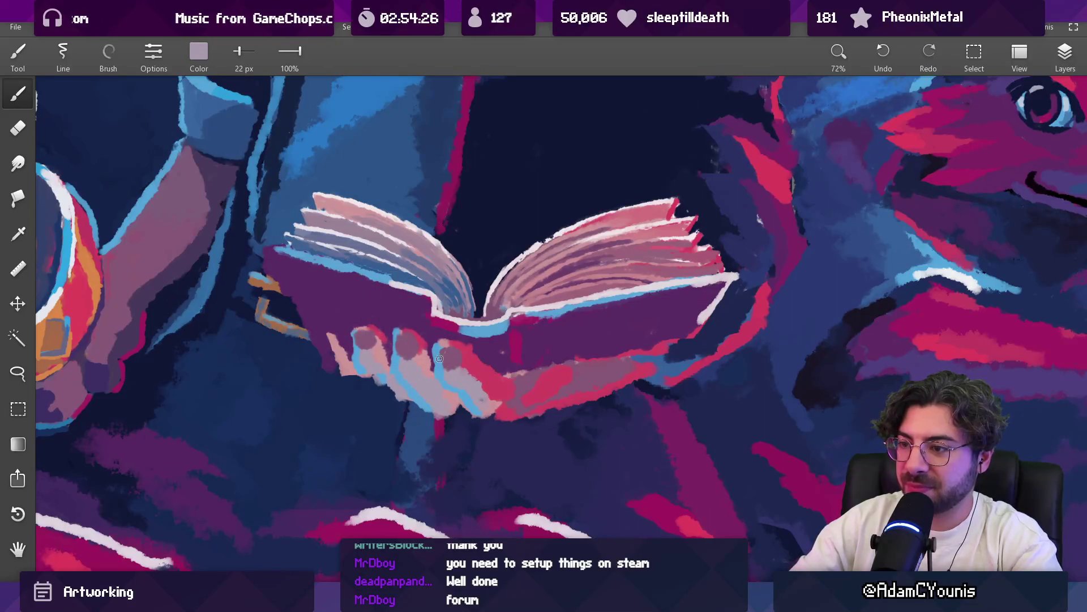
With a slightly larger brush, dab light blue from near the book onto the fingers
scroll(436, 363, down, 5)
scroll(405, 282, up, 2)
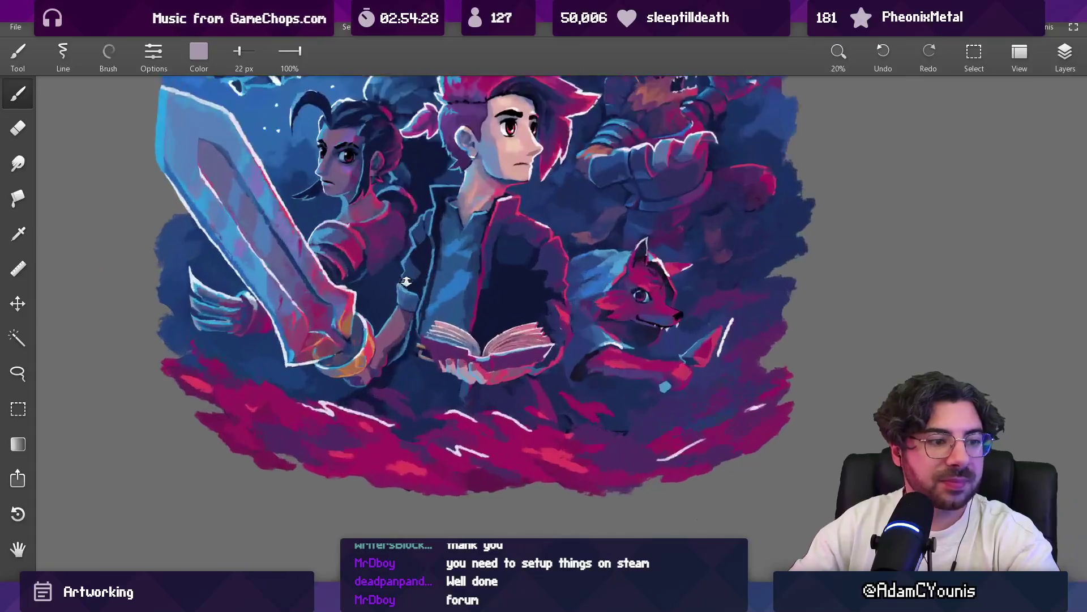
scroll(404, 282, up, 4)
alt+click(544, 365)
key(bracketright)
alt+click(552, 354)
alt+click(550, 360)
alt+click(514, 351)
alt+click(521, 351)
alt+click(524, 354)
alt+click(518, 368)
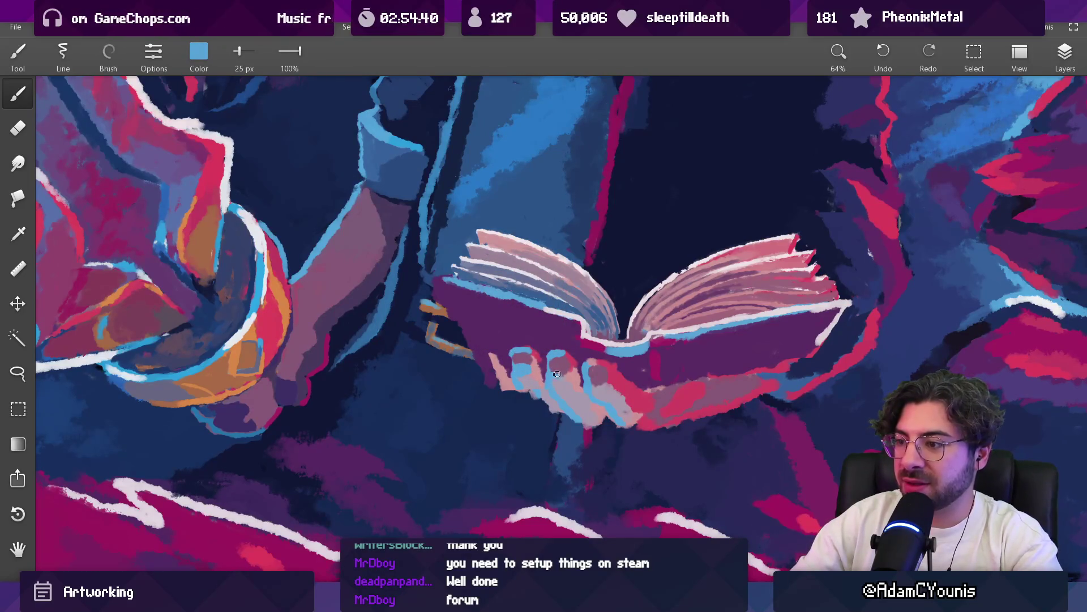
Sample red-pink and mauve, then paint blue-pink strokes over the fingers with a smaller brush
alt+click(554, 378)
mouse_move(555, 379)
mouse_down()
mouse_move(558, 371)
mouse_move(564, 398)
mouse_move(564, 370)
mouse_move(658, 317)
mouse_move(640, 306)
mouse_up()
mouse_move(558, 366)
mouse_down()
mouse_move(568, 395)
mouse_move(560, 377)
mouse_move(195, 354)
mouse_move(201, 404)
mouse_up()
key(bracketleft)
mouse_move(566, 362)
mouse_down()
mouse_move(601, 391)
mouse_move(589, 402)
mouse_move(565, 397)
mouse_move(603, 420)
mouse_move(623, 396)
mouse_move(622, 417)
mouse_up()
key(bracketright)
key(bracketright)
key(bracketright)
key(bracketleft)
key(bracketleft)
key(bracketleft)
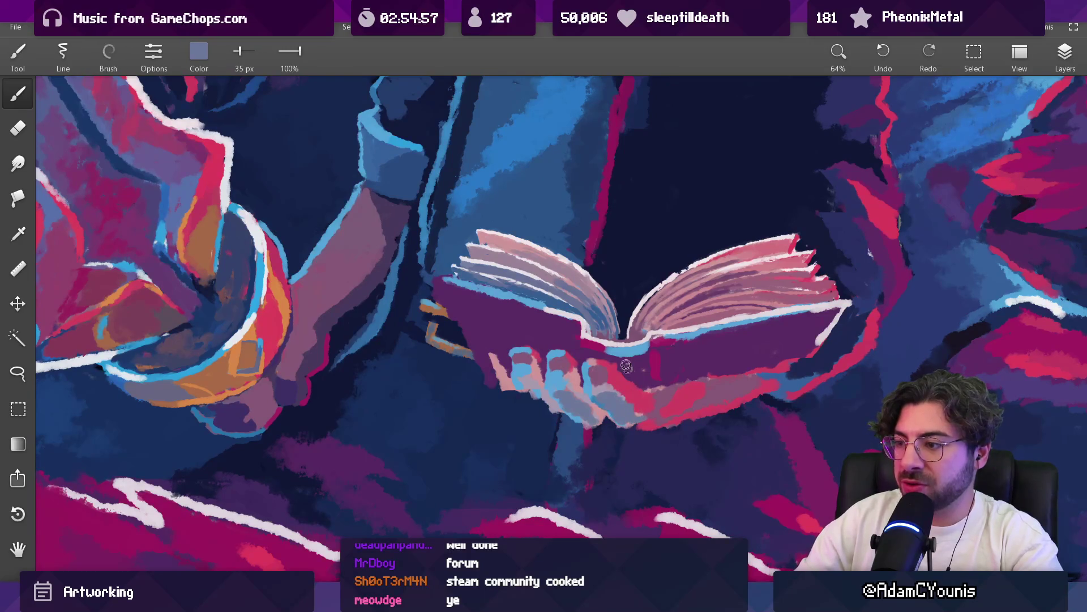
Sample blues and other tones along the hand and near the book
scroll(622, 416, down, 5)
scroll(576, 344, up, 3)
scroll(576, 344, up, 5)
mouse_move(578, 412)
mouse_down()
mouse_move(563, 419)
mouse_move(589, 415)
mouse_move(580, 404)
mouse_up()
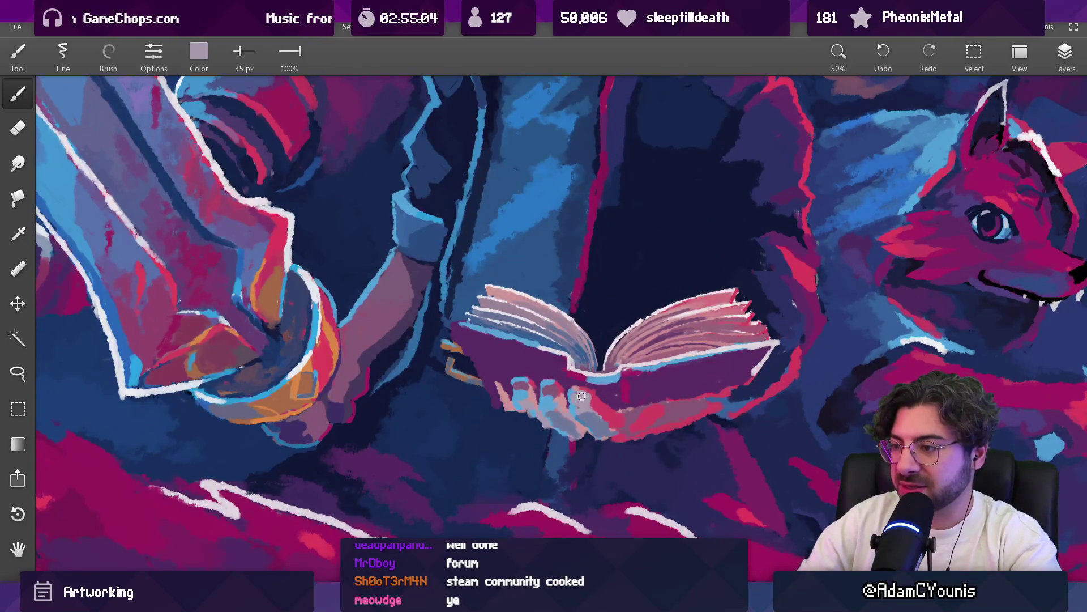
drag(552, 392, 517, 388)
click(520, 391)
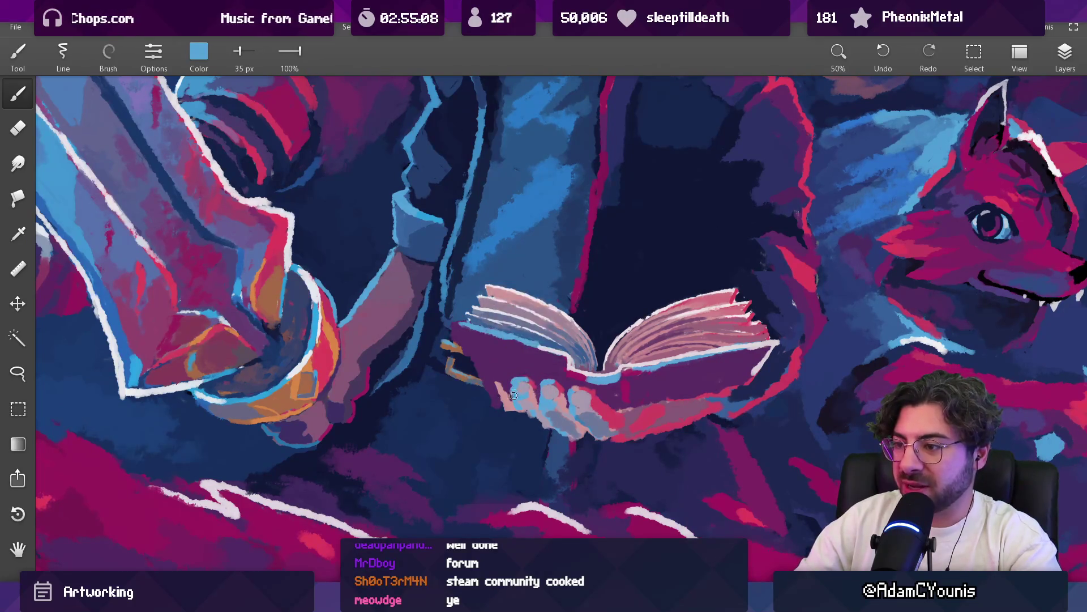
scroll(584, 366, down, 7)
drag(584, 366, 560, 373)
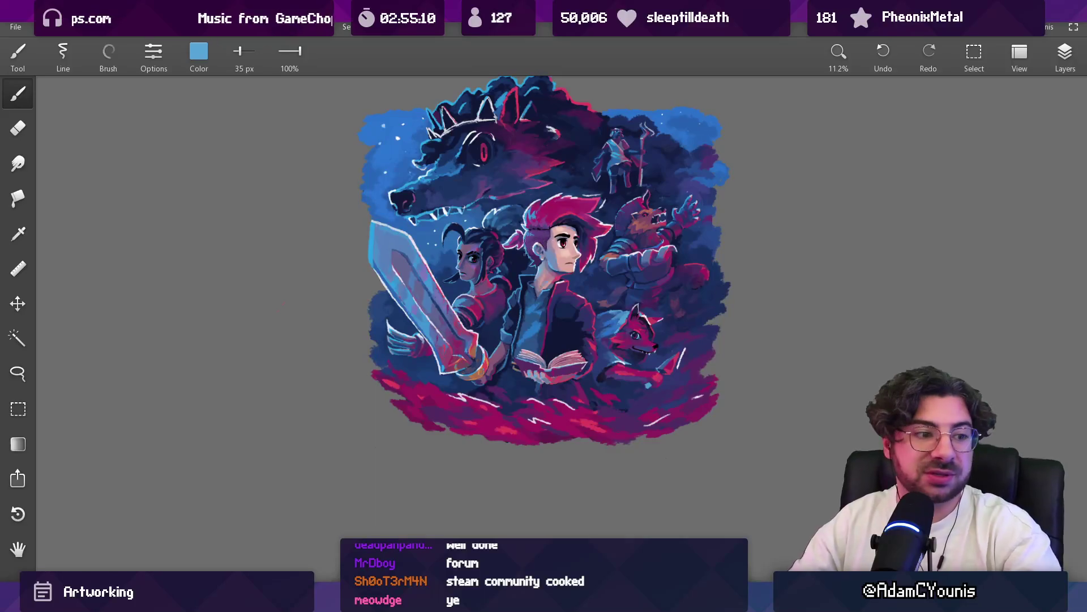
scroll(527, 373, up, 8)
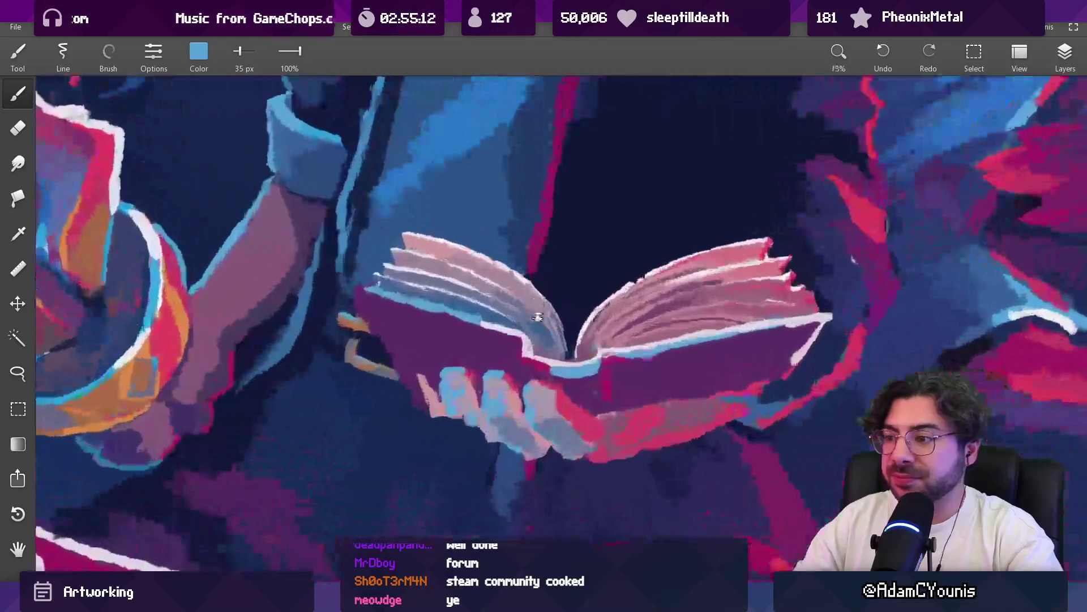
click(501, 412)
mouse_move(501, 412)
mouse_down()
mouse_move(543, 409)
mouse_move(524, 411)
mouse_up()
Resize the brush (32, 39, 35 px) and work deeper red, dark mauve-pink, purple and grey-blue into the fingers
key(bracketleft)
key(bracketleft)
key(bracketleft)
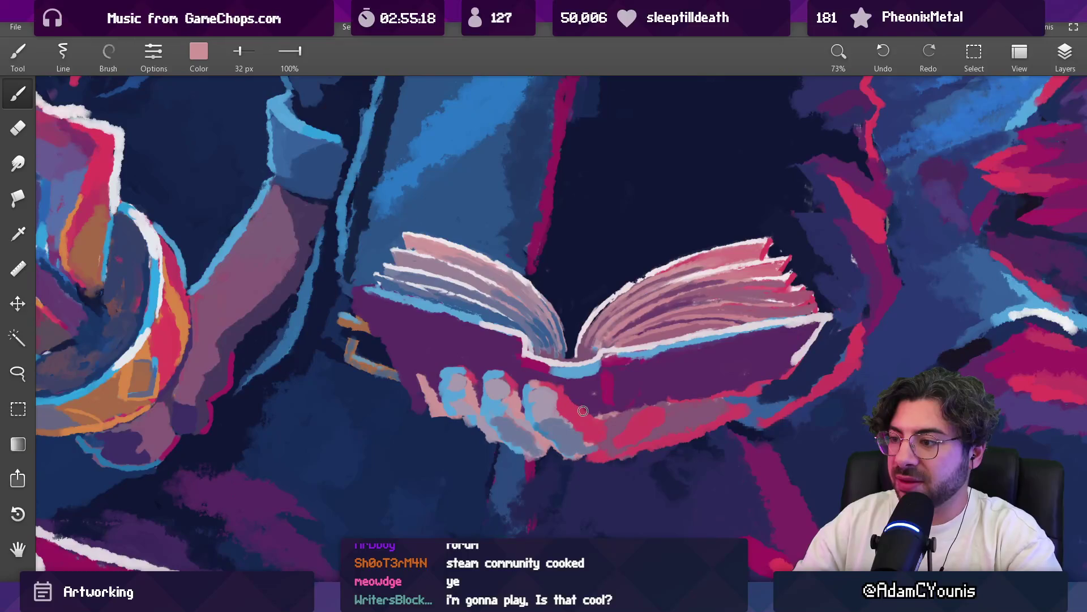
key(bracketright)
key(bracketright)
key(bracketright)
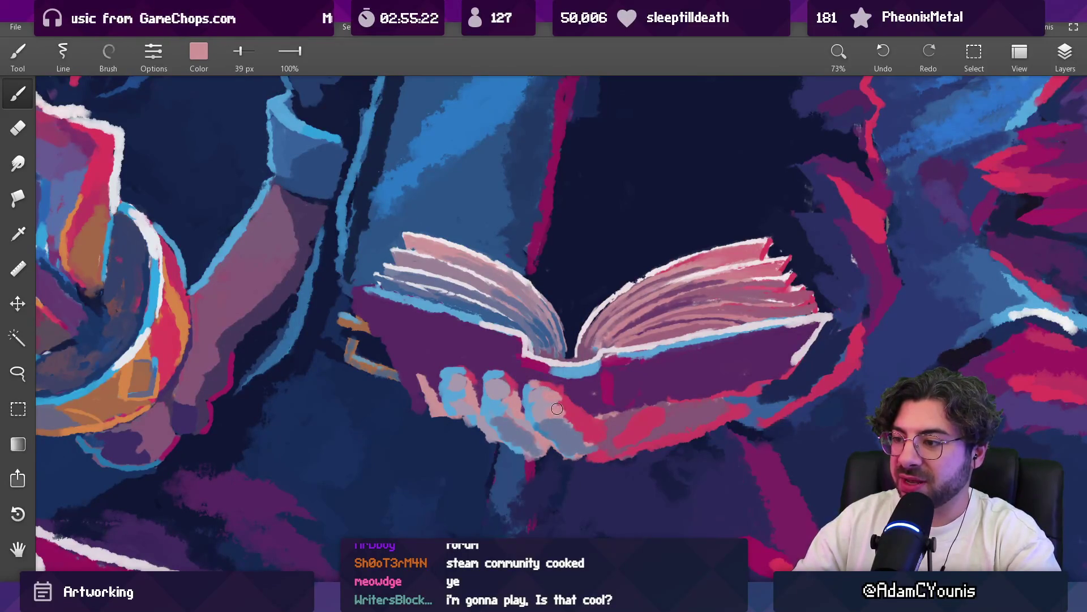
alt+click(564, 412)
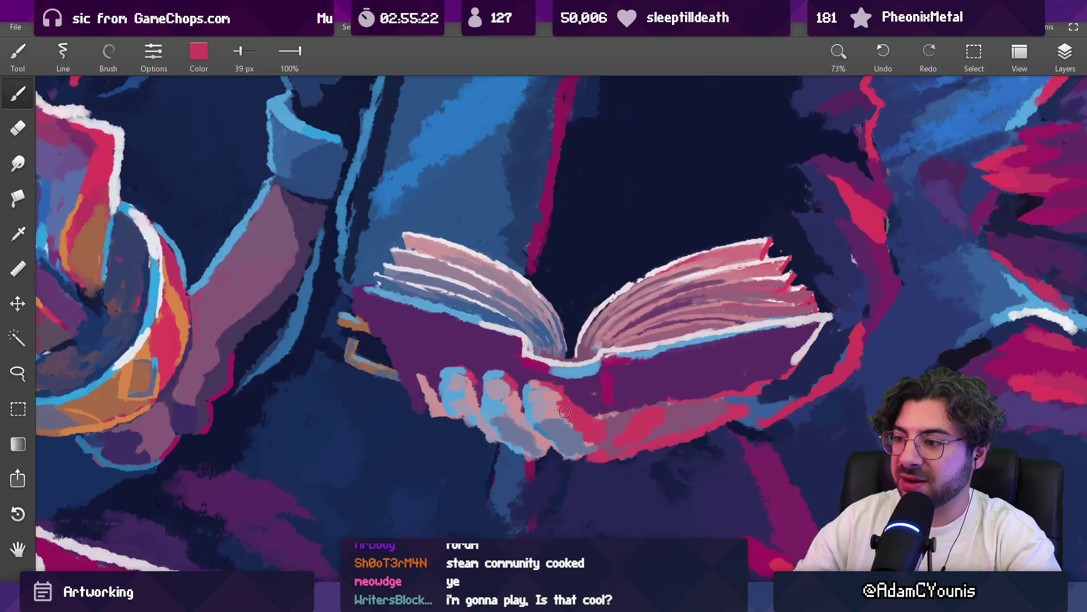
alt+click(538, 388)
scroll(543, 384, down, 10)
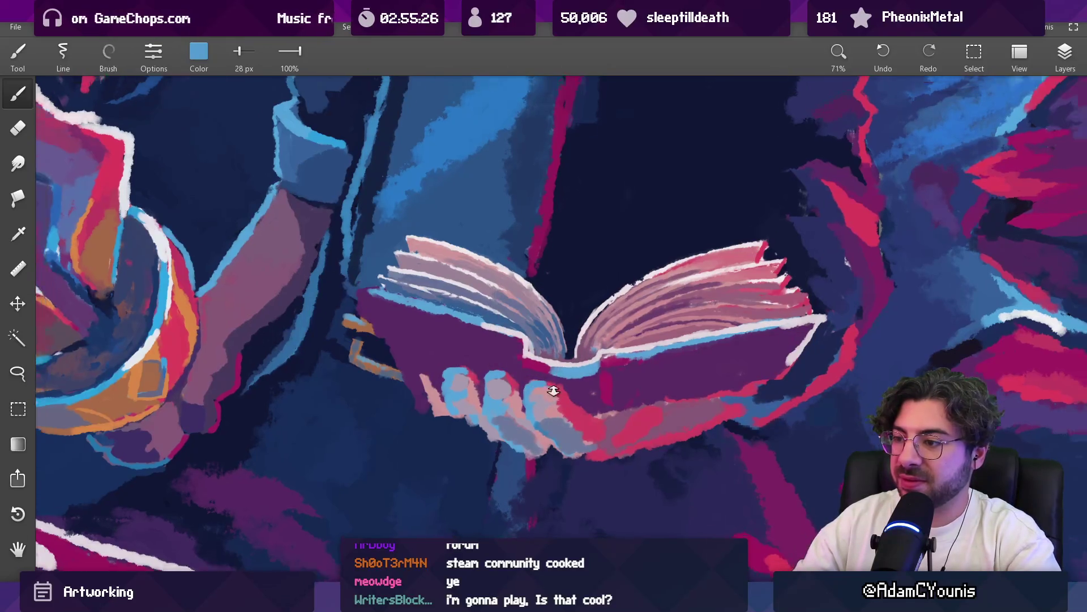
scroll(571, 377, up, 9)
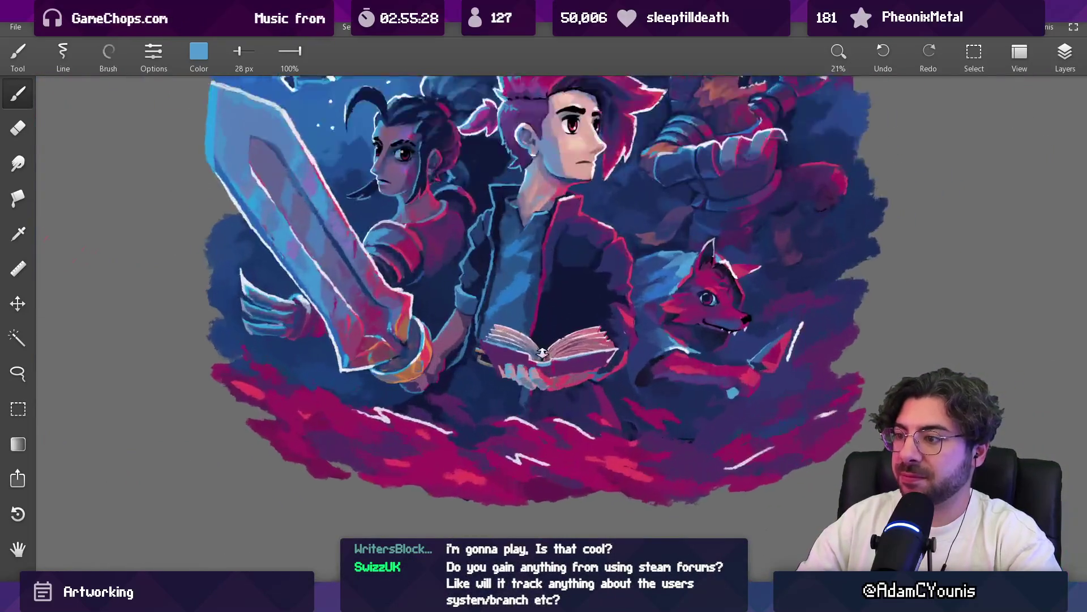
alt+click(538, 379)
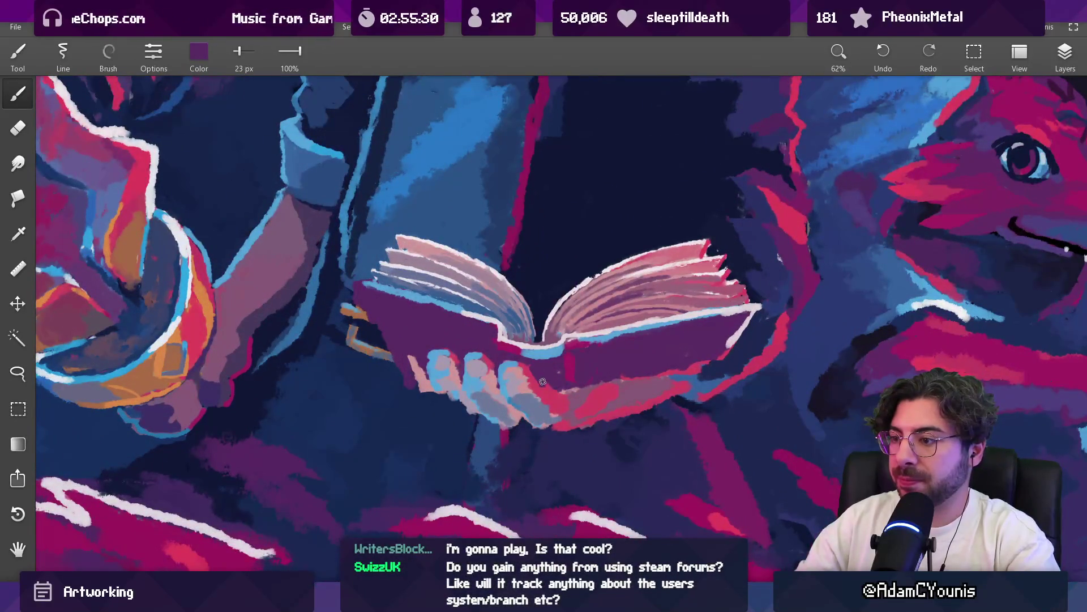
drag(554, 388, 550, 413)
key(bracketright)
alt+click(567, 403)
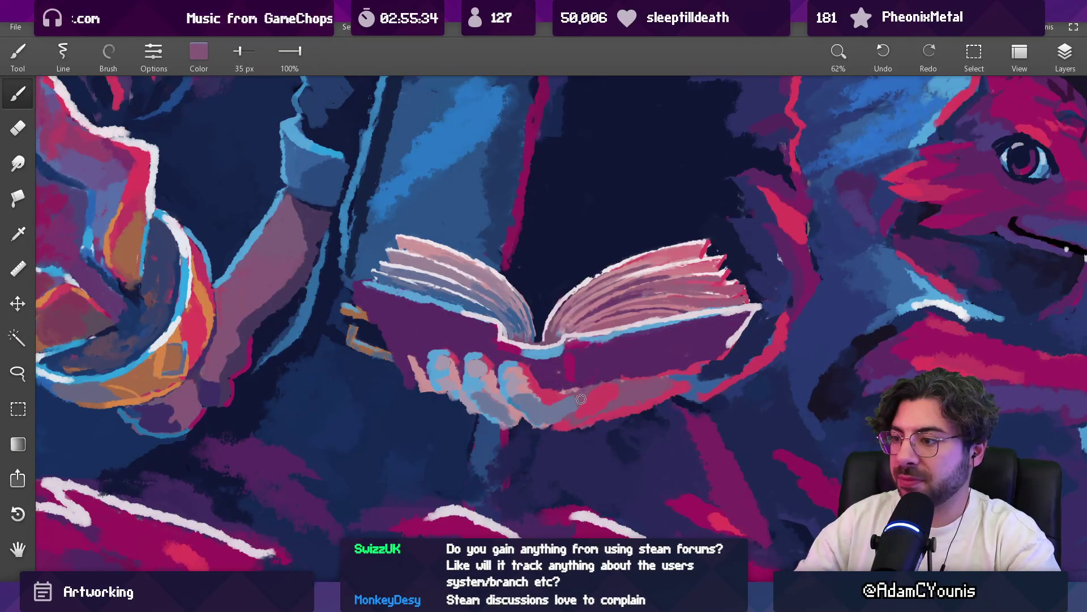
alt+click(554, 409)
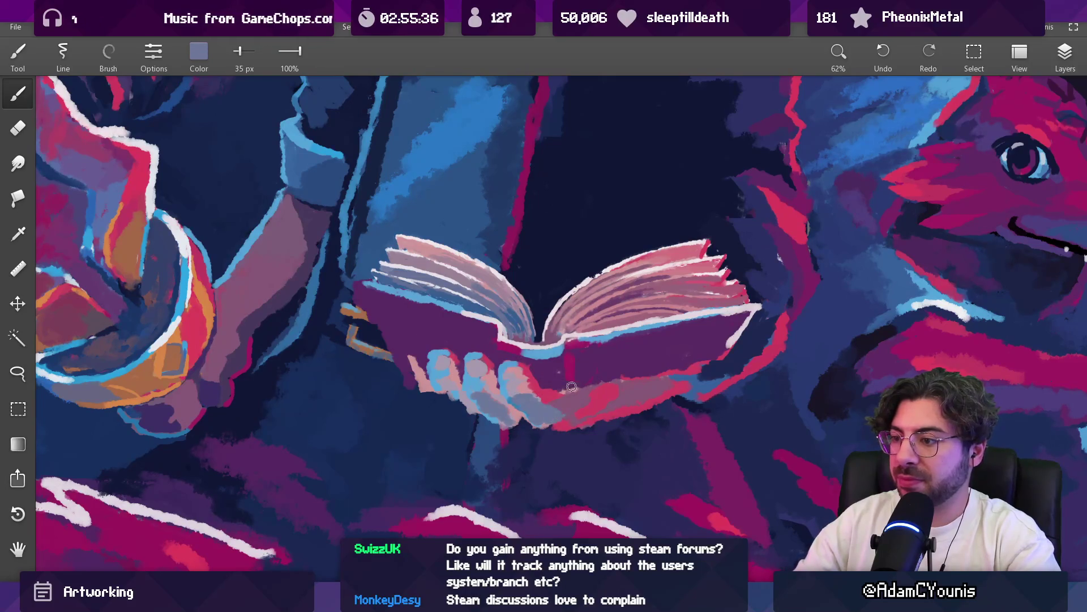
Switch to a 22 px brush, pick blue then lighter blue, and enlarge to 26 px
scroll(569, 390, down, 5)
scroll(412, 334, up, 4)
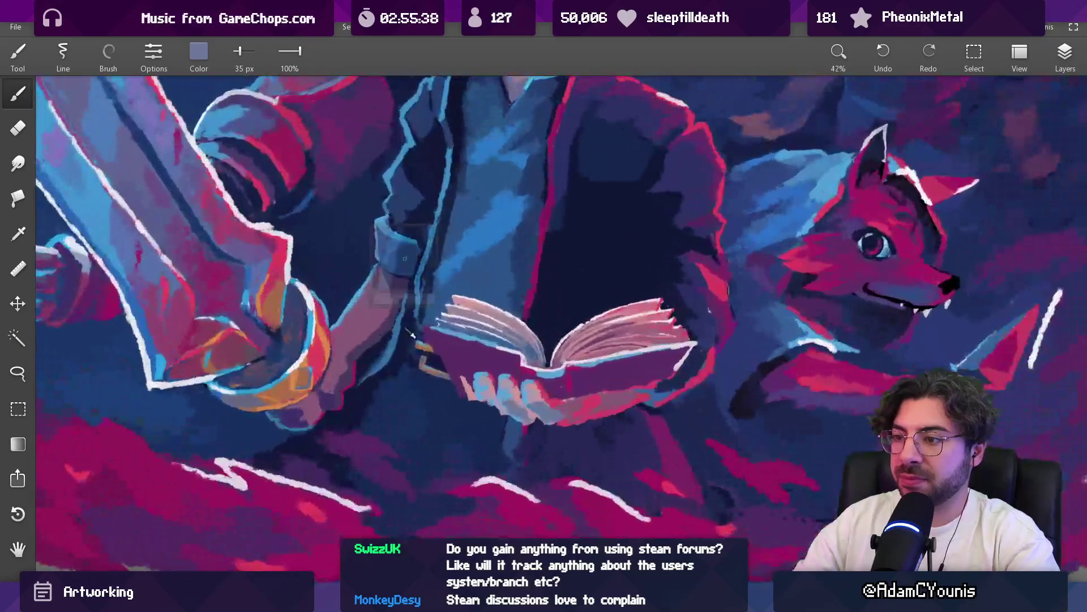
key(bracketleft)
key(bracketleft)
key(bracketleft)
alt+click(464, 368)
scroll(456, 323, up, 2)
scroll(456, 323, up, 2)
alt+click(486, 312)
key(bracketright)
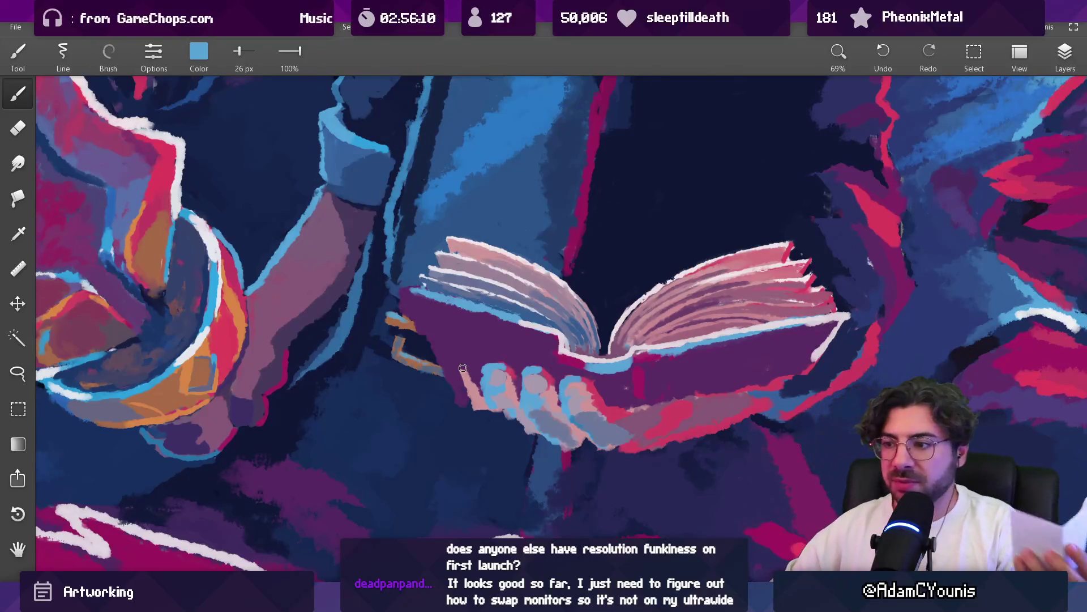
Sample deep magenta from the book cover and switch to the Lasso selection tool
drag(593, 407, 649, 382)
drag(578, 385, 512, 348)
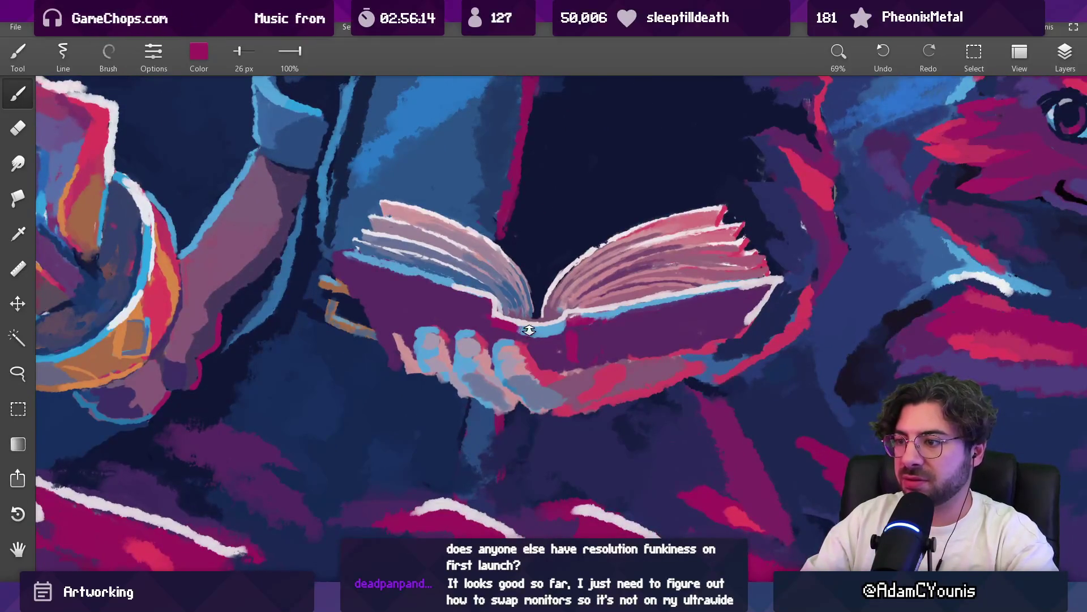
scroll(527, 330, down, 5)
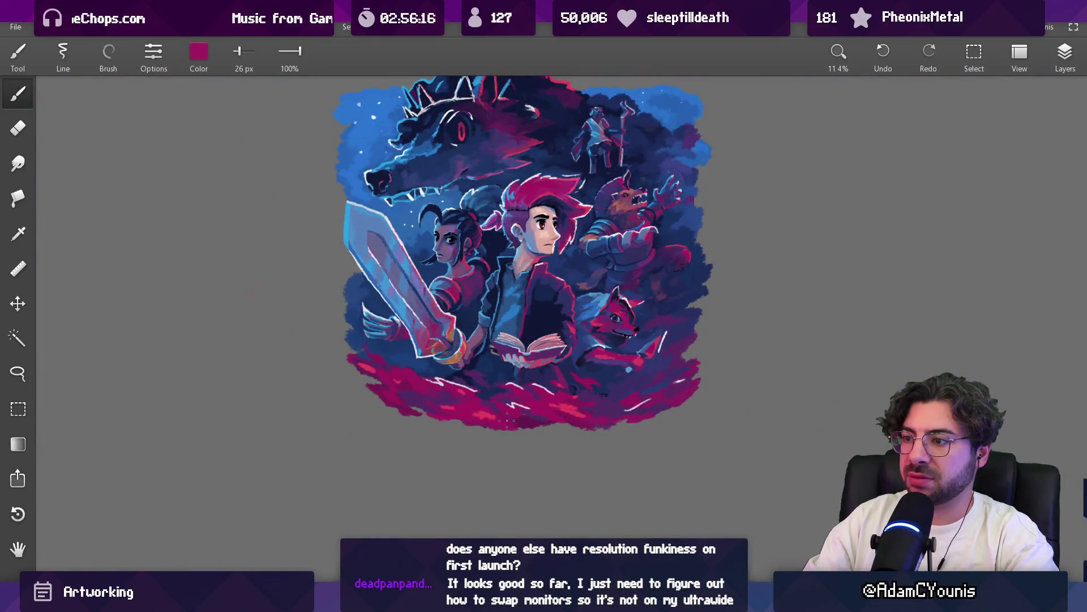
scroll(535, 361, up, 4)
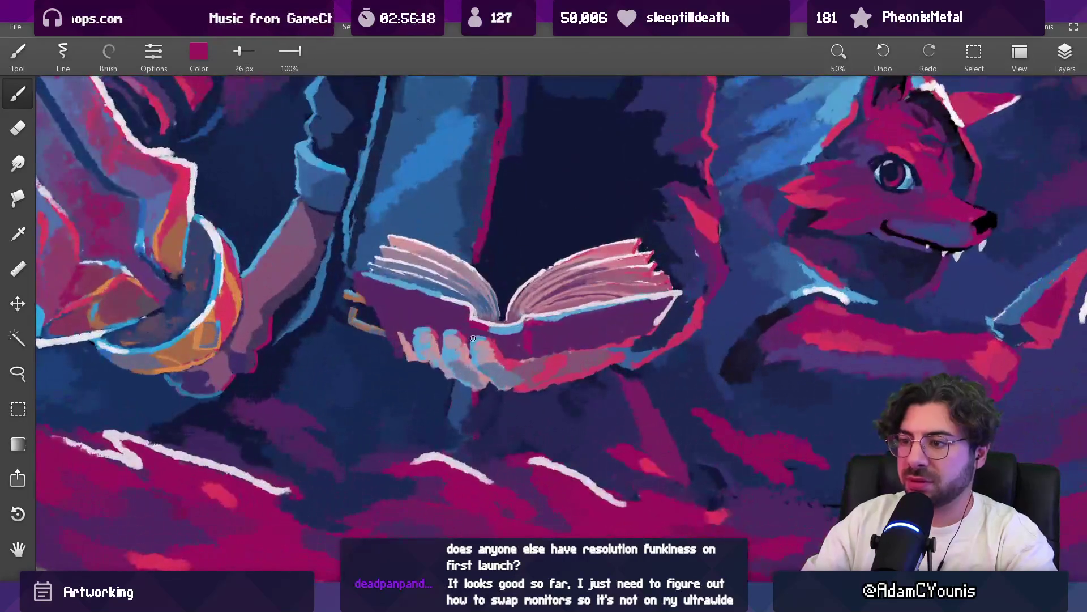
key(z)
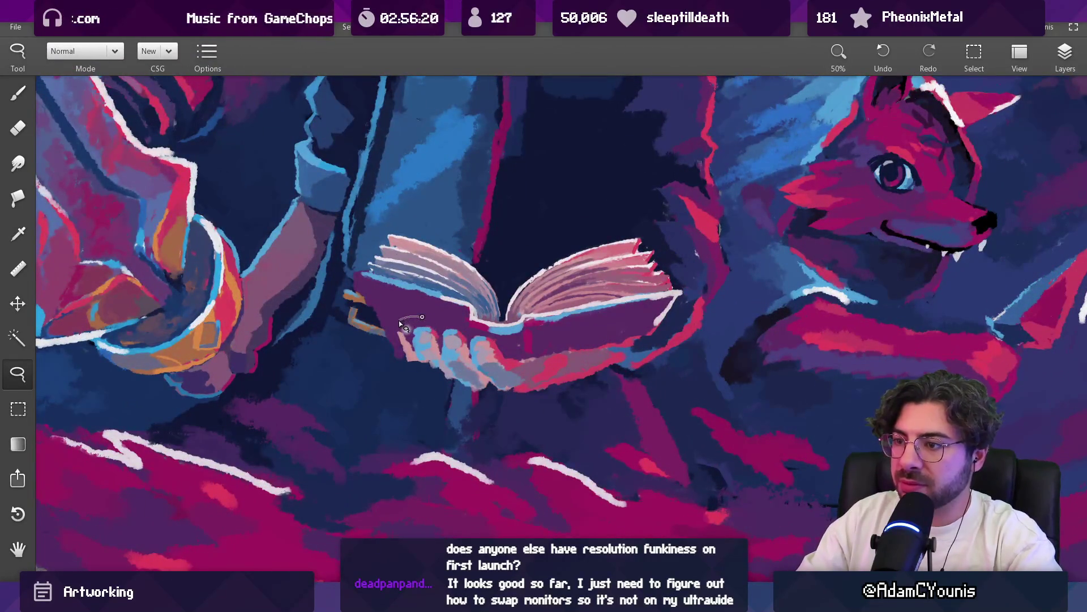
Lasso the rightmost fingers, then move and slightly rotate them with Ctrl+T and commit
mouse_move(475, 373)
mouse_down()
mouse_move(512, 401)
mouse_move(530, 354)
mouse_move(487, 335)
mouse_move(544, 366)
mouse_up()
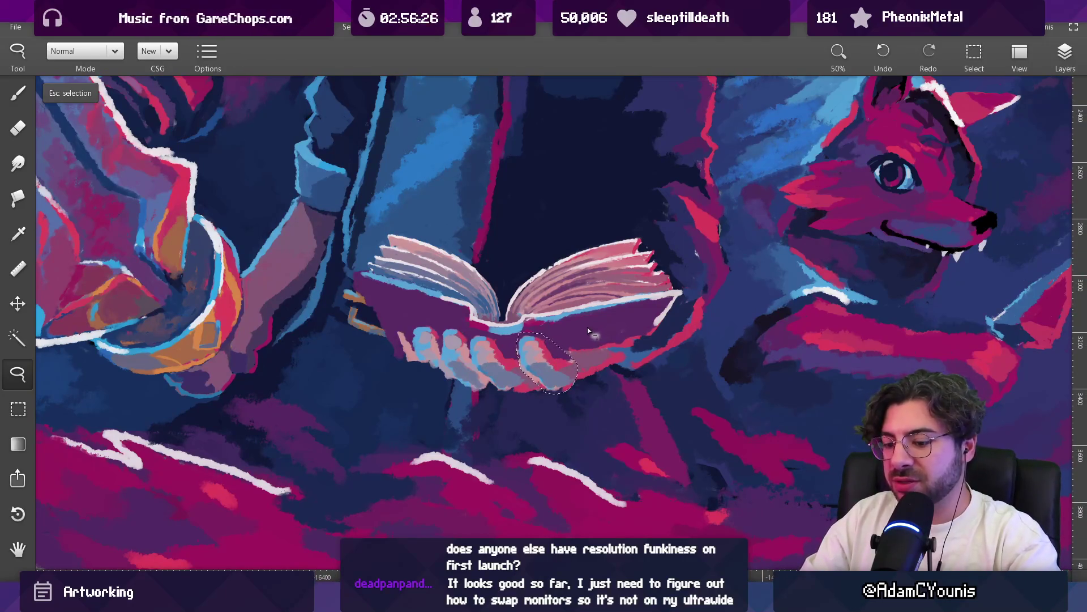
key(ctrl+t)
key(Return)
scroll(443, 393, down, 5)
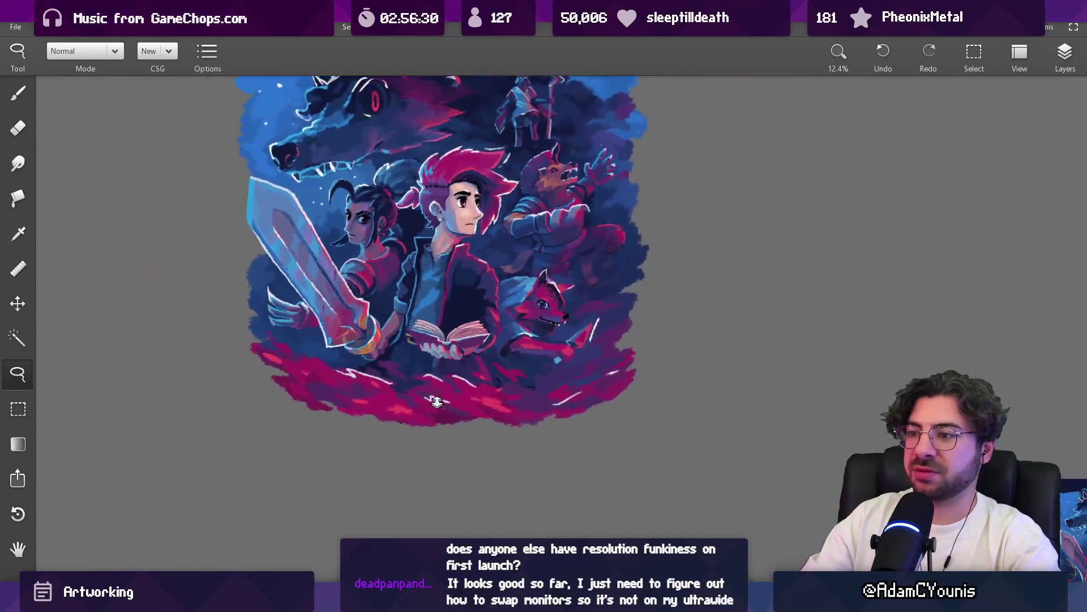
scroll(420, 320, up, 5)
key(b)
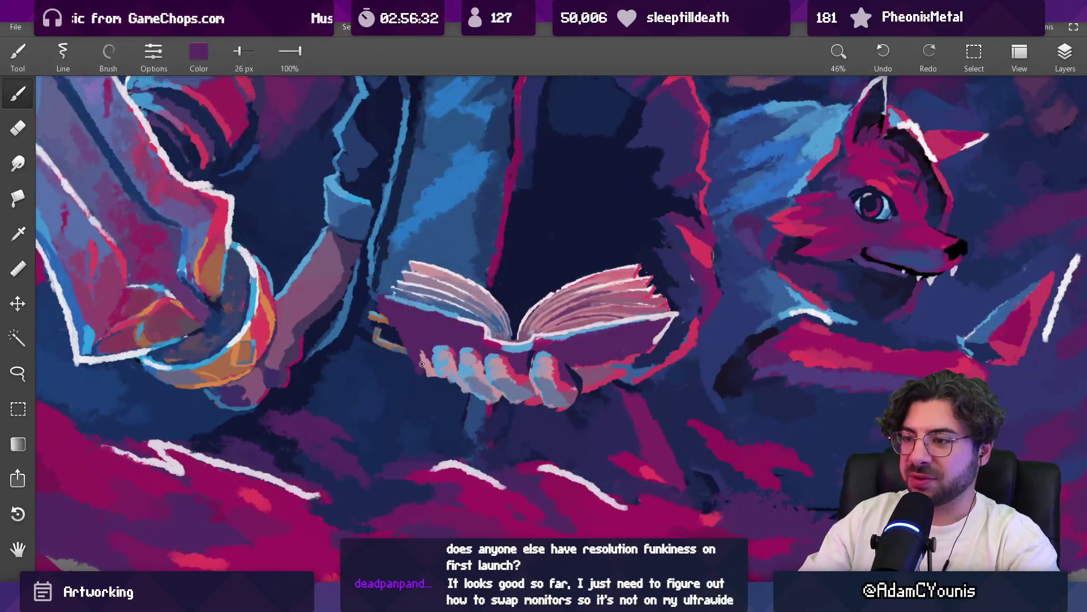
Zoom to the book and paint the hand with light blue, magenta, dark purple, lavender and greyish blue
scroll(430, 367, down, 8)
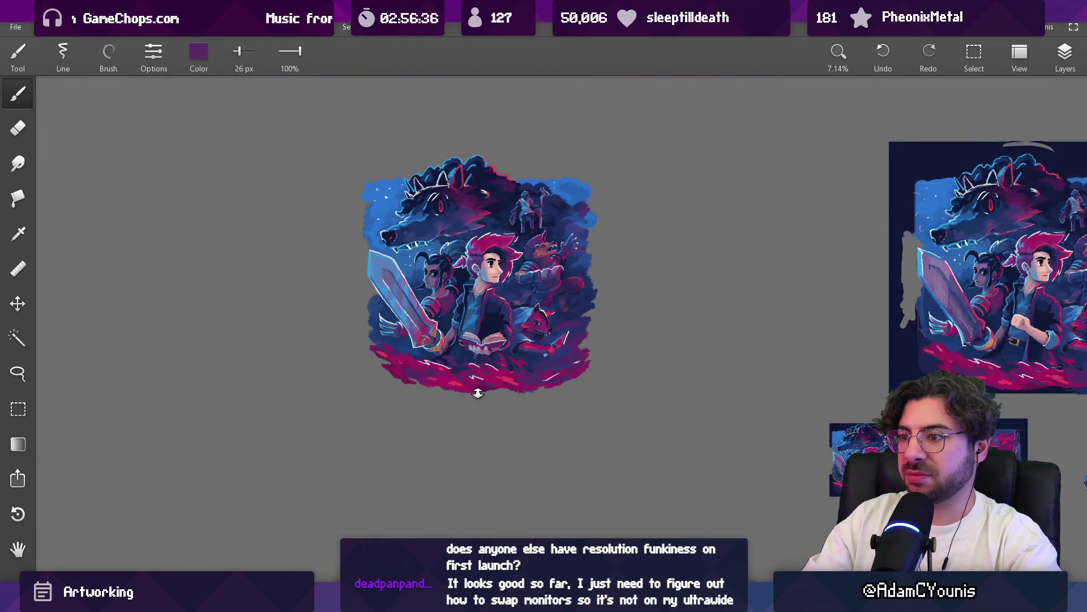
scroll(480, 371, up, 8)
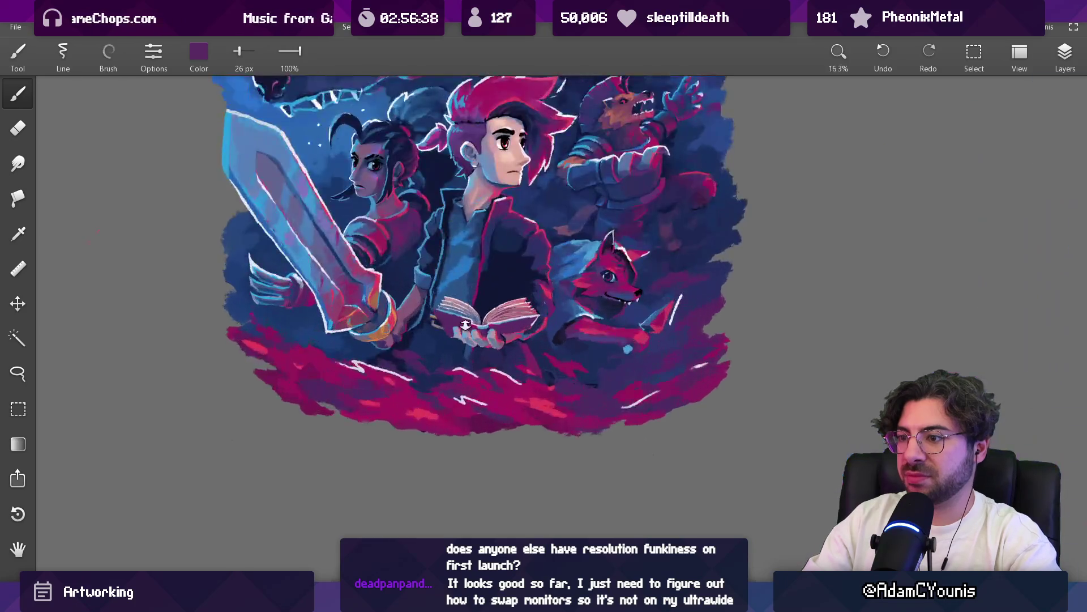
alt+click(453, 356)
alt+click(460, 354)
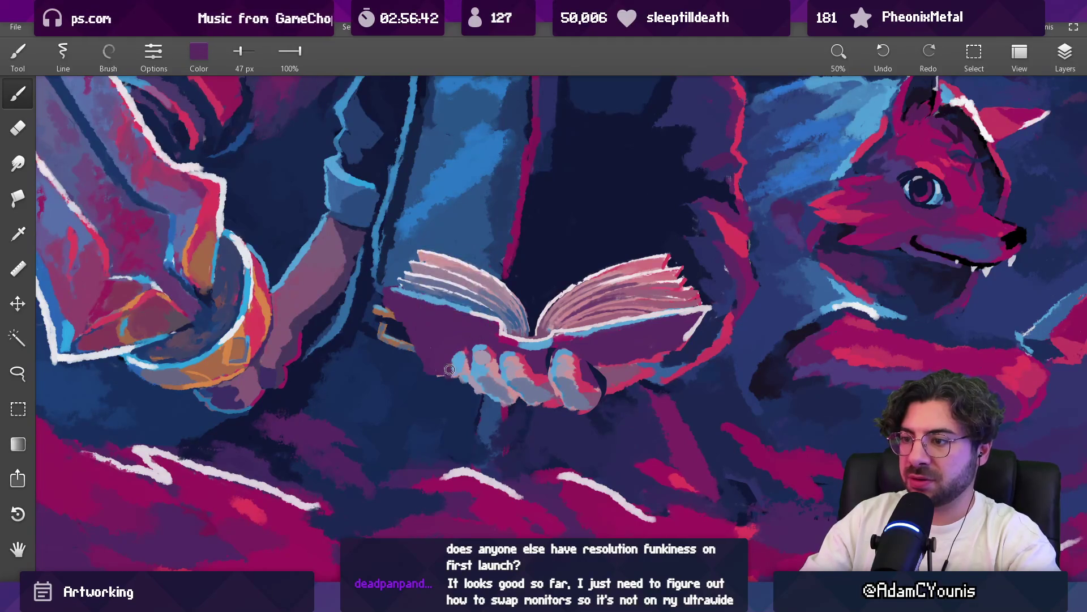
alt+click(475, 353)
alt+click(471, 350)
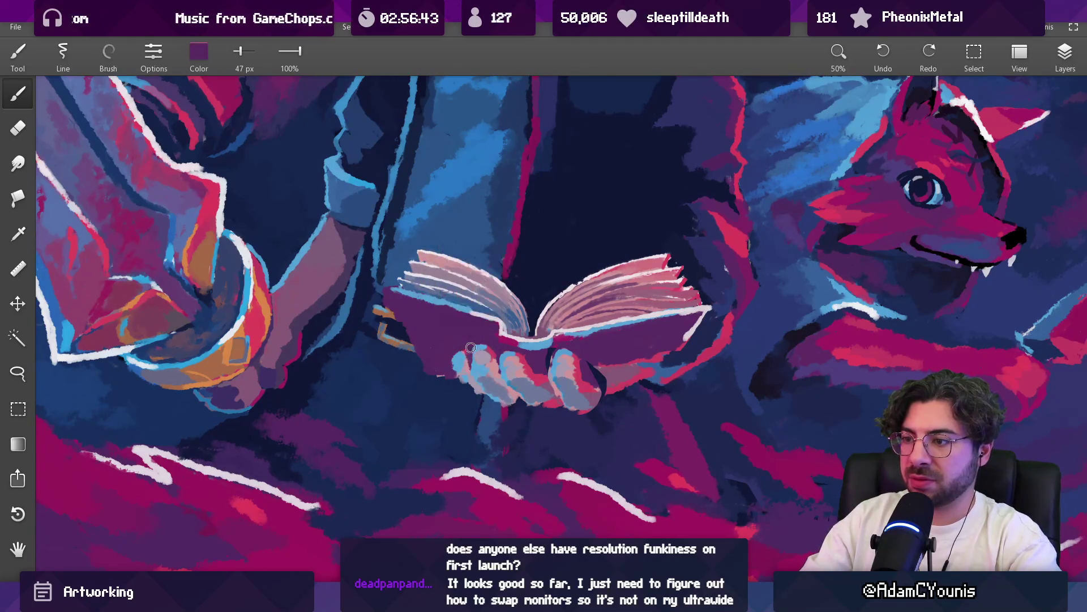
alt+click(471, 354)
alt+click(467, 377)
alt+click(464, 382)
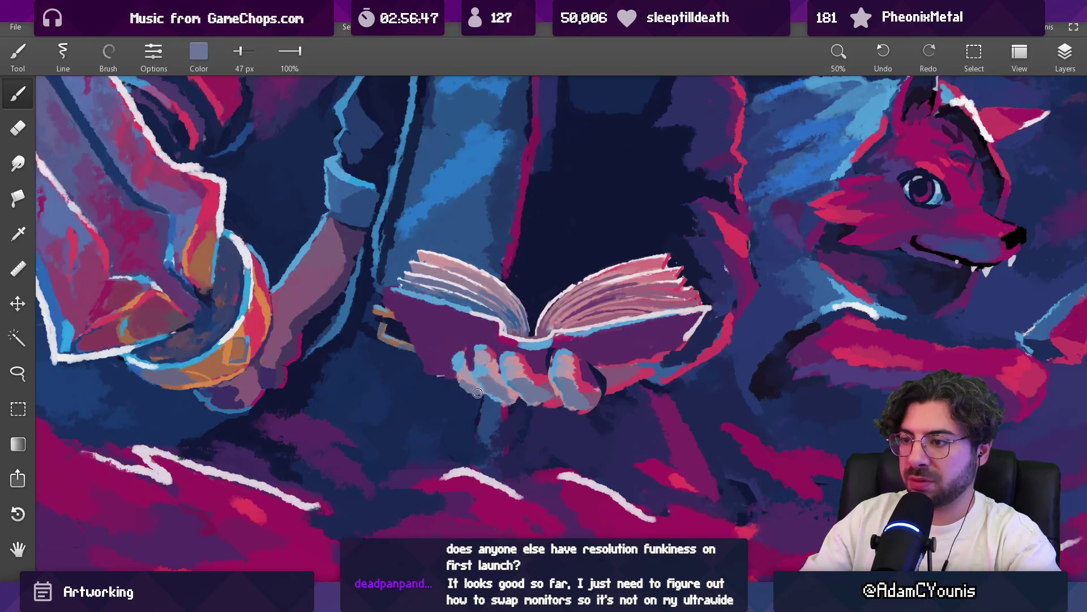
alt+click(488, 398)
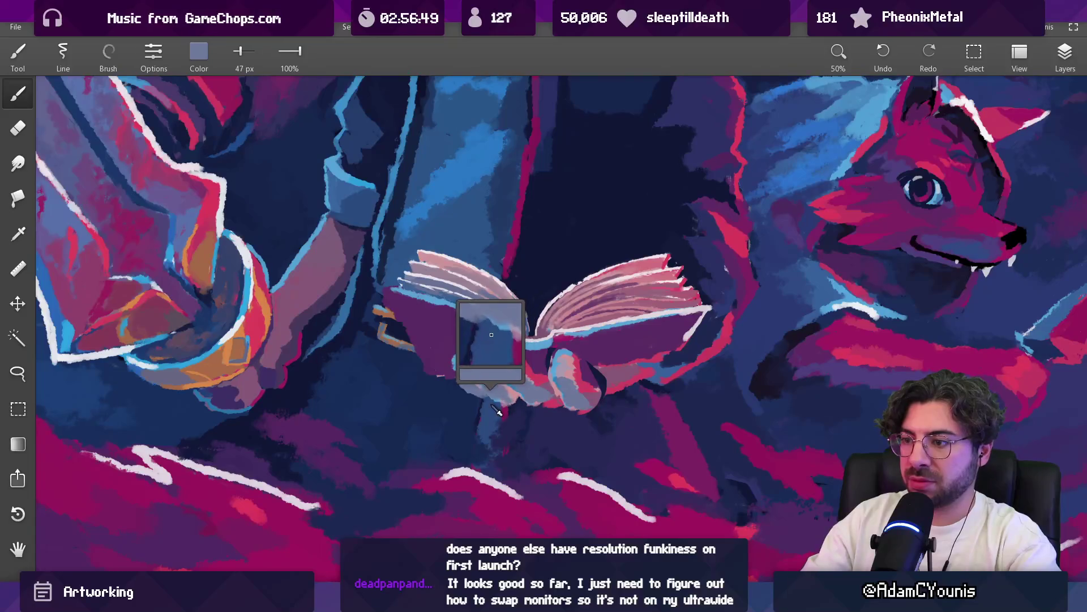
alt+click(503, 398)
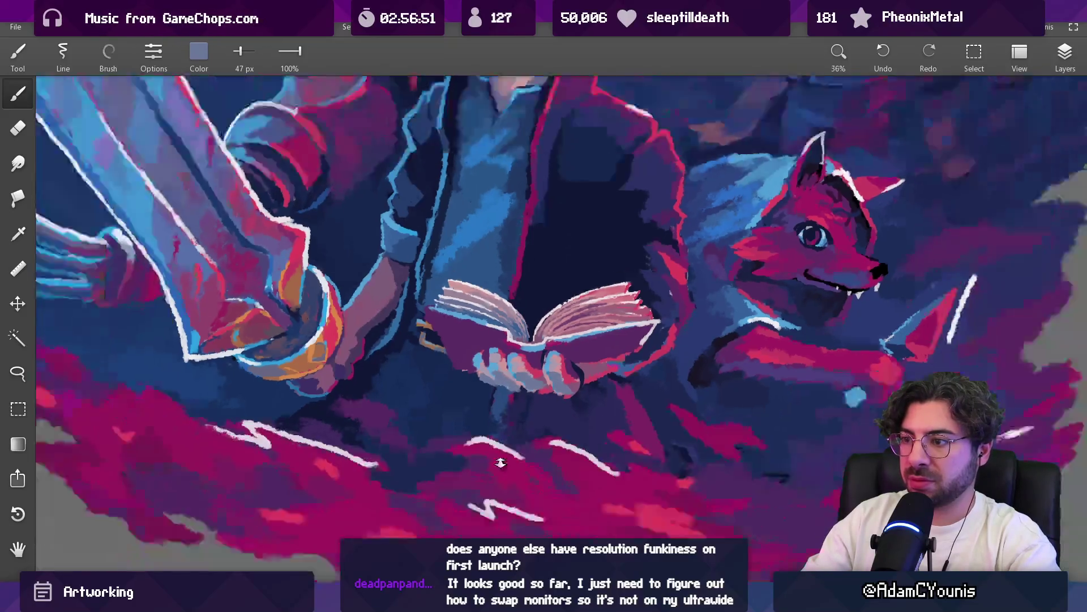
Add the book's dark purple and pinkish red to the hand, then nudge the view up and right
scroll(513, 402, down, 5)
scroll(557, 368, up, 3)
alt+click(530, 370)
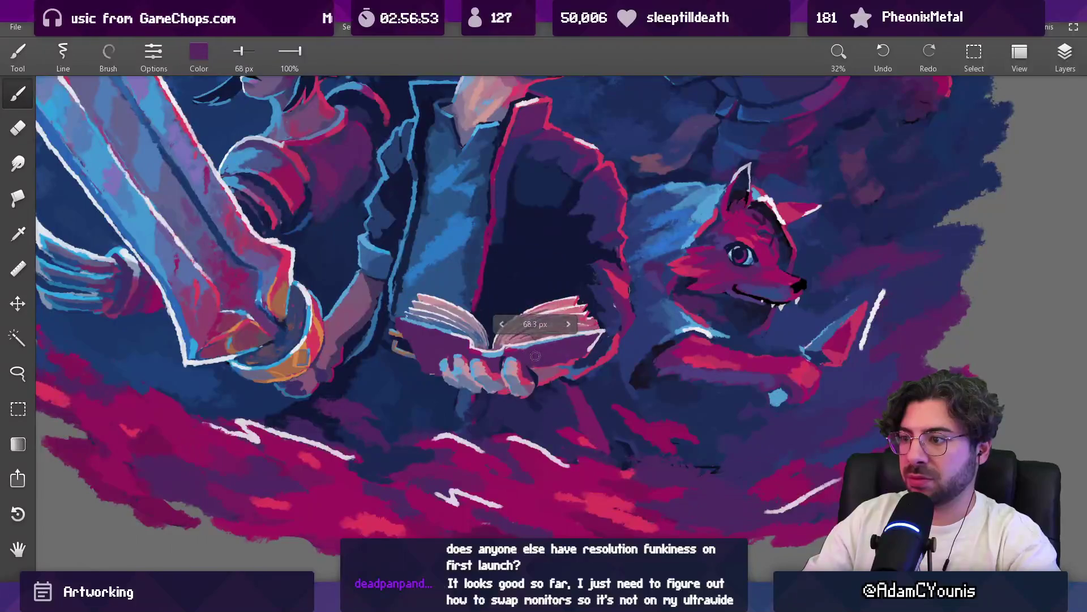
mouse_move(547, 367)
mouse_down()
mouse_move(549, 391)
mouse_move(534, 392)
mouse_move(550, 347)
mouse_move(542, 384)
mouse_move(527, 383)
mouse_up()
scroll(515, 336, down, 5)
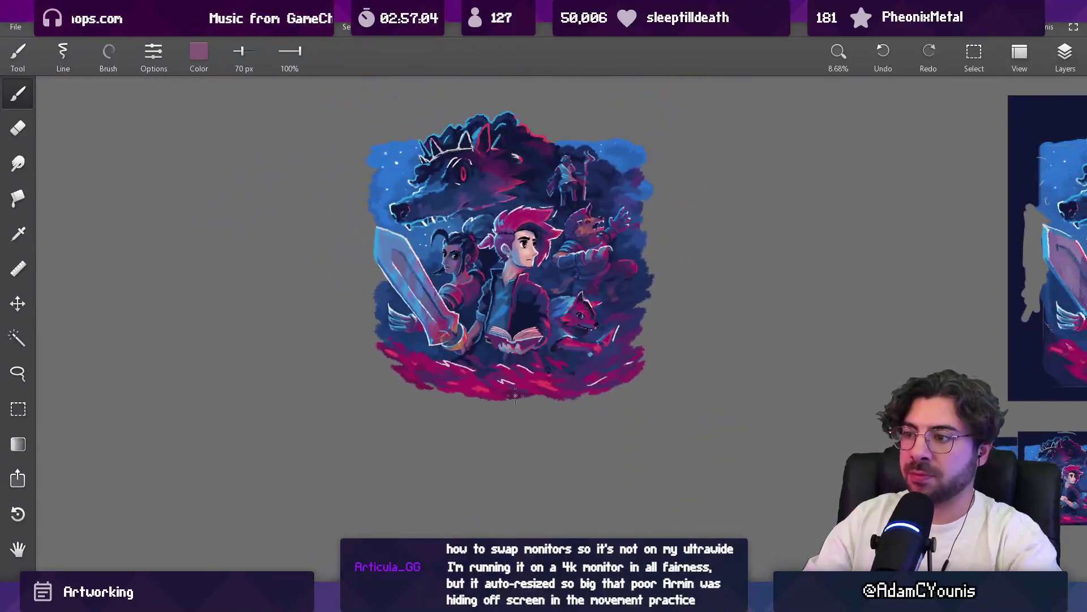
scroll(533, 350, up, 5)
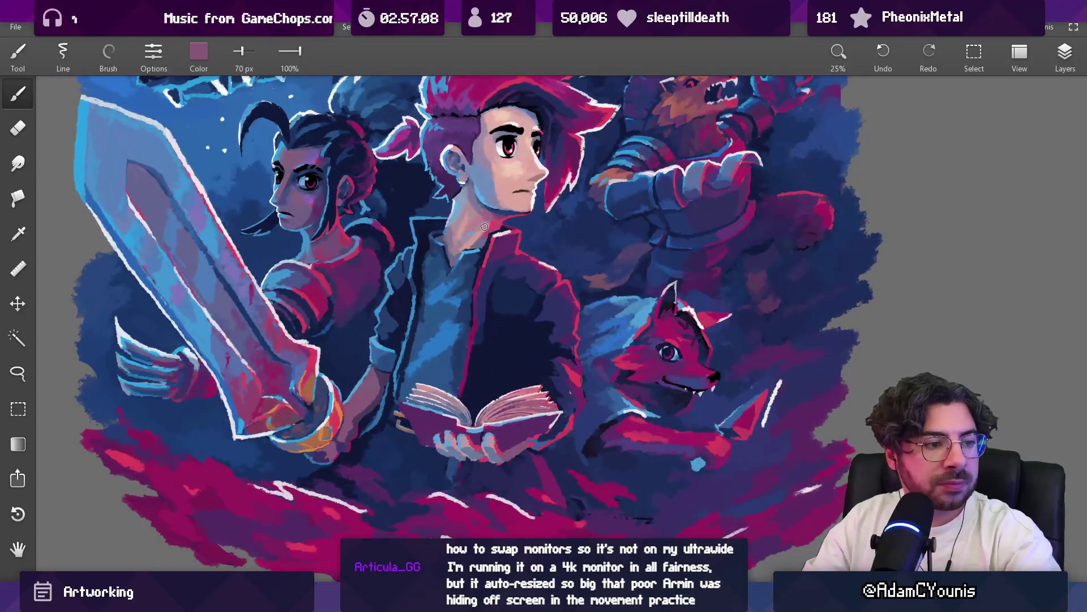
drag(477, 304, 492, 302)
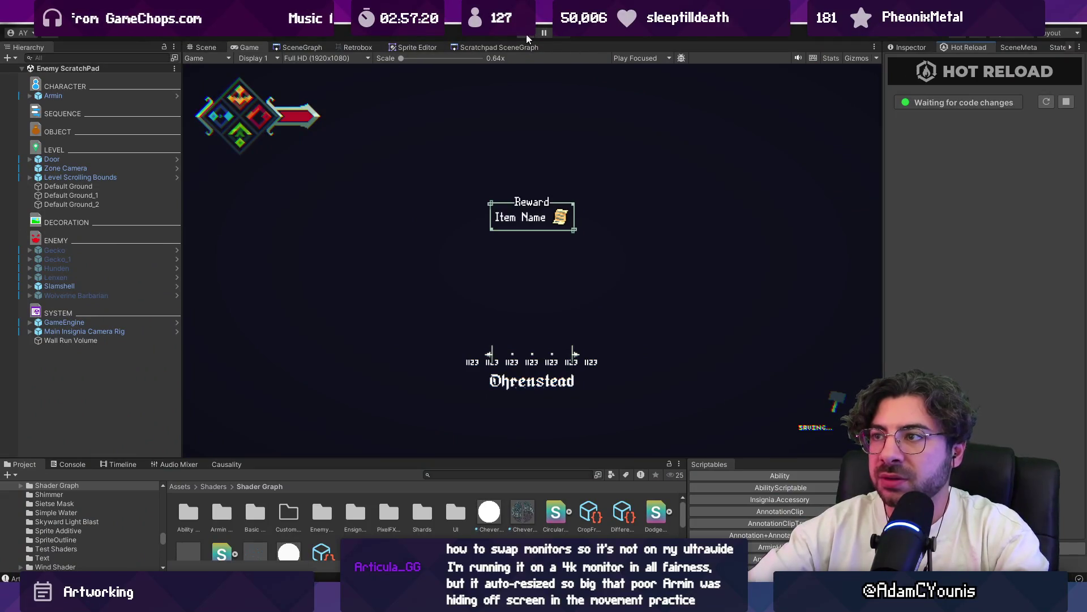
Run the game and toggle Full Screen on, then off, in Journal > Settings > Video
click(528, 33)
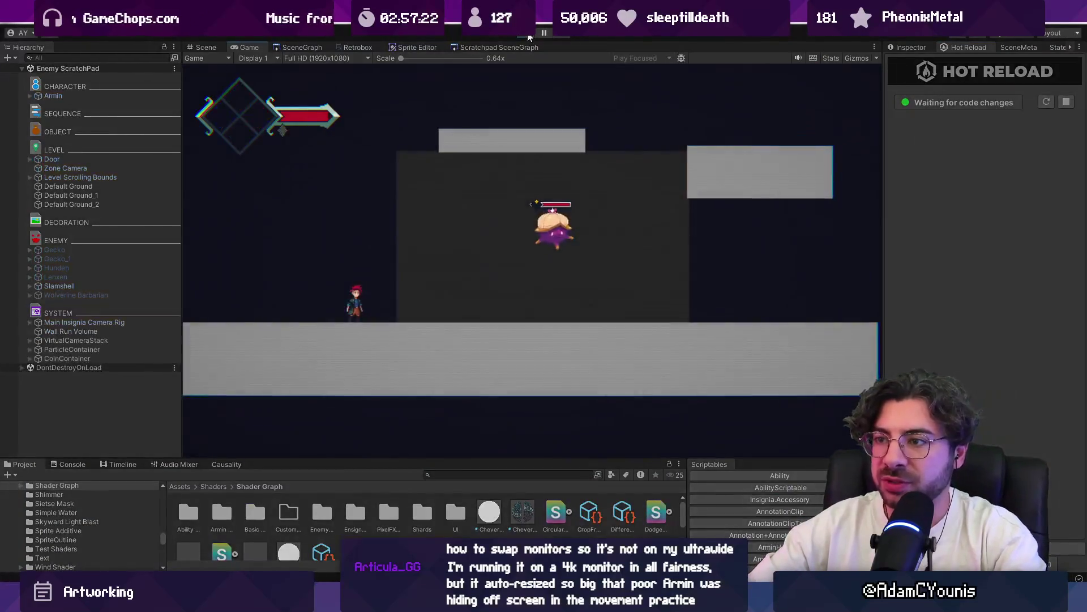
key(Escape)
key(Down)
key(Down)
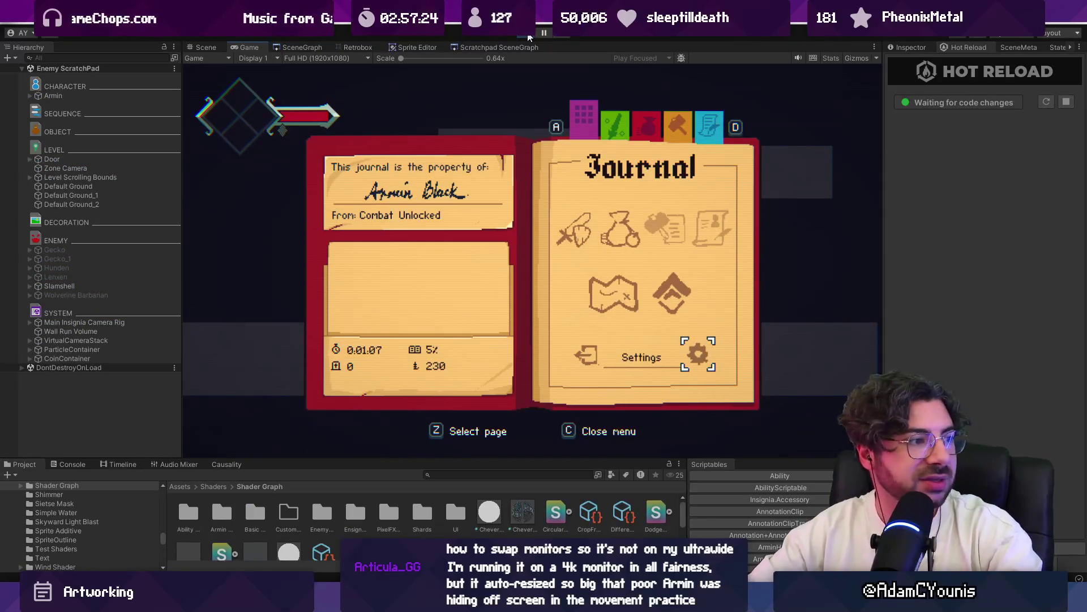
key(z)
key(Down)
key(z)
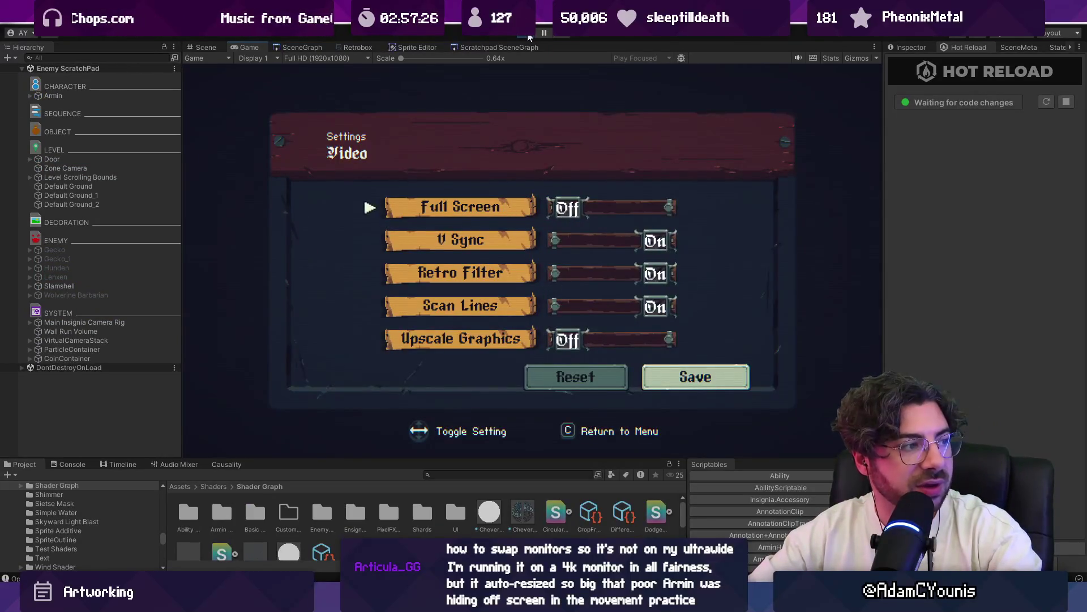
key(Right)
key(Left)
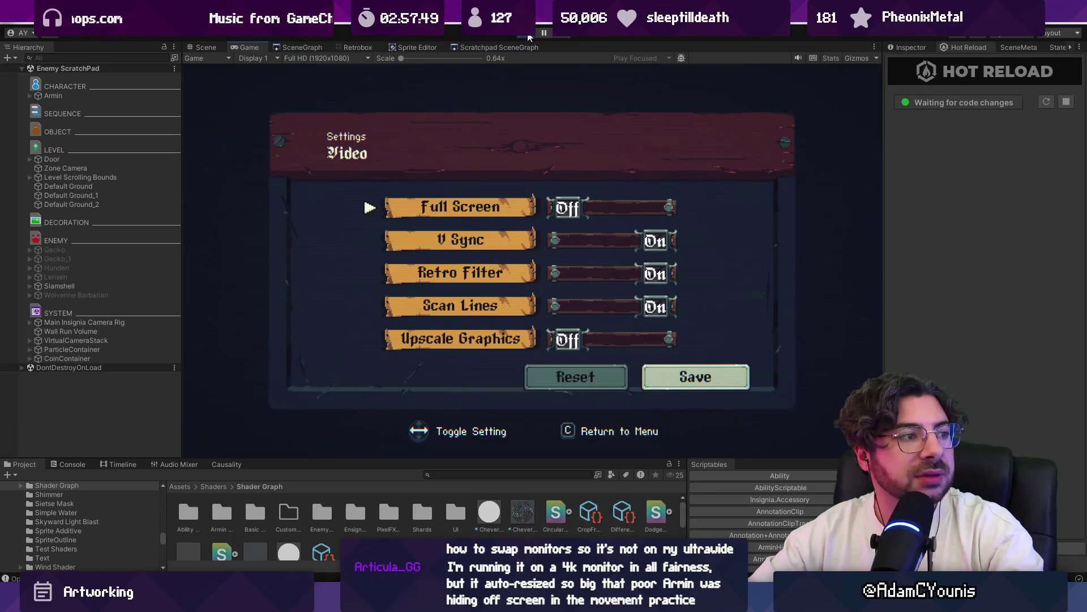
Close the settings to resume gameplay, then pause the game
key(c)
key(c)
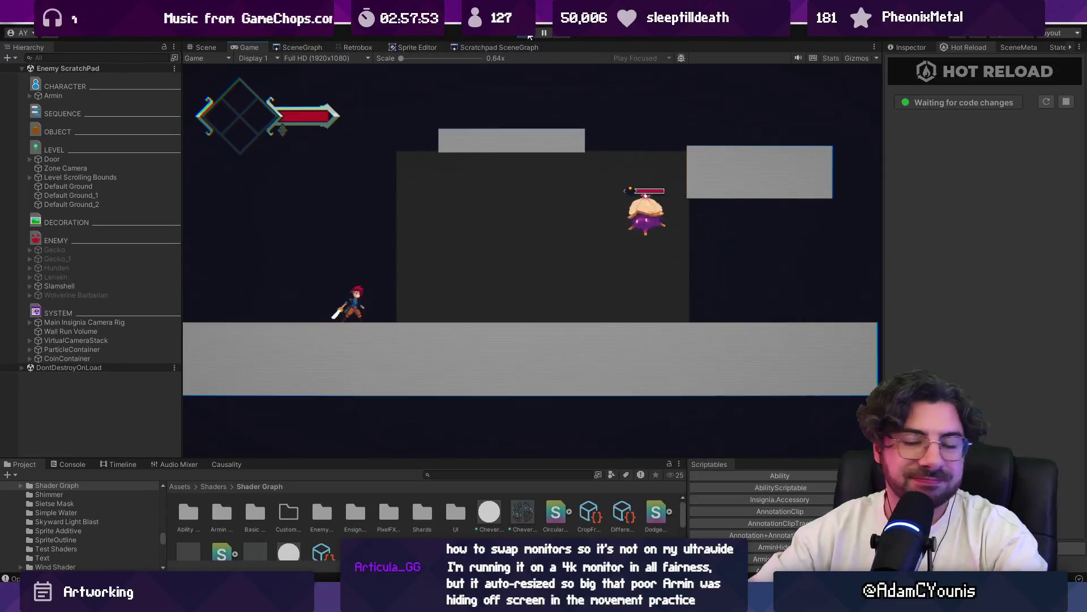
click(544, 32)
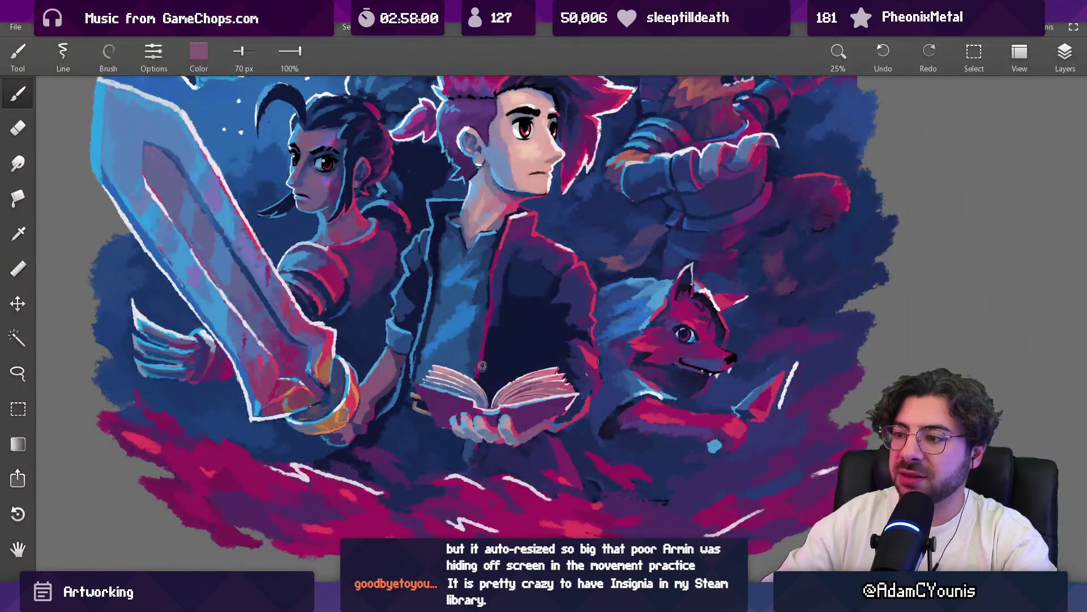
scroll(495, 409, up, 5)
At 42 px, alternate book-cover purple and pinkish red around the book
alt+click(493, 406)
key(bracketleft)
key(bracketleft)
key(bracketleft)
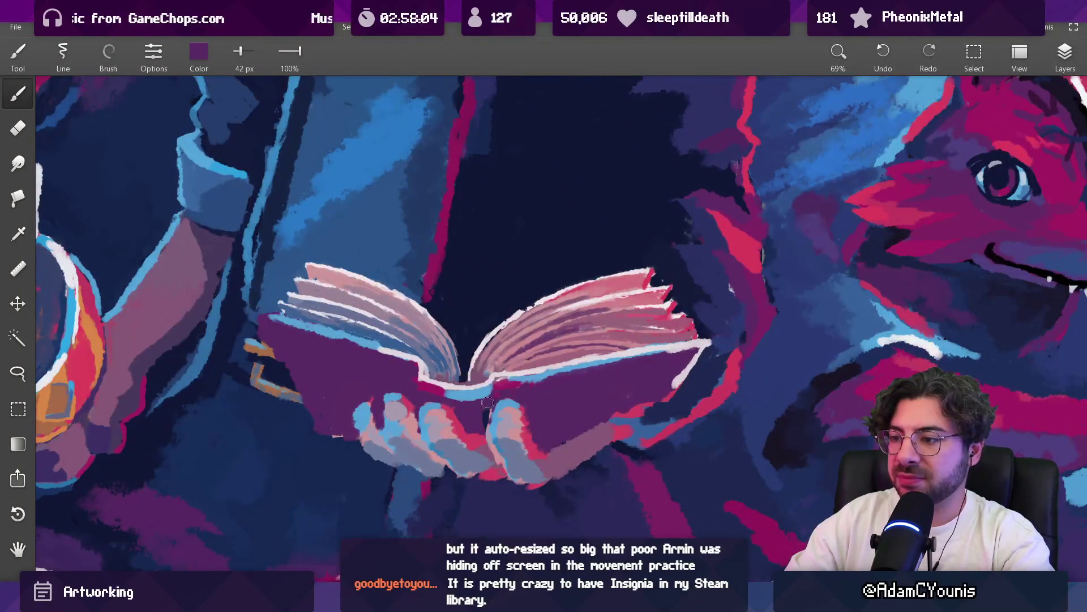
scroll(493, 442, down, 3)
scroll(526, 385, up, 3)
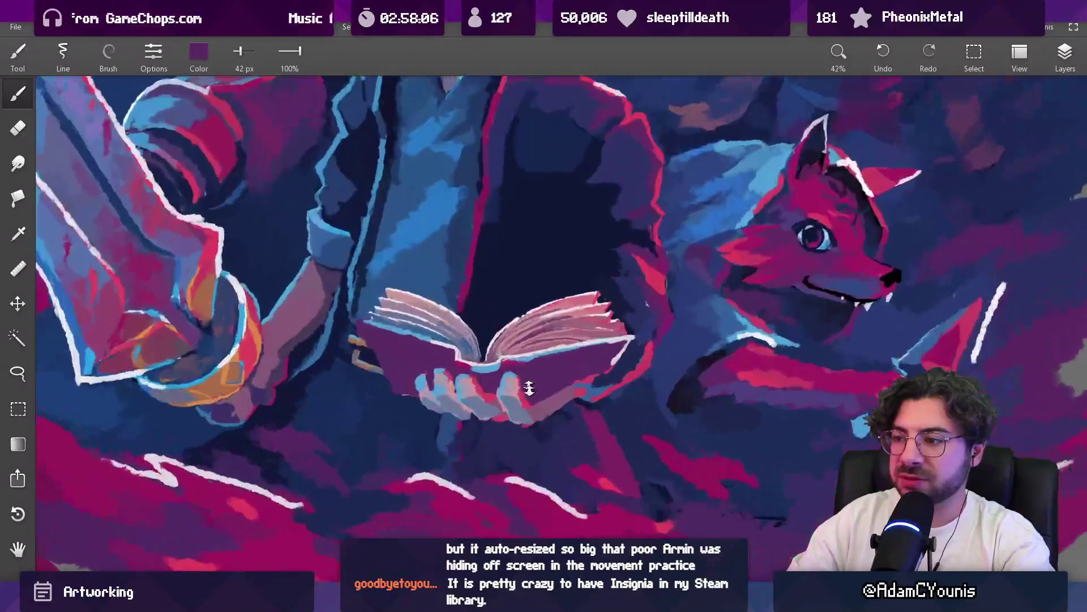
alt+click(535, 405)
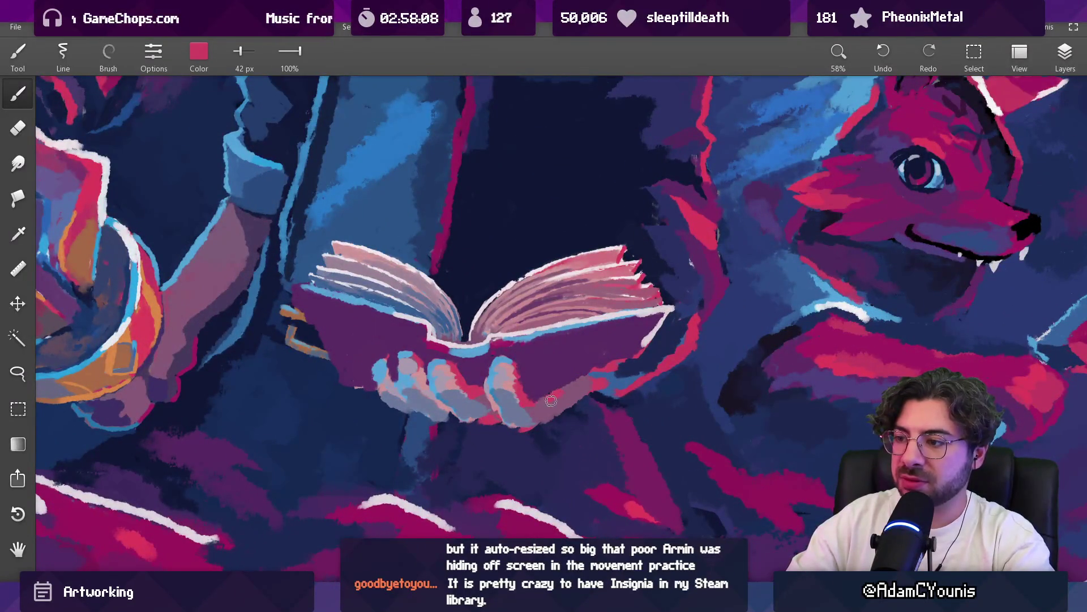
alt+click(592, 371)
scroll(589, 374, down, 5)
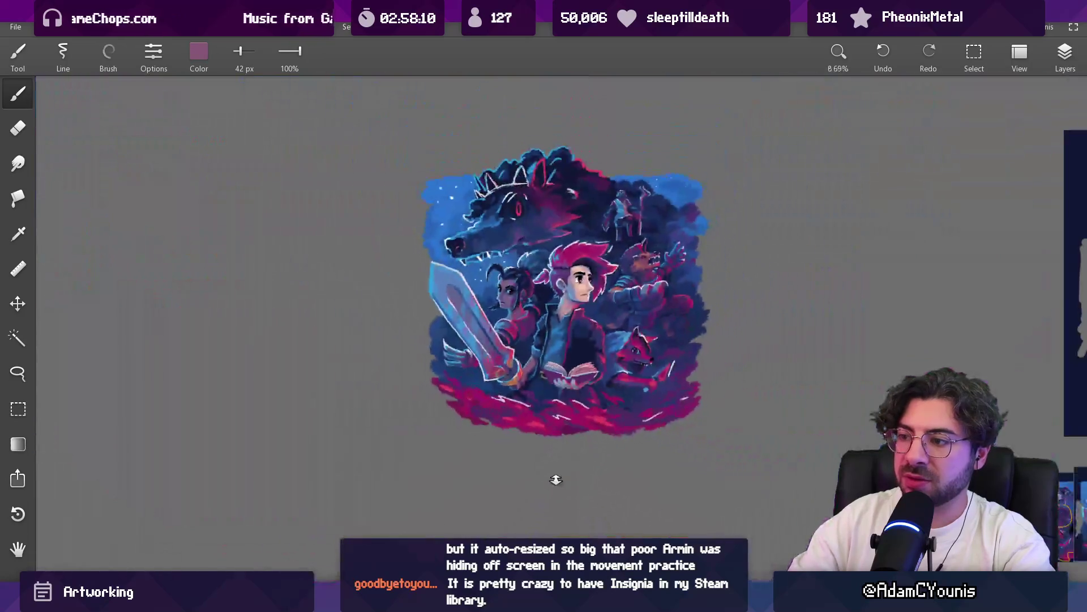
scroll(589, 405, up, 5)
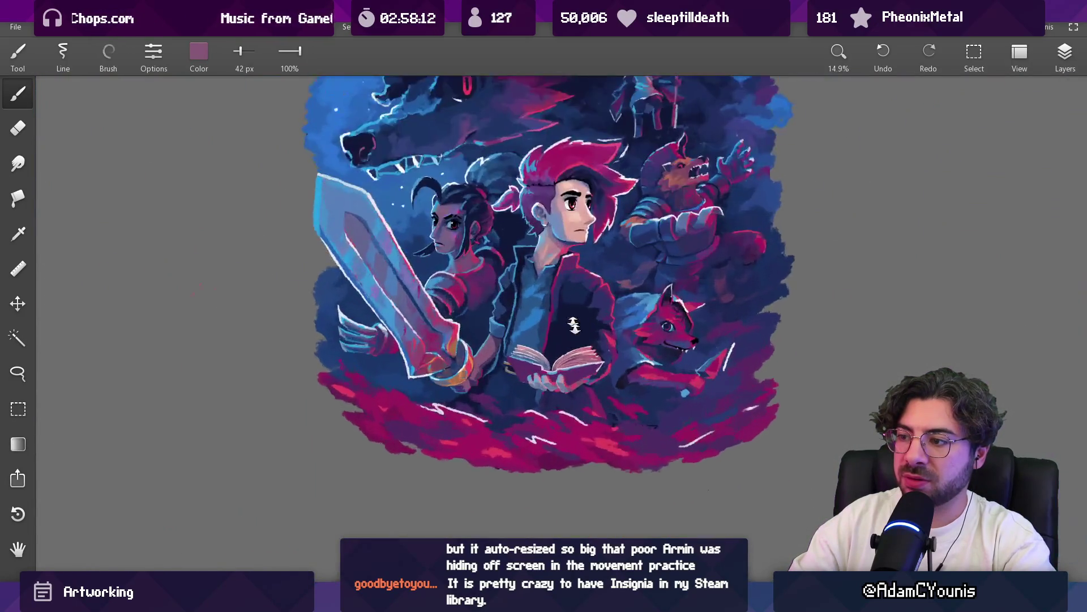
alt+click(570, 380)
alt+click(540, 377)
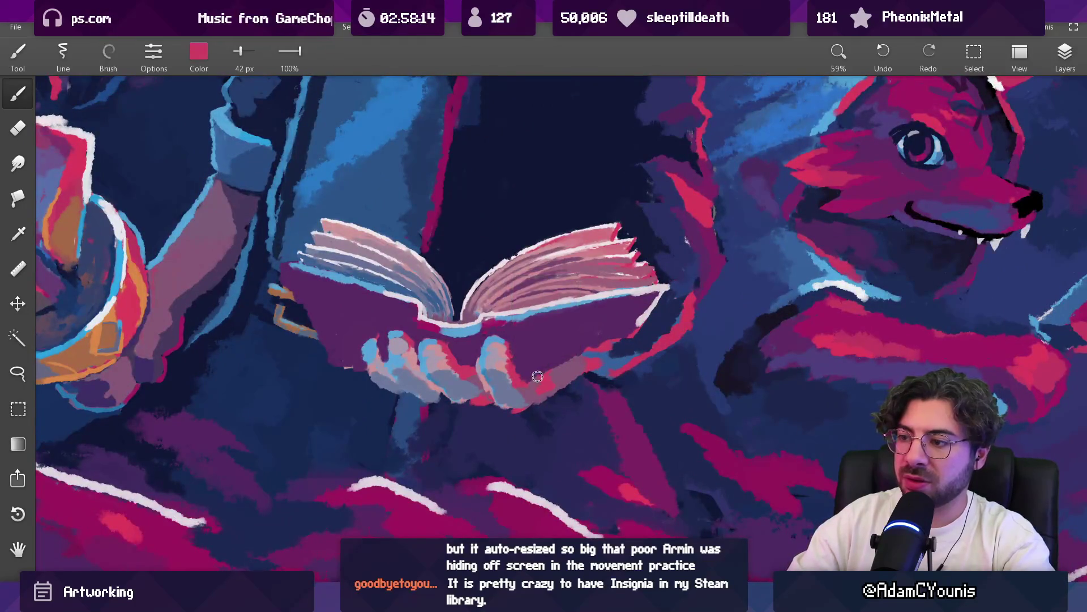
alt+click(548, 367)
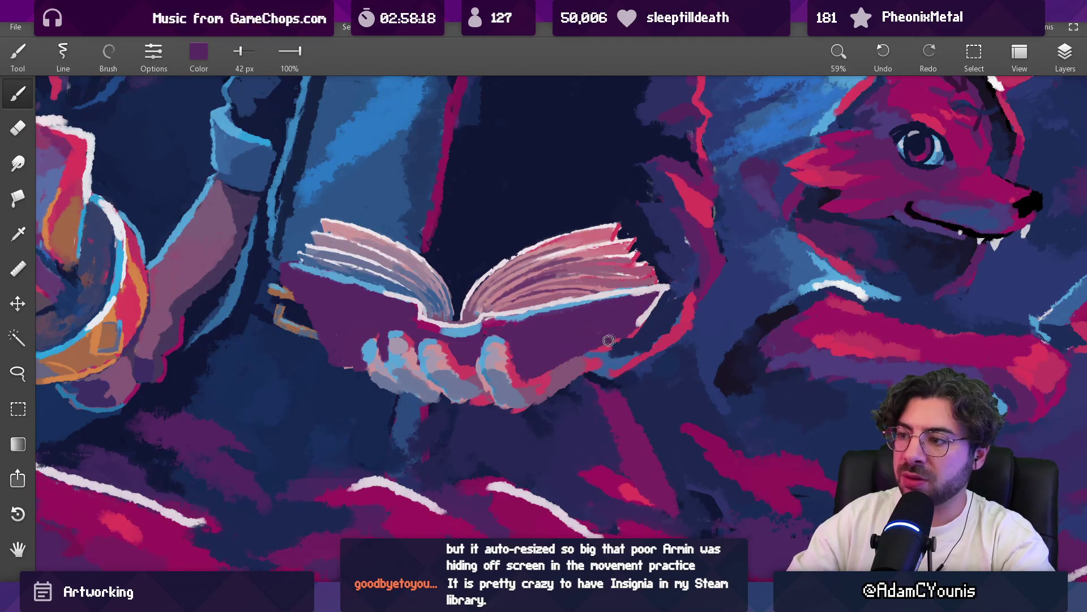
Work lighter mauve, darker cover purple and red-pink tones over the book
scroll(590, 324, up, 1)
alt+click(579, 352)
alt+click(540, 351)
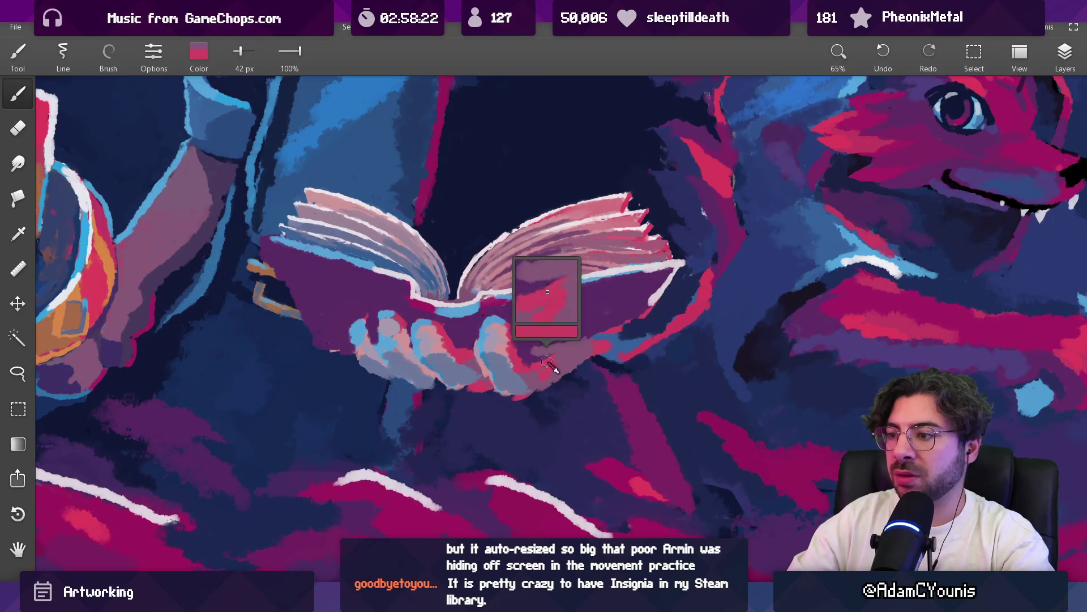
alt+click(567, 346)
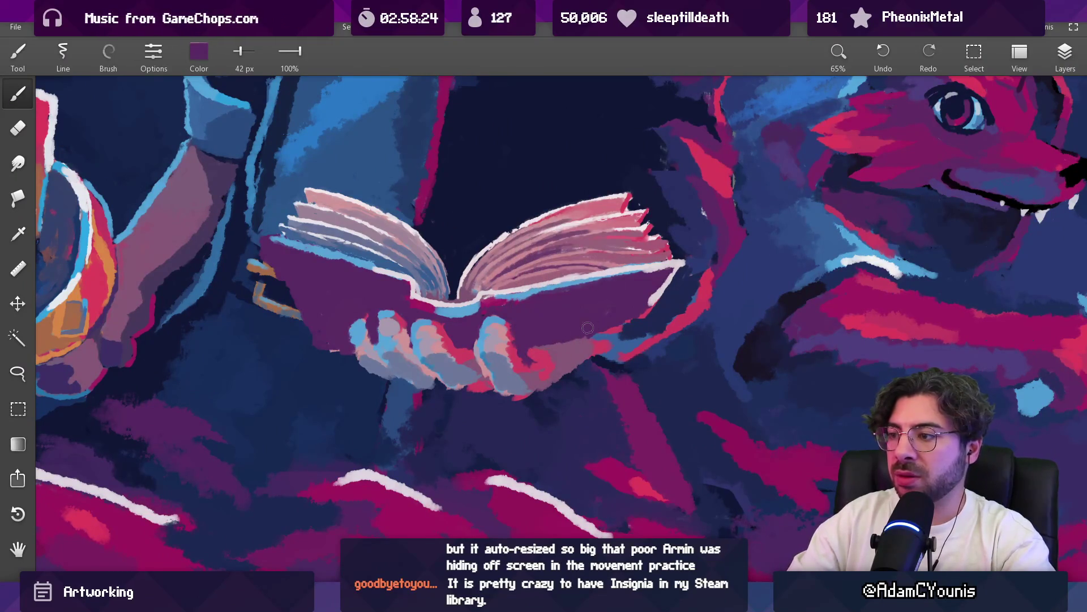
alt+click(651, 317)
alt+click(649, 312)
alt+click(656, 288)
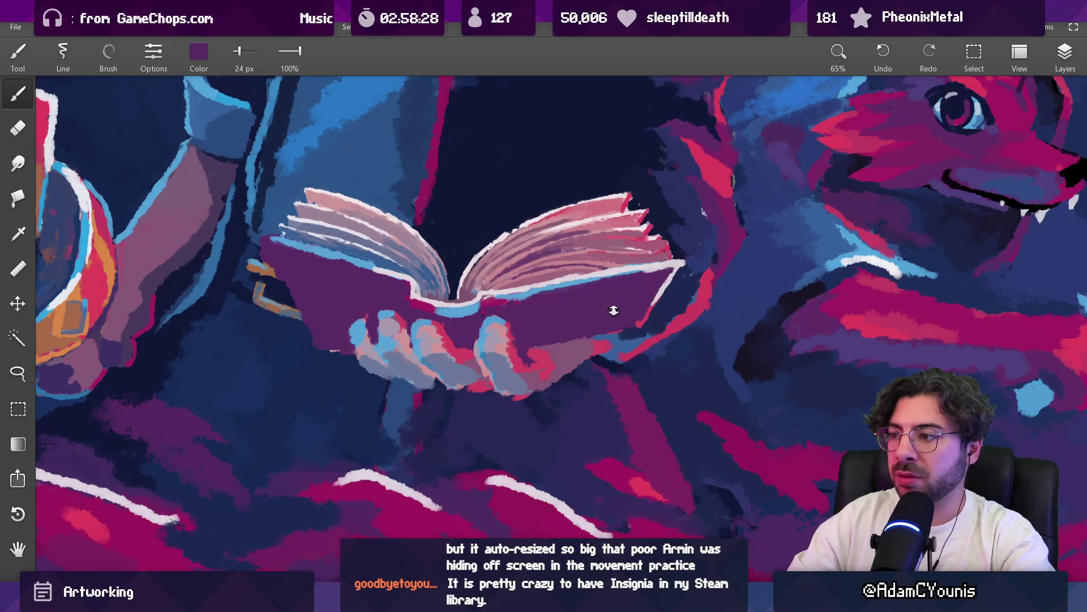
scroll(609, 311, down, 8)
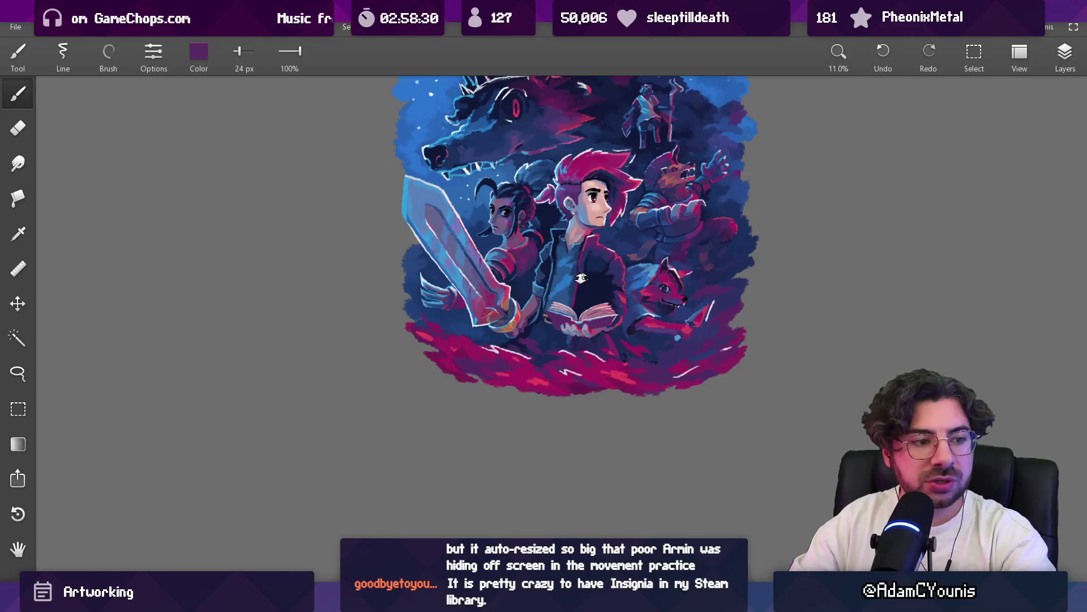
scroll(585, 278, up, 3)
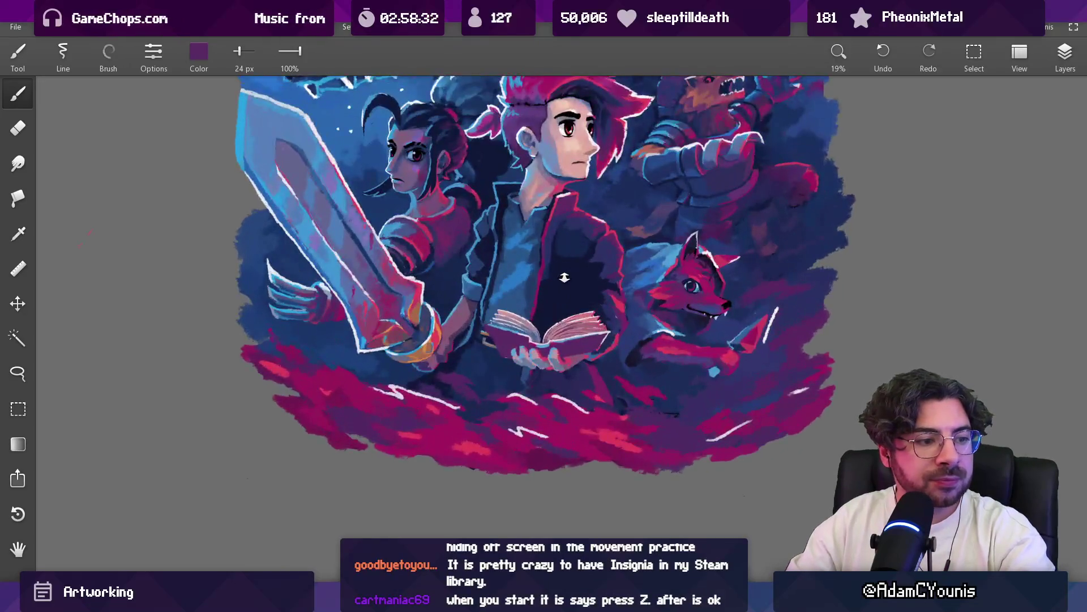
scroll(566, 352, up, 5)
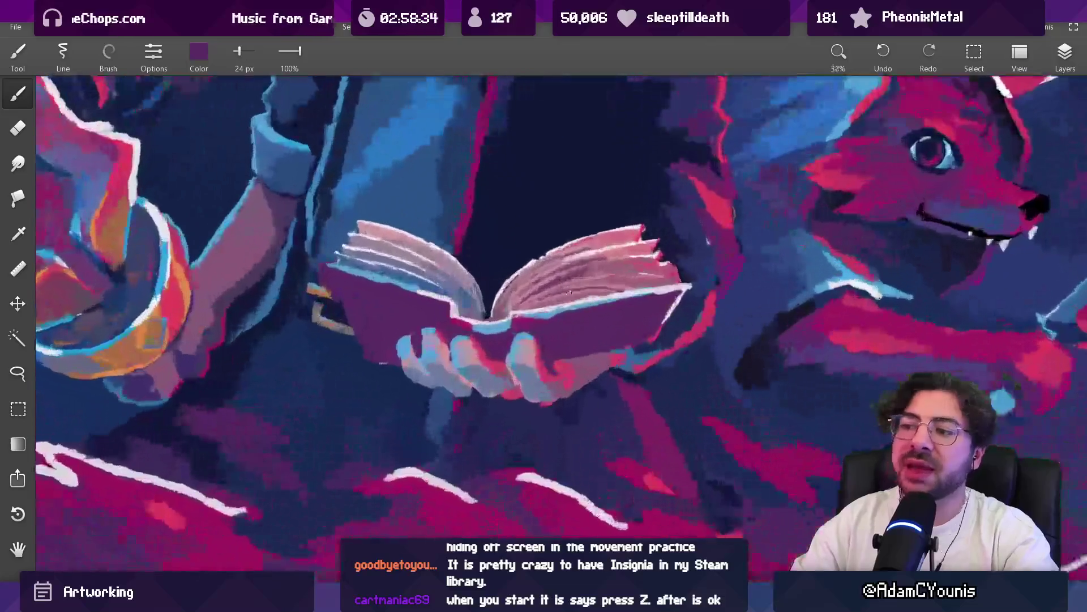
At about 49 then 32 px, layer light mauve, dark purple and red near the book
key(bracketright)
key(bracketright)
key(bracketright)
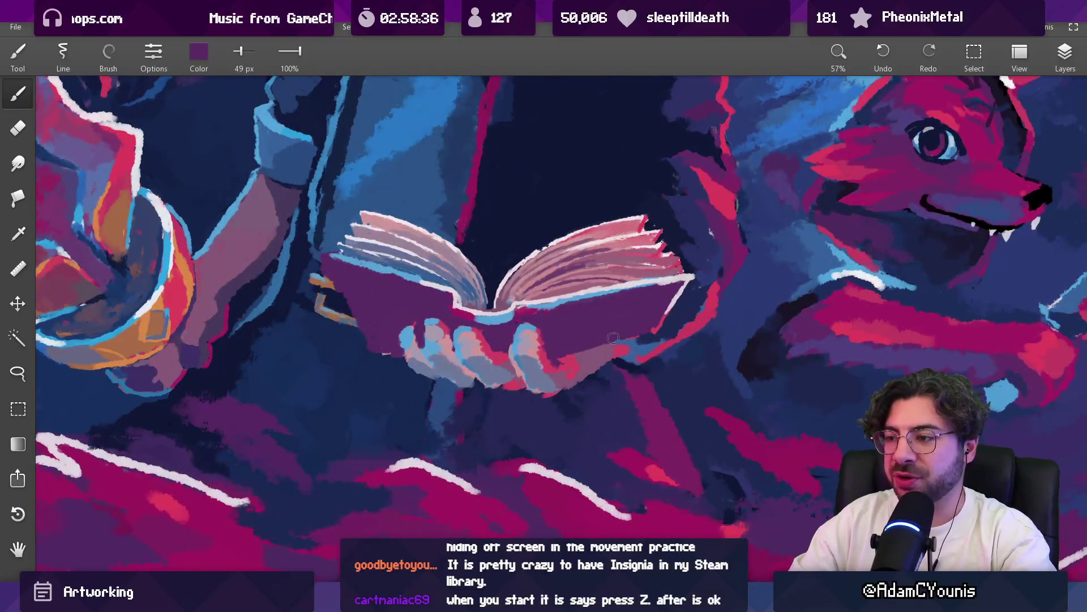
alt+click(590, 355)
alt+click(574, 356)
alt+click(594, 356)
alt+click(591, 347)
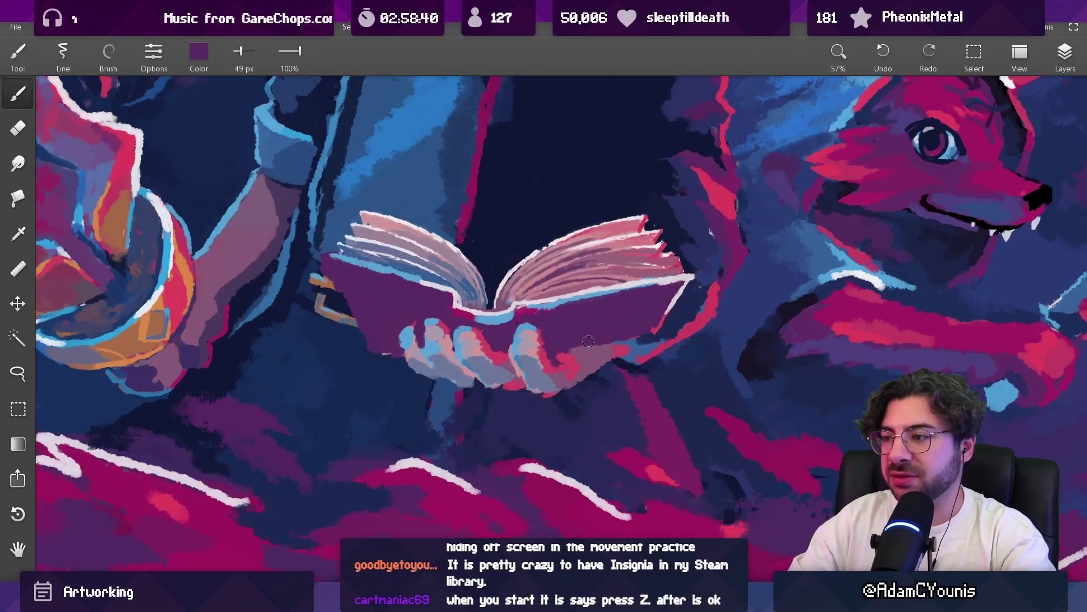
alt+click(631, 336)
key(bracketleft)
key(bracketleft)
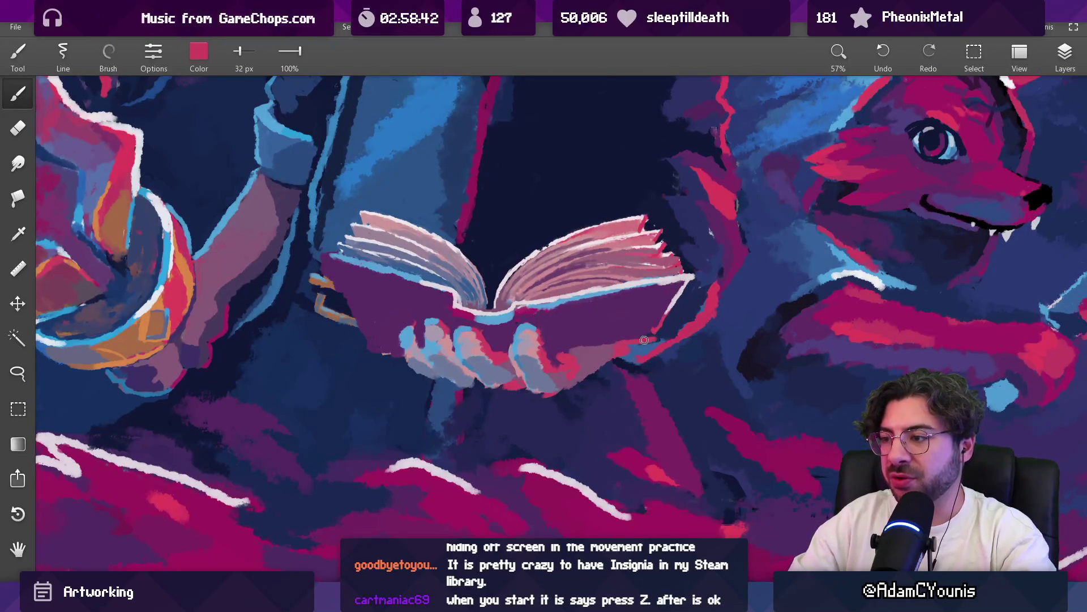
alt+click(656, 322)
scroll(652, 309, down, 5)
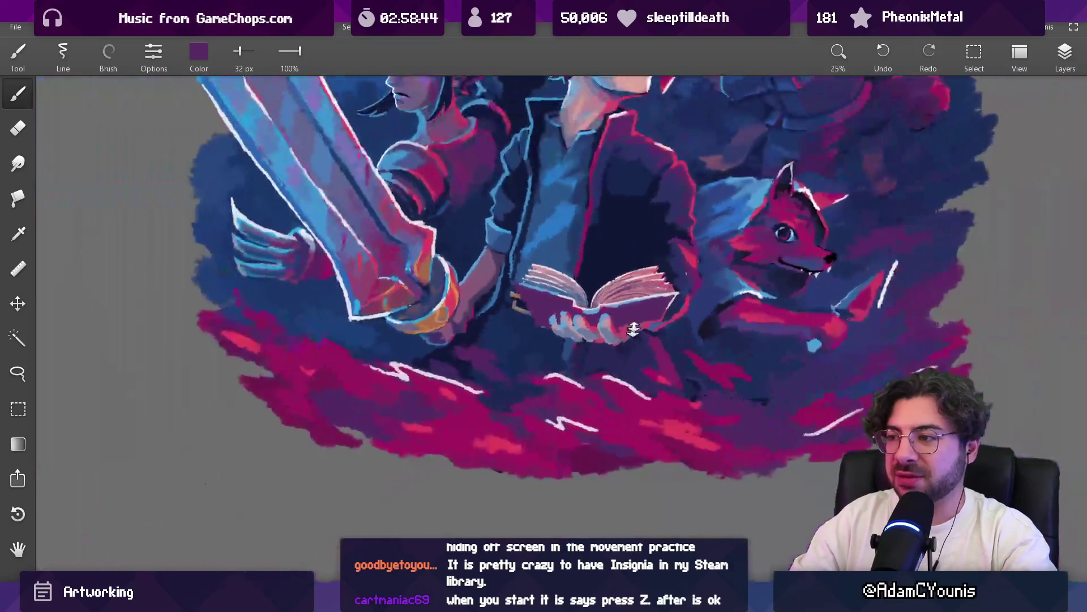
scroll(652, 309, up, 5)
alt+click(680, 309)
With a 28–29 px brush, paint a short pink-red stroke just left of the hands
key(bracketleft)
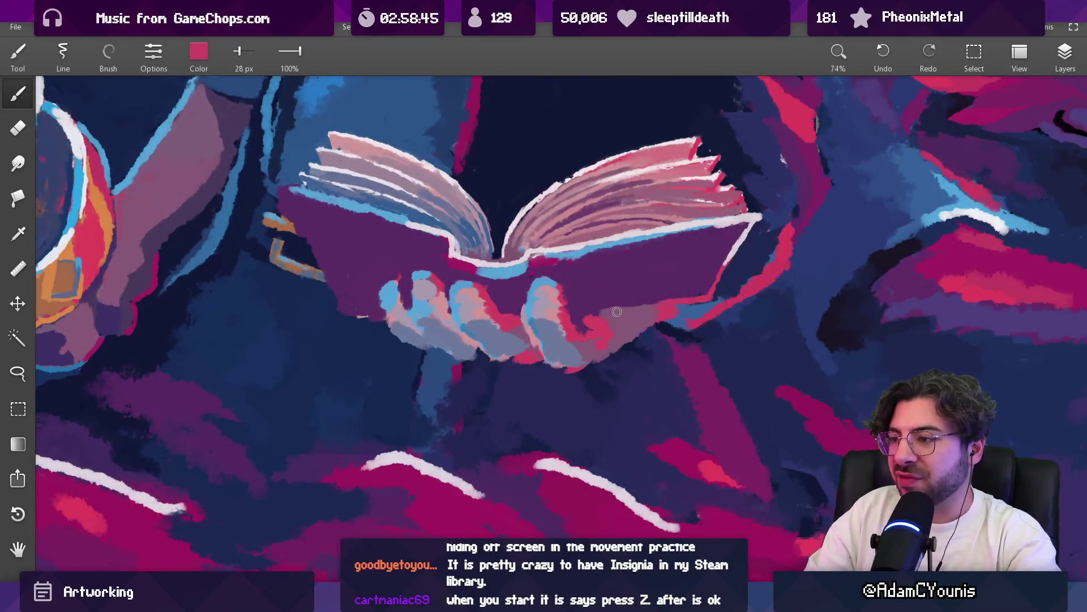
alt+click(654, 296)
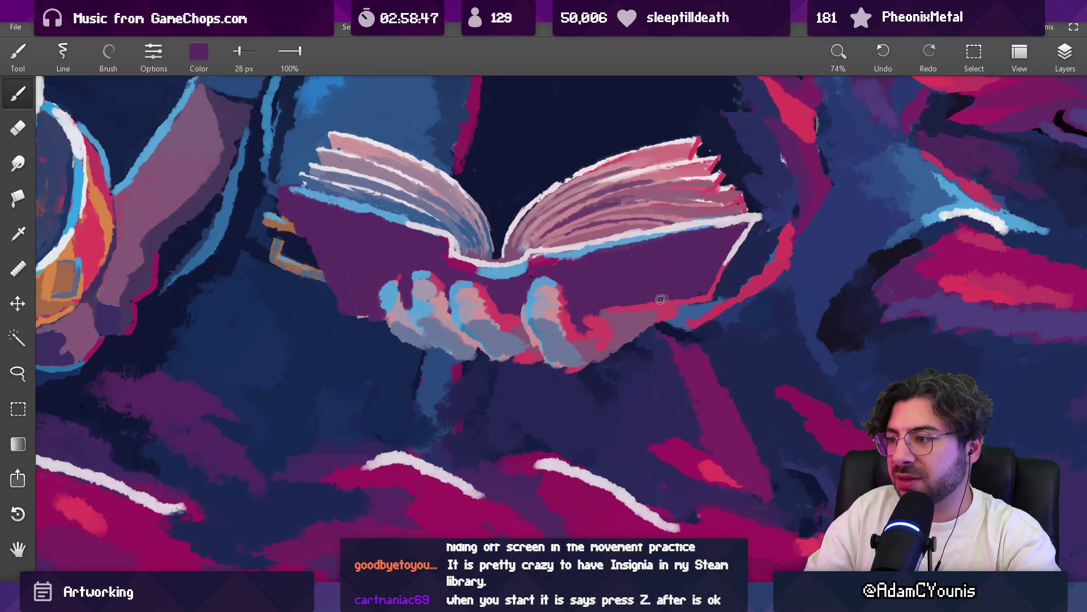
scroll(699, 293, down, 5)
scroll(634, 358, up, 5)
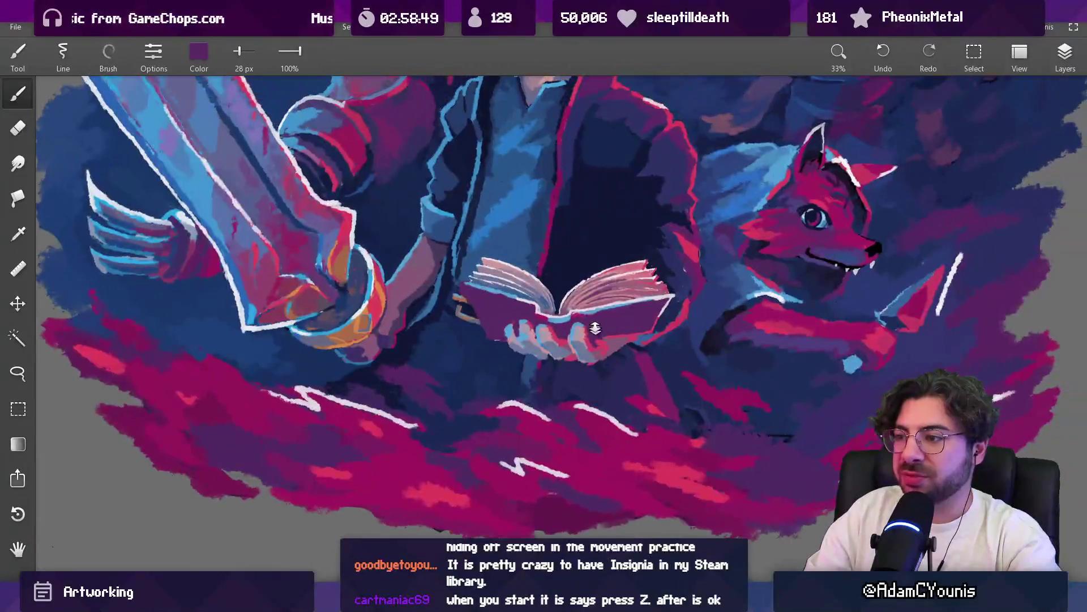
alt+click(633, 358)
key(bracketright)
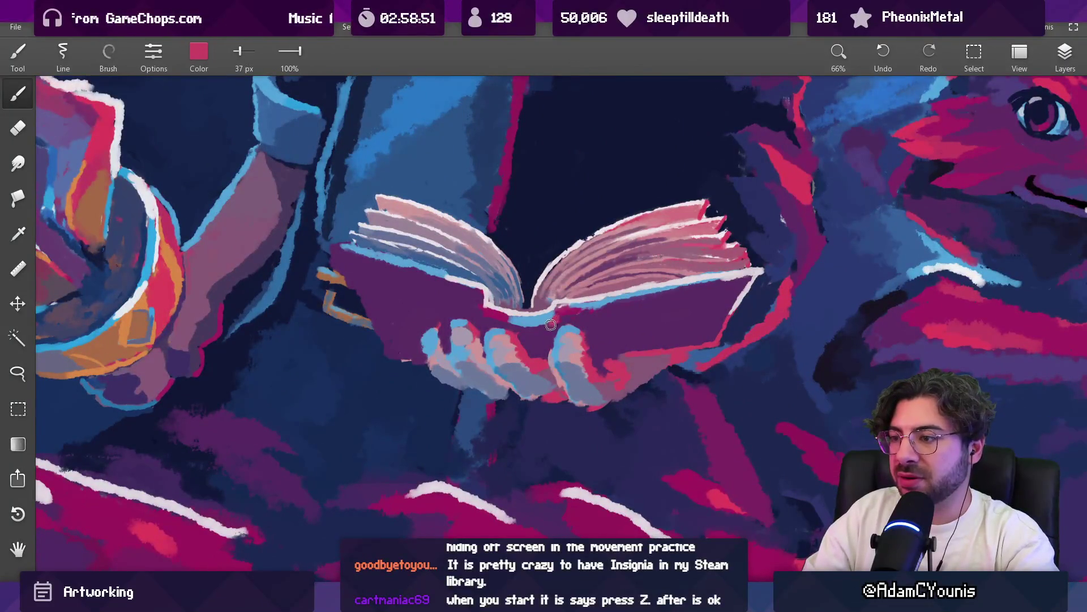
key(bracketleft)
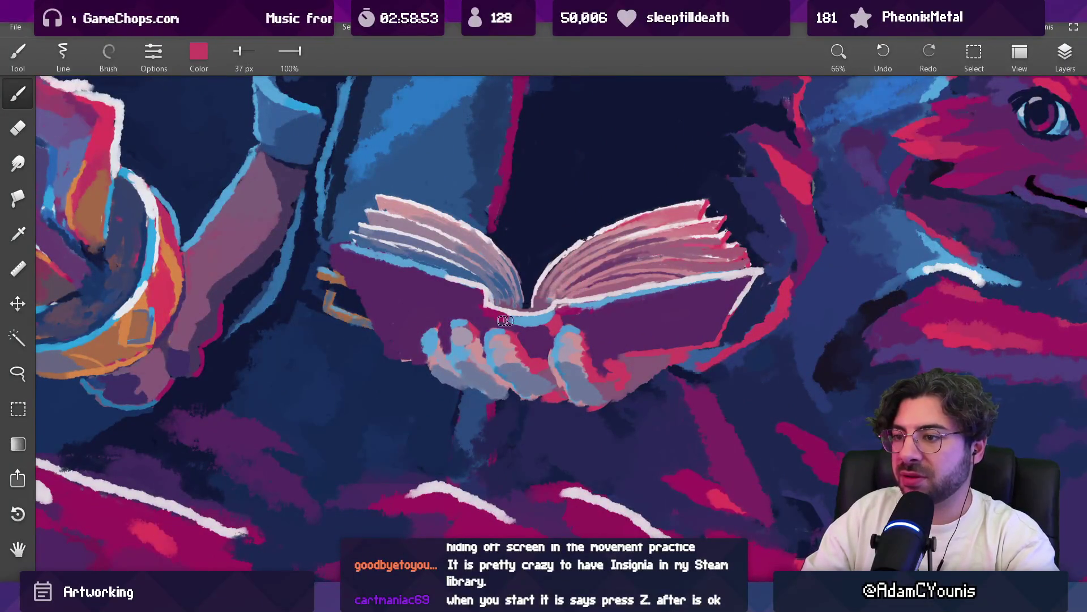
drag(385, 354, 411, 352)
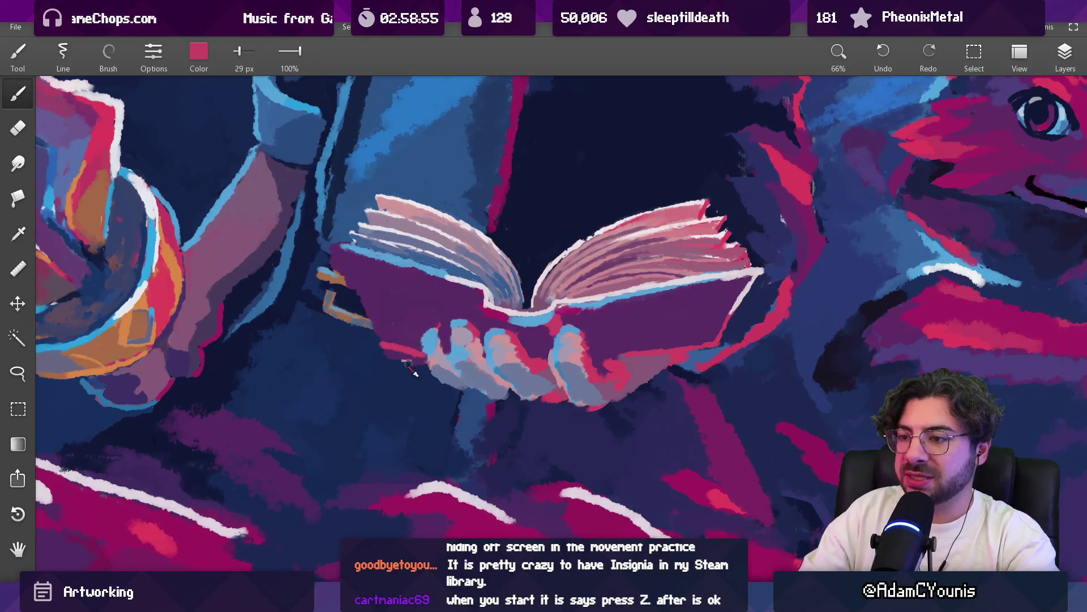
Paint a light-blue highlight down the book's left edge with a 35 px brush, then enlarge it to 39 px
key(e)
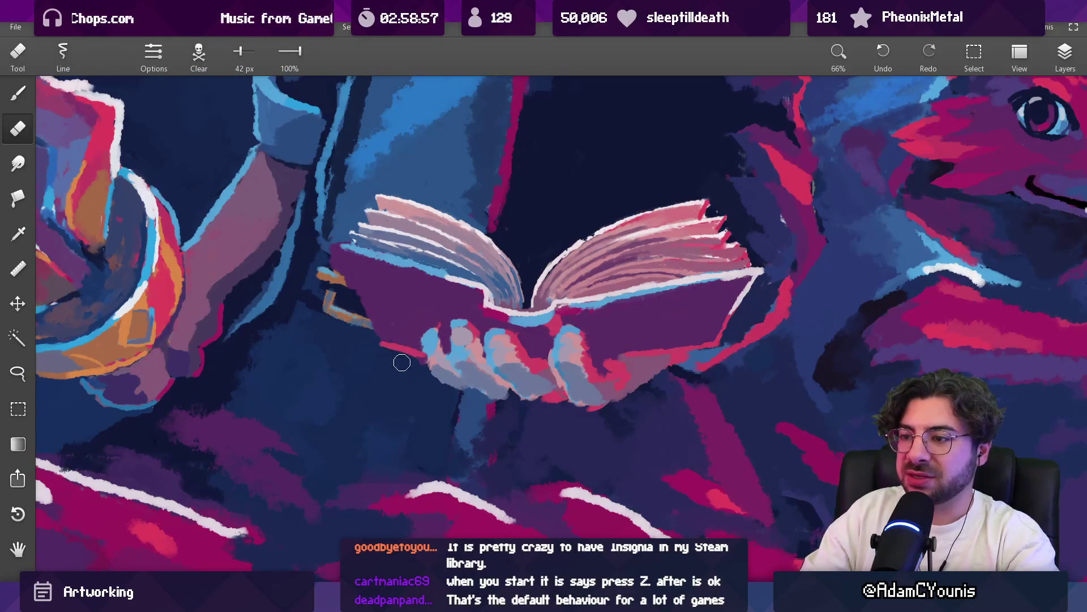
mouse_move(374, 319)
mouse_down()
mouse_move(394, 258)
mouse_move(388, 273)
mouse_up()
drag(393, 344, 397, 346)
key(bracketright)
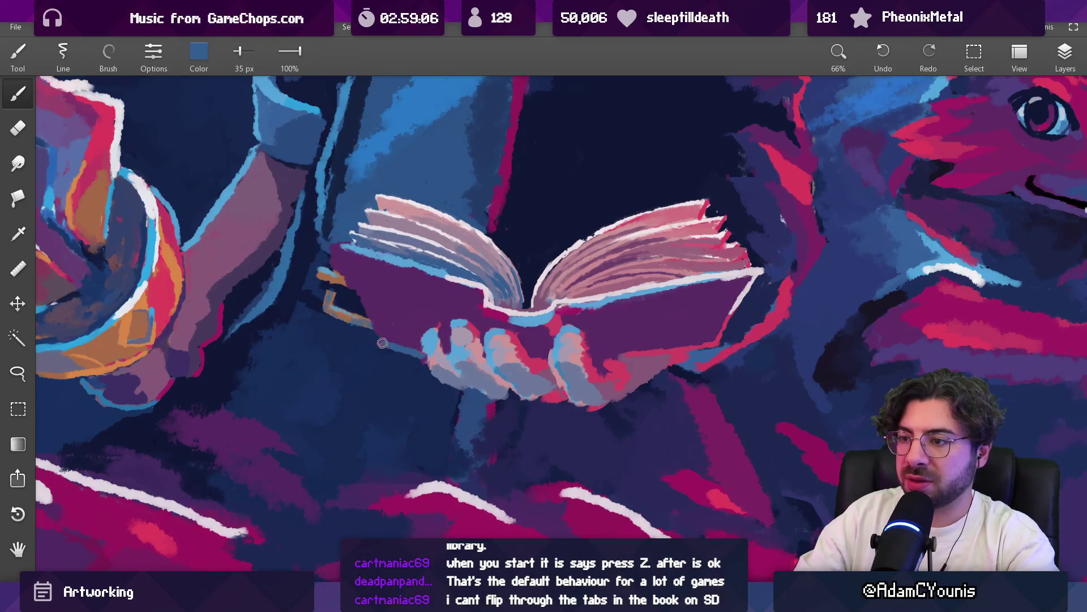
mouse_move(384, 270)
mouse_down()
mouse_move(334, 250)
mouse_move(370, 328)
mouse_up()
key(bracketright)
Zoom out and back in, then sample a dark navy tone from just below the cradling hands
key(e)
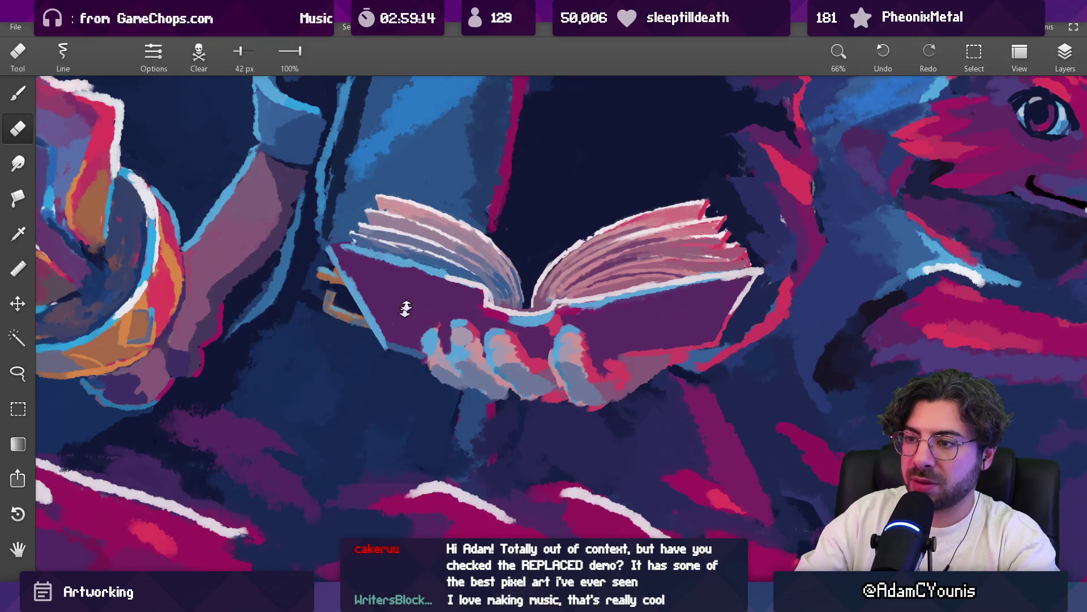
scroll(402, 316, down, 10)
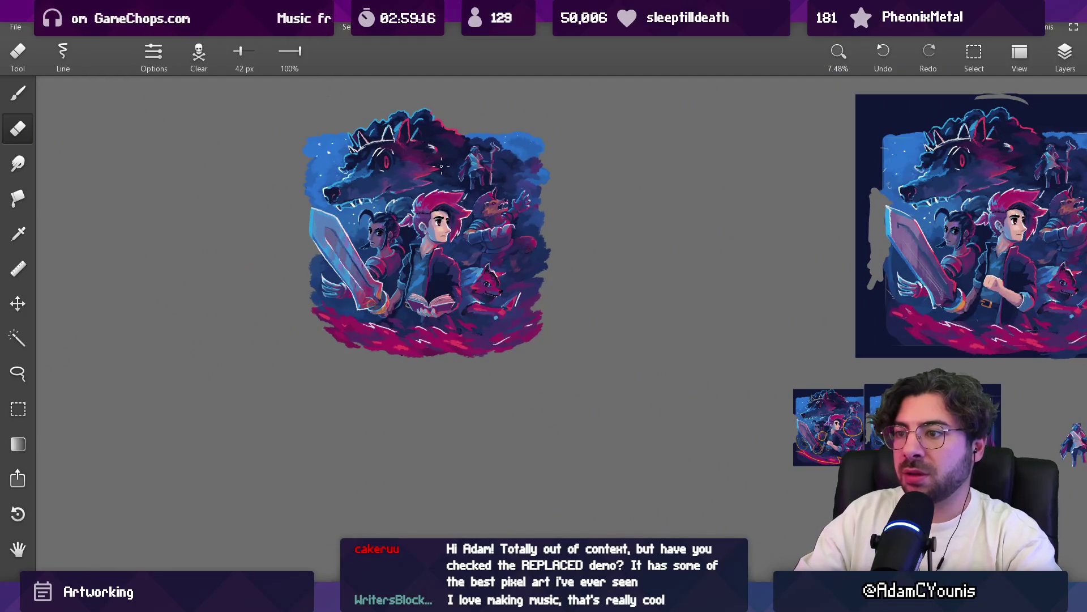
scroll(424, 300, up, 8)
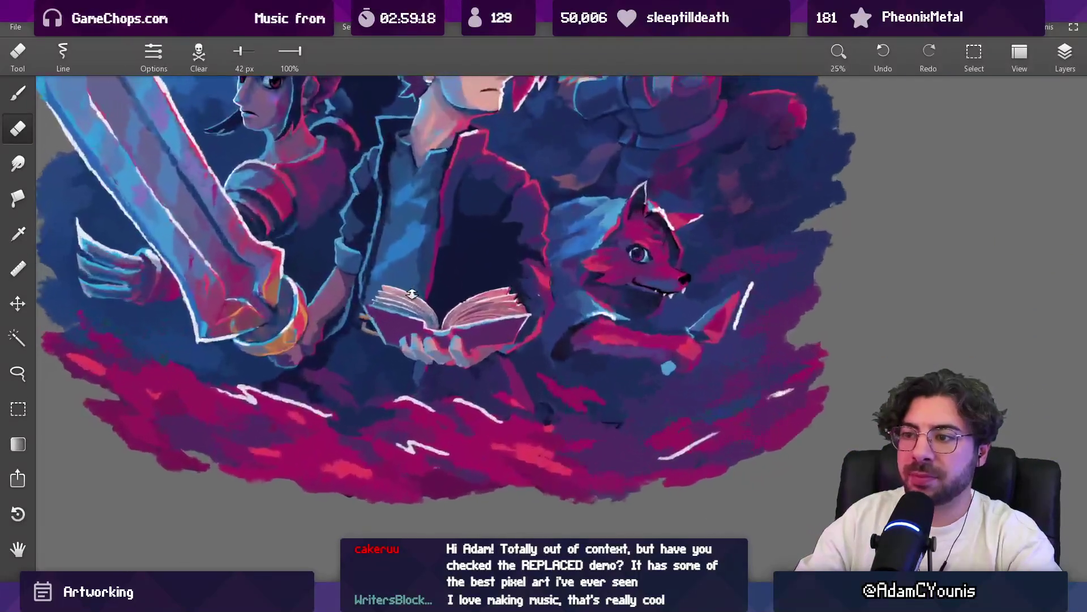
scroll(366, 328, up, 2)
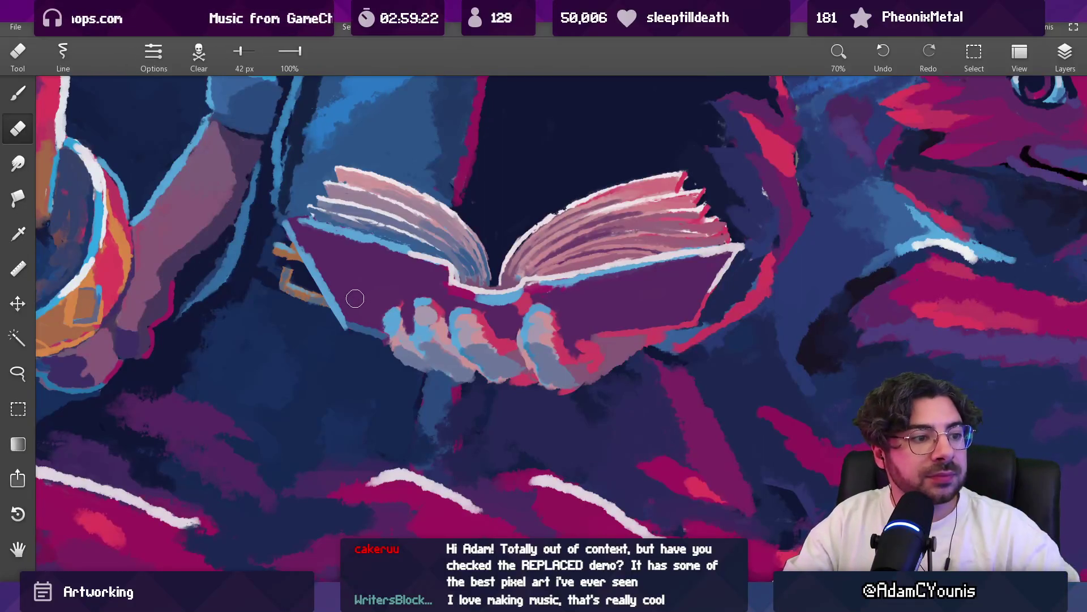
mouse_move(377, 333)
mouse_down()
mouse_move(376, 304)
mouse_move(389, 326)
mouse_up()
alt+click(393, 272)
alt+click(535, 445)
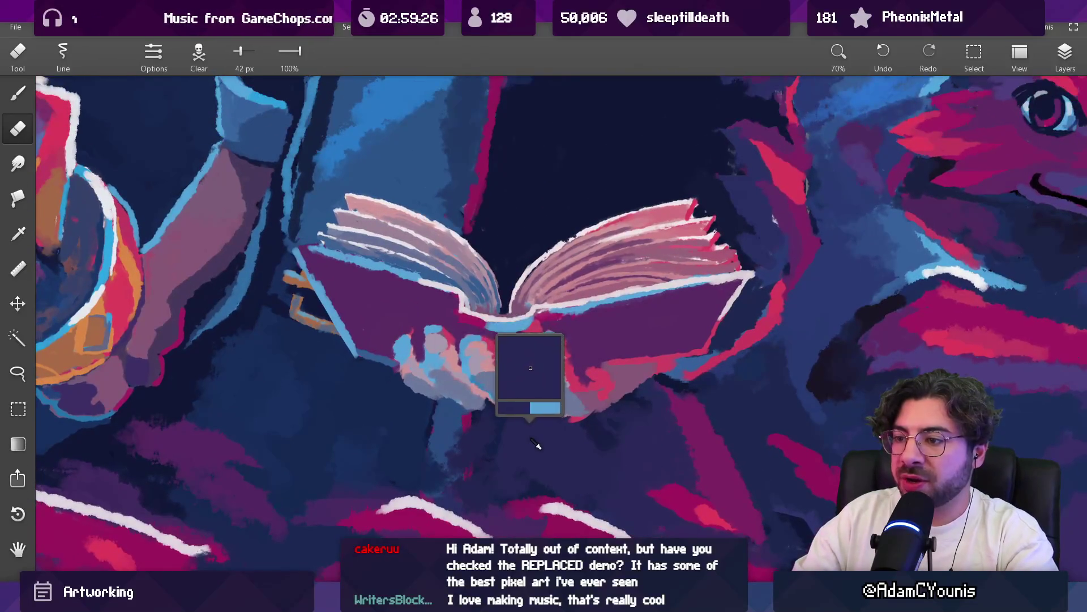
alt+click(318, 194)
drag(328, 221, 329, 222)
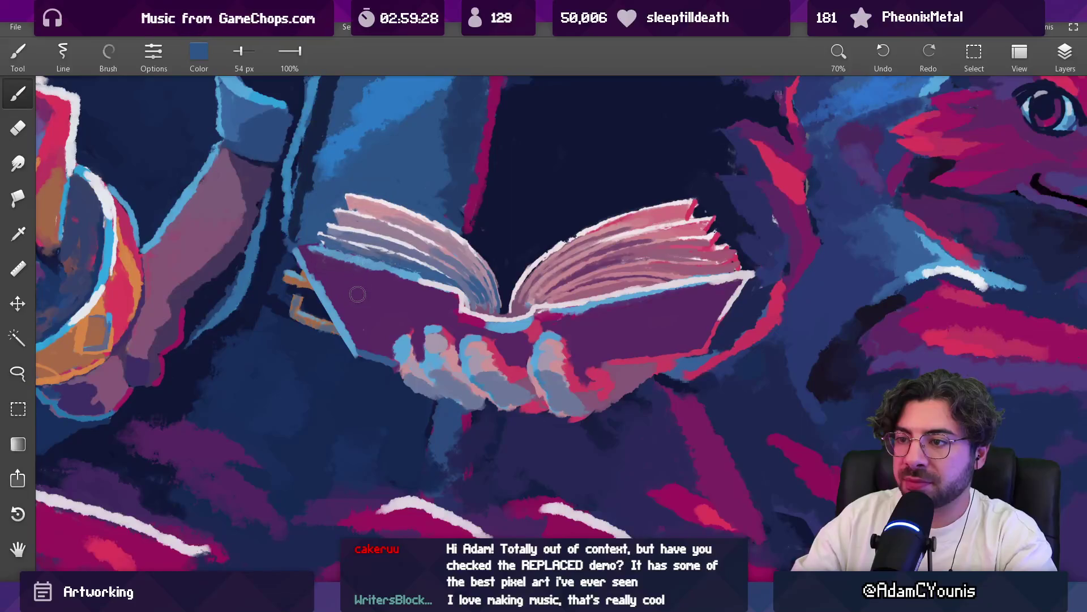
Sample purple and paint it over the book cover with a 103 px, then 68 px brush
mouse_move(371, 298)
mouse_down()
mouse_move(416, 306)
mouse_move(377, 277)
mouse_move(323, 264)
mouse_move(360, 340)
mouse_move(410, 311)
mouse_up()
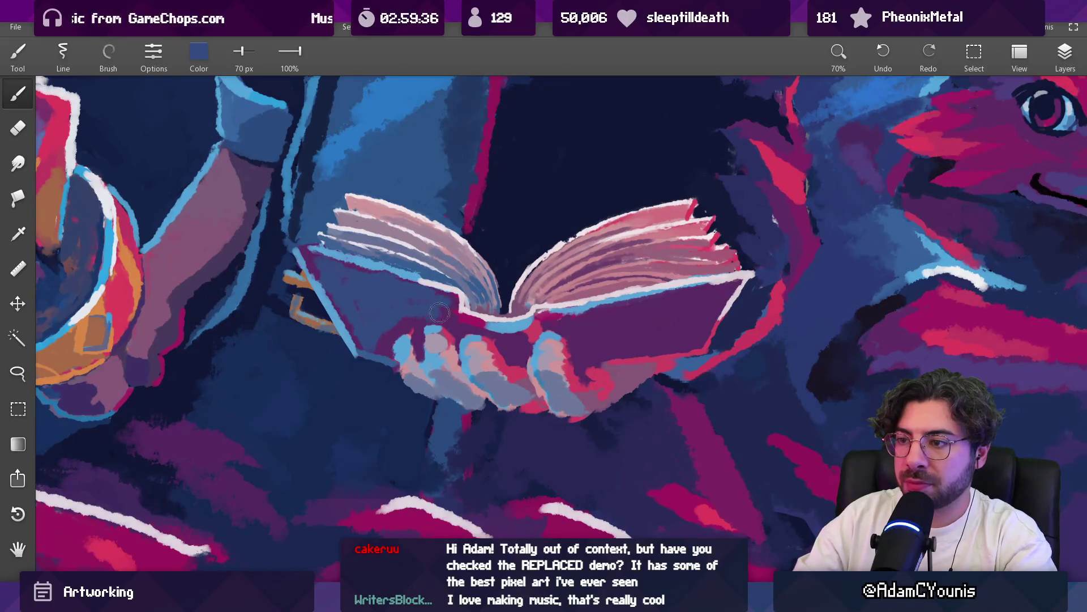
scroll(385, 340, down, 5)
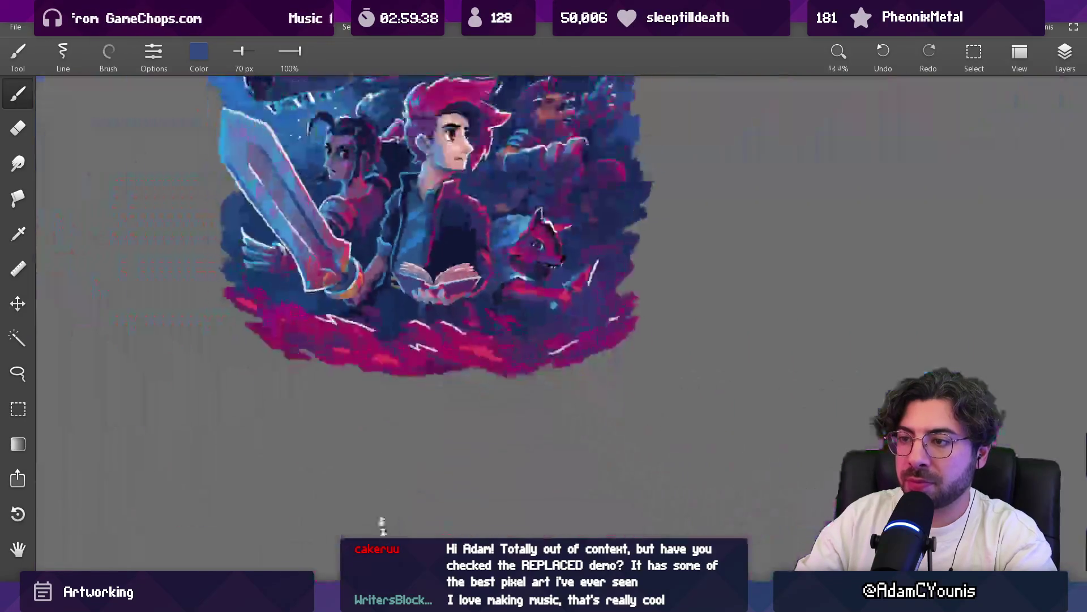
scroll(457, 364, down, 2)
scroll(458, 364, up, 8)
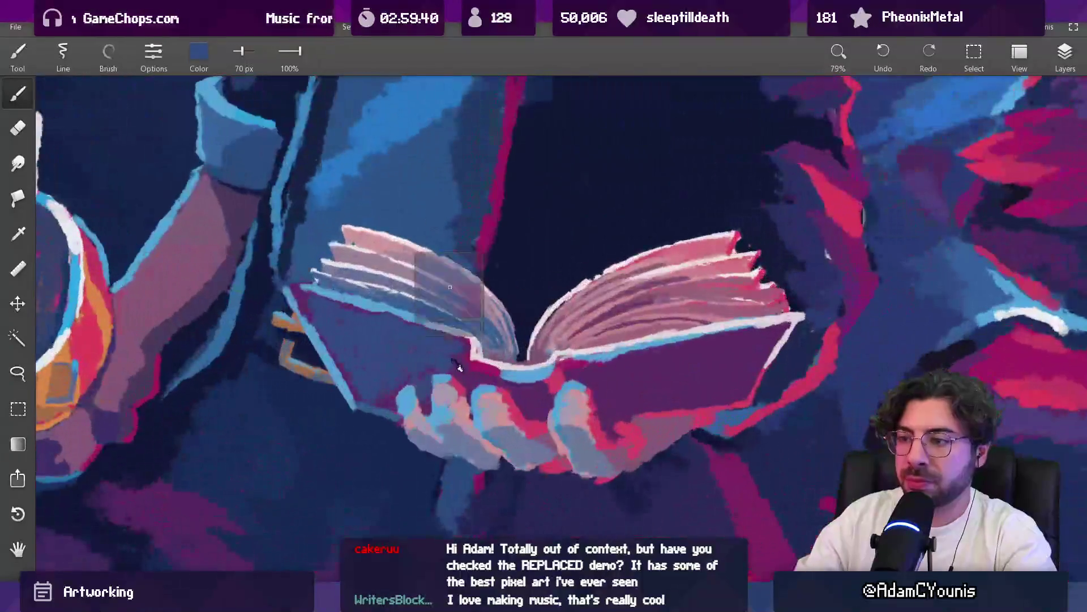
alt+click(457, 364)
key(bracketright)
key(bracketright)
key(bracketright)
drag(396, 350, 431, 365)
key(bracketleft)
key(bracketleft)
key(bracketleft)
drag(408, 317, 470, 320)
mouse_move(422, 363)
mouse_down()
mouse_move(422, 399)
mouse_move(363, 371)
mouse_move(326, 318)
mouse_move(402, 352)
mouse_move(314, 308)
mouse_move(342, 377)
mouse_move(363, 394)
mouse_up()
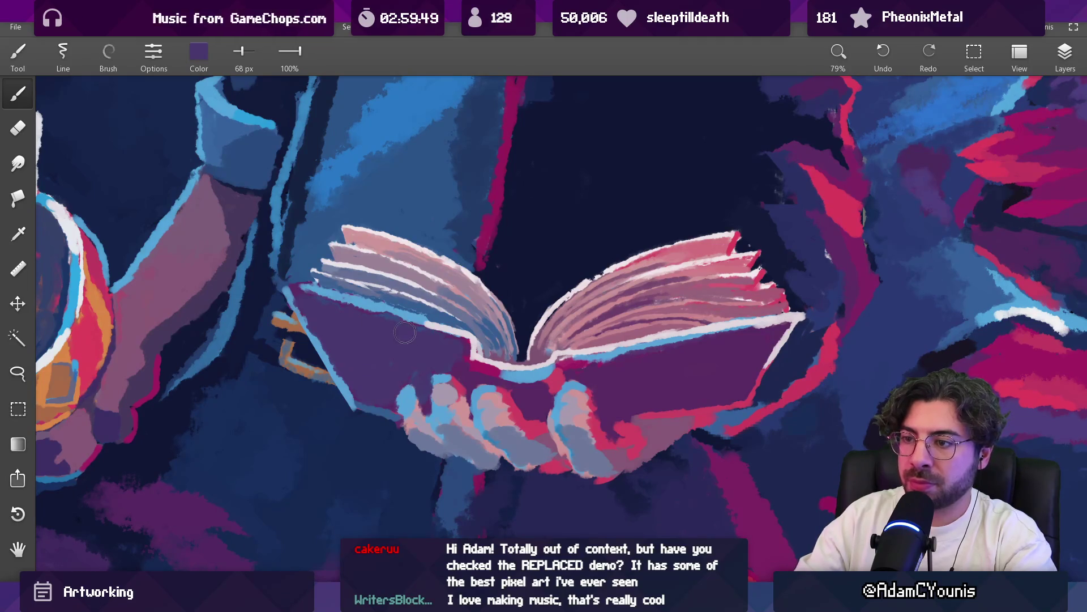
Sample magenta from the right pages and darken the cover's top edge with a 60 px brush
mouse_move(597, 371)
mouse_down()
mouse_move(641, 381)
mouse_move(567, 381)
mouse_move(629, 374)
mouse_up()
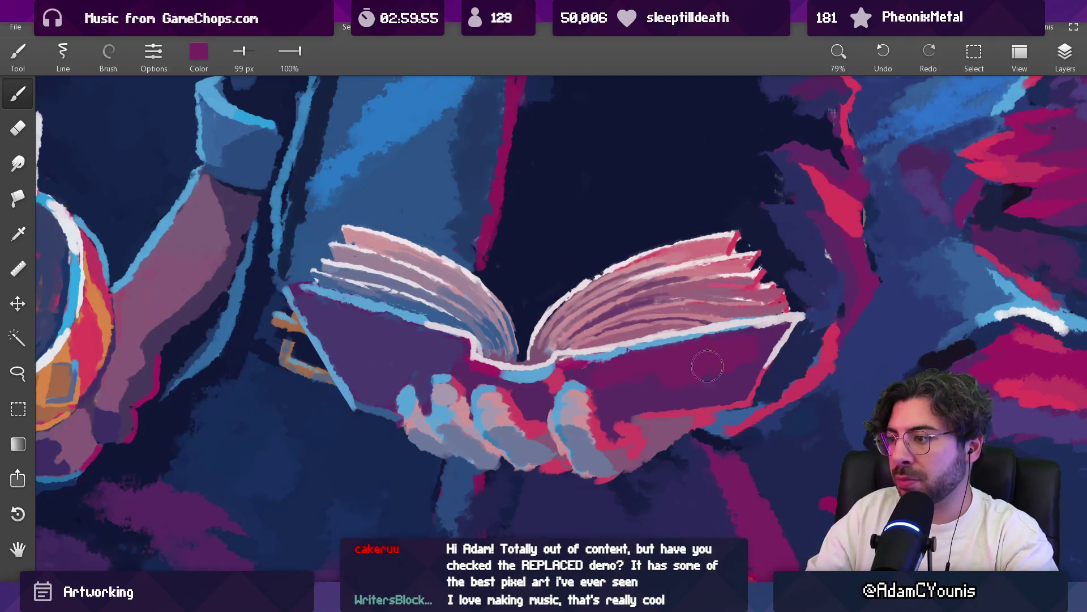
key(bracketleft)
key(bracketleft)
key(bracketleft)
key(bracketleft)
key(bracketleft)
key(bracketleft)
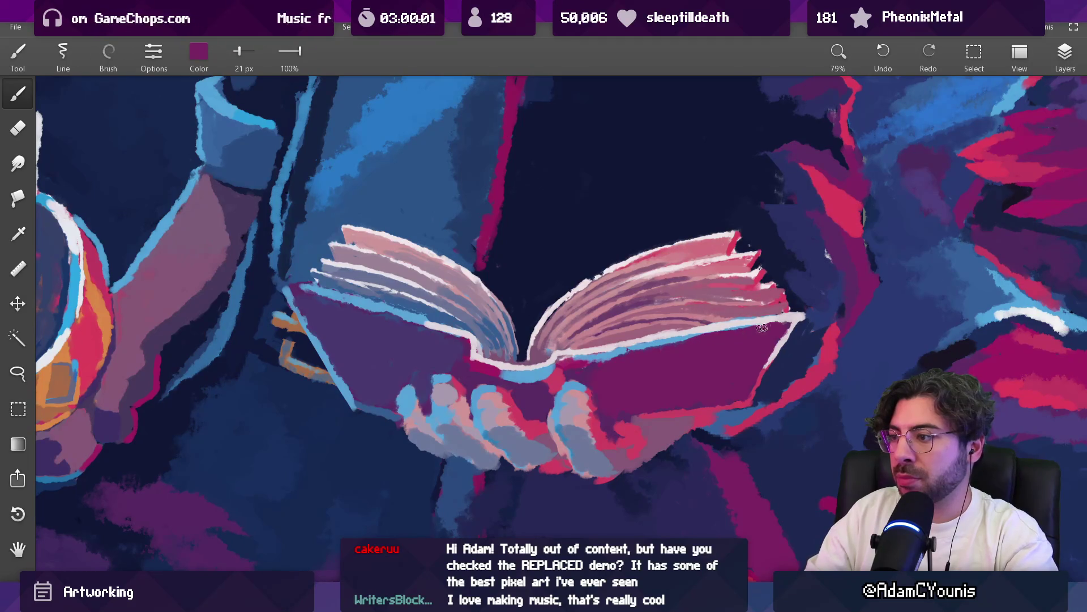
mouse_move(721, 332)
mouse_down()
mouse_move(601, 360)
mouse_move(616, 355)
mouse_up()
scroll(608, 351, down, 5)
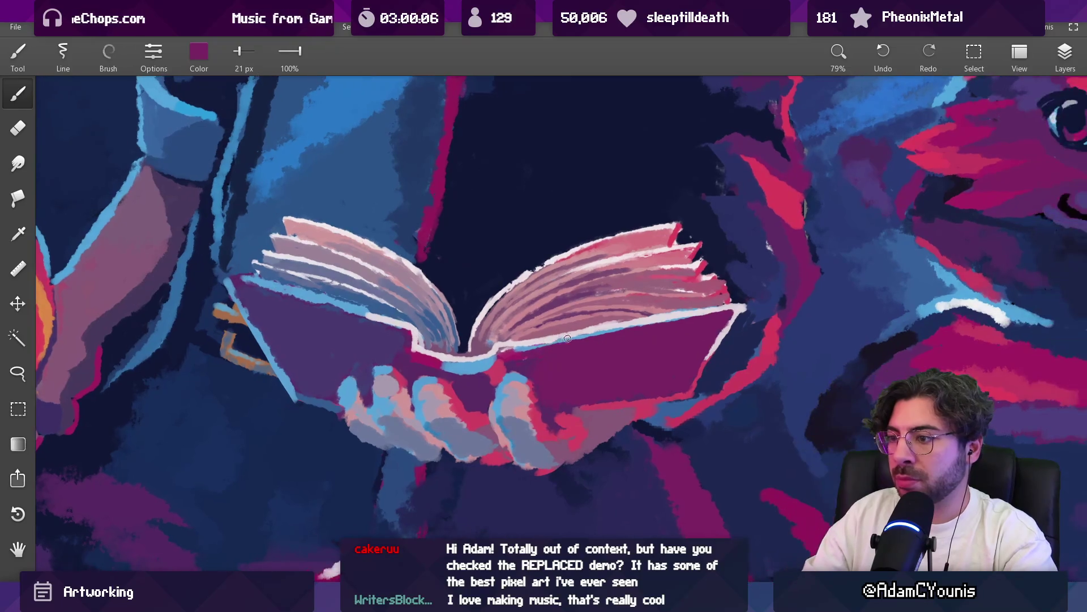
scroll(532, 363, up, 5)
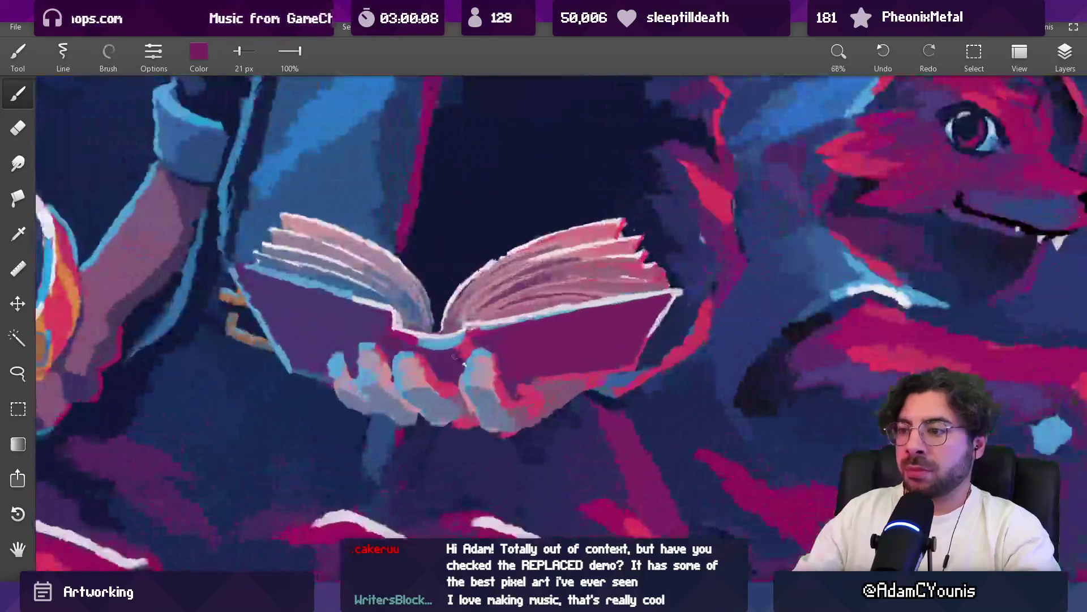
Sample pink-red and paint it over the cover edge near the spine, then zoom out
click(475, 356)
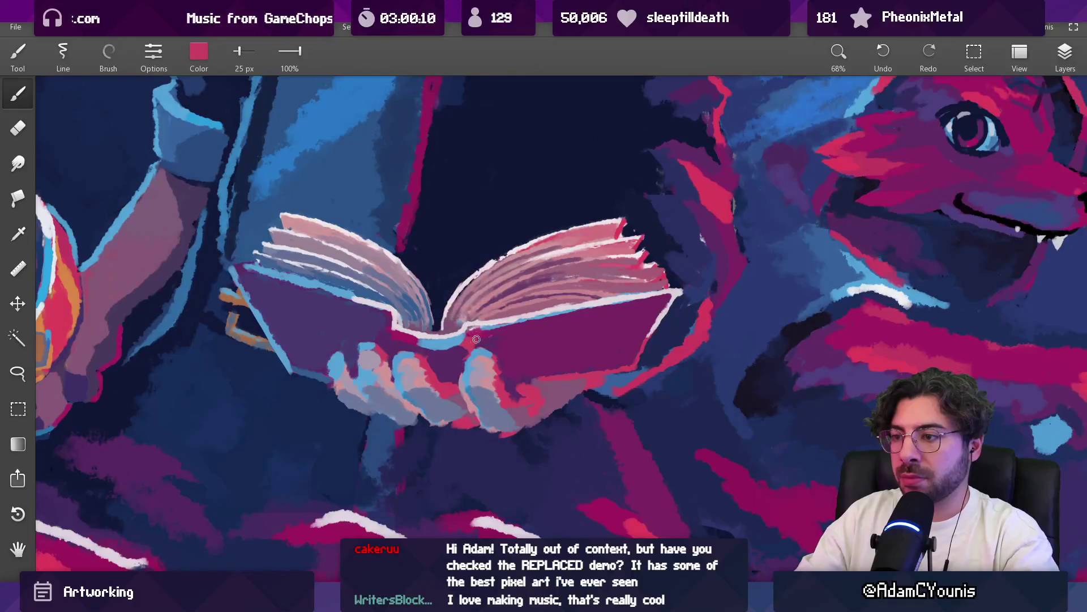
click(464, 357)
mouse_move(474, 349)
mouse_down()
mouse_move(467, 336)
mouse_move(511, 327)
mouse_up()
click(476, 337)
click(496, 335)
click(510, 328)
click(493, 360)
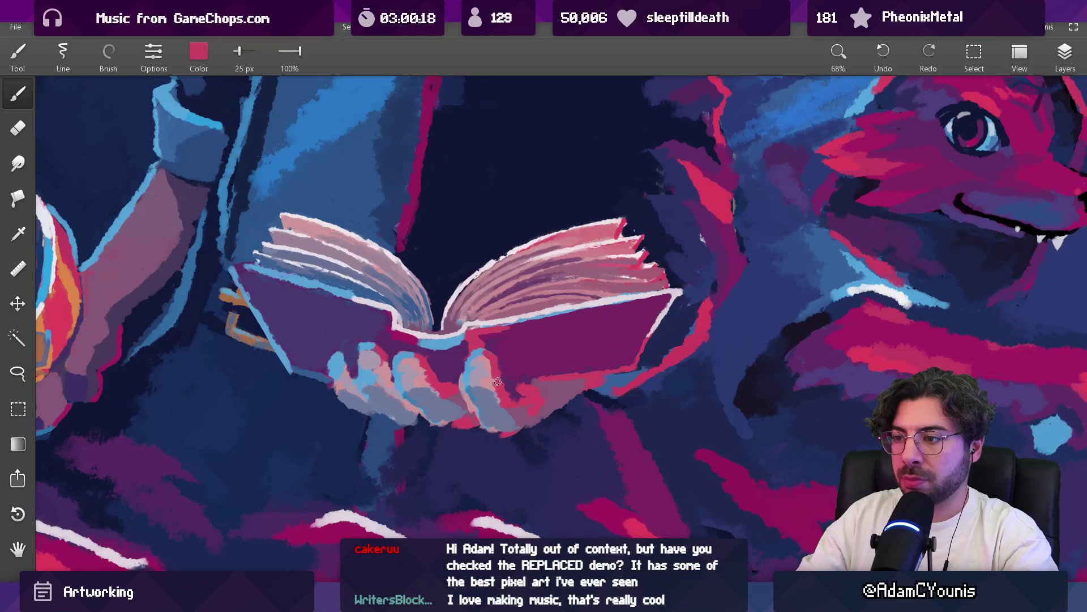
scroll(506, 407, down, 10)
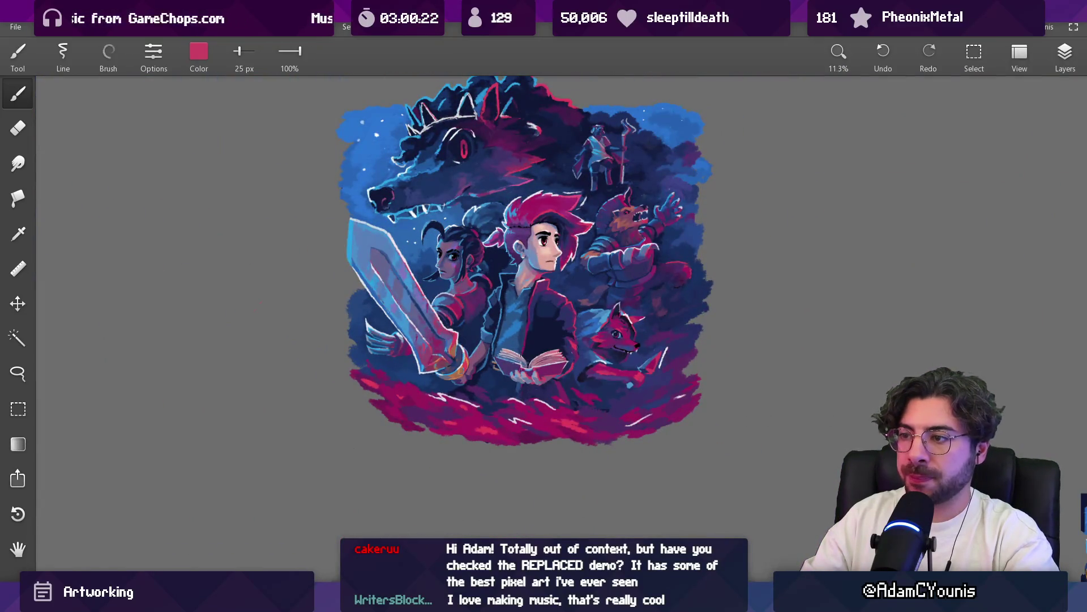
Paint a light-blue stroke beside the book with a slightly larger brush, then sample nearby blues
scroll(513, 365, up, 8)
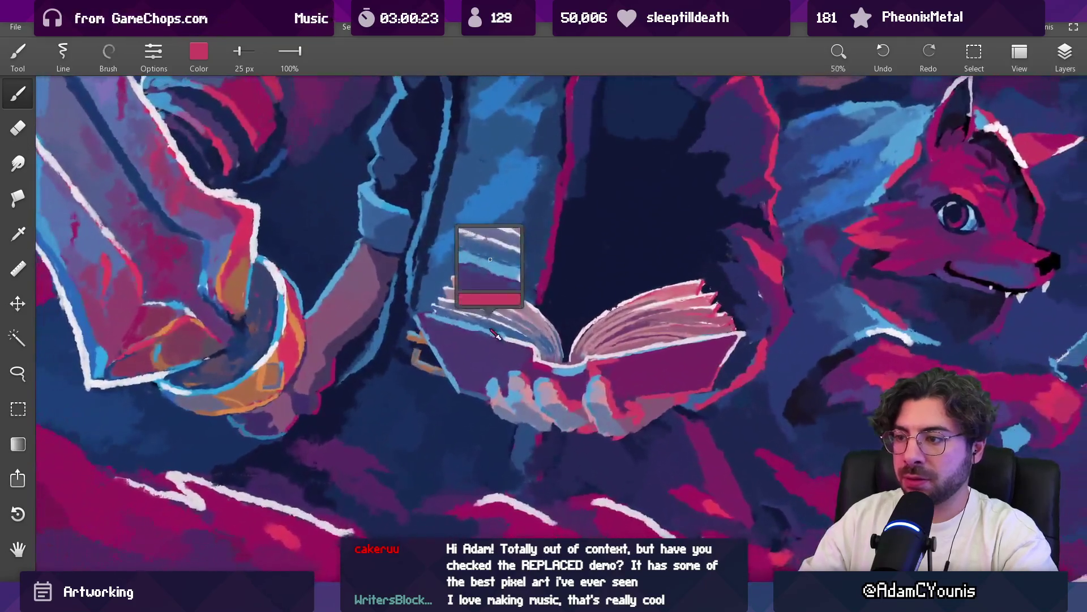
click(429, 294)
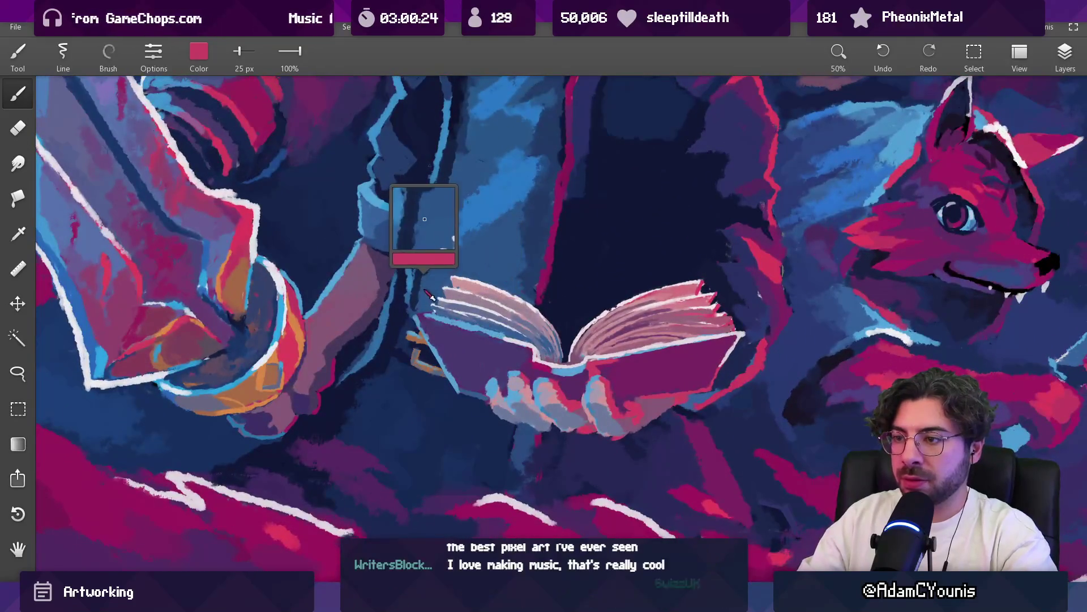
key(bracketright)
click(525, 368)
drag(529, 366, 530, 353)
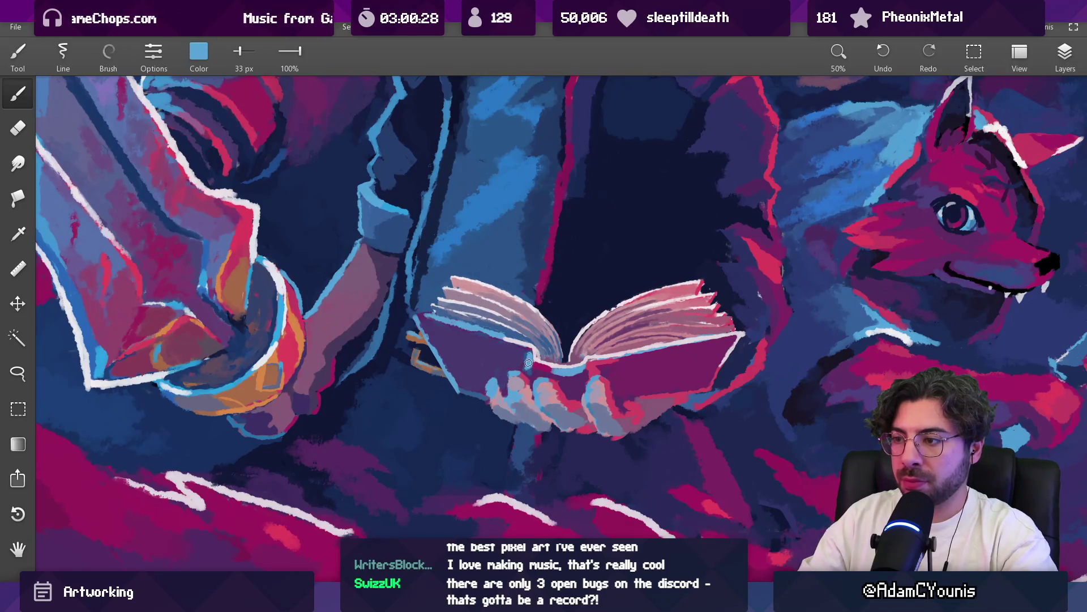
click(530, 375)
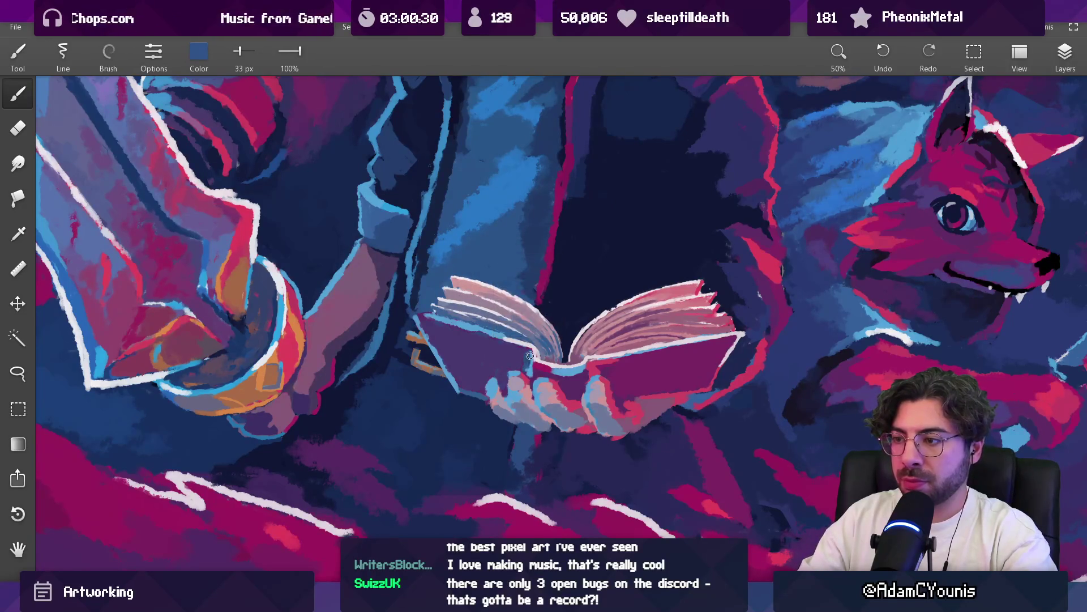
click(531, 375)
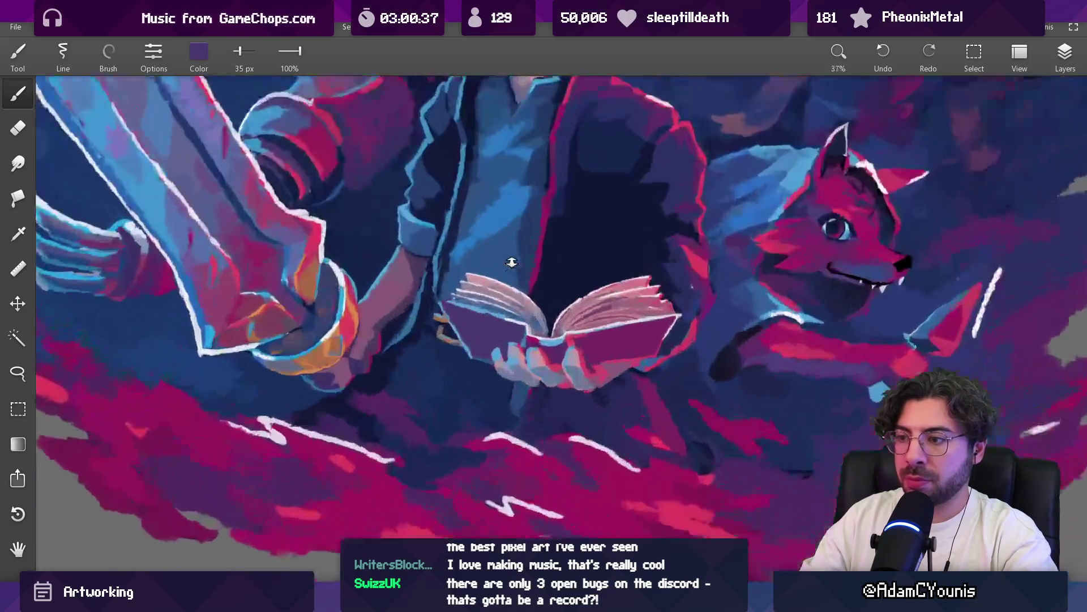
With a slightly smaller brush, sample light blue, dark purple and the hand's mauve skin tone
scroll(519, 355, up, 5)
click(503, 335)
key(bracketleft)
mouse_move(509, 351)
mouse_down()
mouse_move(491, 340)
mouse_move(489, 356)
mouse_move(513, 381)
mouse_move(527, 368)
mouse_up()
scroll(527, 377, down, 10)
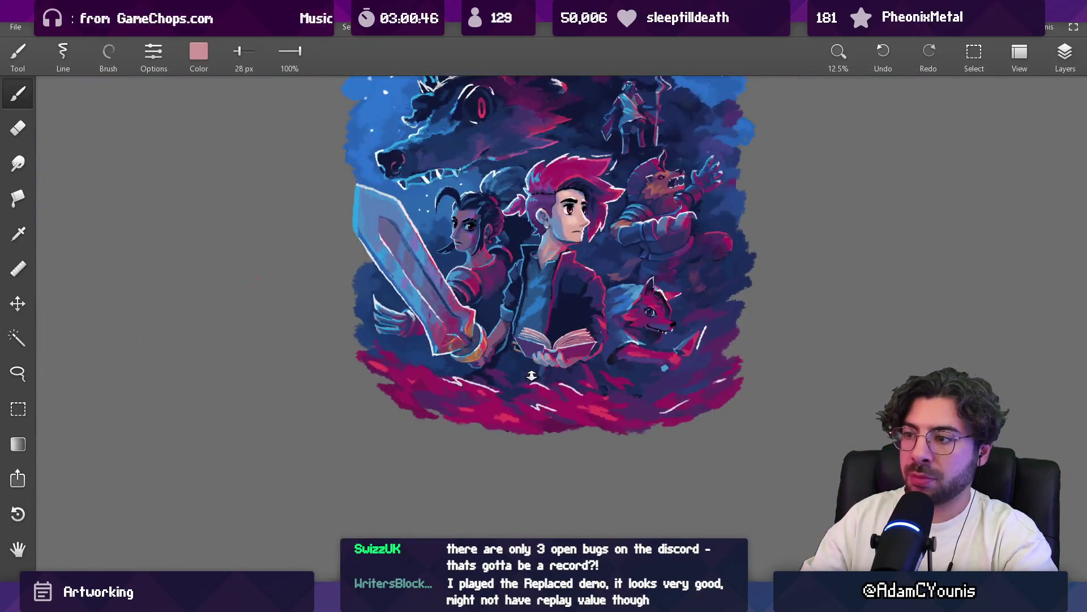
scroll(527, 386, up, 10)
mouse_move(615, 350)
mouse_down()
mouse_move(635, 405)
mouse_move(570, 396)
mouse_move(562, 409)
mouse_move(529, 398)
mouse_move(542, 379)
mouse_move(523, 392)
mouse_up()
drag(599, 382, 595, 390)
mouse_move(584, 389)
mouse_down()
mouse_move(570, 363)
mouse_move(558, 368)
mouse_move(614, 391)
mouse_move(602, 388)
mouse_up()
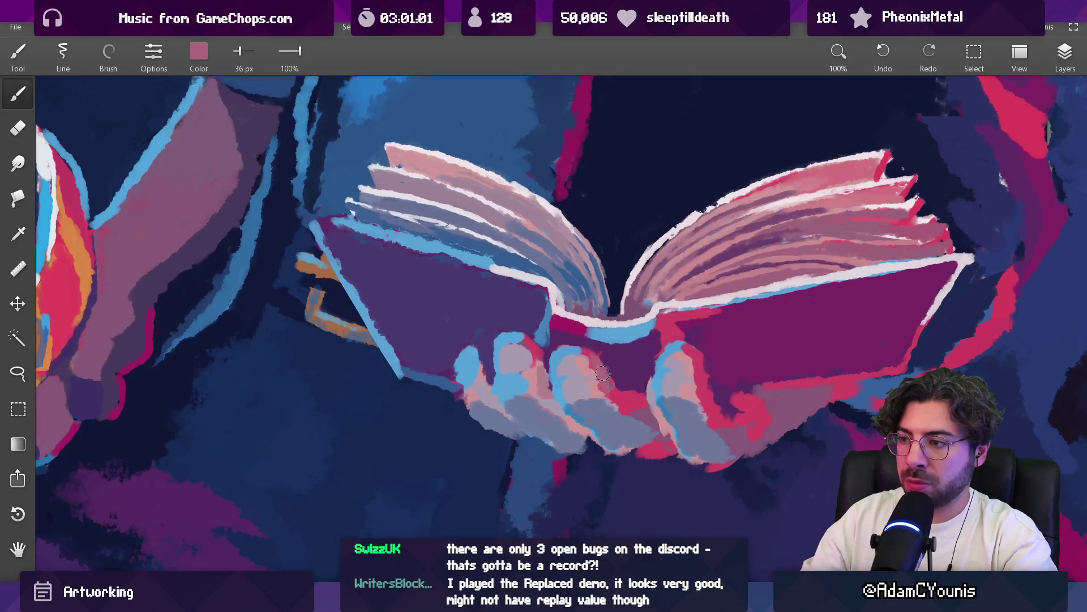
Set the brush to 25 px and sample pinkish red from the hand and lighter mauve from the book
mouse_move(543, 356)
mouse_down()
mouse_move(533, 354)
mouse_move(623, 364)
mouse_move(595, 364)
mouse_up()
click(602, 358)
click(608, 371)
click(623, 405)
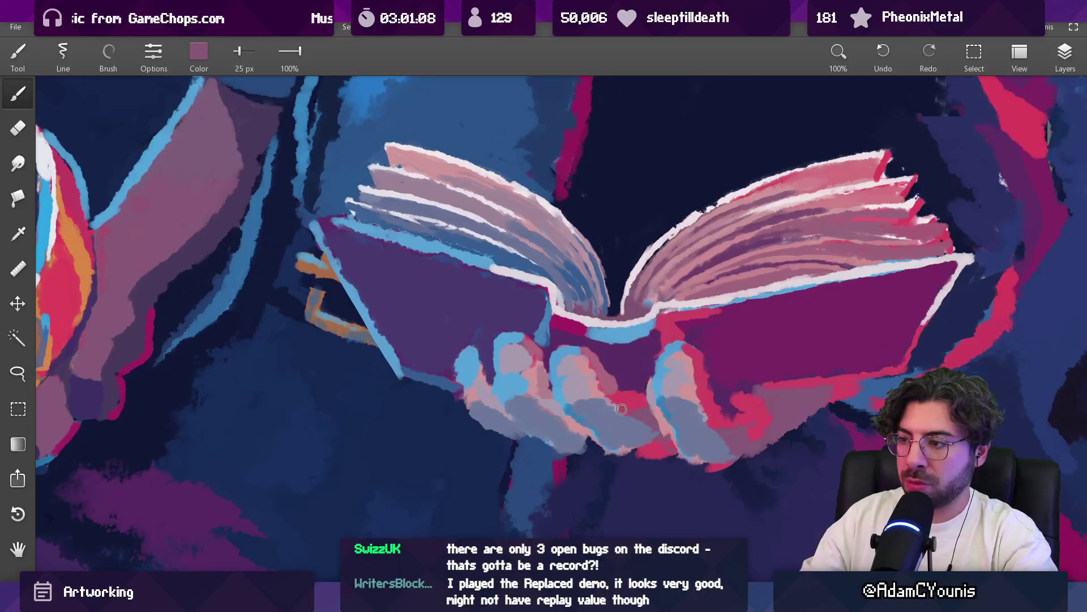
click(638, 390)
scroll(643, 373, down, 10)
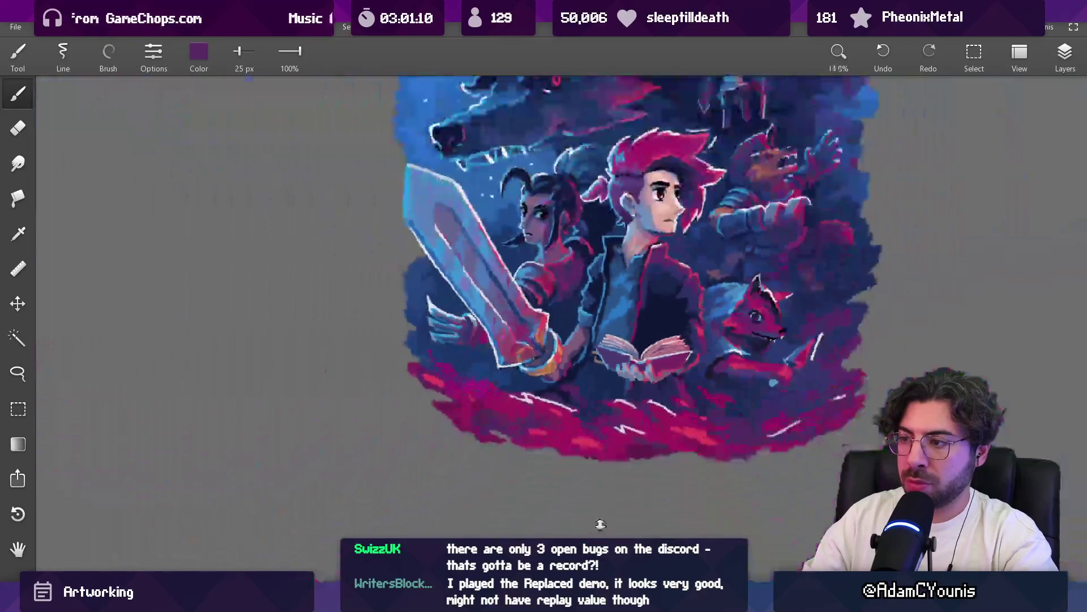
scroll(509, 383, up, 8)
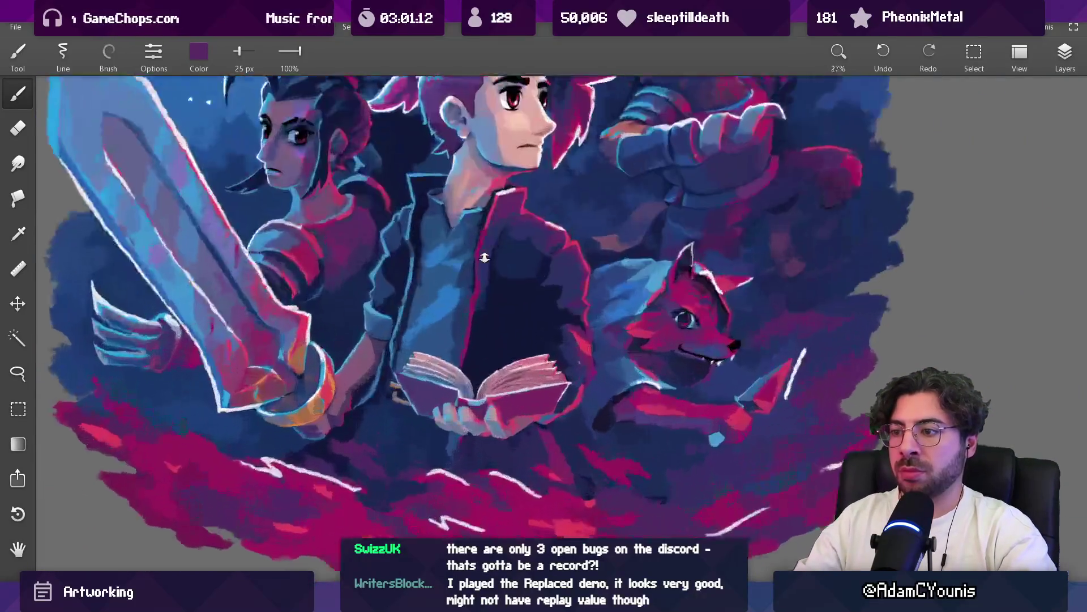
click(518, 375)
drag(517, 375, 483, 400)
Repaint part of the book cover in bluish purple with a 35 px brush, then zoom back in
key(bracketright)
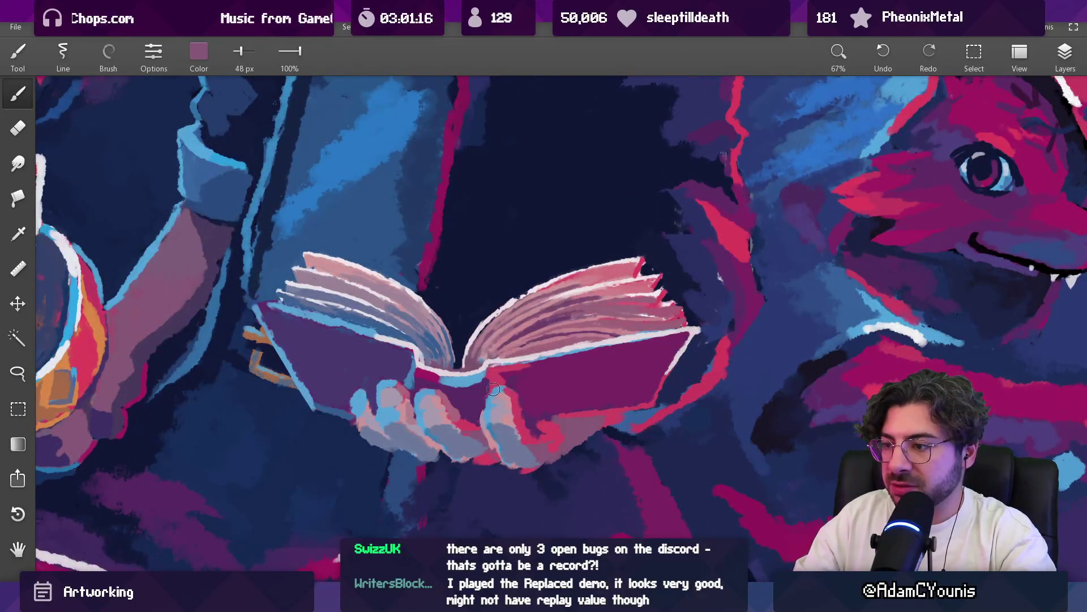
click(509, 380)
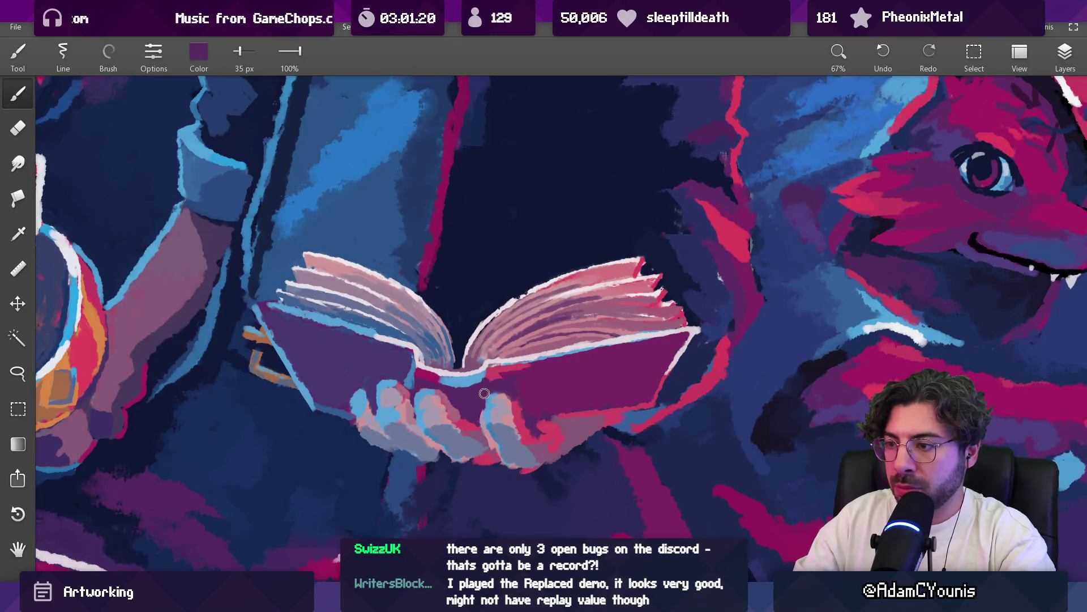
click(406, 387)
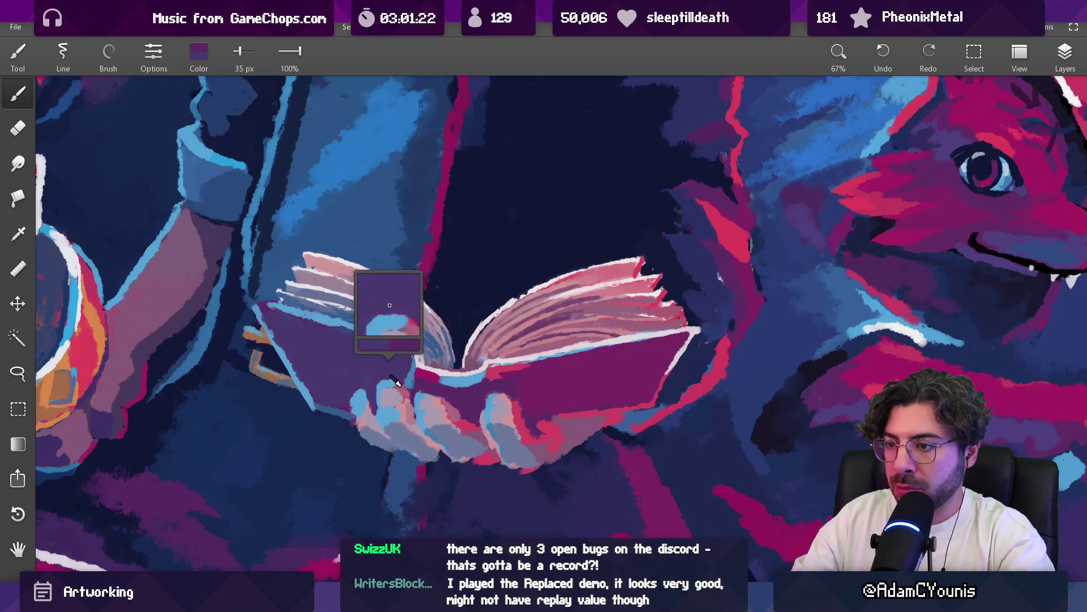
drag(391, 380, 355, 386)
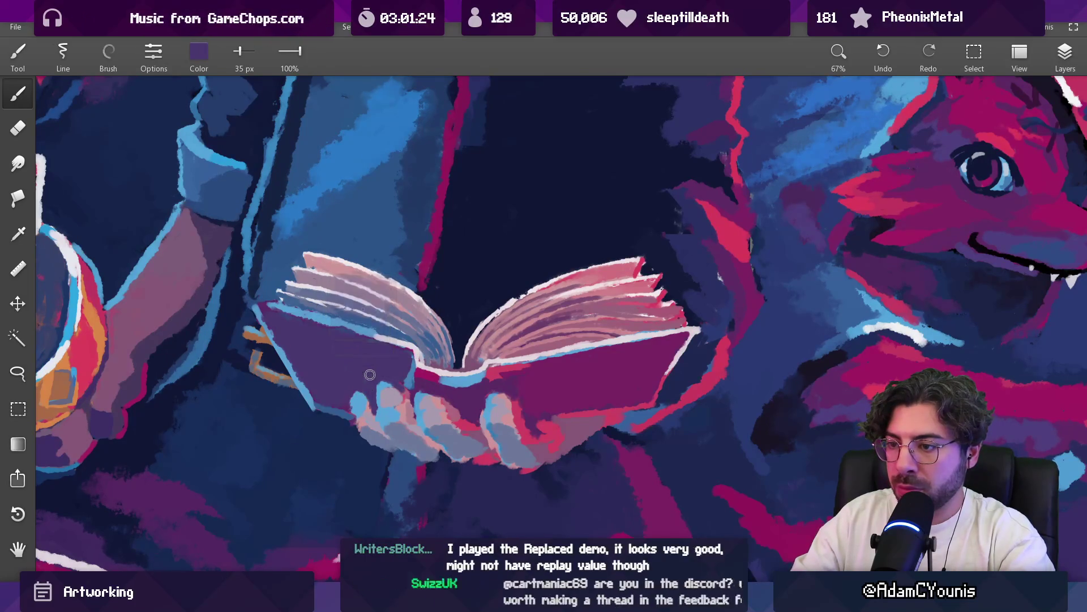
scroll(395, 383, down, 10)
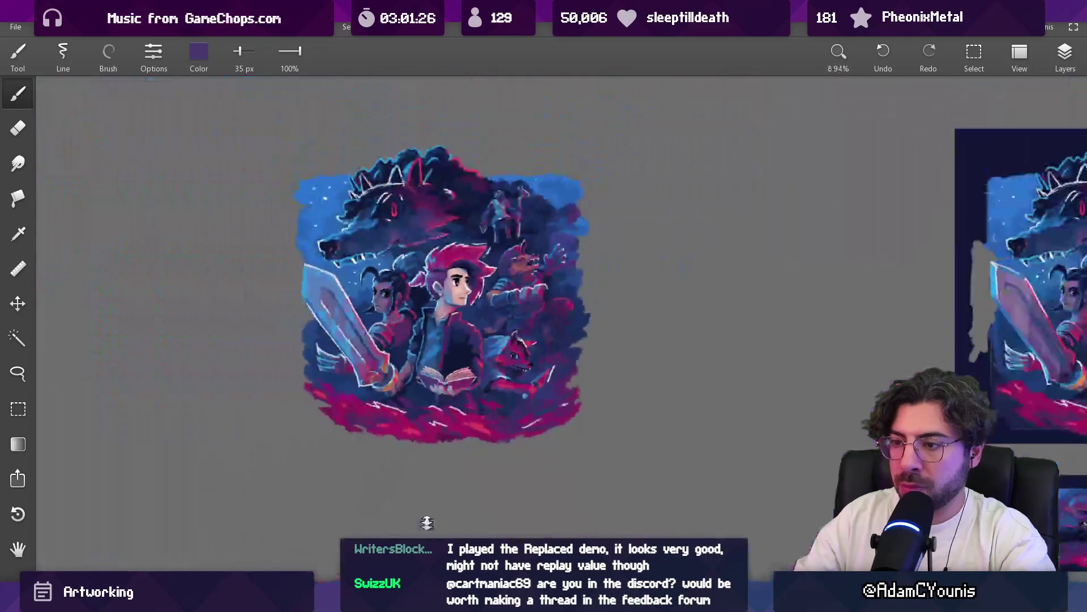
drag(441, 373, 426, 291)
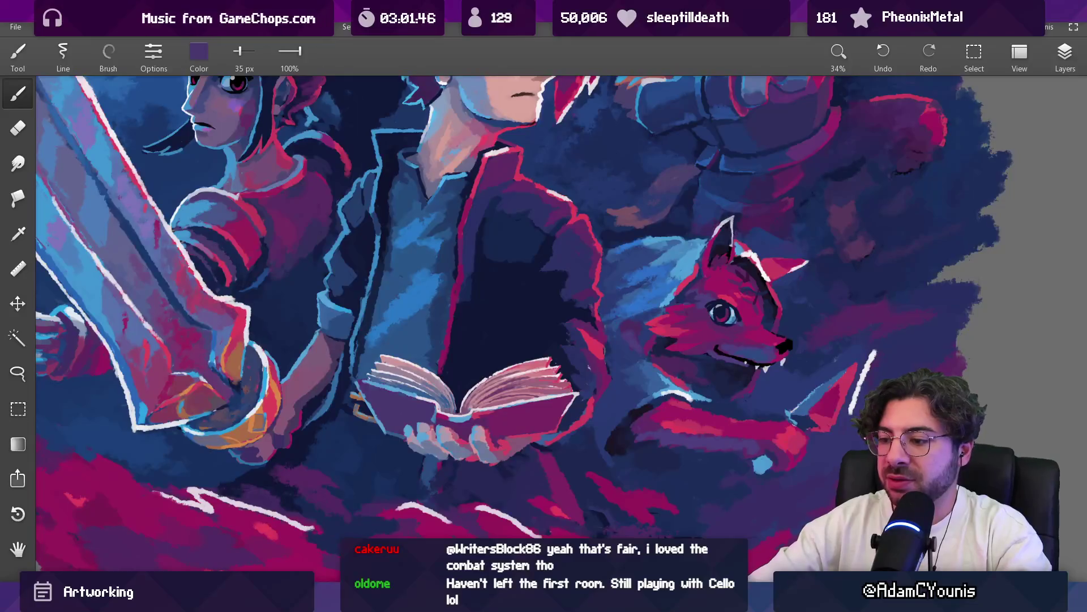
mouse_move(470, 601)
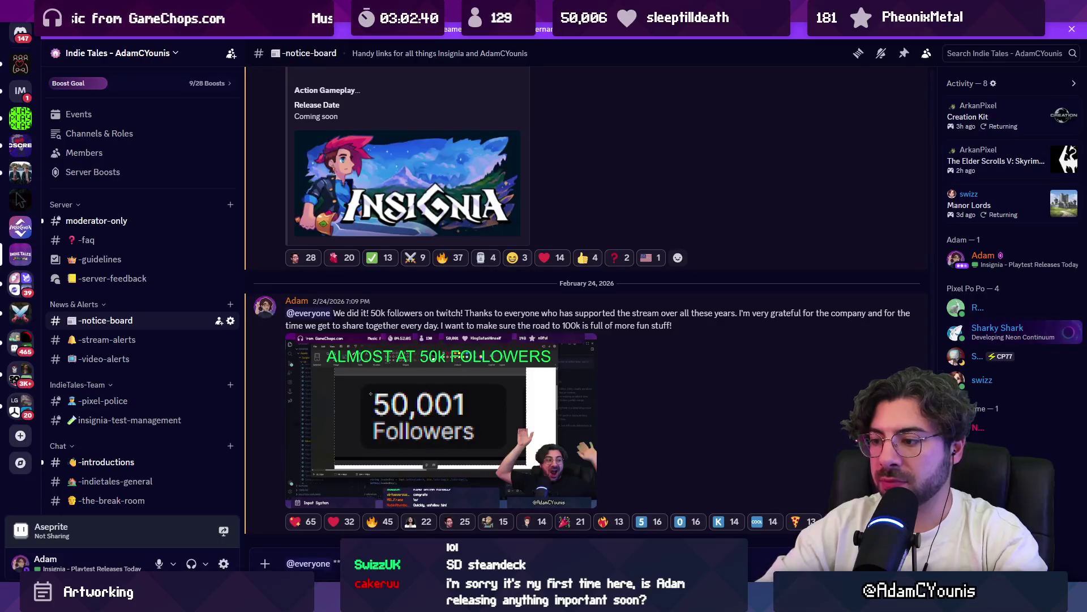
Write the paragraph saying Steam playtest invitations went out, then scroll up to the Steam Playtest Access post
key(shift+Return)
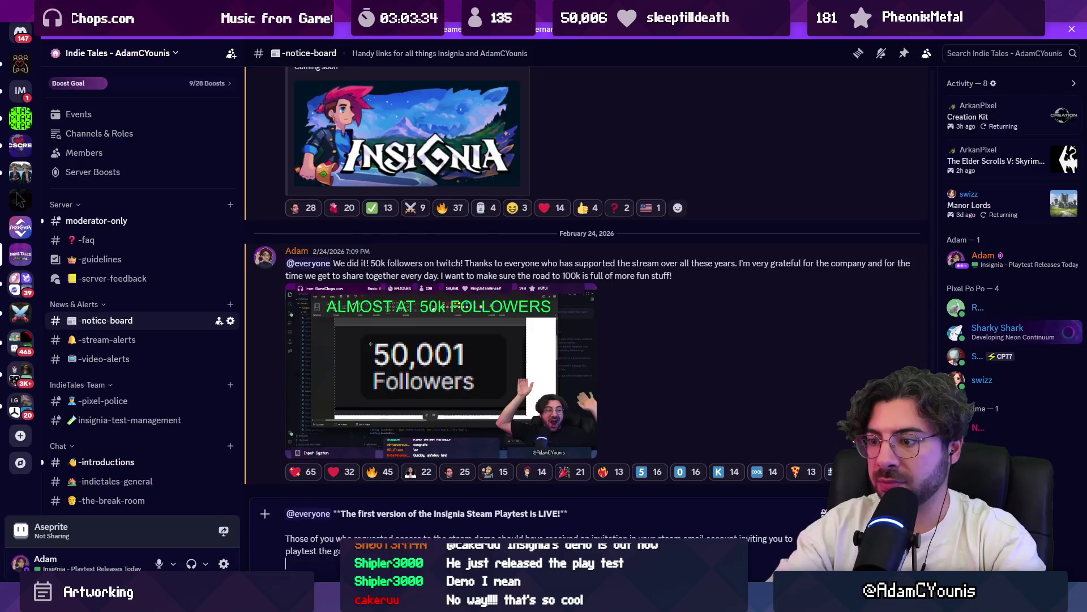
scroll(513, 377, up, 5)
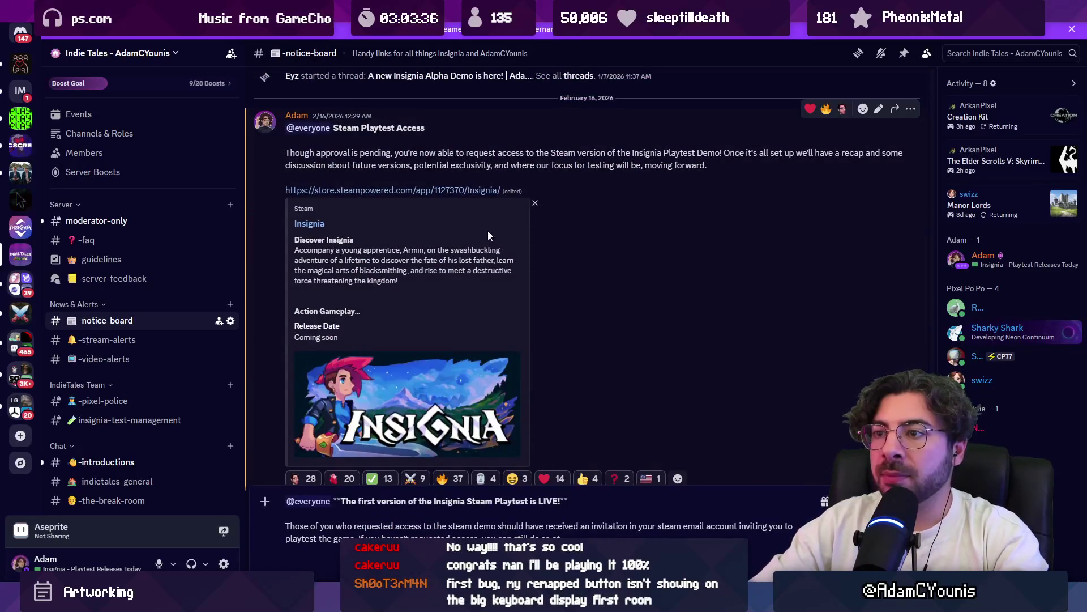
Paste the copied Insignia Steam store link after 'you can still do so at' and start a new line
drag(283, 189, 500, 192)
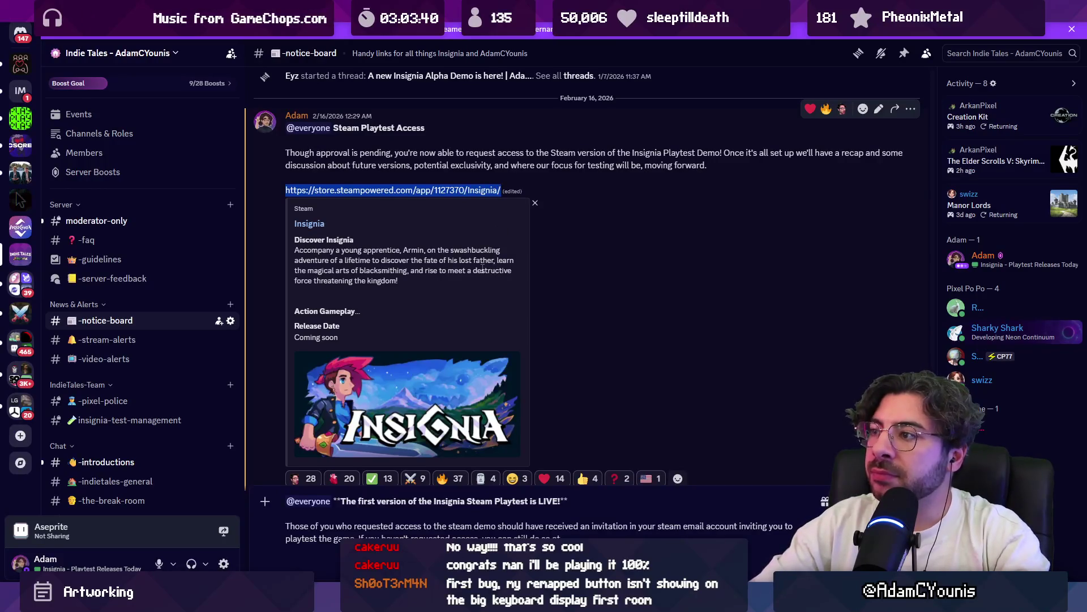
scroll(483, 266, down, 5)
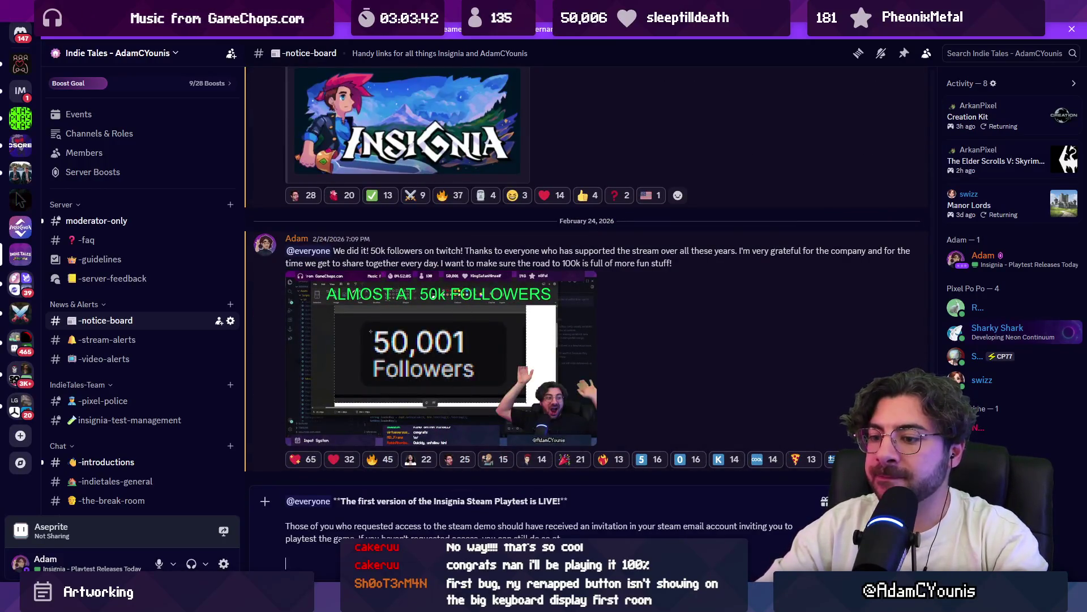
key(ctrl+v)
key(shift+Return)
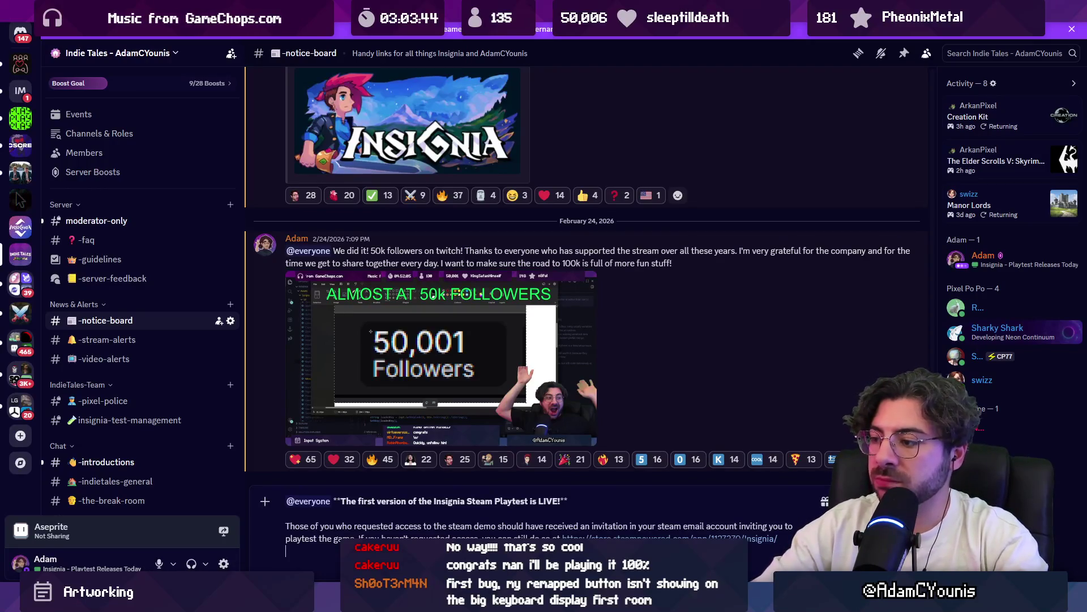
key(shift+Return)
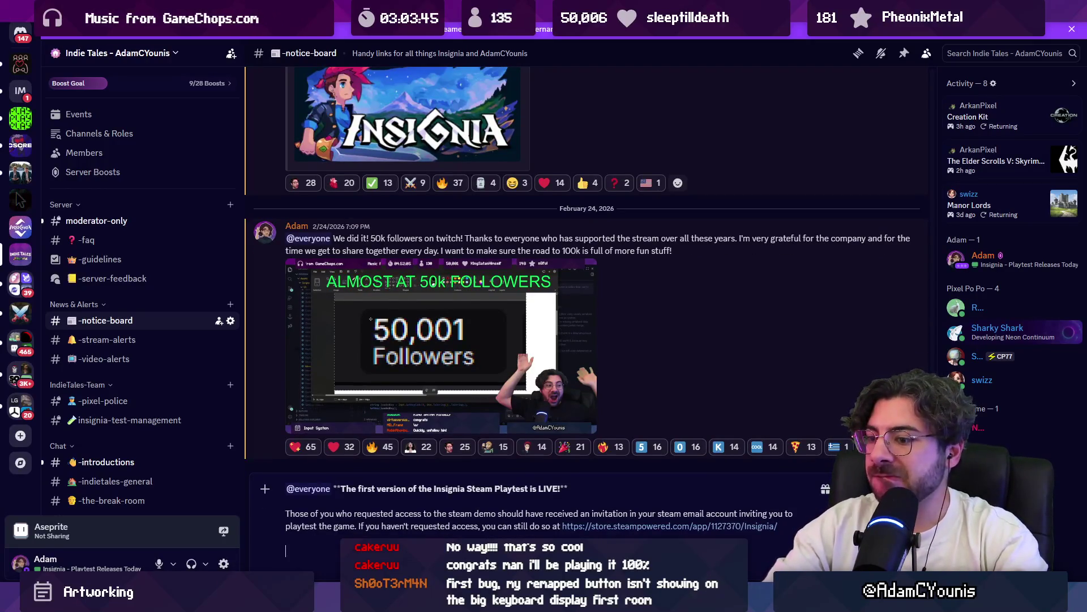
text(I'm ope)
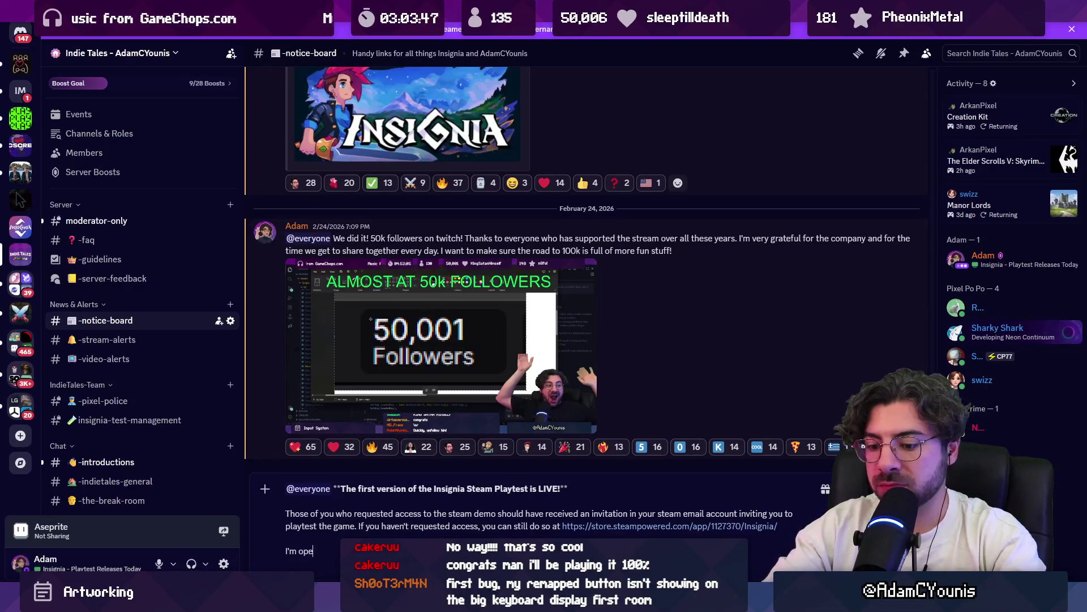
text(ning ac)
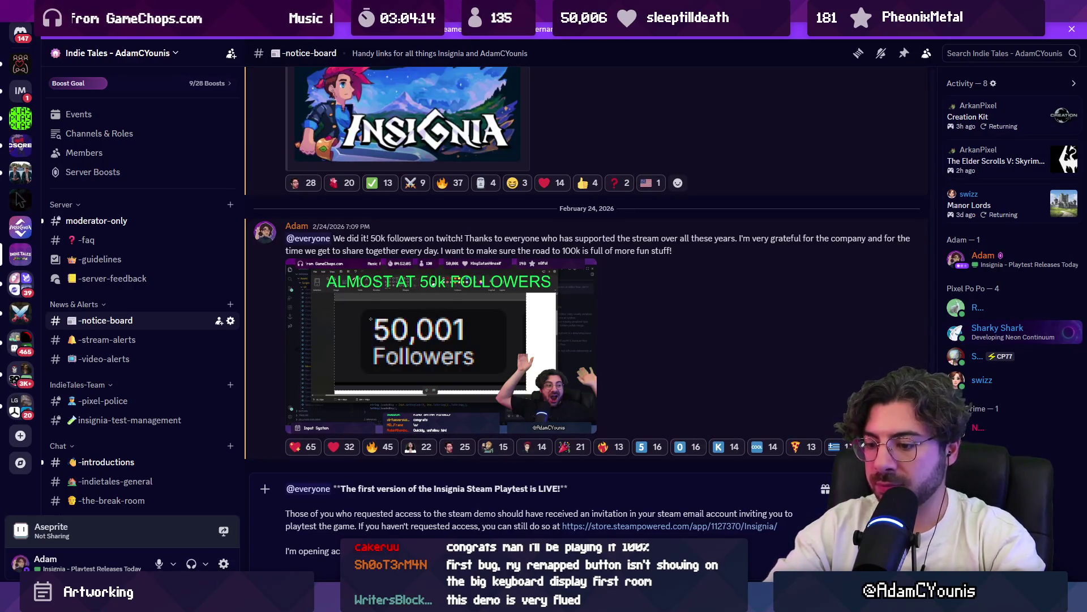
key(shift+Home)
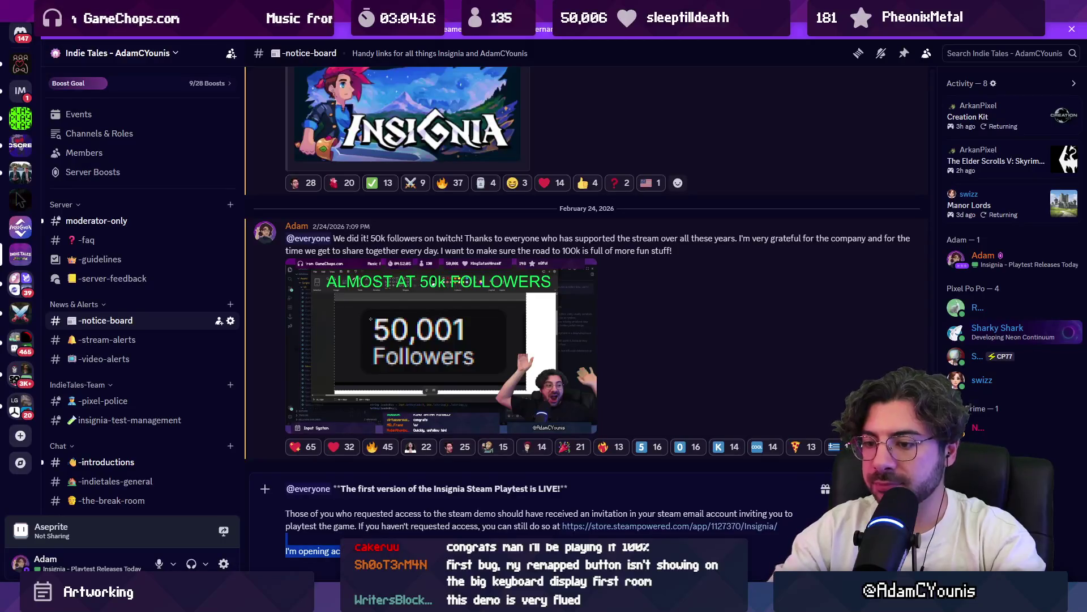
Add a note that access is by approval and will widen as time goes on
text(Access is by ap)
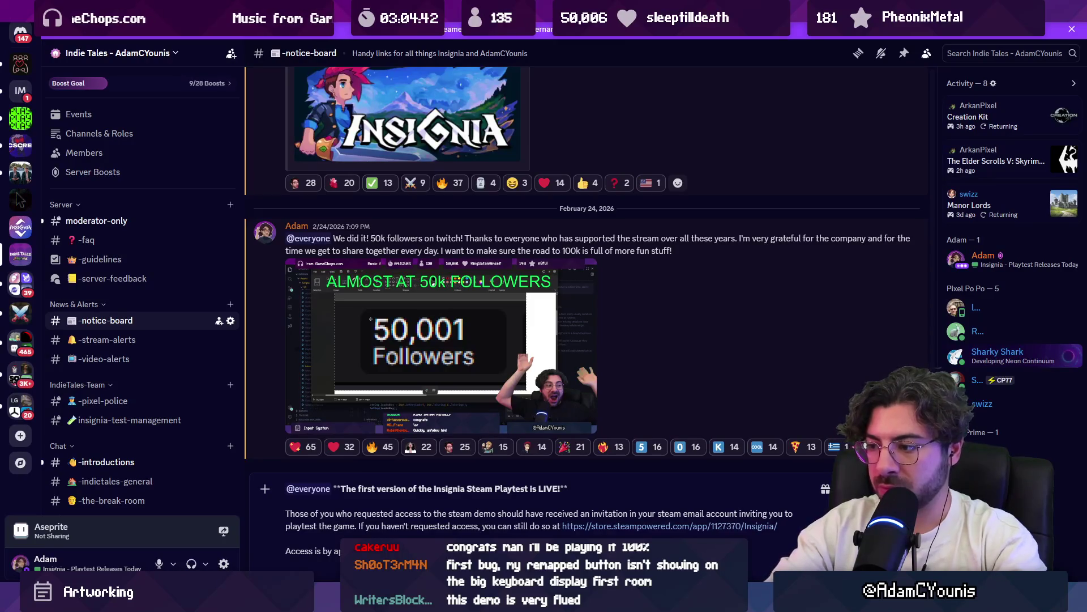
text(in)
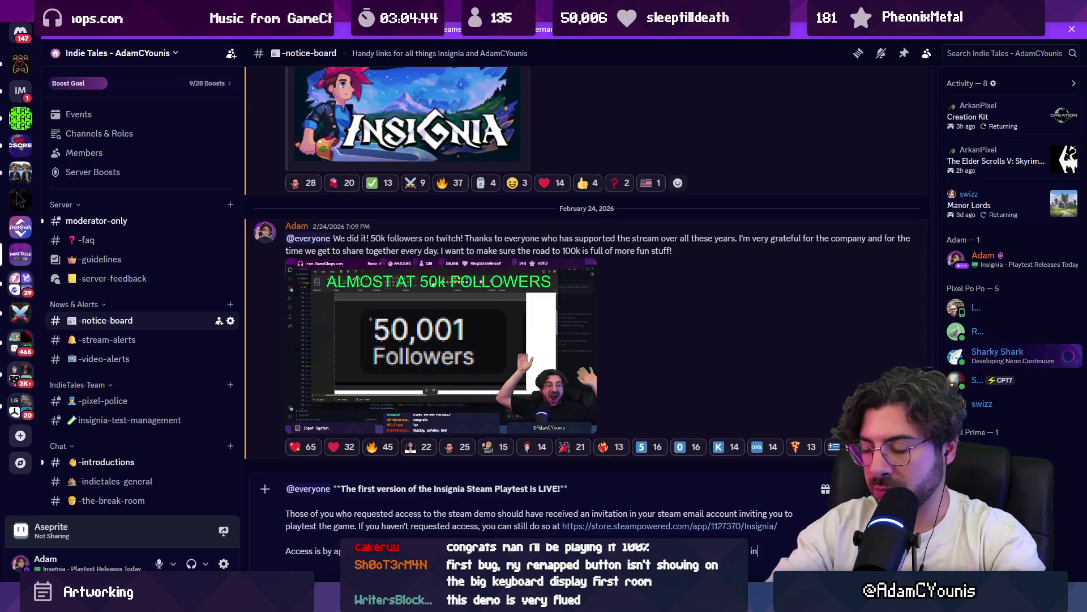
text( invitate)
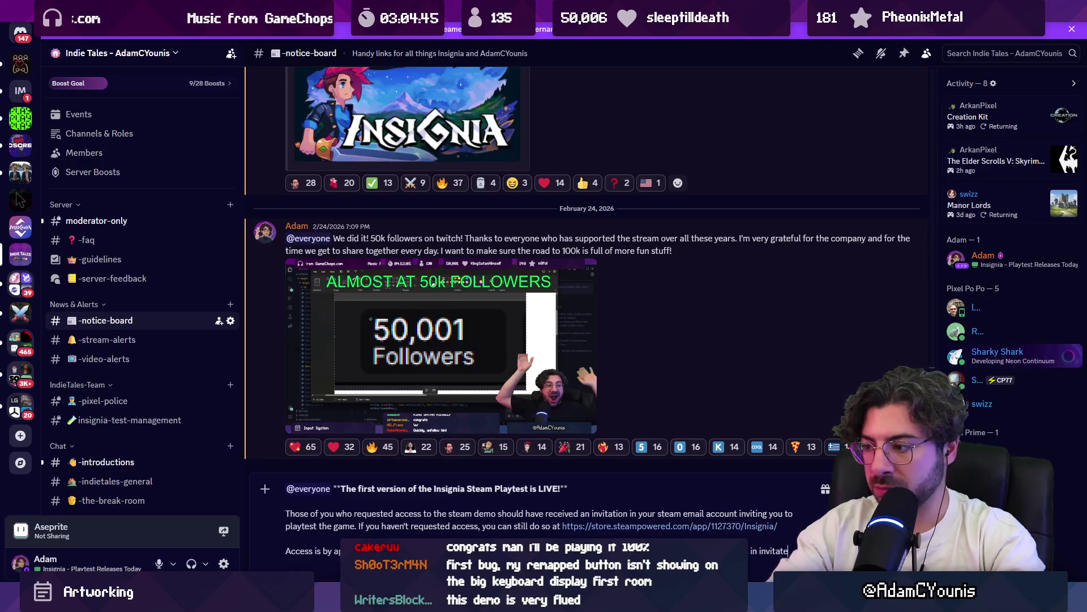
text(s as time goes on.)
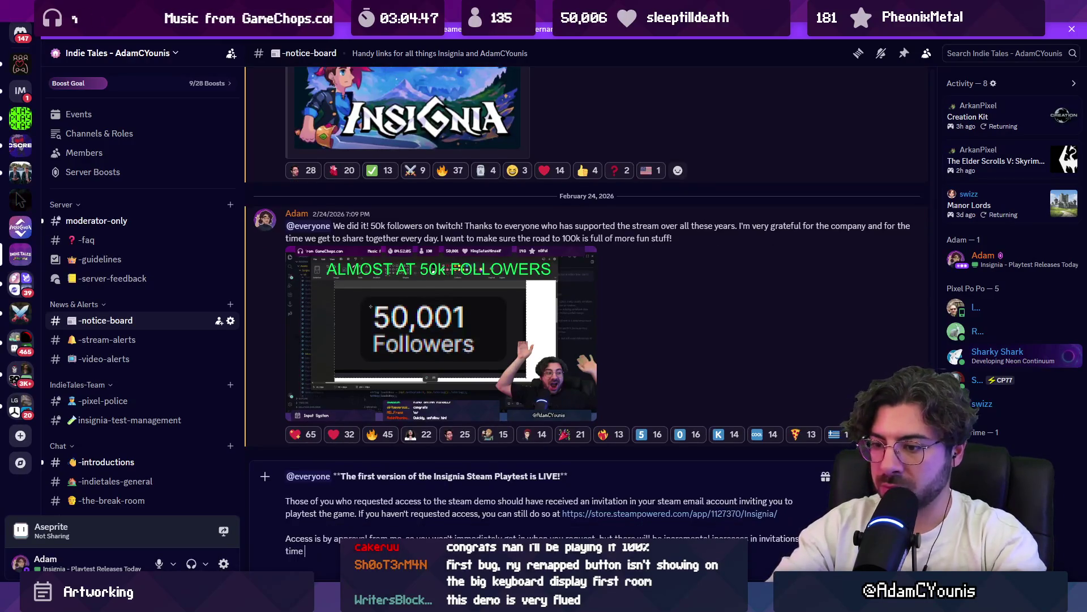
key(shift+Return)
key(shift+Return)
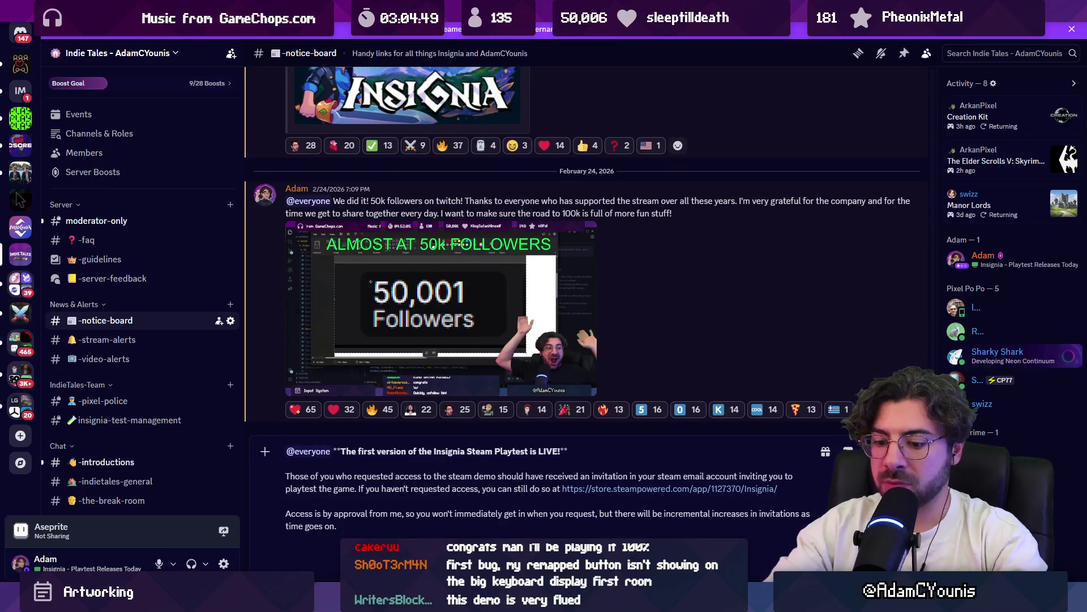
Add a bold 'How to give feedback?' section linking #insignia-alpha-test, then begin a 'Thanks everyone' line
text(**)
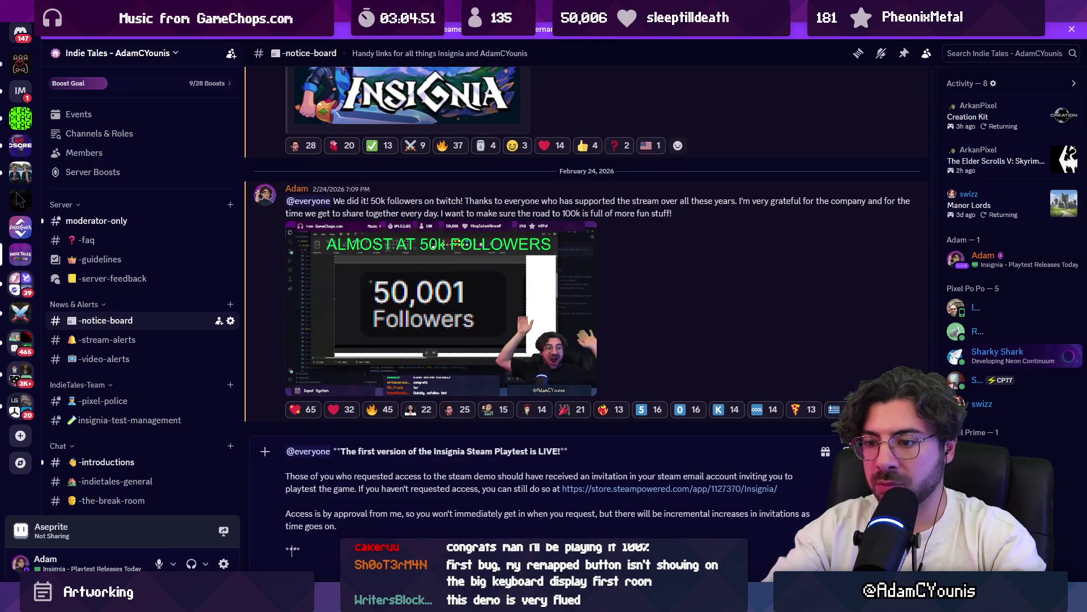
text(How to give )
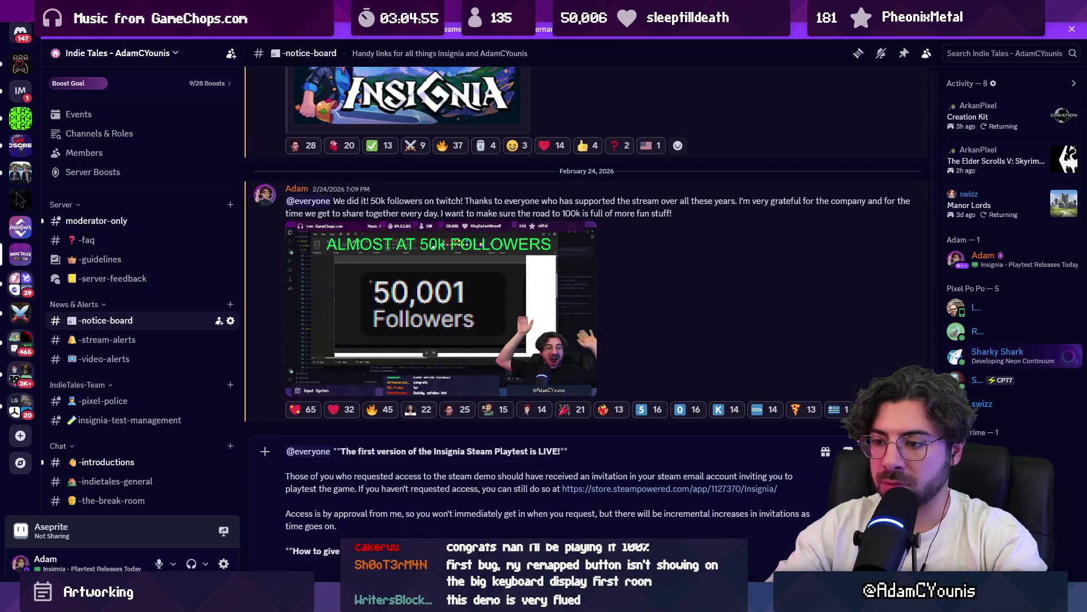
text(For )
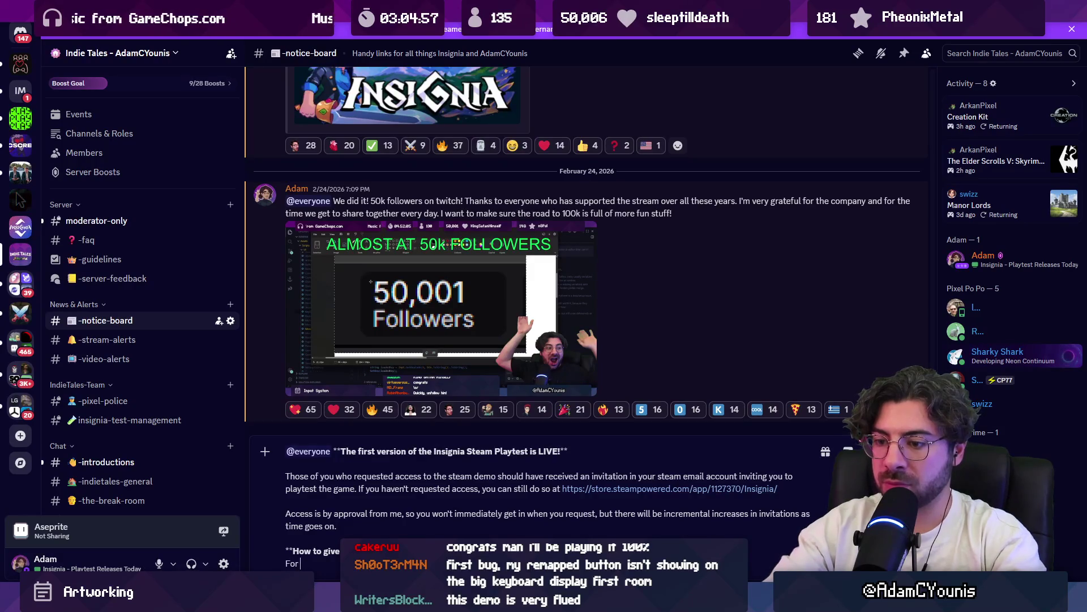
text(now we'll s)
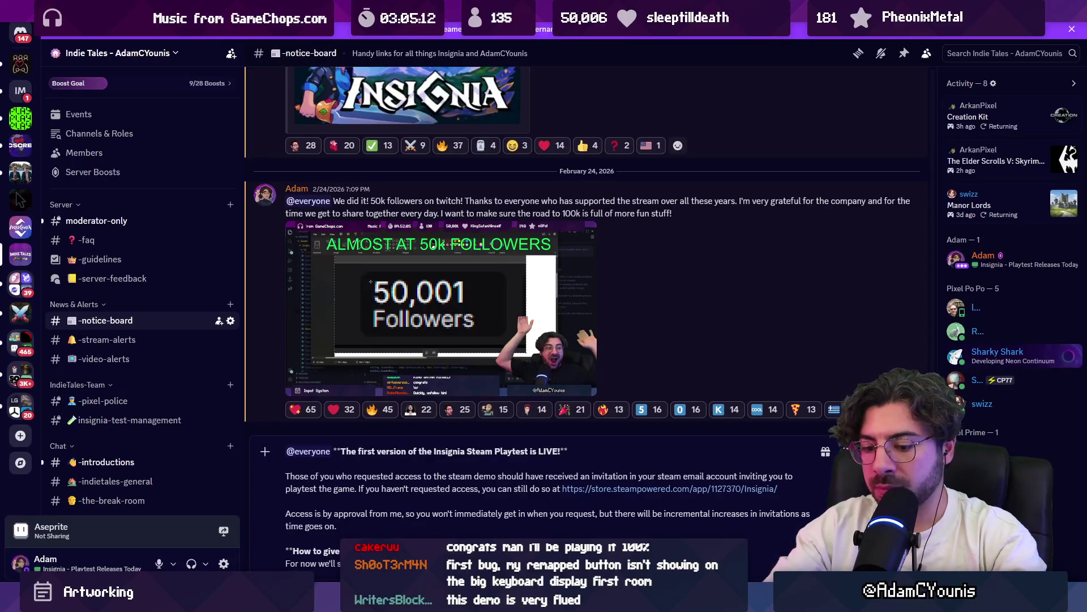
text(#for)
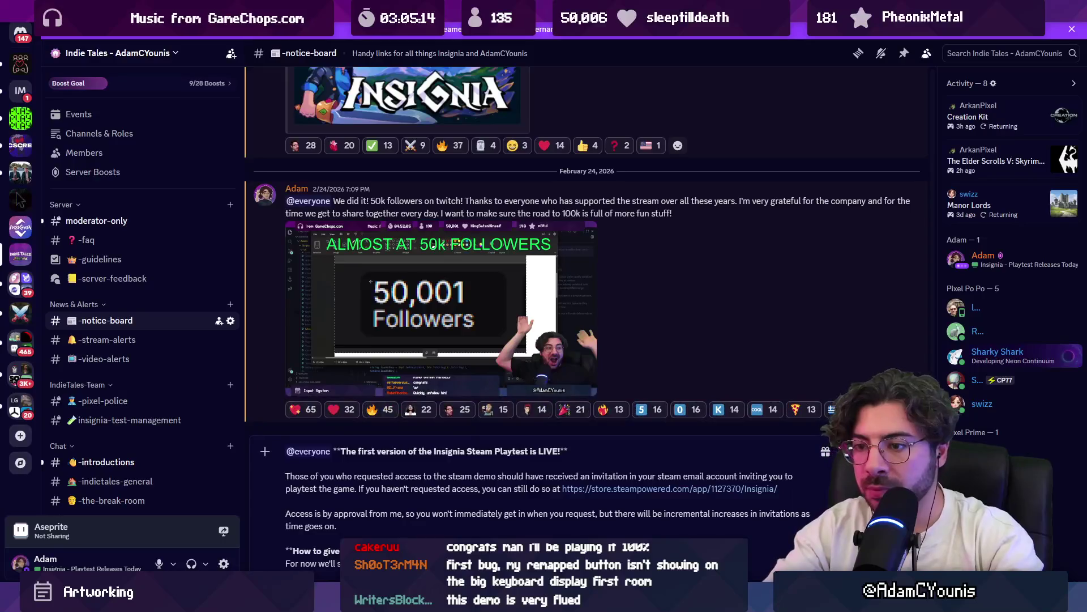
key(BackSpace)
key(BackSpace)
key(BackSpace)
text(alpha)
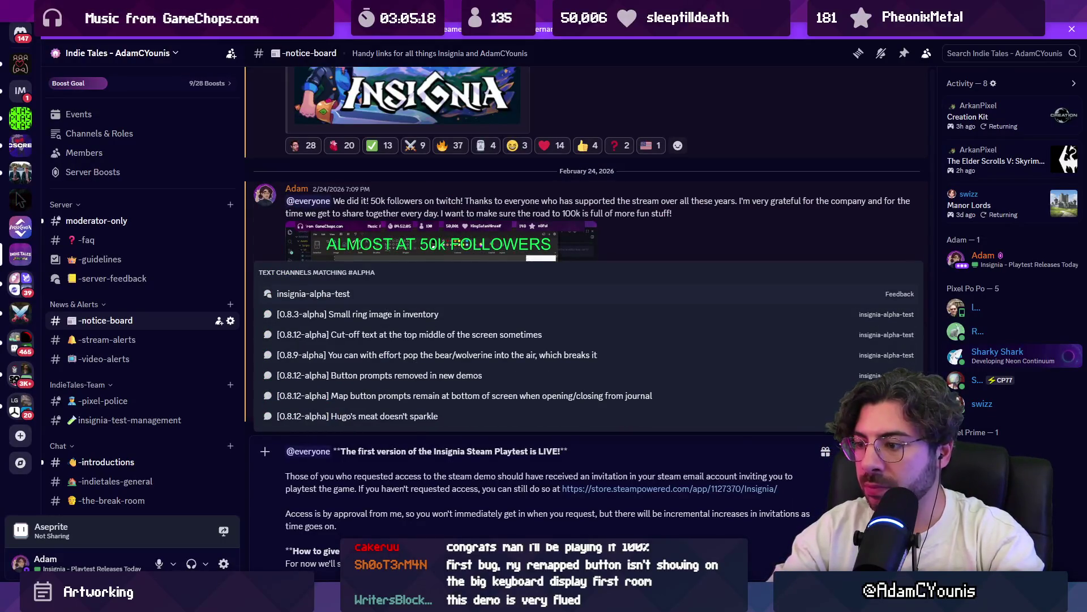
key(Escape)
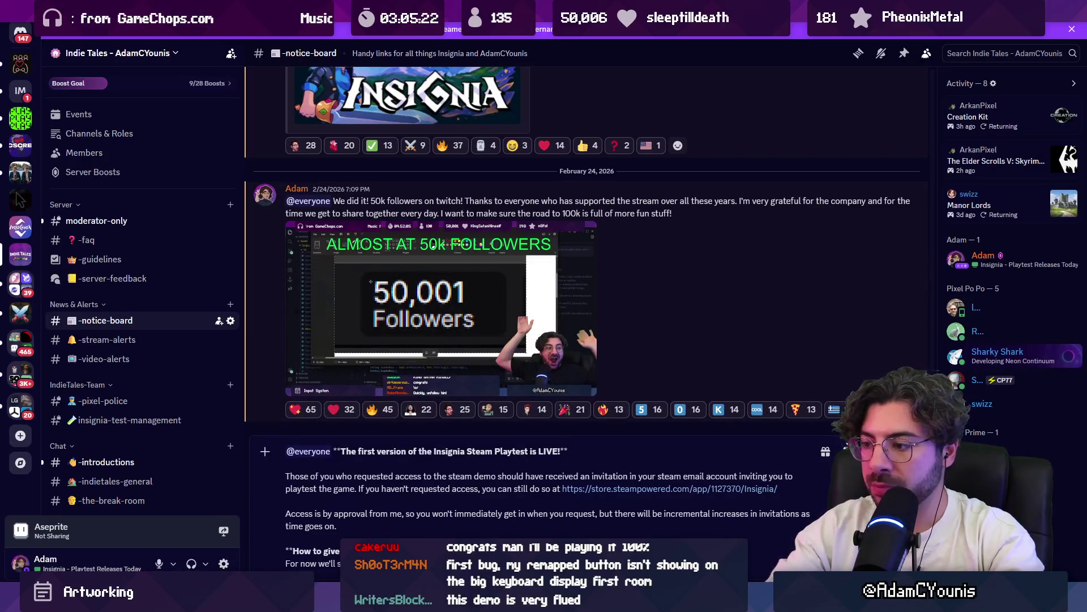
key(shift+Return)
key(shift+Return)
text(Thanks everyo)
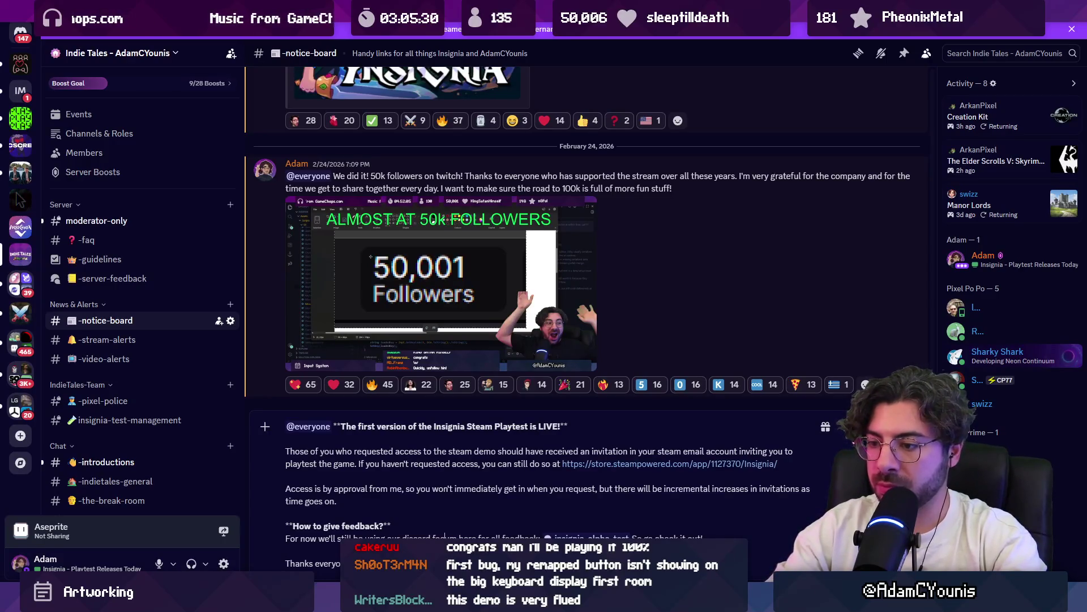
key(Return)
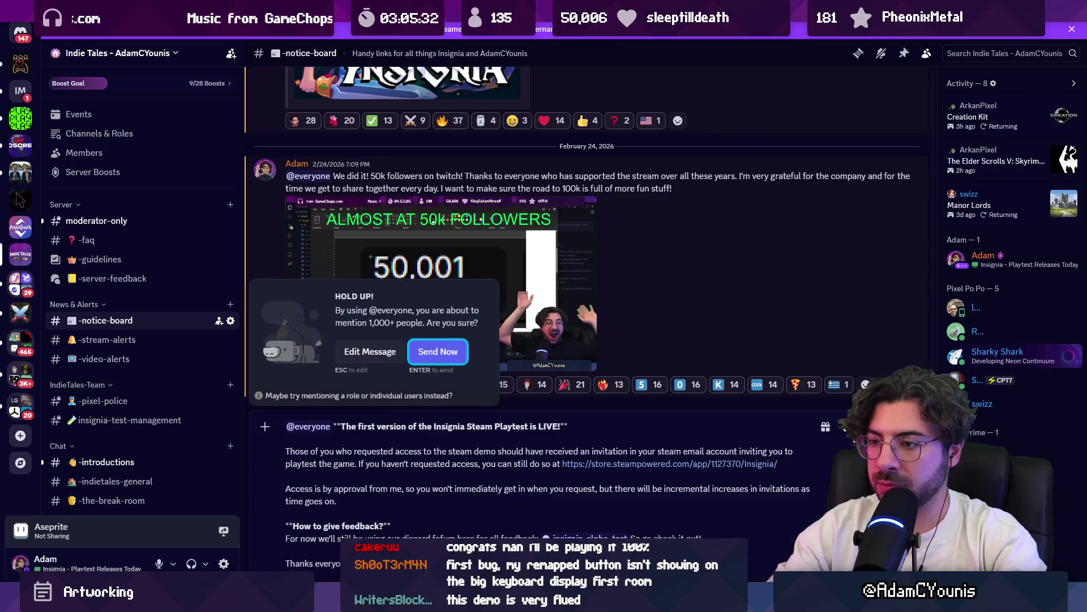
key(Escape)
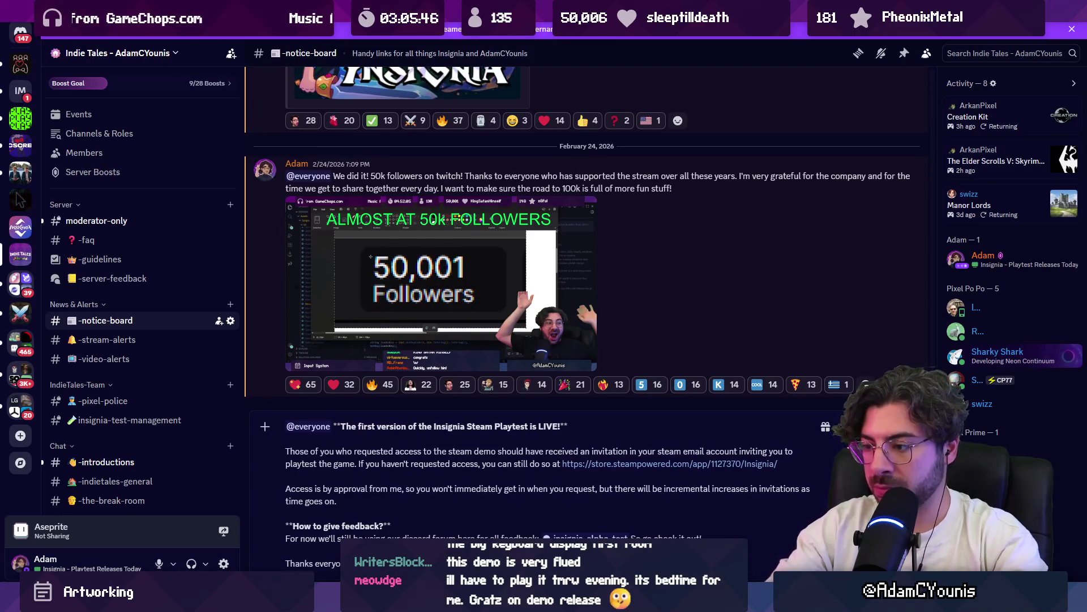
key(shift+Return)
text(- Adam)
key(Return)
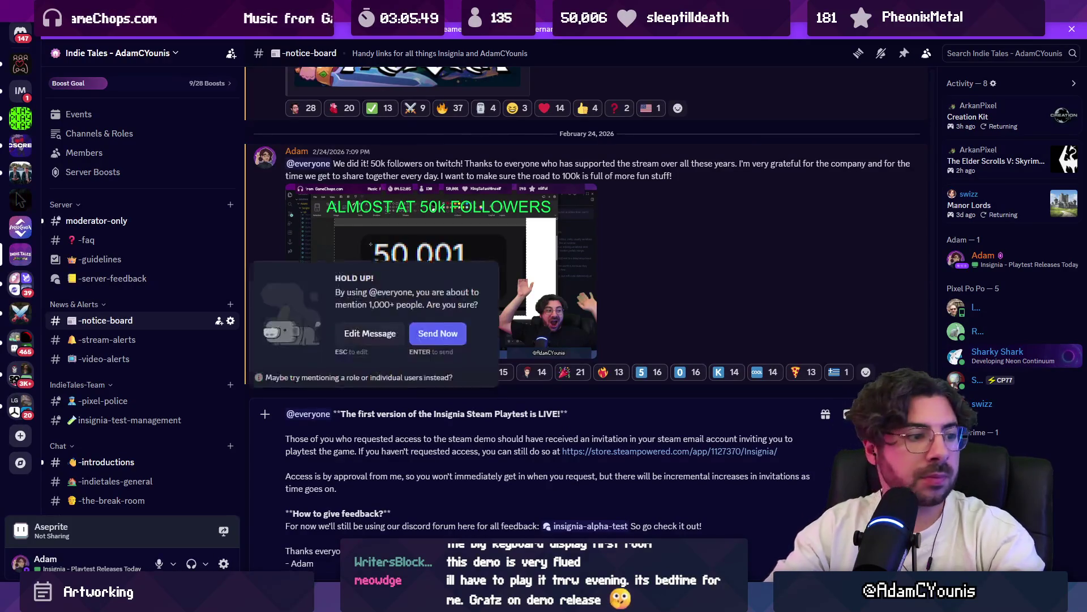
key(Return)
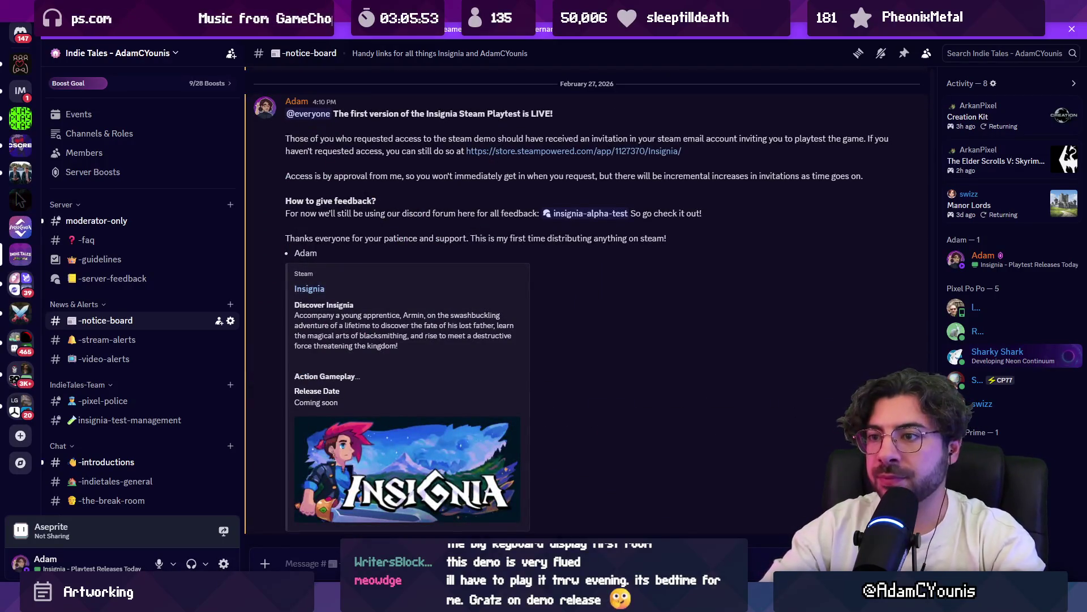
Edit the posted announcement to remove the dash before the sign-off, then return to Infinite Painter
click(879, 97)
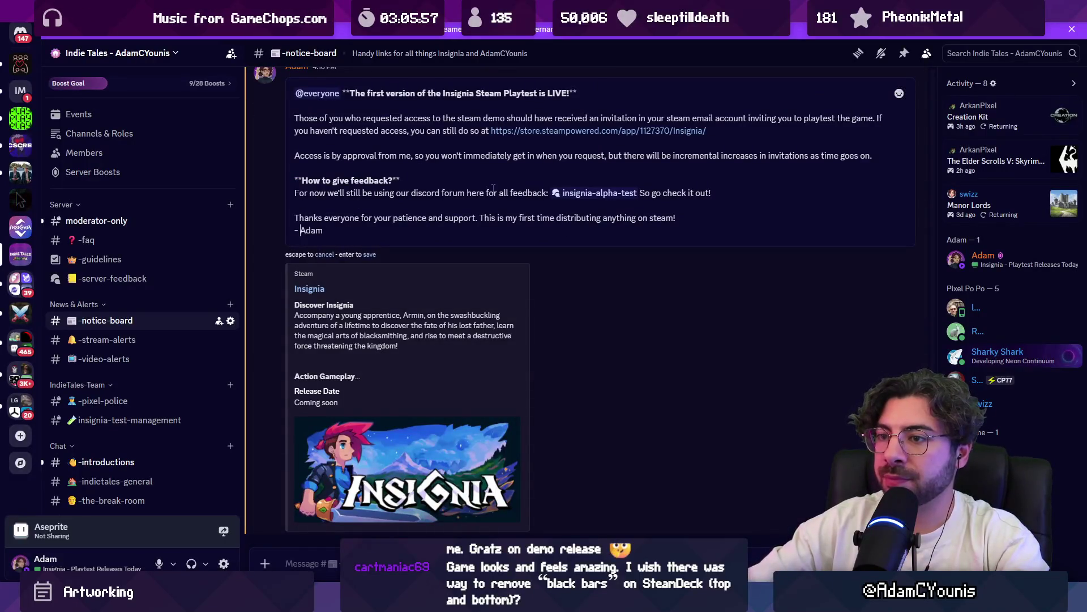
key(BackSpace)
key(BackSpace)
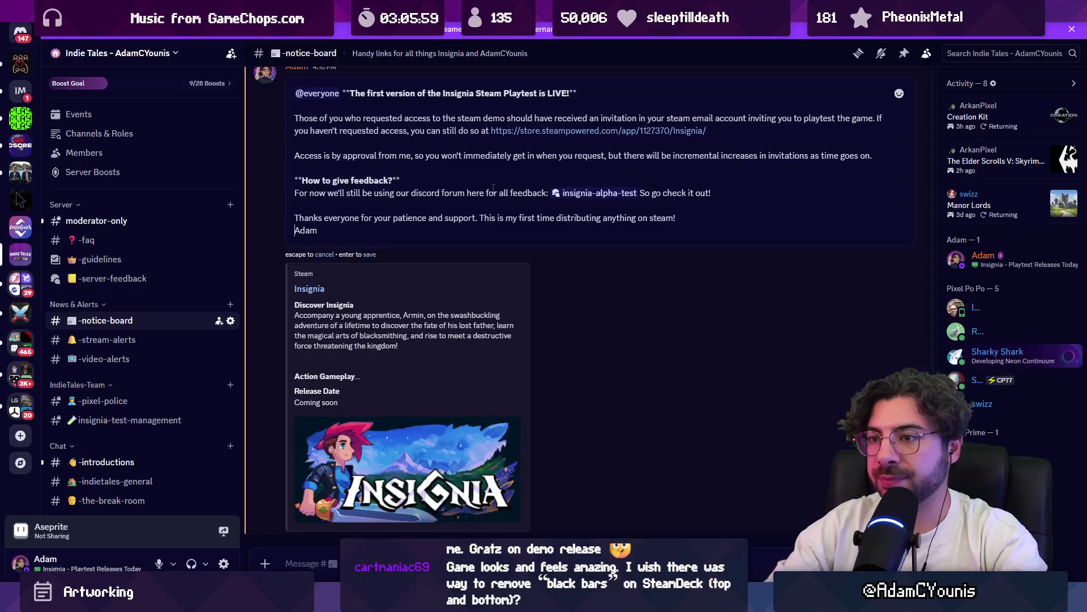
key(Return)
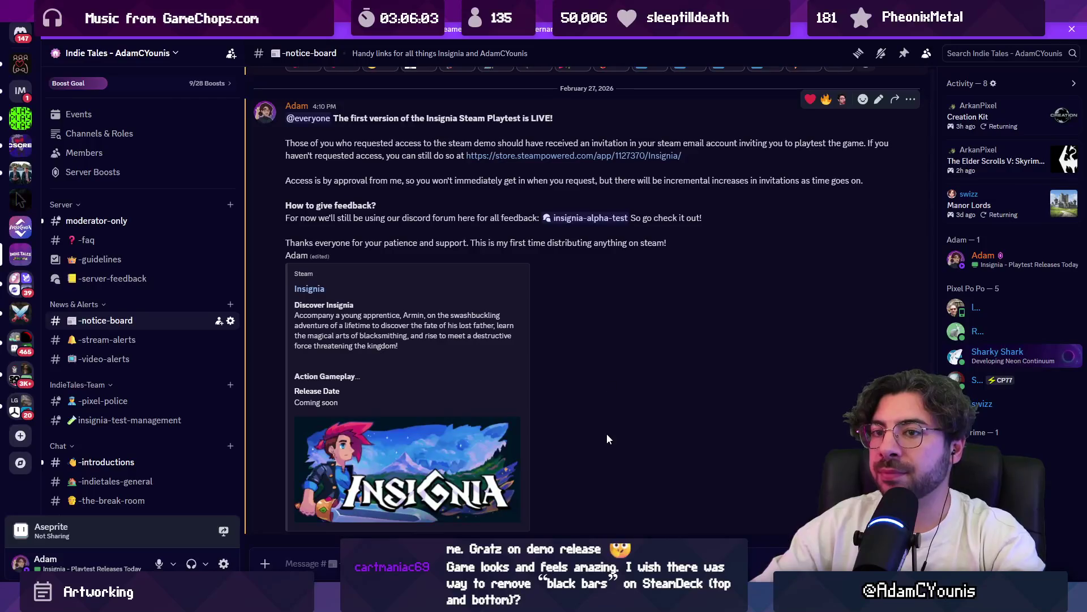
mouse_move(445, 601)
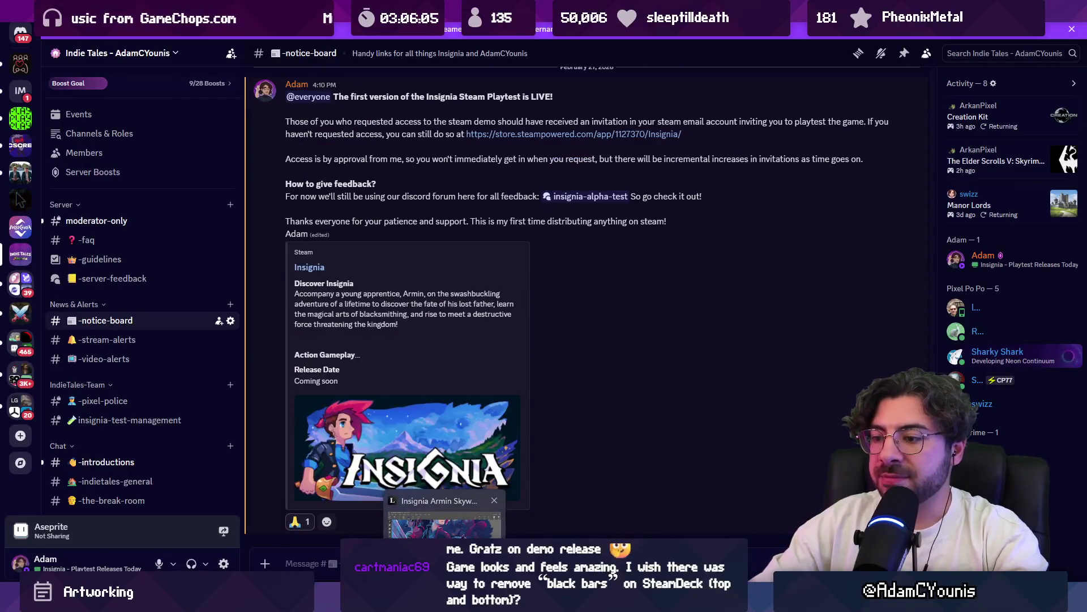
click(445, 518)
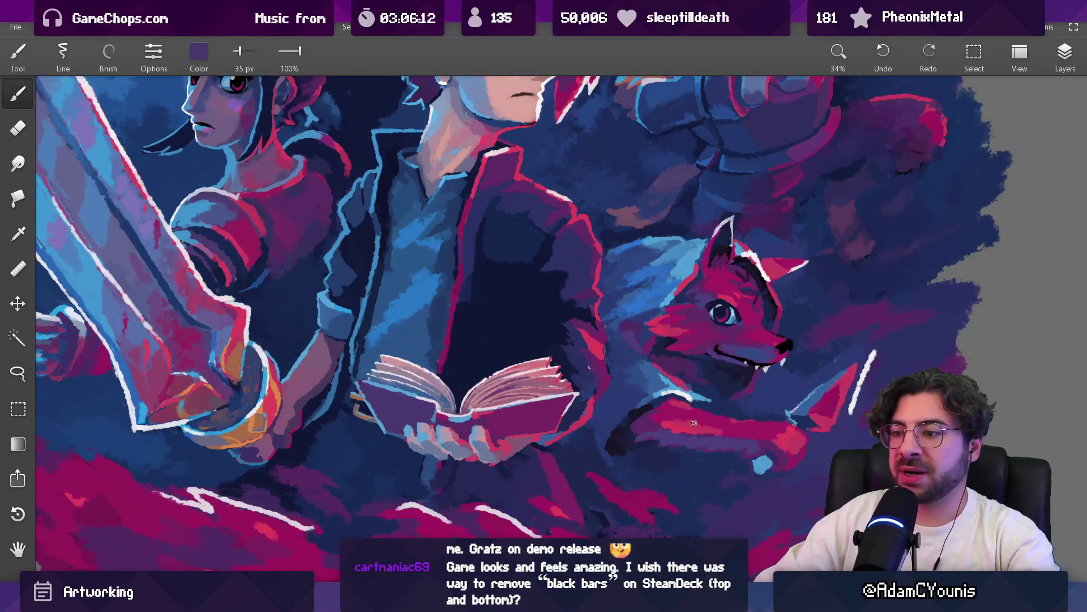
Paint purple over the blue band under the book, then shrink the brush
scroll(399, 387, up, 3)
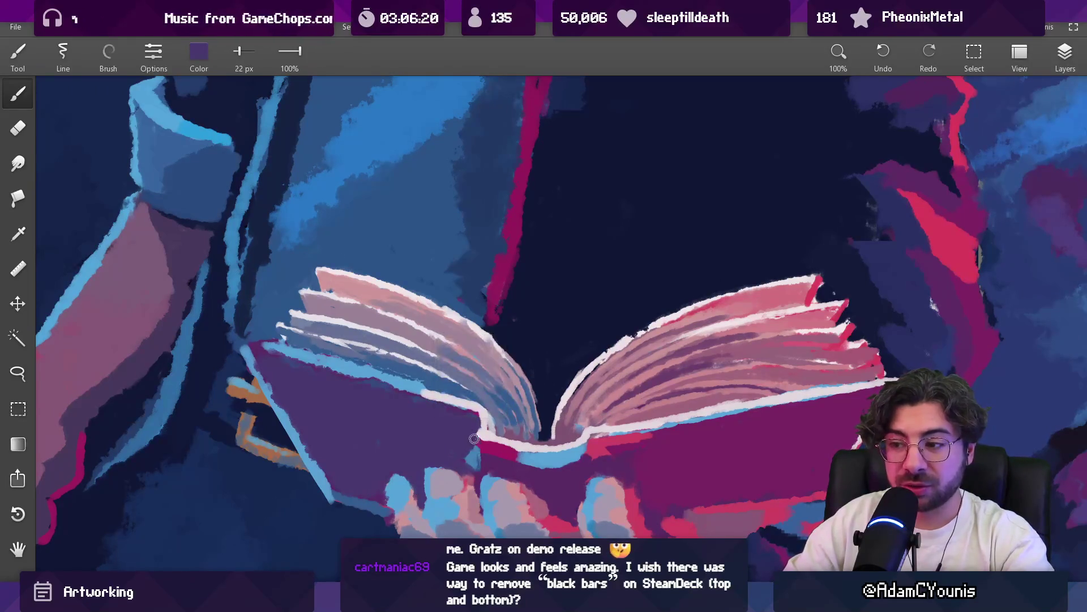
alt+click(477, 462)
mouse_move(475, 453)
mouse_down()
mouse_move(520, 453)
mouse_move(513, 466)
mouse_move(544, 469)
mouse_move(560, 450)
mouse_up()
scroll(581, 458, down, 5)
scroll(581, 458, up, 5)
mouse_move(496, 416)
mouse_down()
mouse_move(635, 413)
mouse_move(563, 420)
mouse_move(616, 418)
mouse_up()
key(bracketleft)
key(bracketleft)
key(bracketleft)
key(bracketleft)
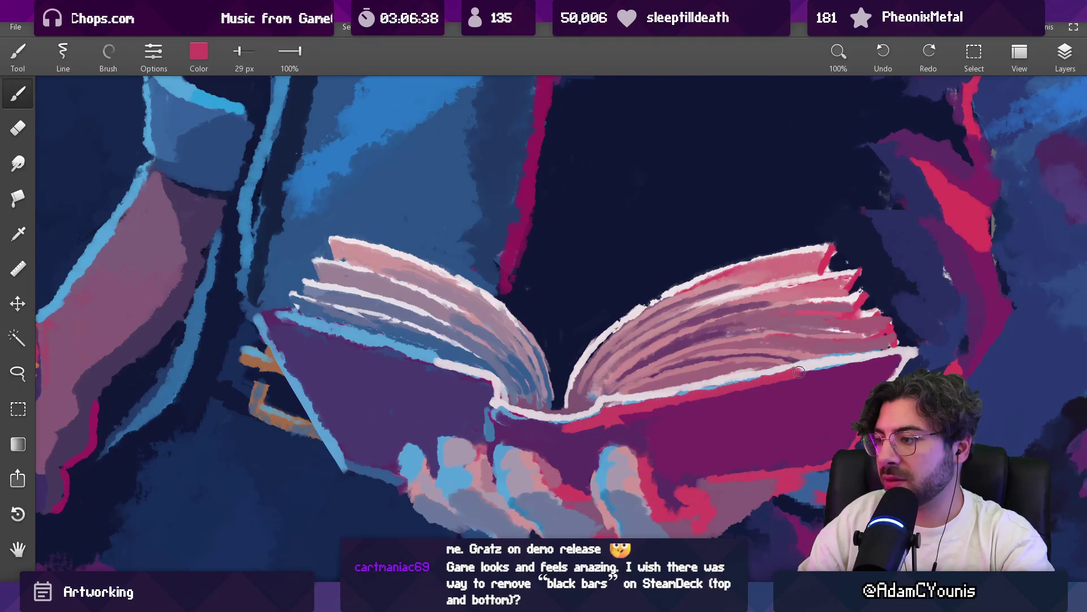
View the whole artwork, zoom back to the book, and sample the cover purple and spine colours
key(ctrl+0)
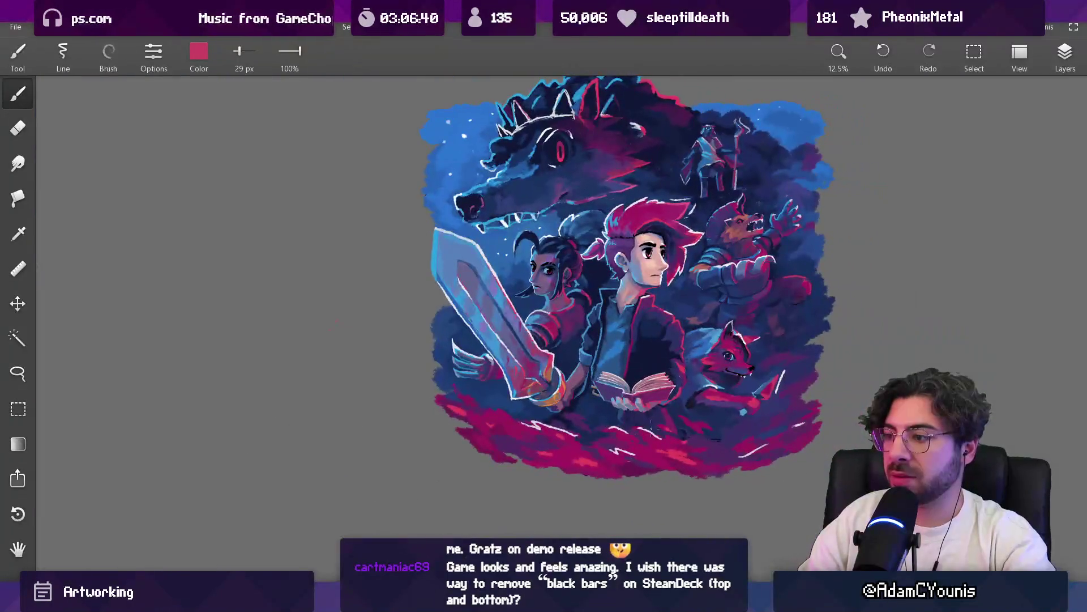
key(ctrl+1)
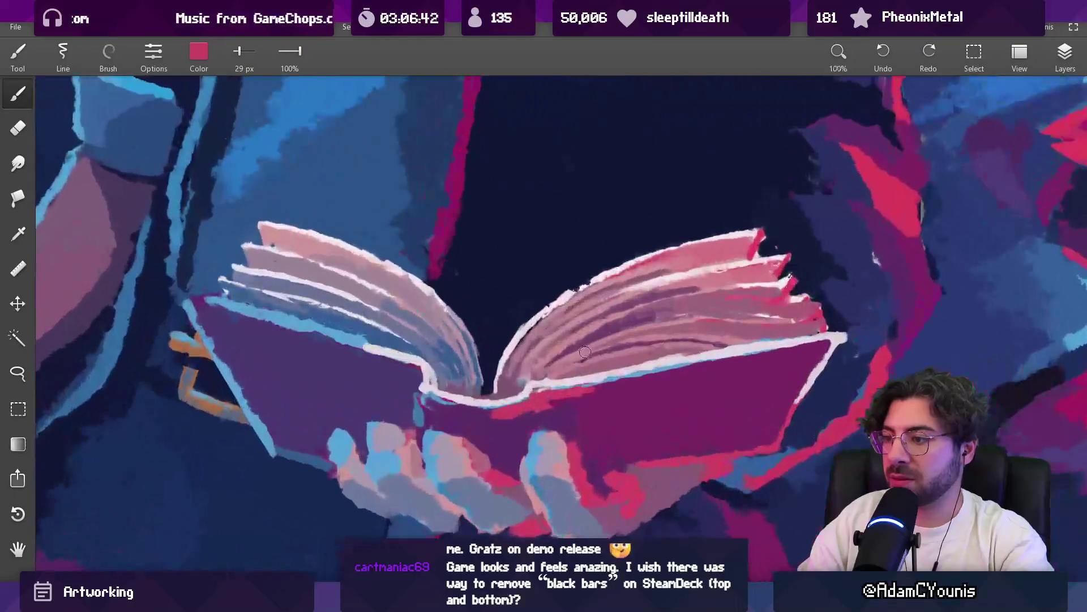
key(bracketleft)
key(bracketleft)
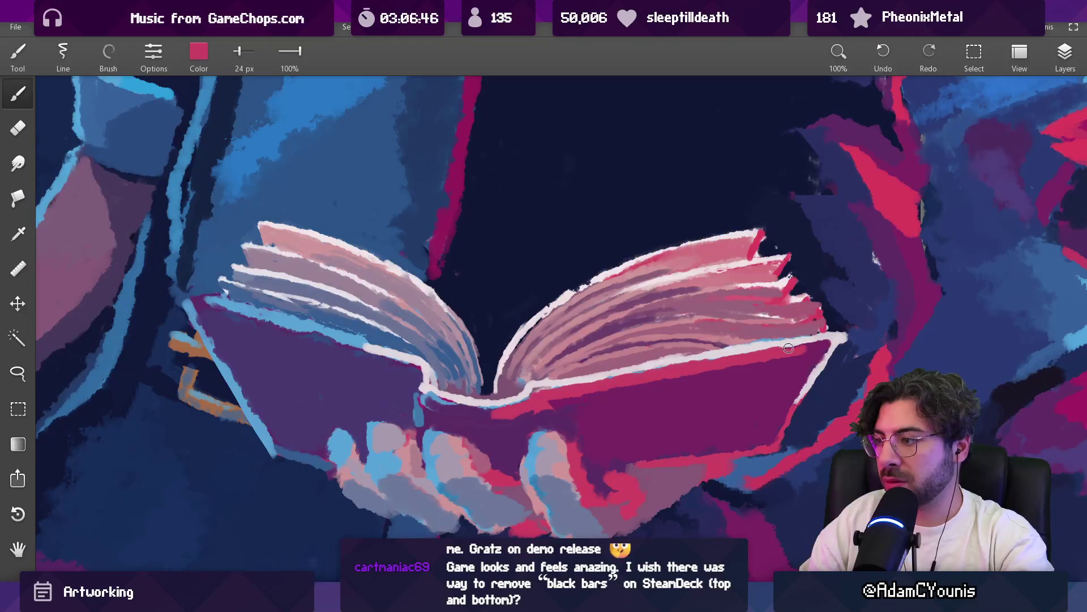
scroll(826, 348, down, 10)
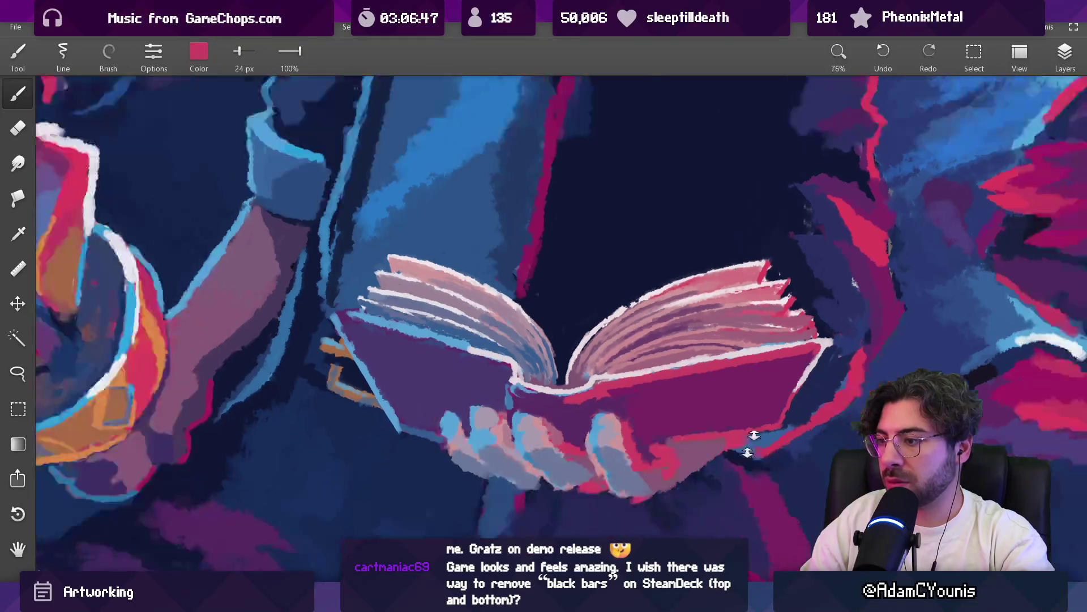
scroll(728, 389, up, 10)
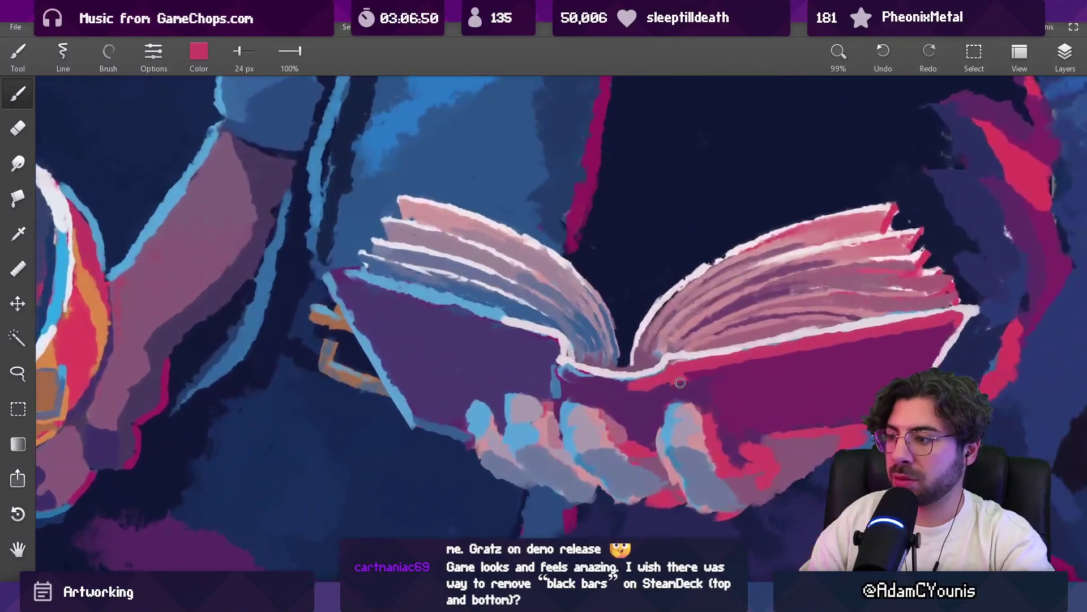
alt+click(677, 391)
mouse_move(665, 388)
mouse_down()
mouse_move(598, 391)
mouse_move(569, 372)
mouse_move(612, 364)
mouse_move(607, 336)
mouse_move(583, 340)
mouse_move(529, 311)
mouse_move(572, 350)
mouse_up()
scroll(641, 352, up, 2)
key(bracketleft)
Pick a lavender from the pages and a muted cover purple with a smaller brush for fine detail
key(bracketleft)
key(bracketright)
click(551, 365)
key(bracketleft)
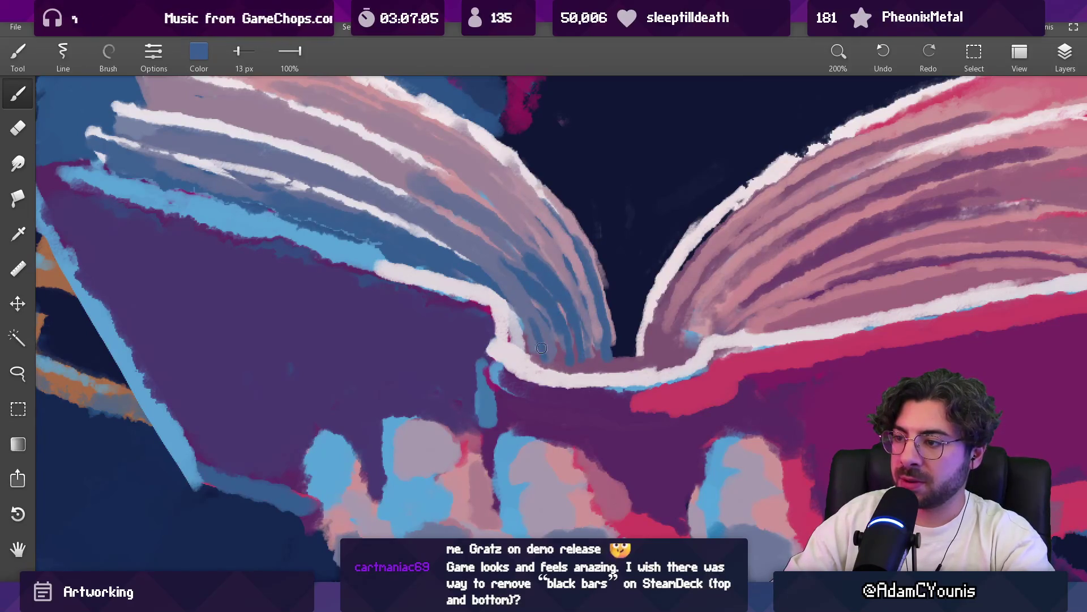
mouse_move(526, 253)
mouse_down()
mouse_move(534, 291)
mouse_move(474, 277)
mouse_move(504, 281)
mouse_move(492, 261)
mouse_move(516, 273)
mouse_move(517, 262)
mouse_up()
mouse_move(552, 319)
mouse_down()
mouse_move(581, 366)
mouse_move(552, 365)
mouse_up()
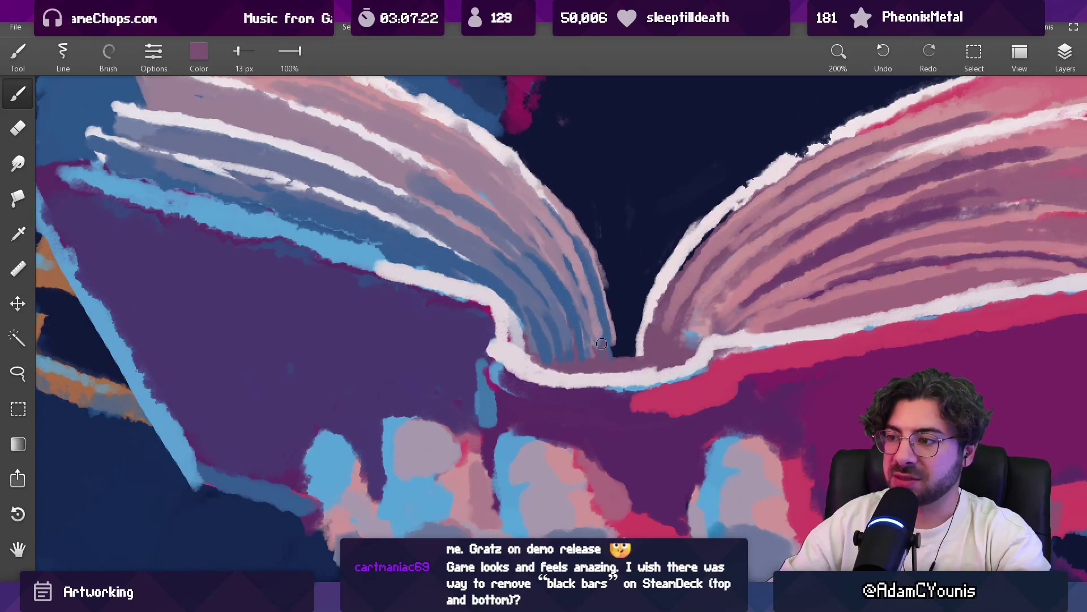
scroll(601, 343, down, 10)
scroll(528, 195, up, 3)
scroll(527, 195, up, 6)
Switch back to the brush and darken the left page's inner edge with navy strokes
key(e)
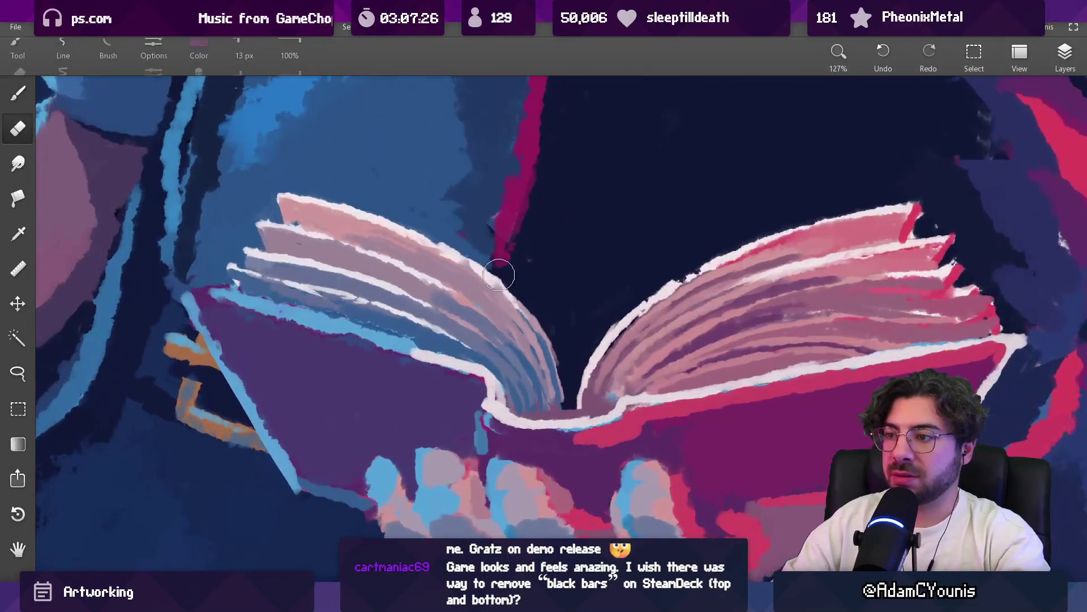
key(b)
drag(501, 266, 539, 341)
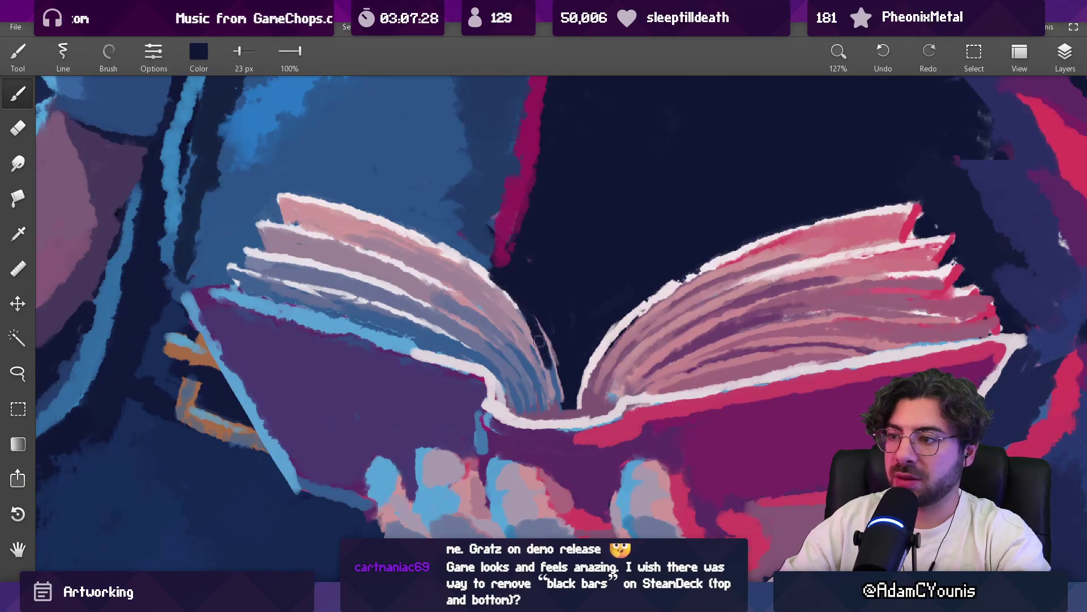
drag(512, 289, 552, 391)
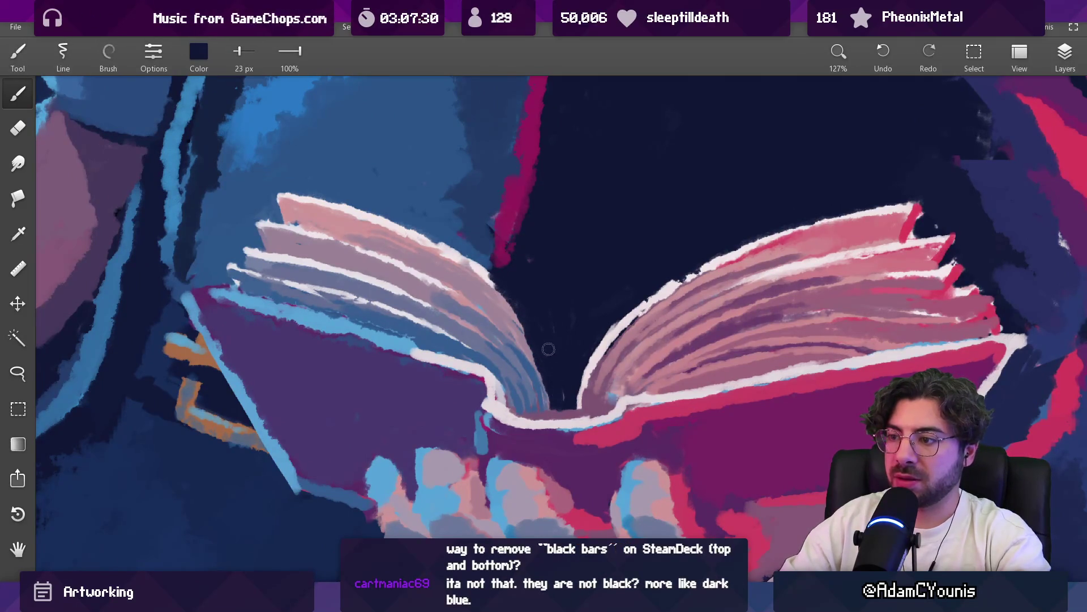
Retouch the left pages with sampled light pink, darker pink, blue, lavender and mauve tones
alt+click(483, 272)
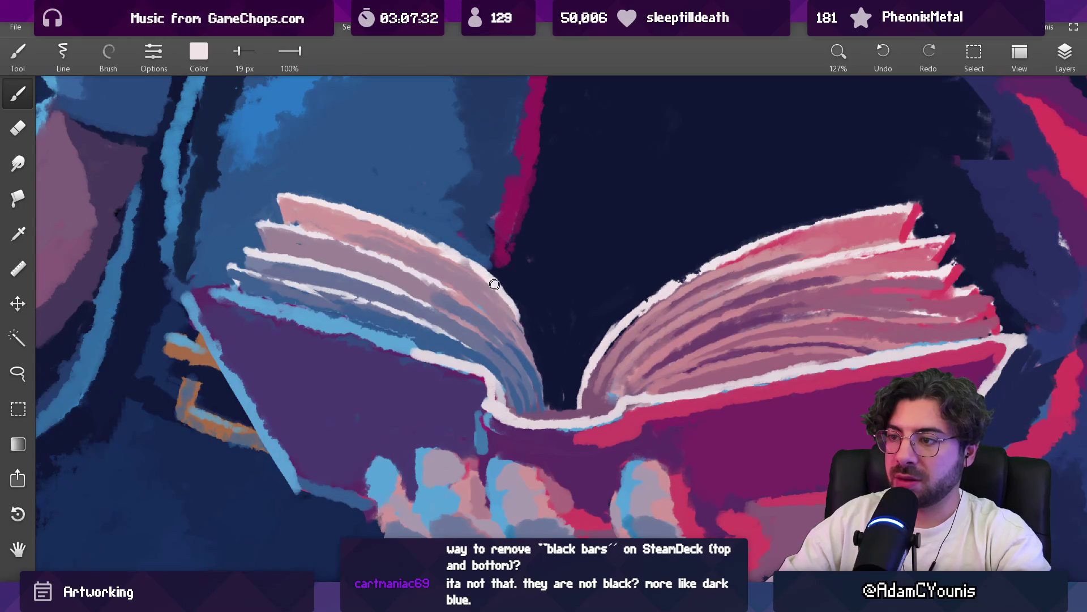
mouse_move(474, 318)
mouse_down()
mouse_move(486, 310)
mouse_move(505, 322)
mouse_up()
alt+click(520, 374)
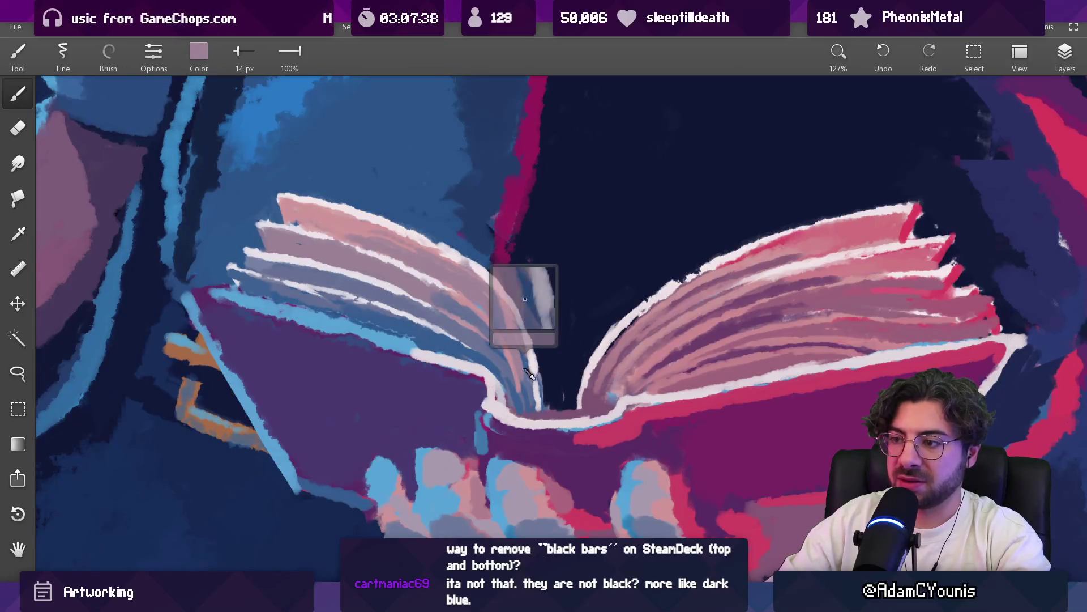
alt+click(481, 267)
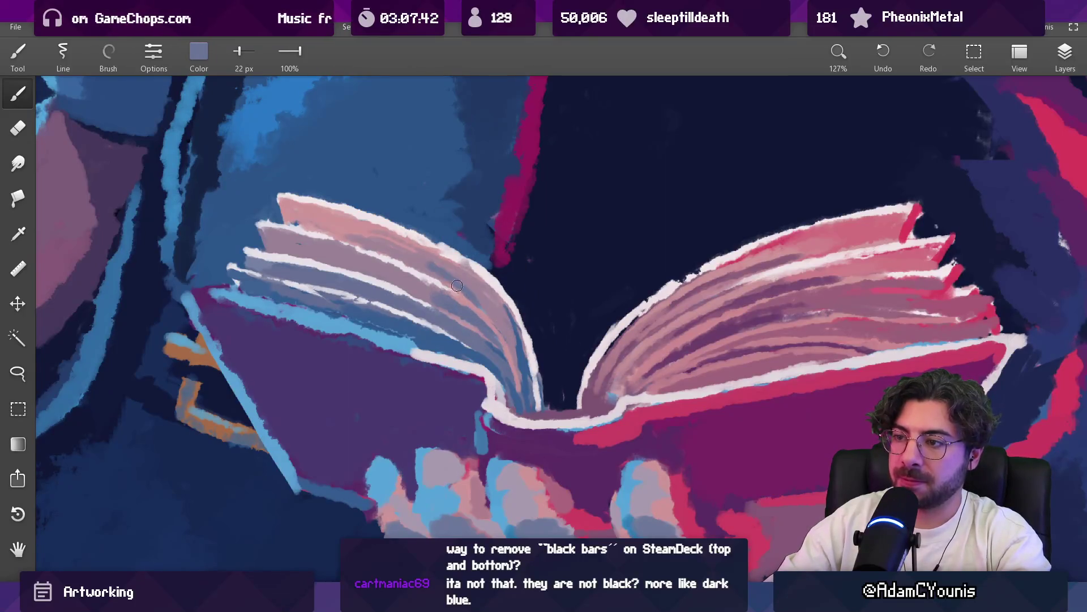
alt+click(488, 307)
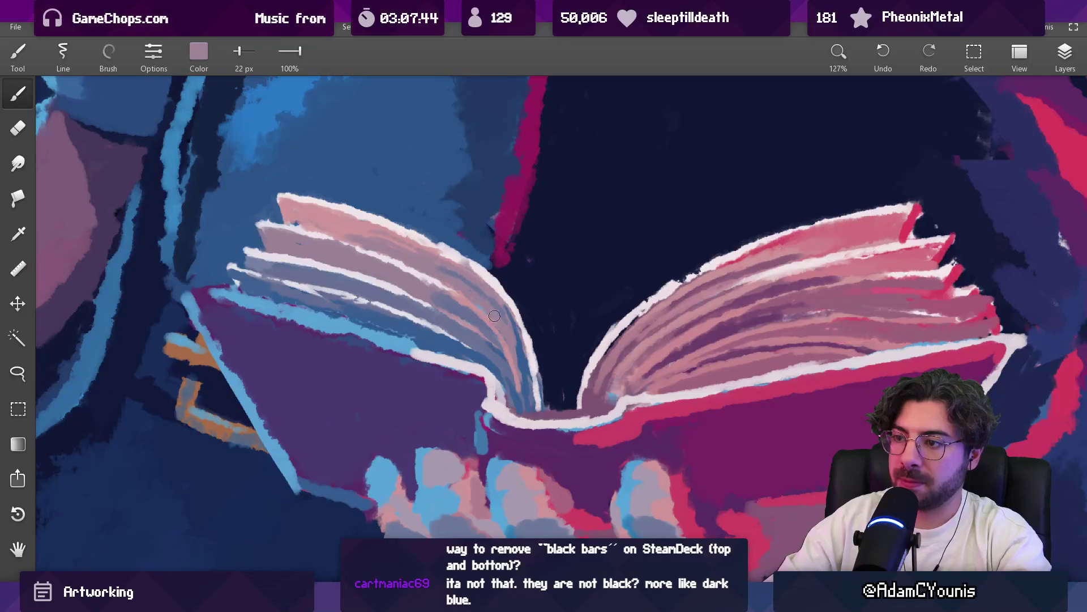
alt+click(492, 357)
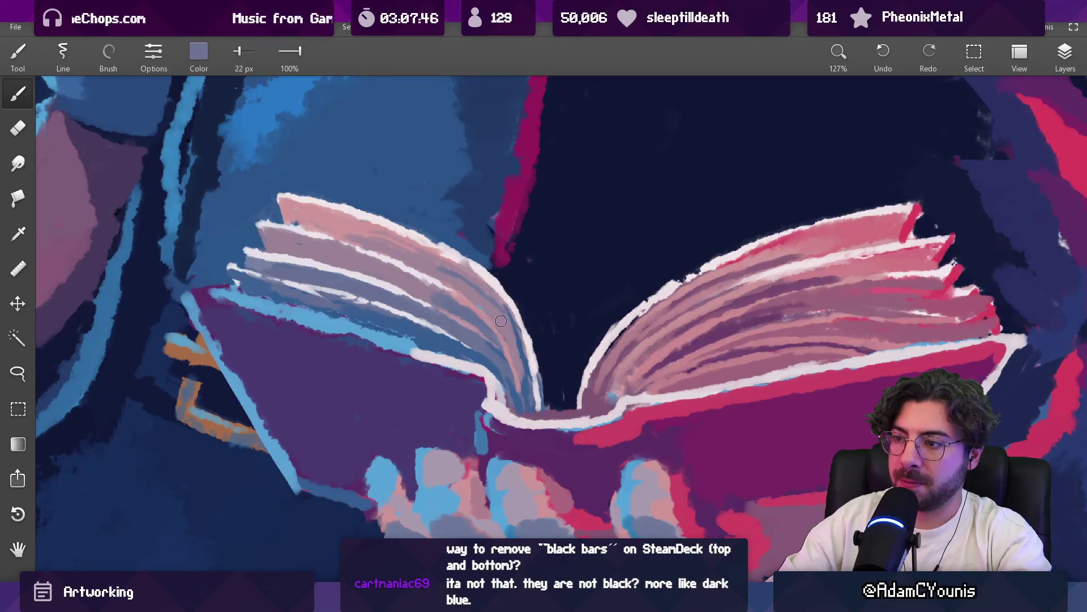
scroll(511, 303, down, 10)
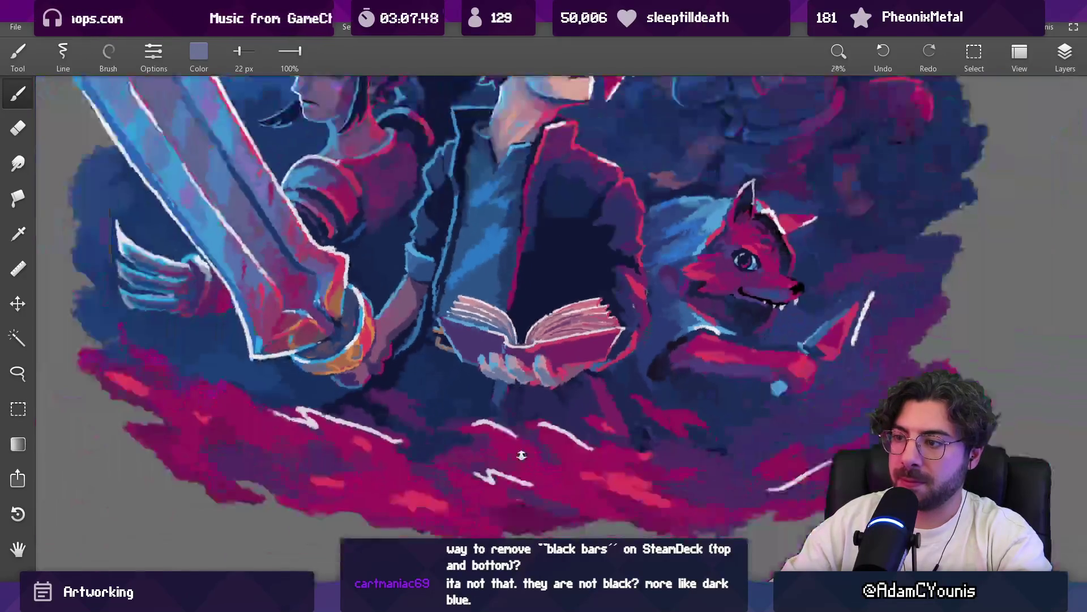
Sample pink, mauve-pink and blue-grey tones from the book's left page and spine
scroll(511, 301, up, 10)
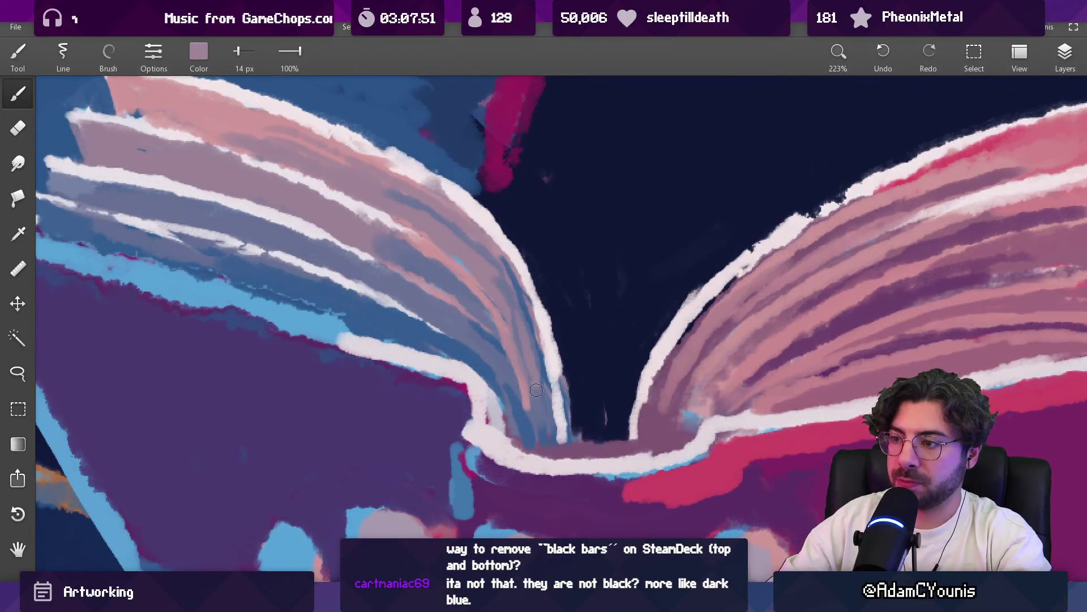
alt+click(510, 366)
alt+click(517, 368)
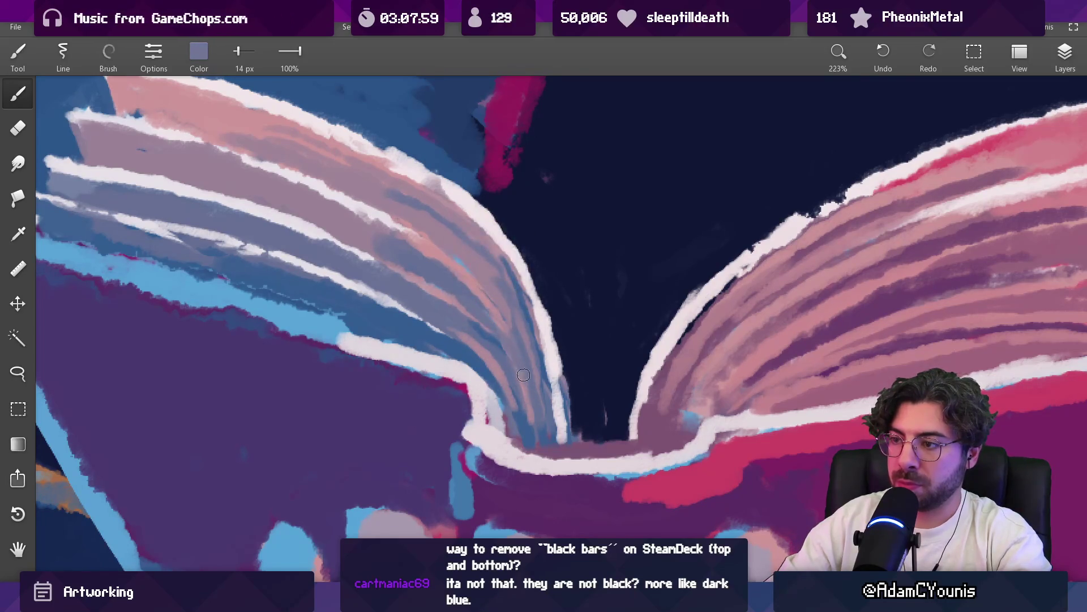
alt+click(479, 292)
scroll(524, 365, down, 5)
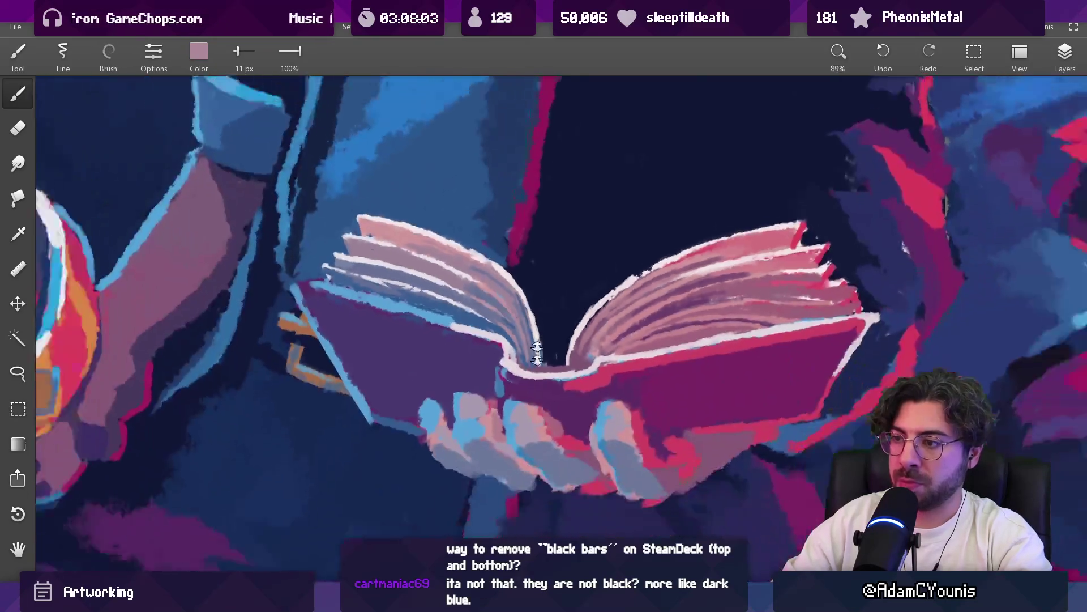
scroll(505, 251, up, 4)
alt+click(497, 273)
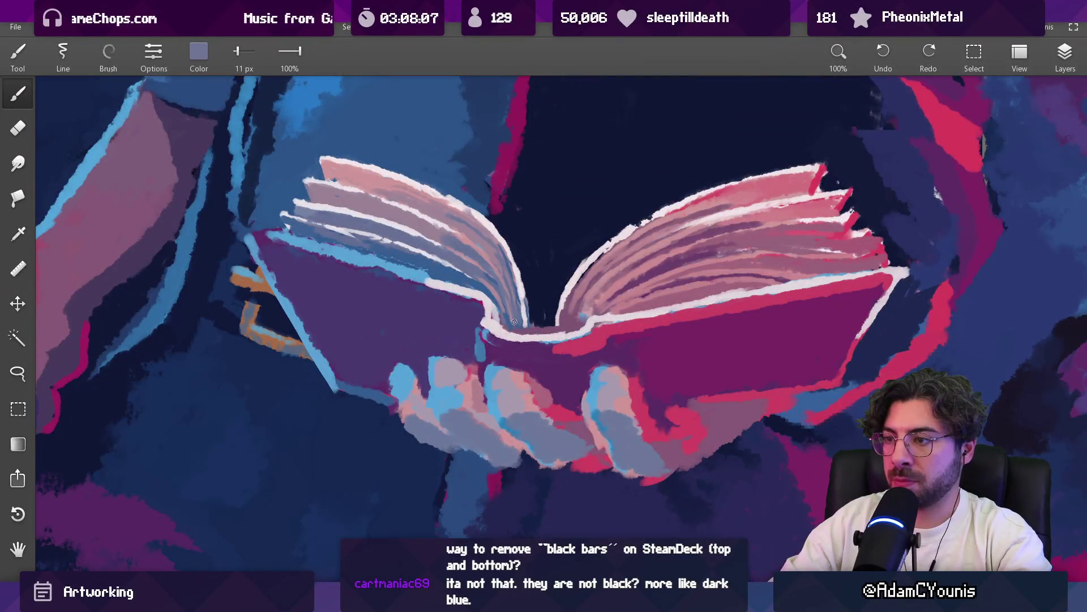
scroll(519, 266, down, 4)
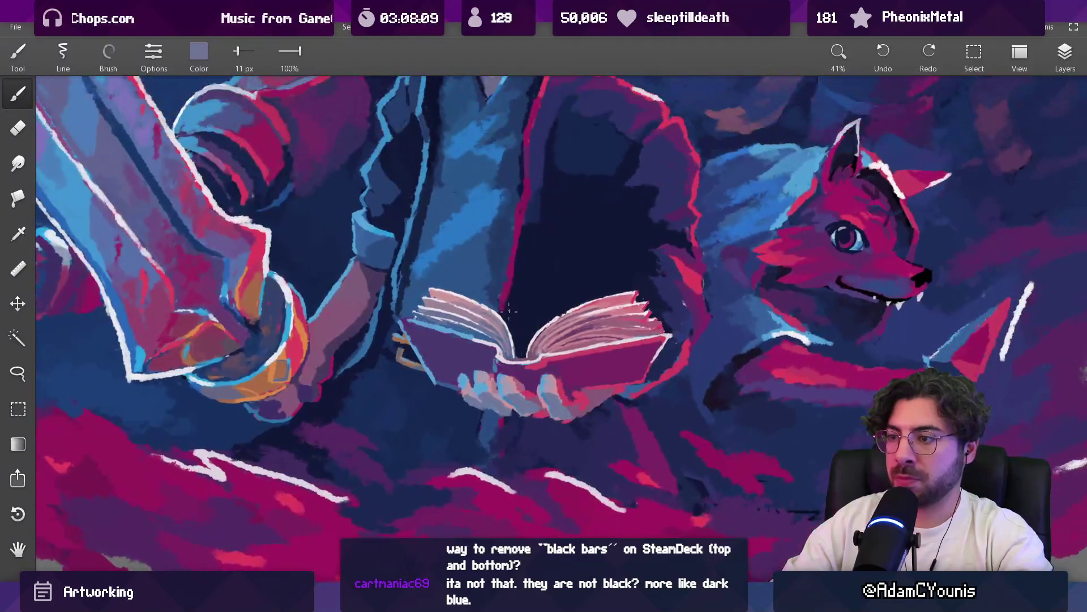
scroll(465, 238, up, 5)
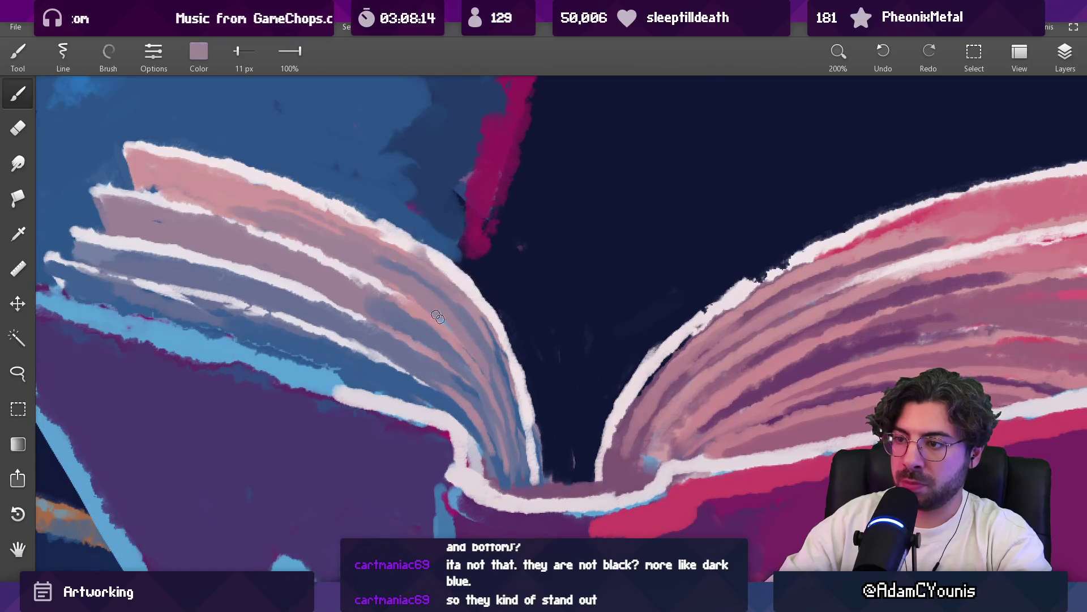
Pick blue-purple and mauve from the left page's layers, enlarging the brush to 21 px
alt+click(416, 328)
alt+click(419, 288)
alt+click(431, 299)
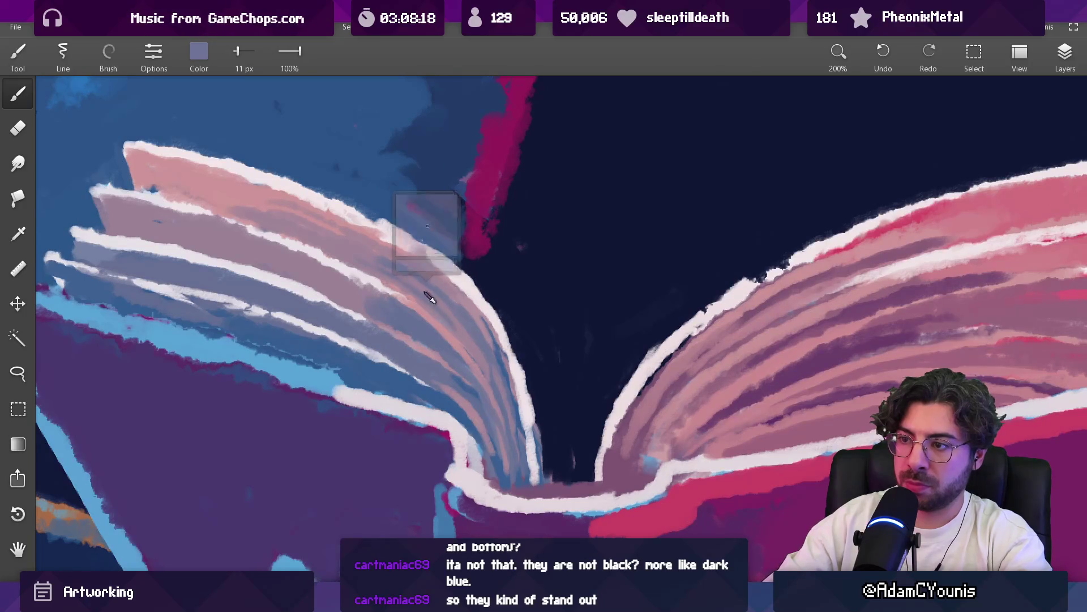
alt+click(485, 356)
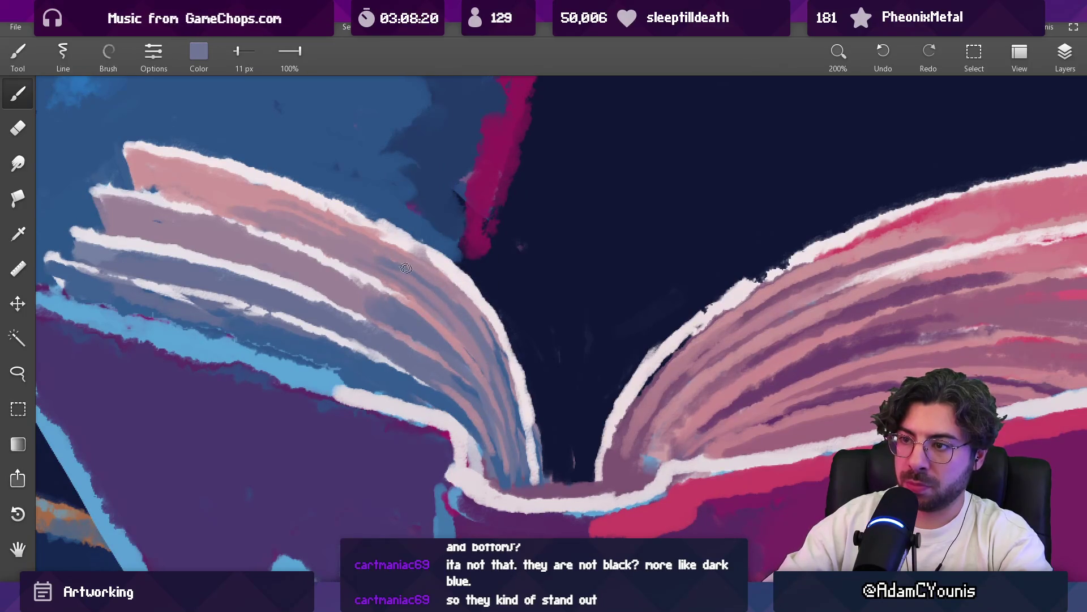
alt+click(357, 251)
mouse_move(405, 283)
mouse_down()
mouse_move(395, 267)
mouse_move(376, 295)
mouse_up()
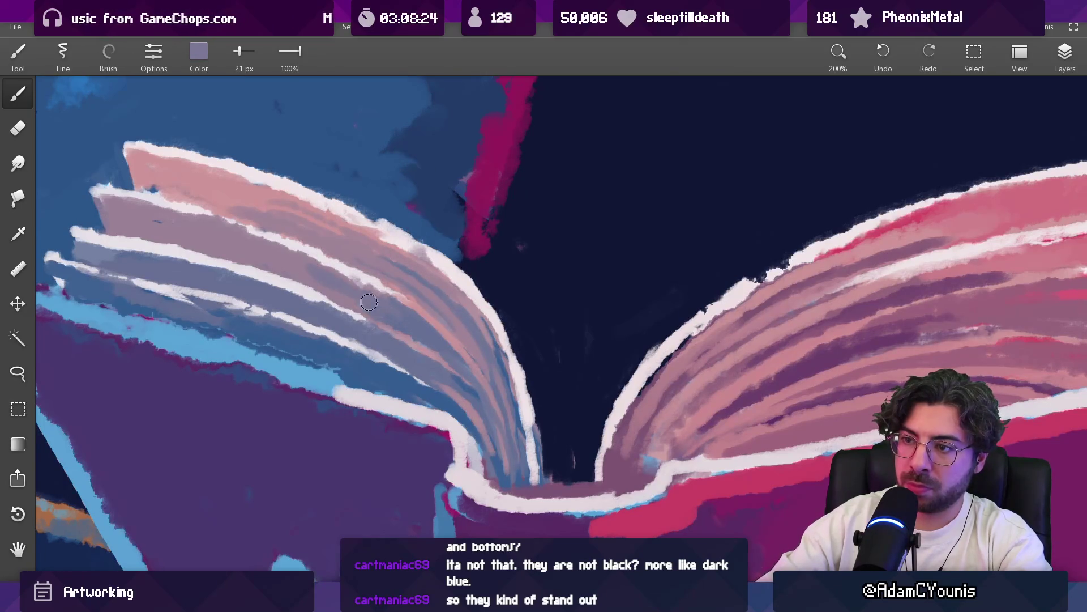
alt+click(293, 276)
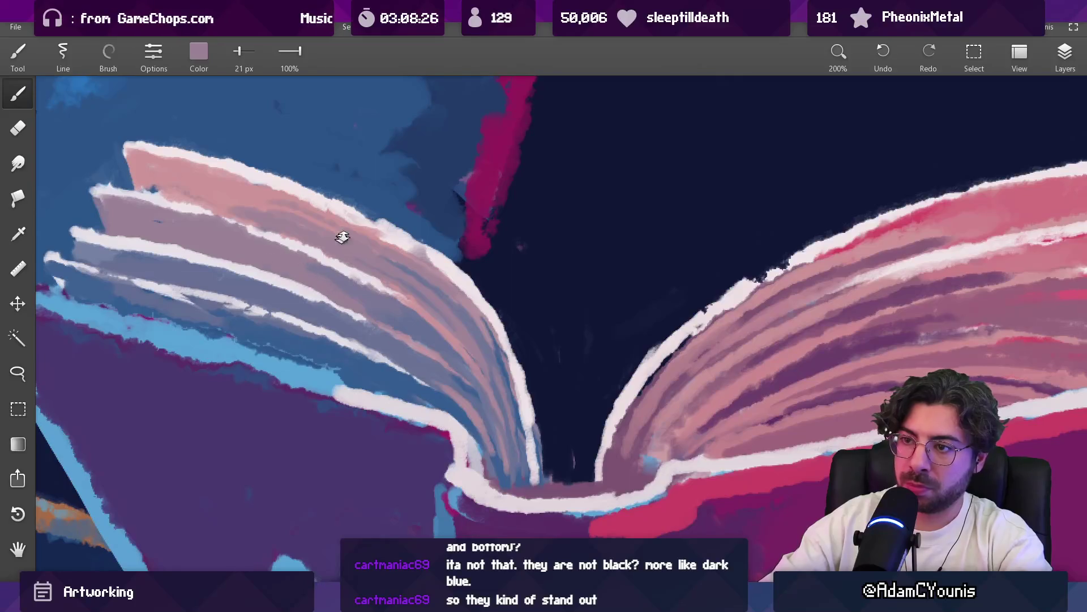
scroll(342, 237, down, 5)
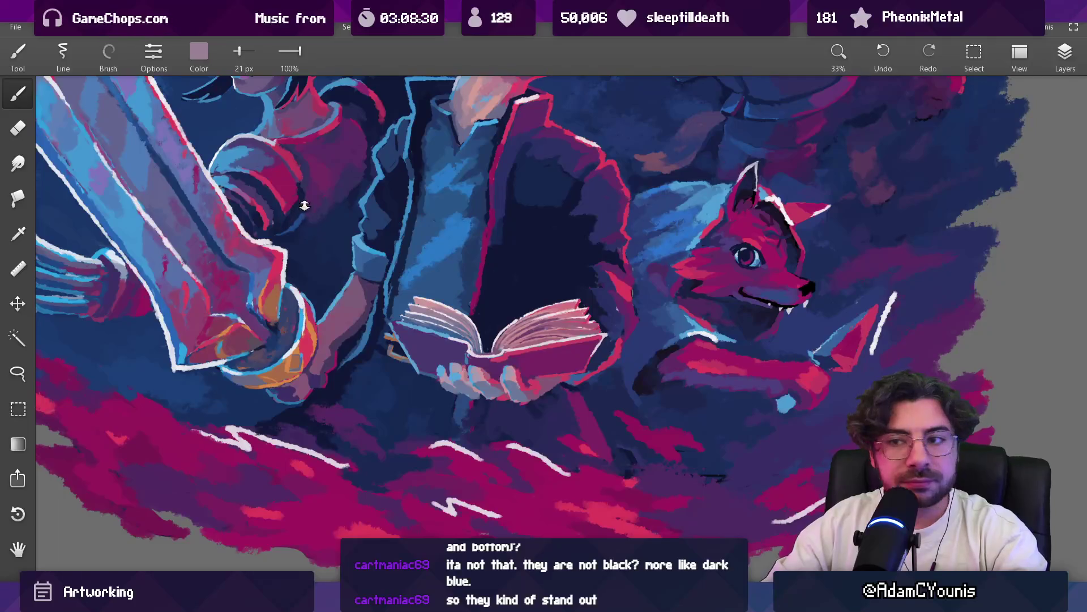
Paint a darker blue stroke along the lower left pages with a 26 px brush
scroll(431, 283, up, 5)
alt+click(430, 294)
key(bracketleft)
alt+click(436, 334)
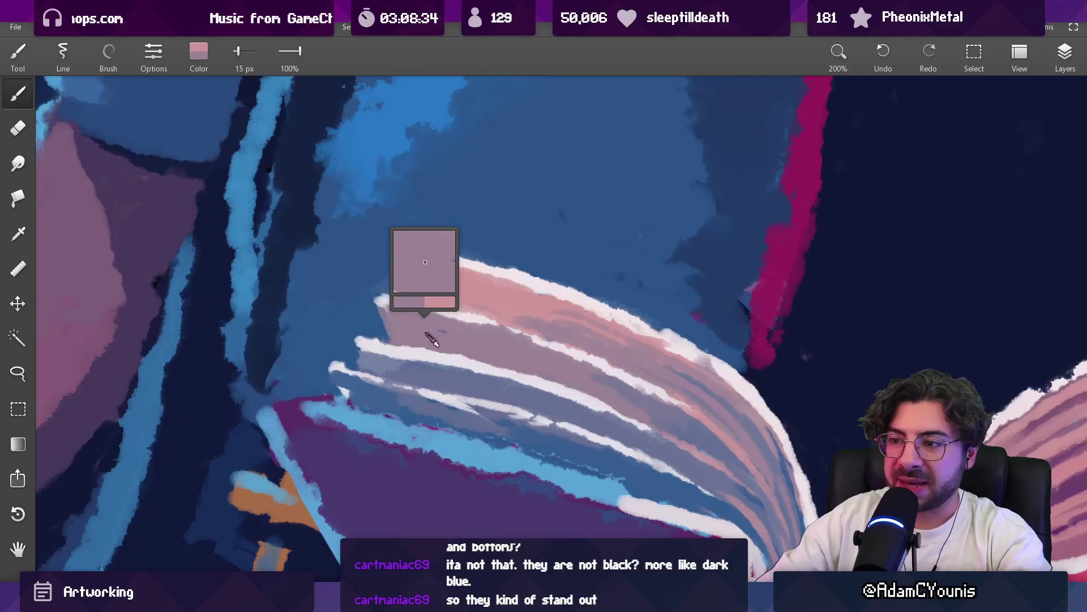
alt+click(425, 399)
key(bracketright)
drag(397, 403, 502, 434)
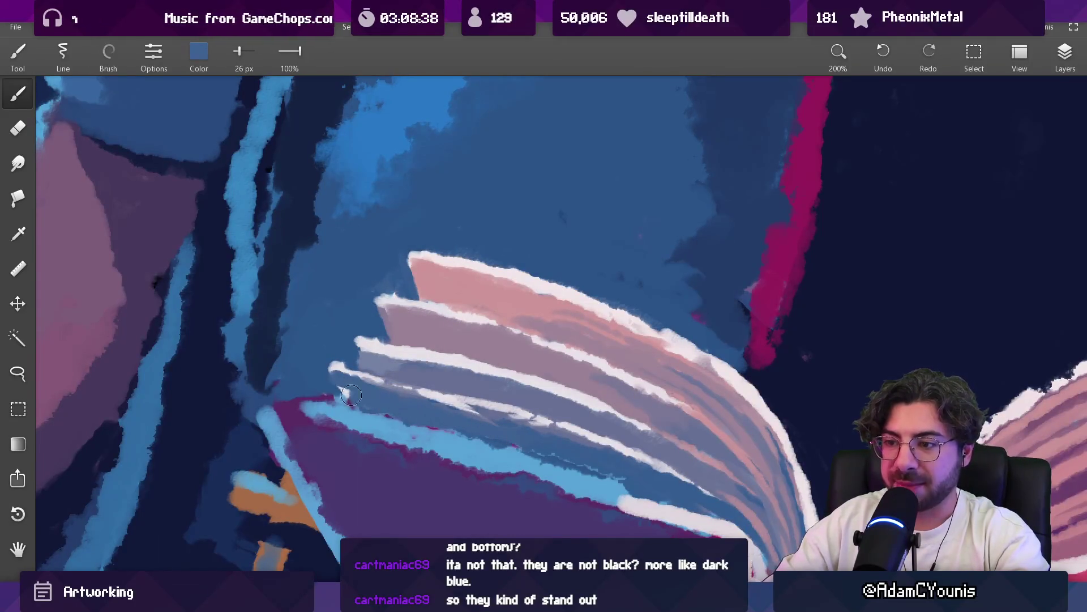
Load white from the page edge and shrink the brush to a smaller size
drag(381, 385, 368, 393)
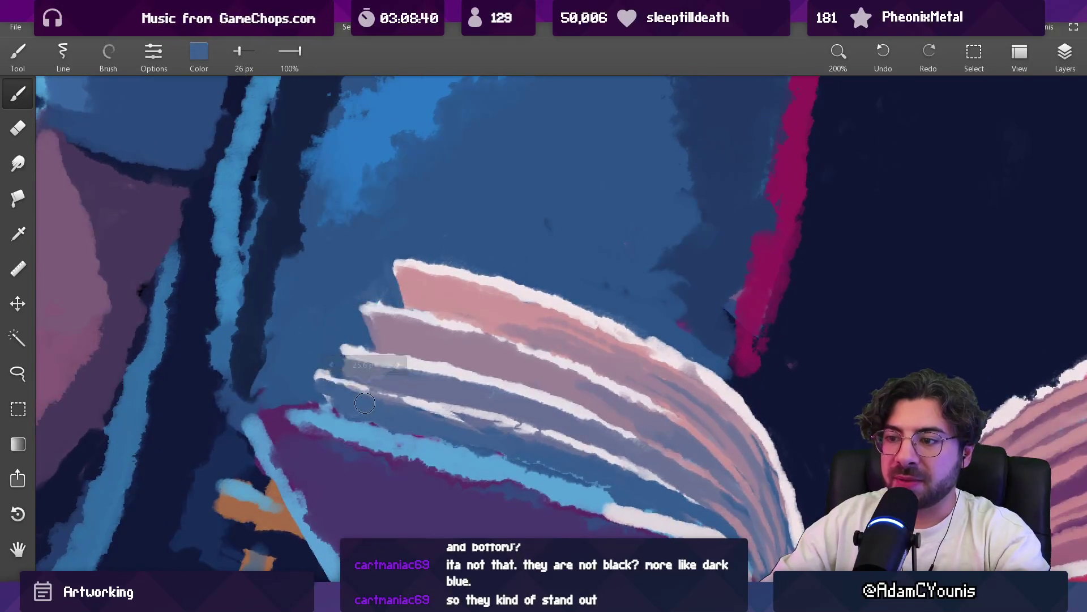
alt+click(324, 383)
key(bracketleft)
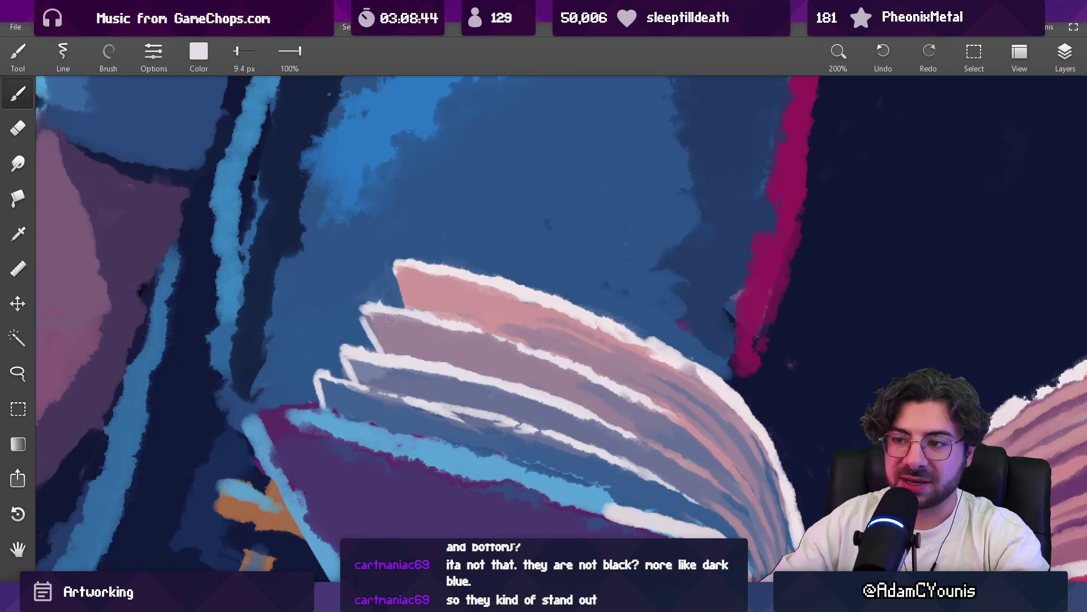
scroll(391, 320, down, 8)
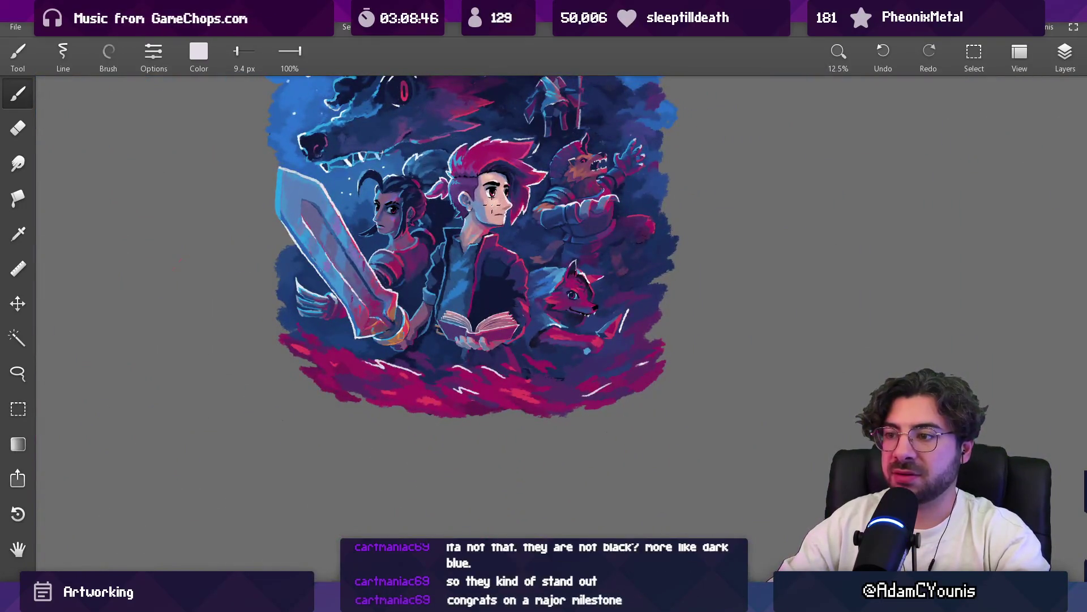
With a 15 px brush, paint light and blue strokes along both pages' inner edges
scroll(462, 317, up, 10)
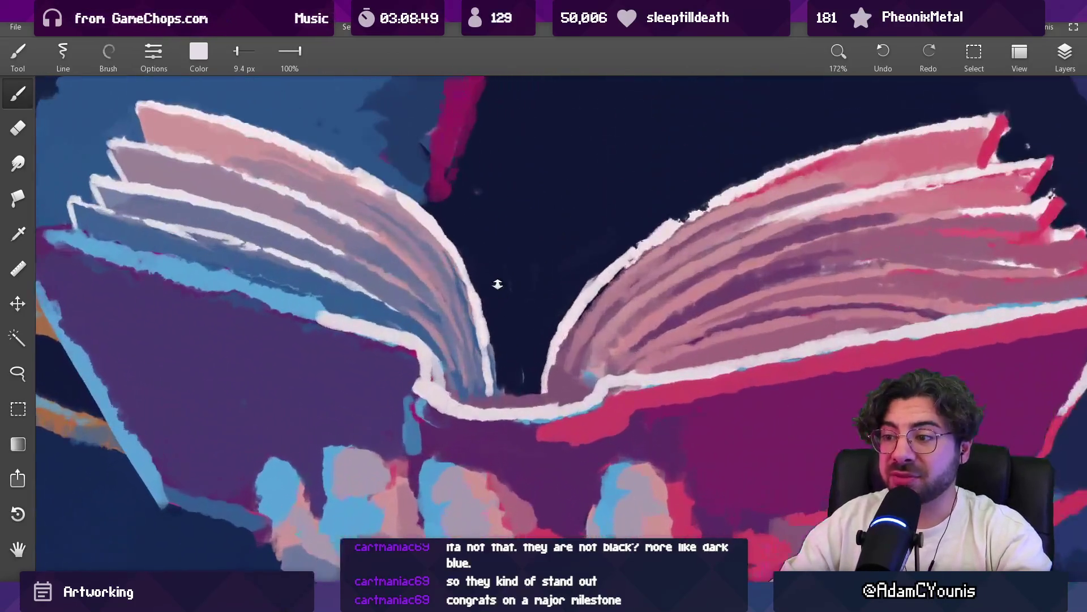
drag(497, 284, 490, 266)
drag(520, 315, 546, 287)
mouse_move(554, 327)
mouse_down()
mouse_move(526, 391)
mouse_move(584, 293)
mouse_up()
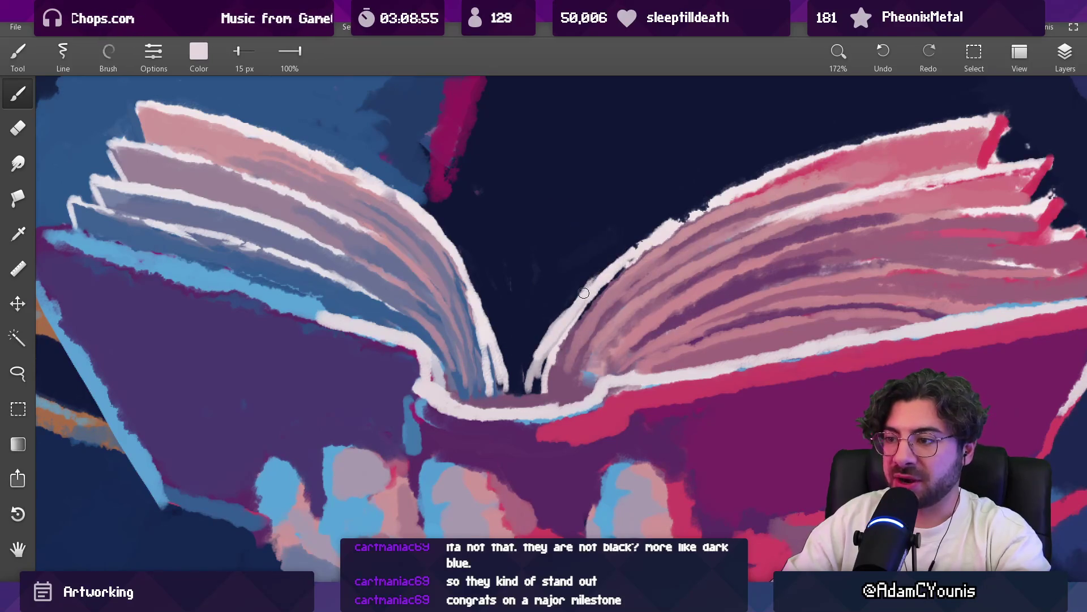
drag(488, 329, 469, 280)
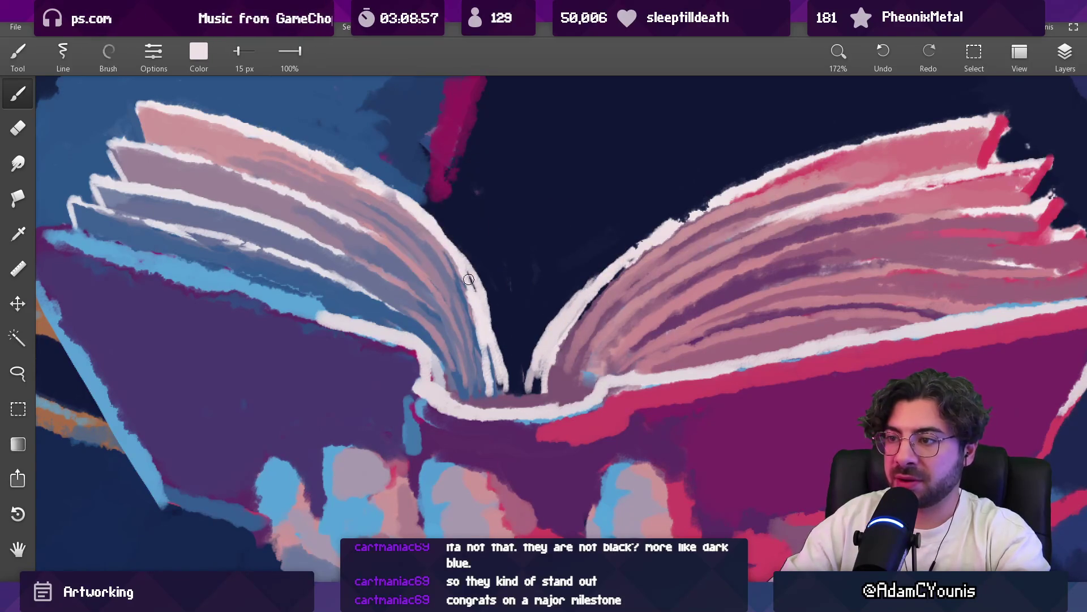
drag(500, 383, 481, 343)
mouse_move(459, 272)
mouse_down()
mouse_move(496, 382)
mouse_move(591, 297)
mouse_move(598, 306)
mouse_up()
Cover the right page's white edge with mauve, alternating dark mauve and light pink near the spine
click(563, 331)
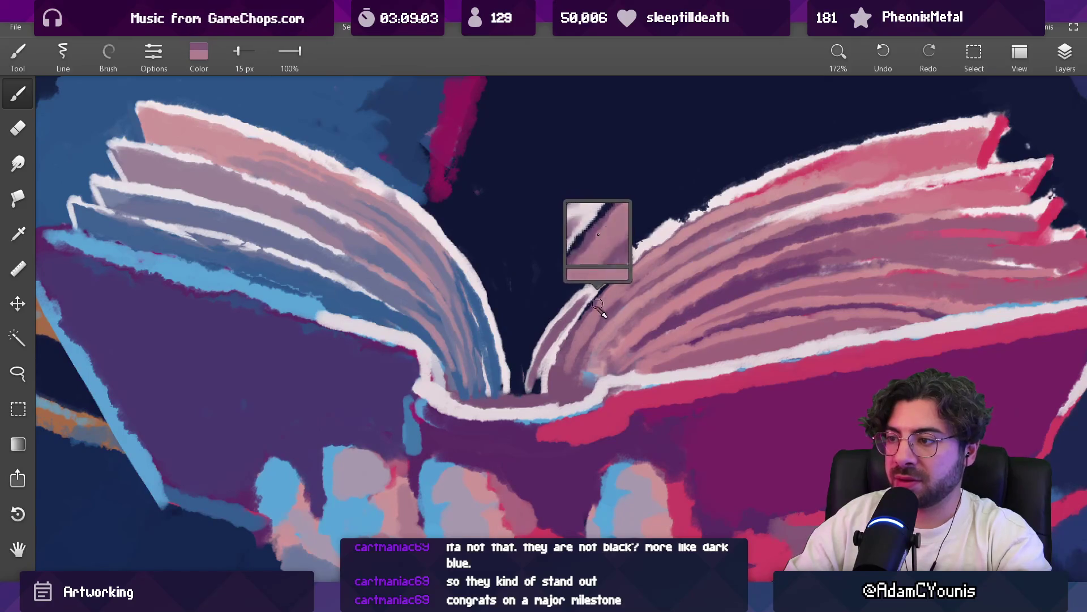
drag(558, 354, 633, 265)
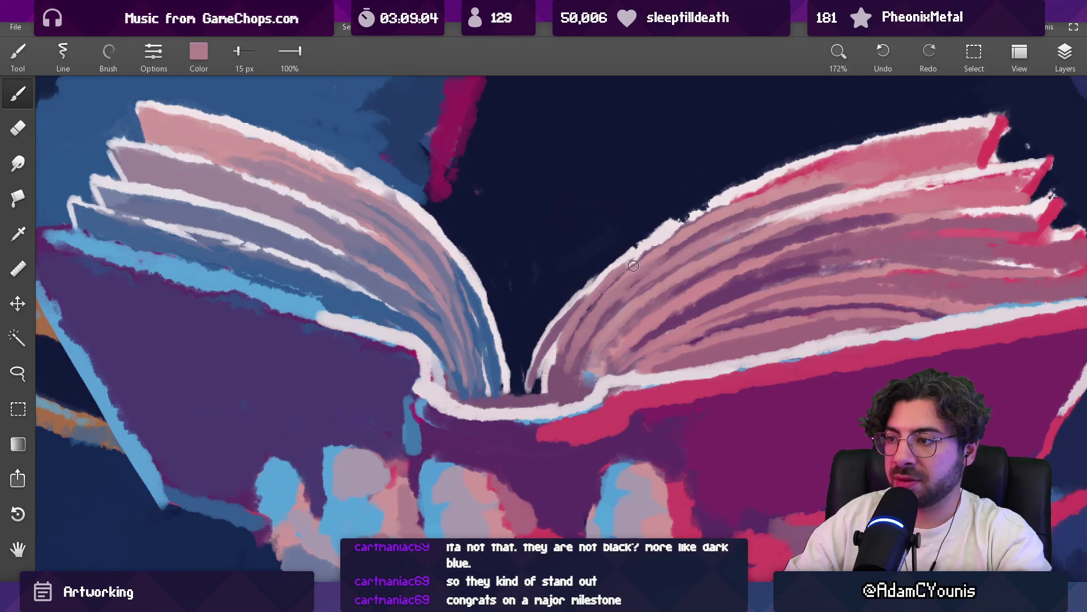
click(545, 395)
click(558, 358)
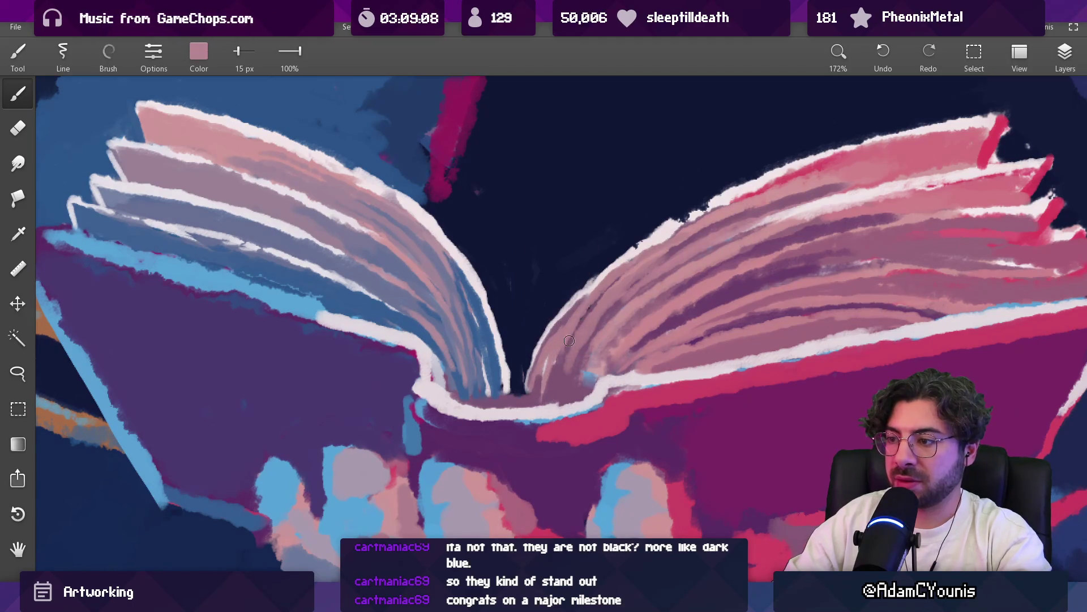
click(575, 382)
click(616, 341)
click(560, 396)
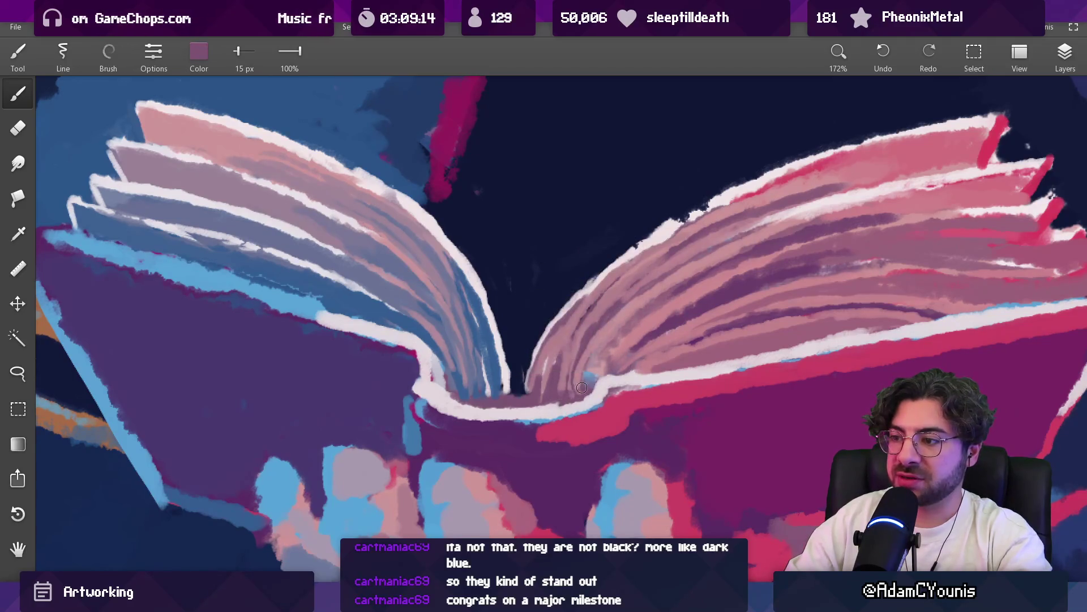
click(555, 373)
click(561, 348)
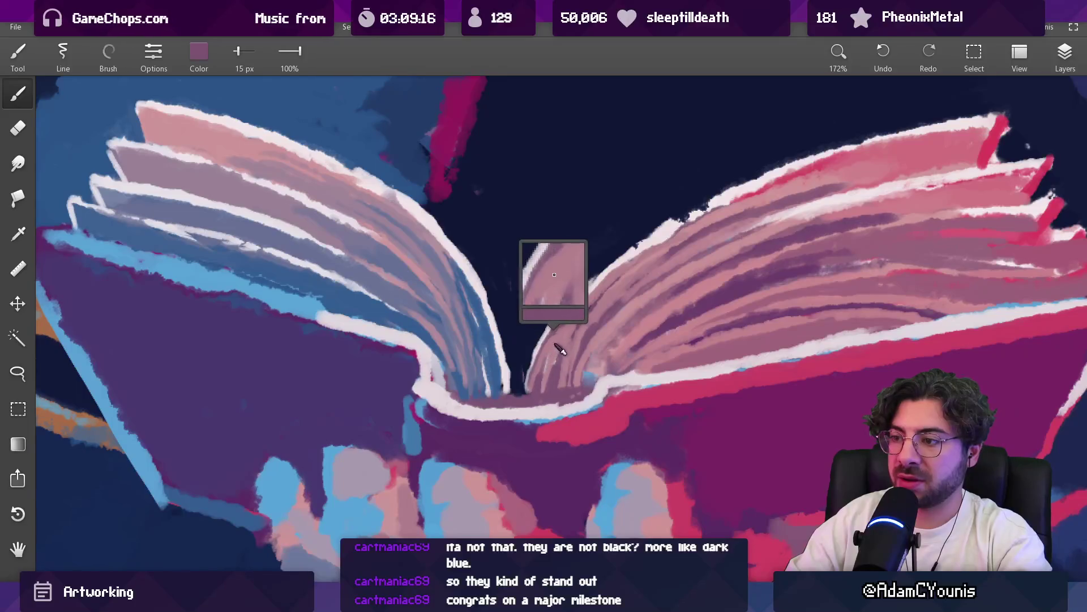
click(548, 374)
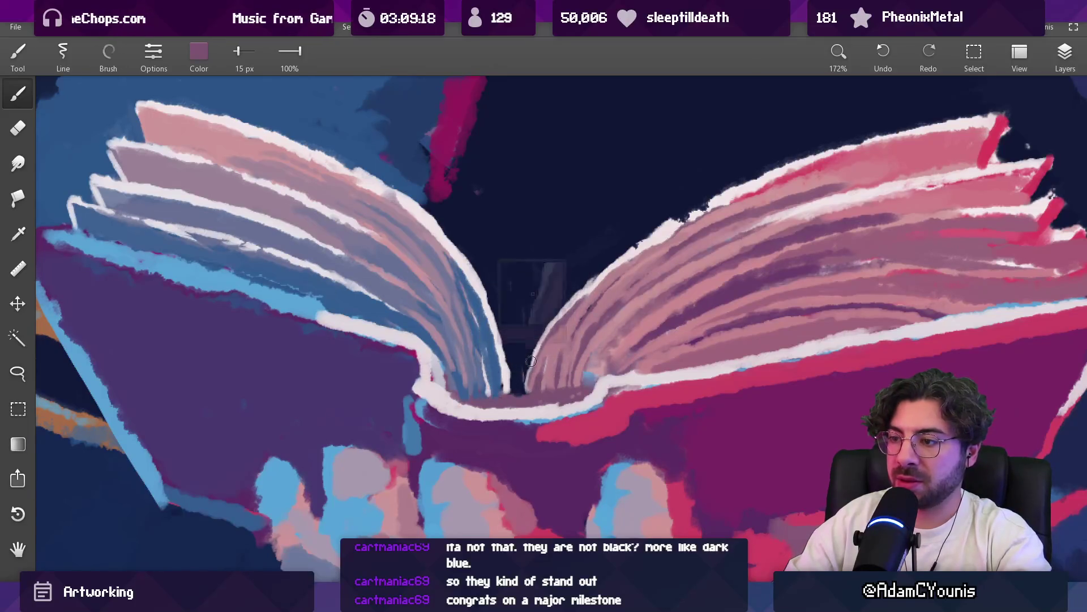
scroll(567, 353, down, 3)
scroll(567, 353, down, 5)
scroll(560, 466, up, 5)
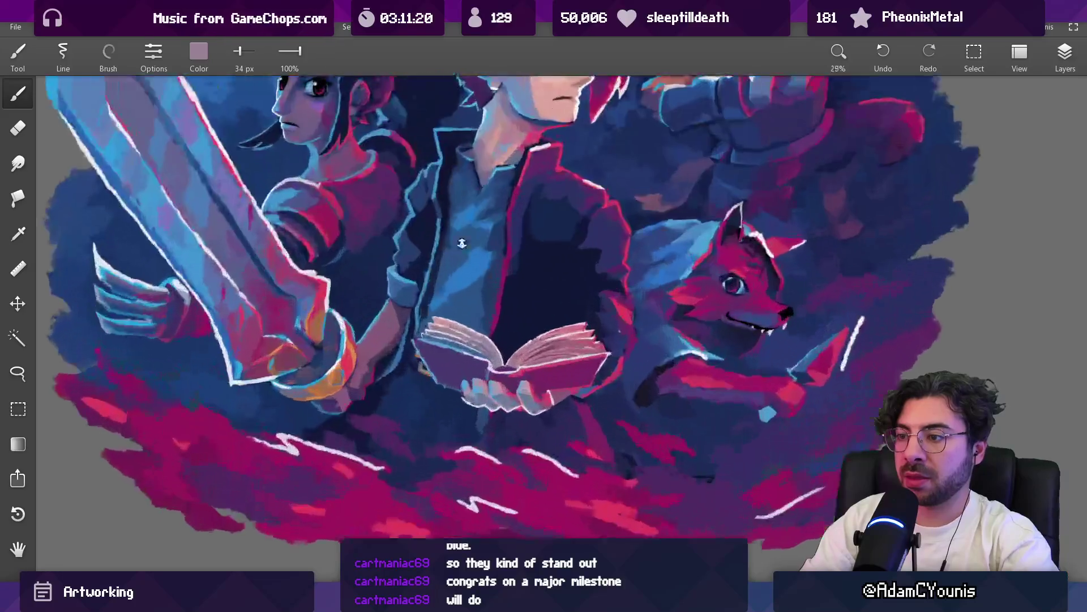
Sample navy and blue from the coat at about 48 px and dab lighter blue onto it
click(467, 340)
key(bracketleft)
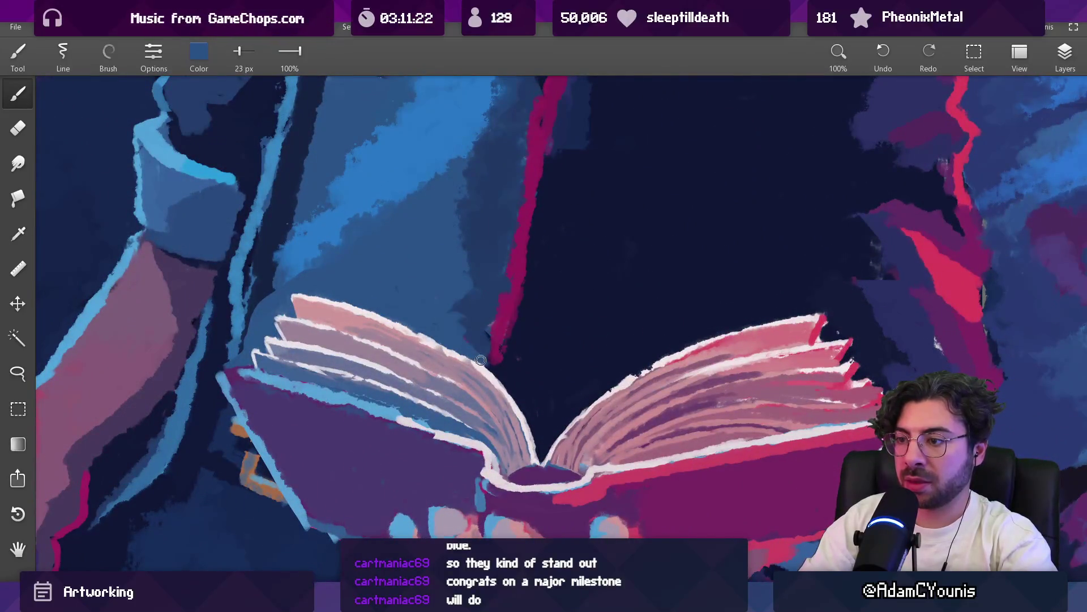
key(bracketright)
key(bracketright)
key(bracketleft)
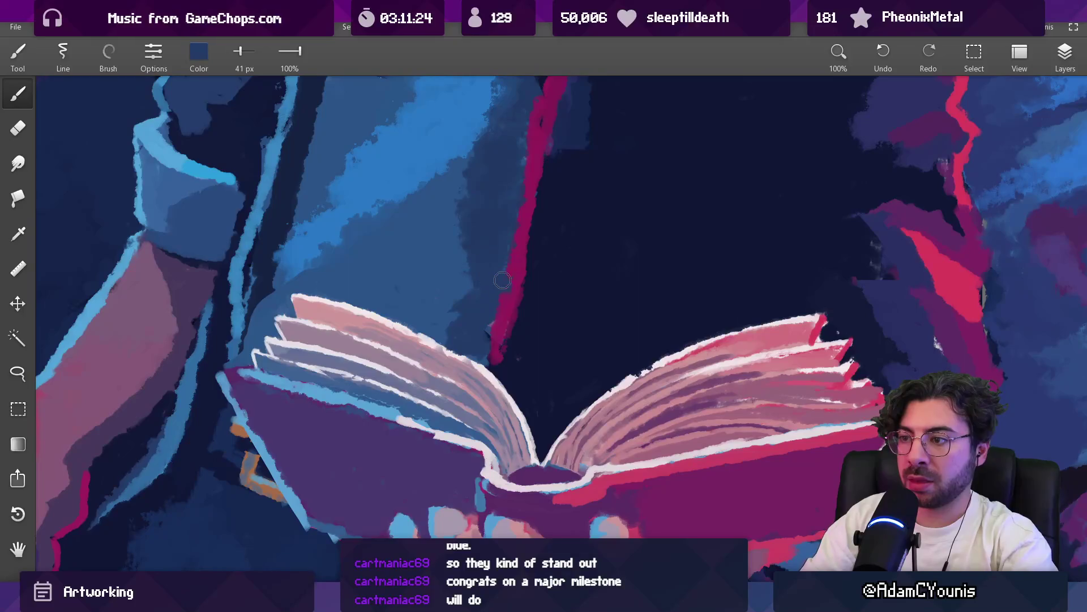
scroll(471, 406, down, 5)
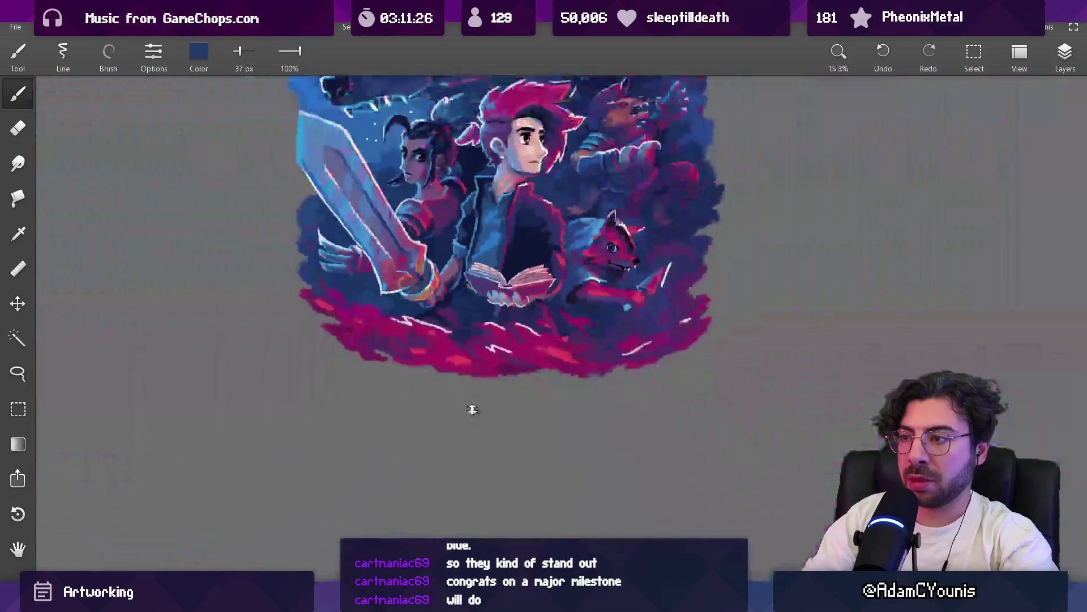
scroll(476, 285, up, 4)
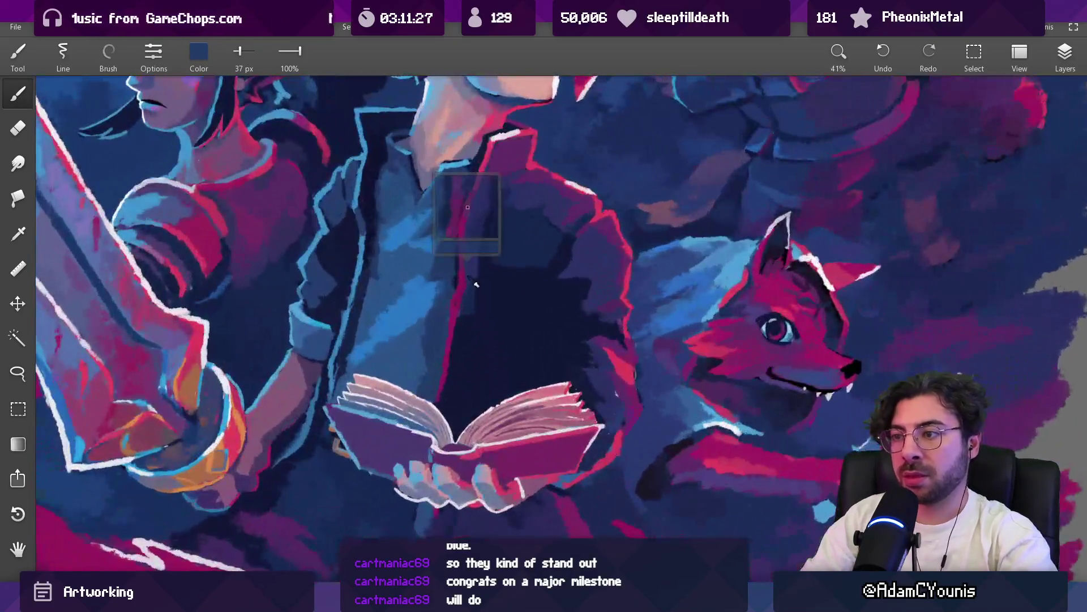
drag(476, 285, 475, 262)
key(bracketright)
key(bracketright)
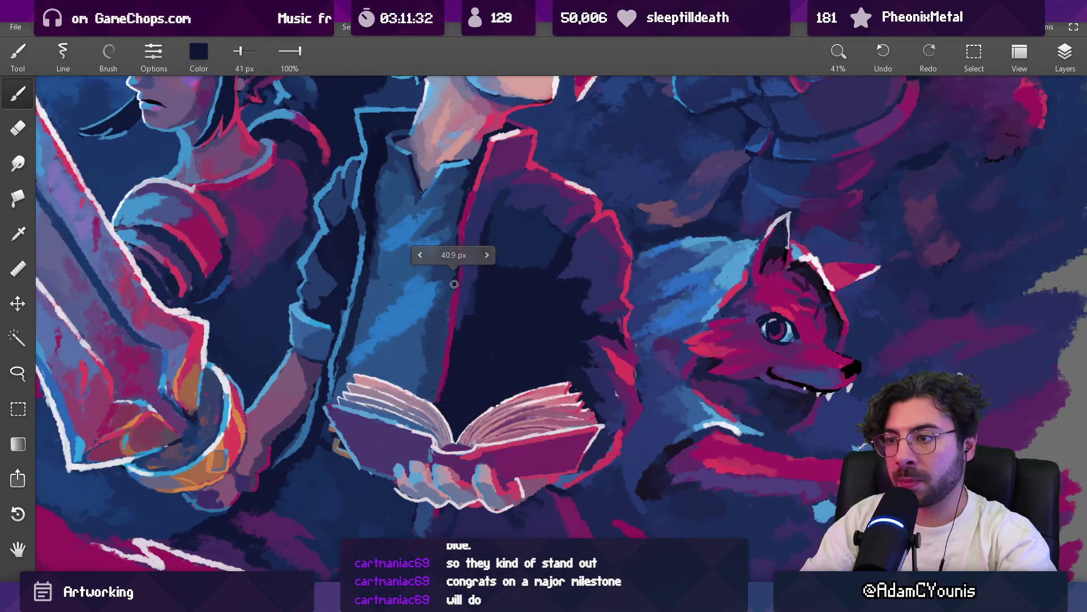
mouse_move(453, 273)
mouse_down()
mouse_move(451, 305)
mouse_move(444, 292)
mouse_move(421, 324)
mouse_move(436, 305)
mouse_move(421, 300)
mouse_move(465, 295)
mouse_move(453, 332)
mouse_move(445, 320)
mouse_up()
click(442, 281)
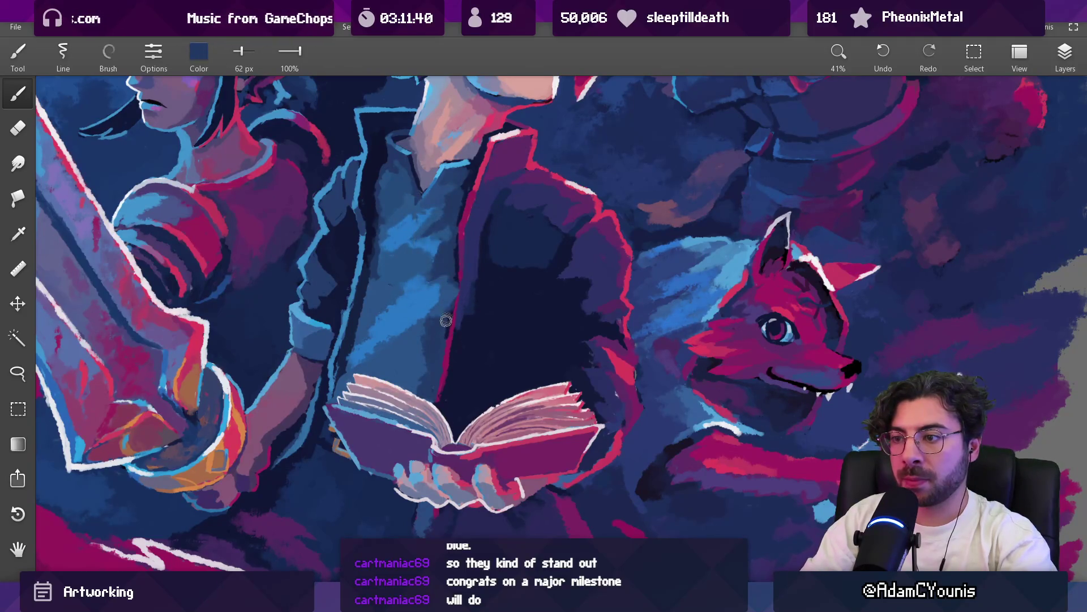
Undo a coat stroke and cover the purple coat strip with navy at 62 px
drag(434, 360, 444, 385)
mouse_move(444, 456)
mouse_down()
mouse_move(468, 317)
mouse_move(463, 385)
mouse_move(468, 330)
mouse_up()
key(bracketright)
key(bracketright)
key(bracketright)
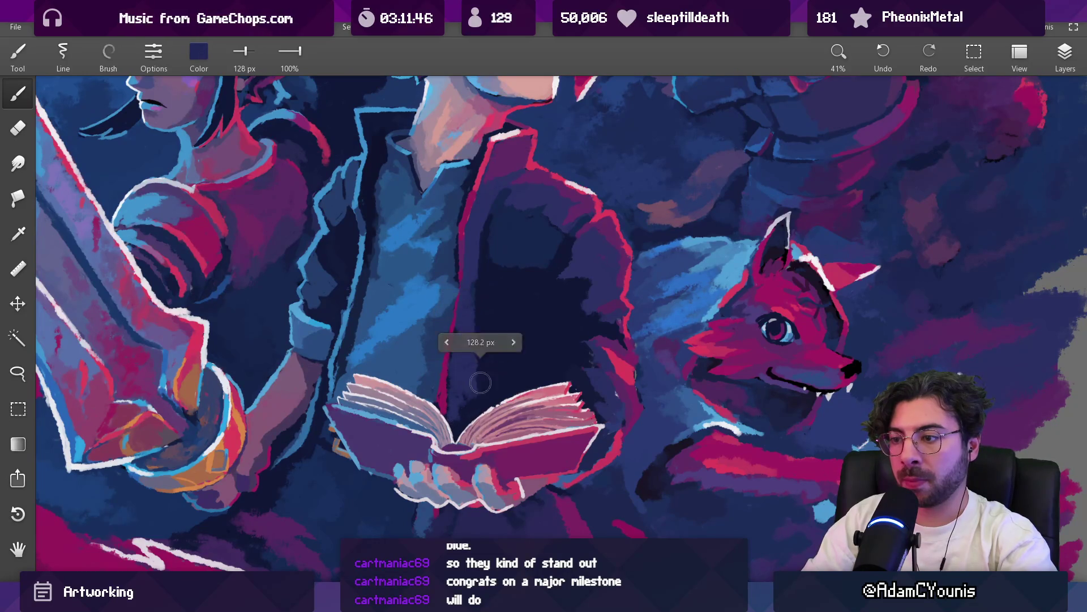
click(481, 291)
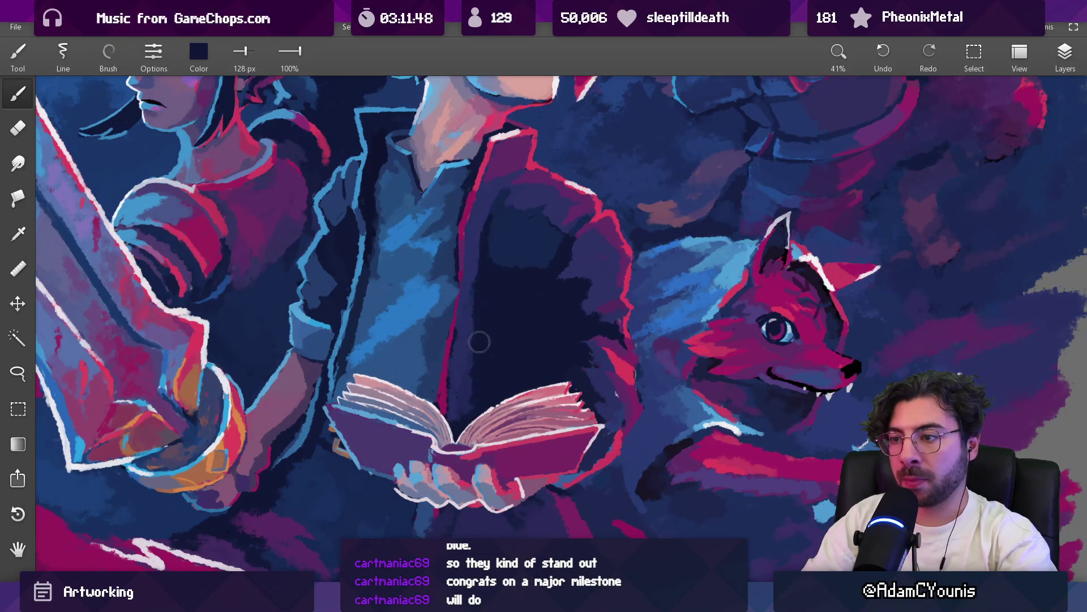
key(bracketleft)
key(bracketleft)
key(ctrl+z)
scroll(468, 347, up, 3)
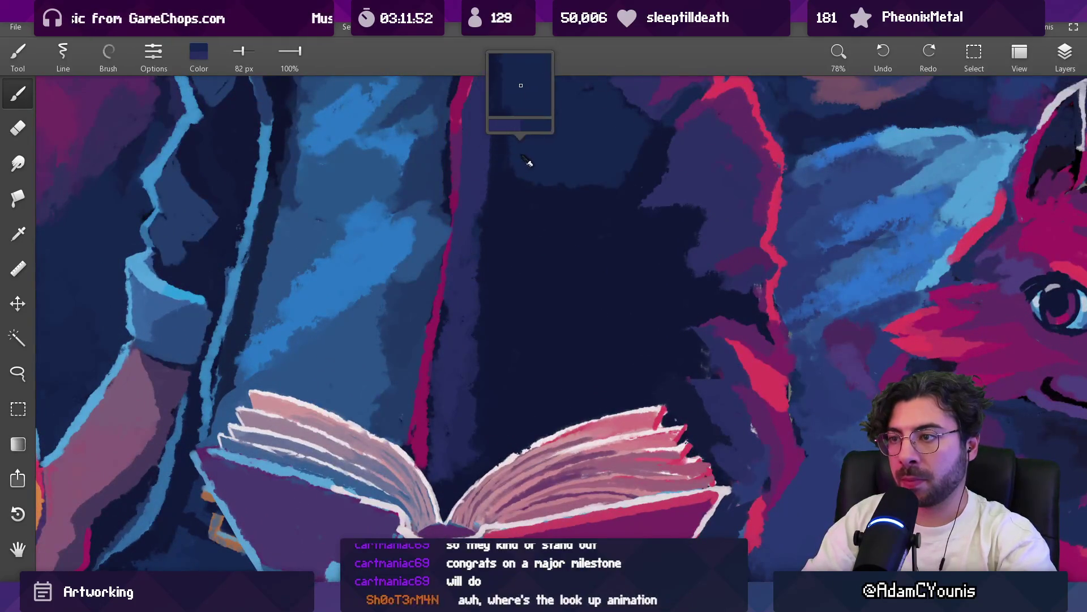
key(bracketleft)
drag(474, 181, 458, 377)
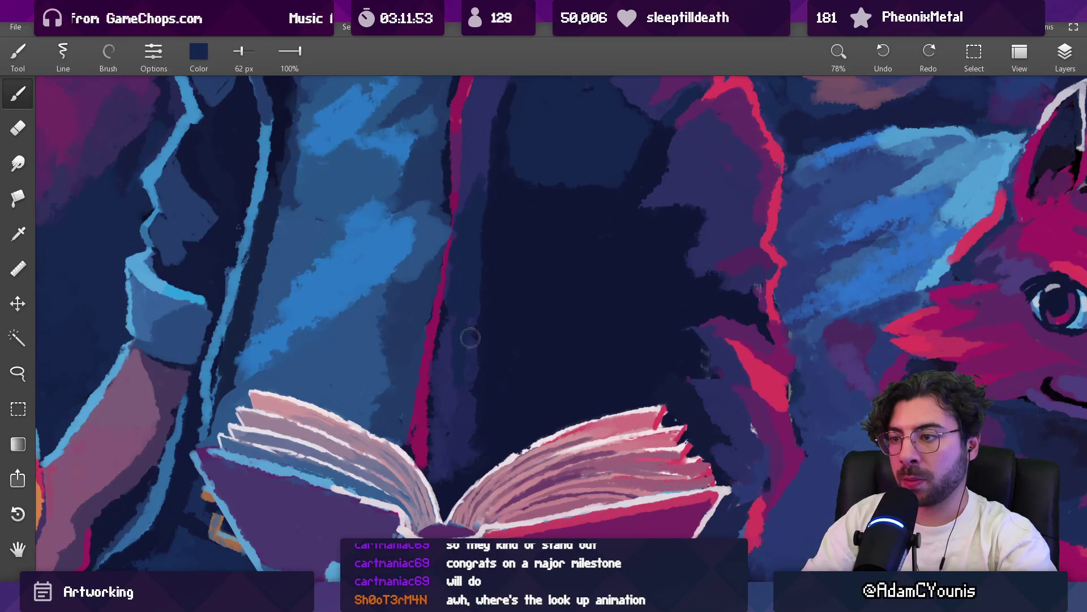
Resample dark navy at 64 px to shade the shirt just above the book and hands
mouse_move(464, 262)
mouse_down()
mouse_move(461, 158)
mouse_move(445, 136)
mouse_move(453, 170)
mouse_up()
key(bracketleft)
key(bracketleft)
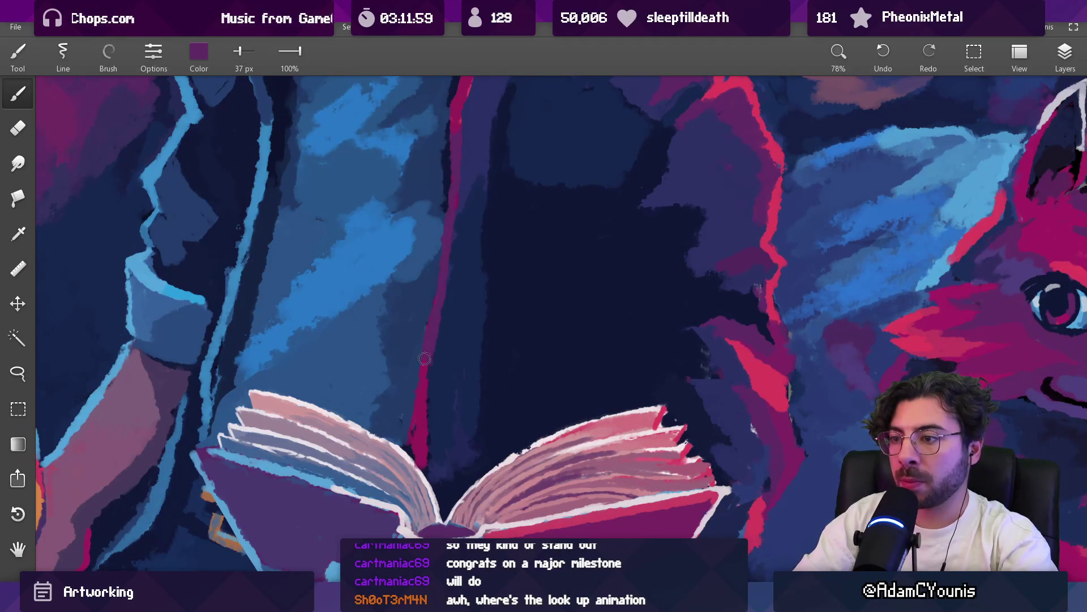
mouse_move(478, 244)
mouse_down()
mouse_move(463, 361)
mouse_move(485, 297)
mouse_move(459, 266)
mouse_move(459, 230)
mouse_up()
click(457, 258)
key(bracketright)
key(bracketright)
drag(438, 321, 437, 321)
mouse_move(430, 358)
mouse_down()
mouse_move(458, 325)
mouse_move(445, 345)
mouse_move(460, 283)
mouse_move(441, 261)
mouse_up()
click(469, 241)
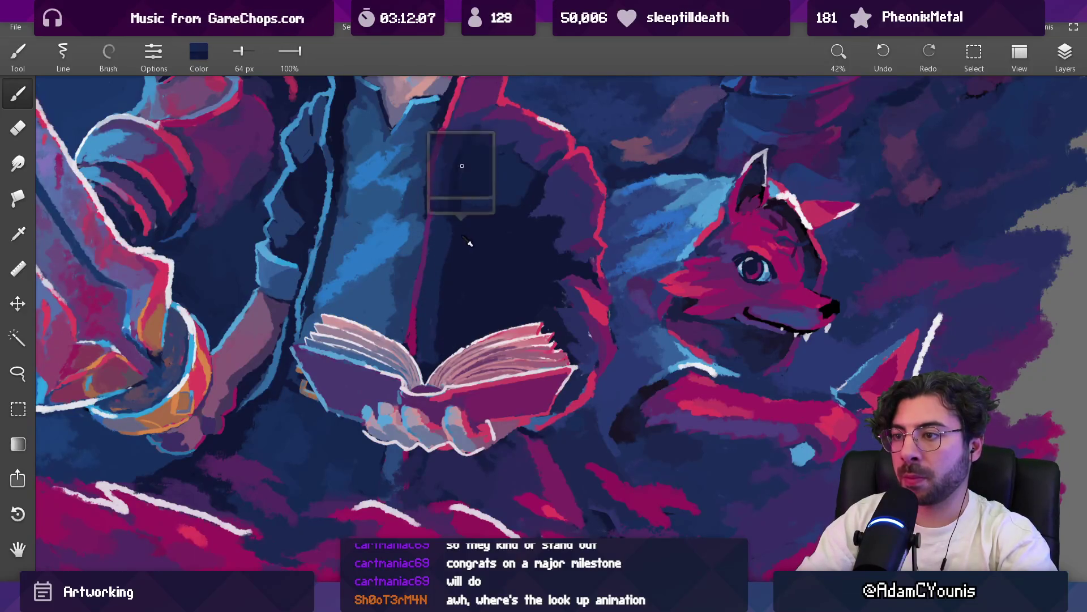
scroll(458, 221, down, 5)
scroll(453, 243, up, 5)
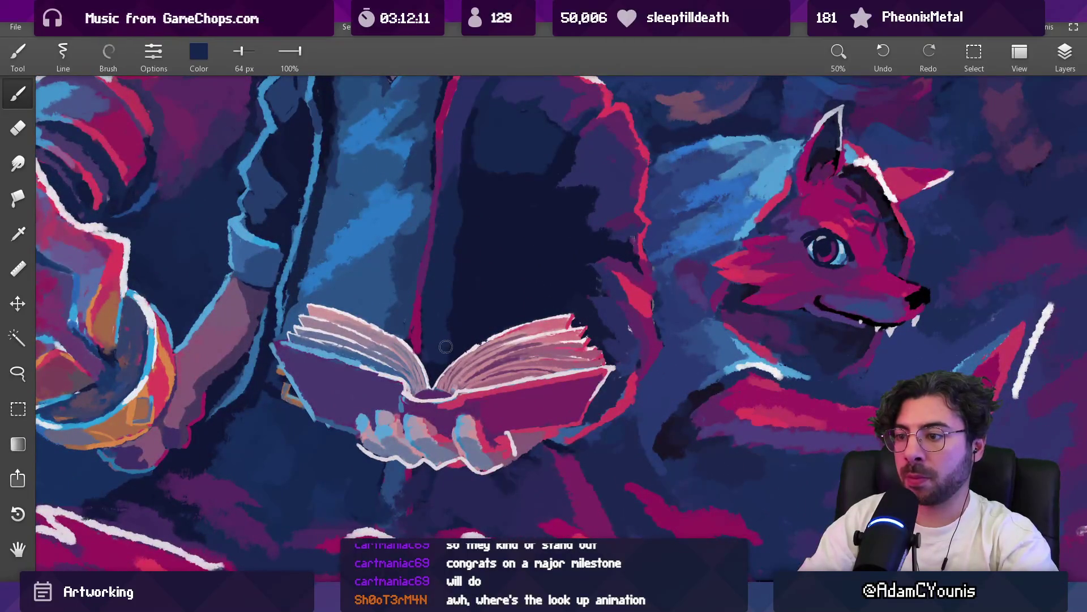
click(402, 488)
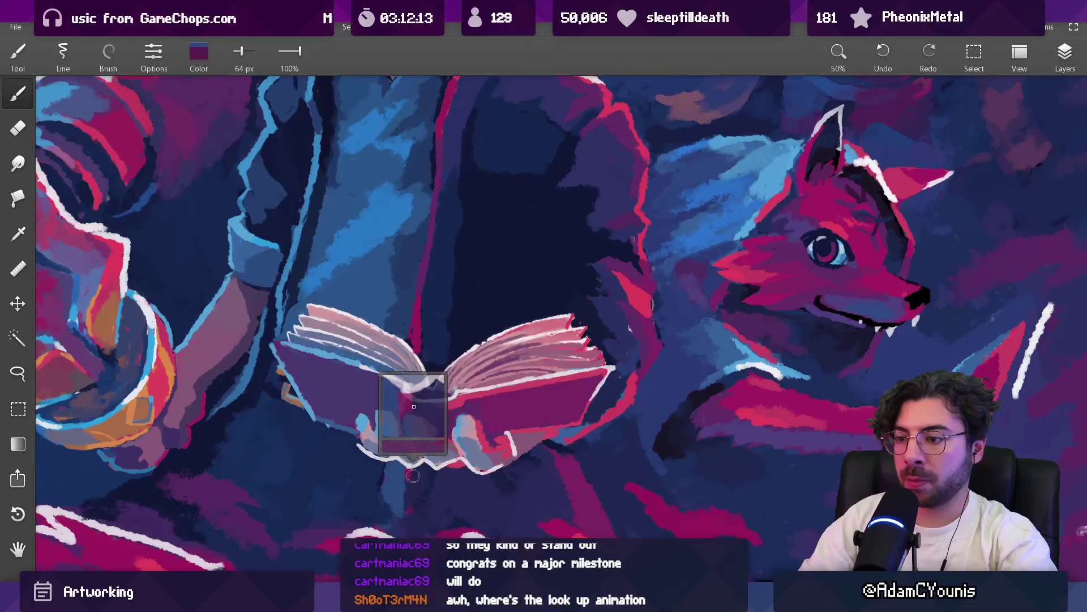
click(415, 502)
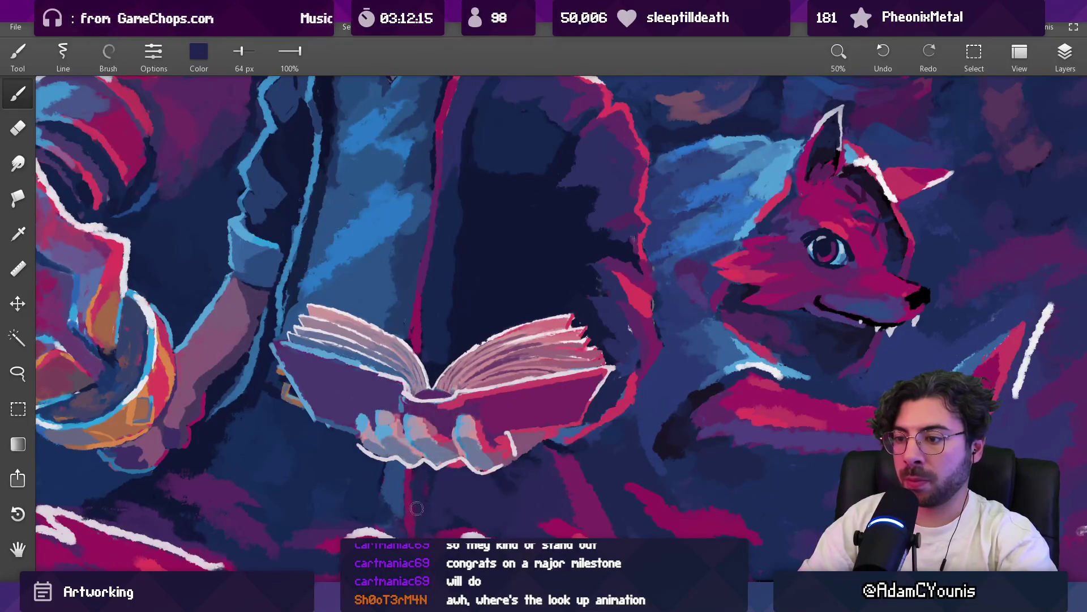
scroll(439, 498, down, 8)
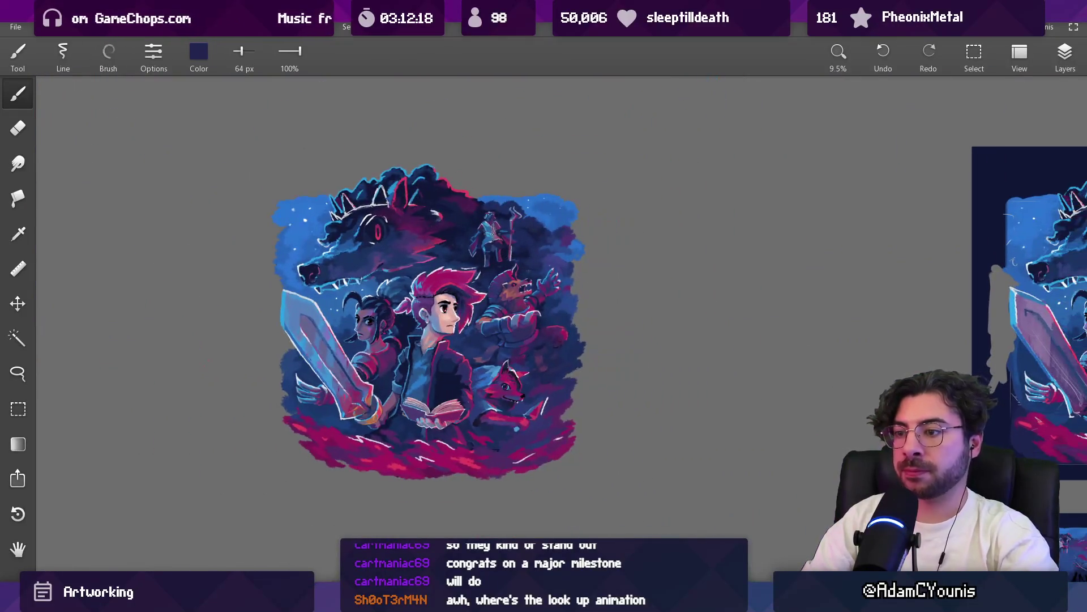
Stroke a light-blue highlight along the arm's edge at 25 px, then resample dark navy
scroll(452, 390, up, 3)
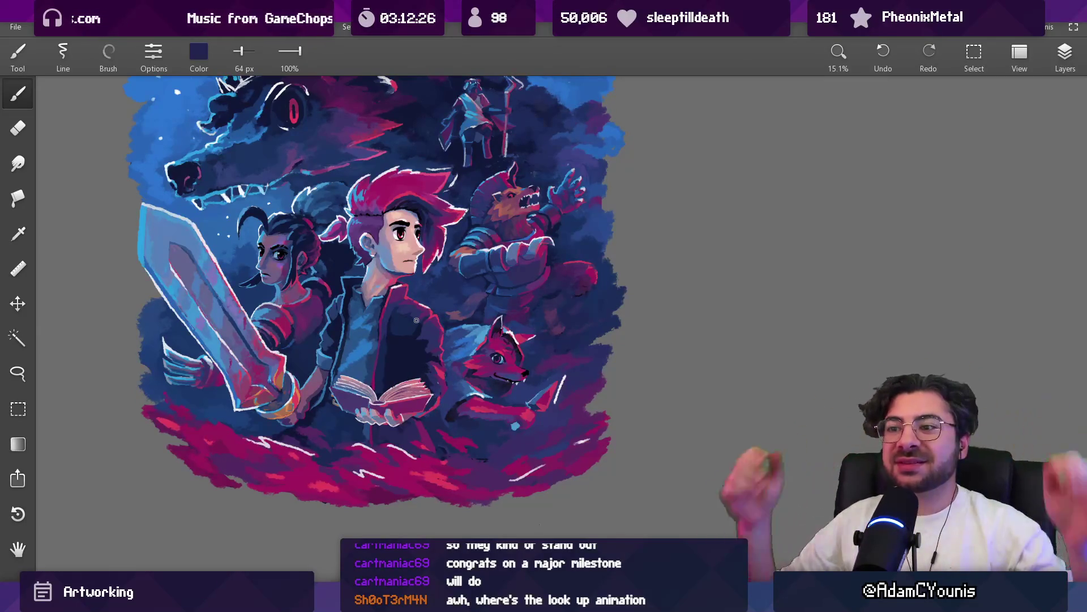
scroll(416, 321, up, 5)
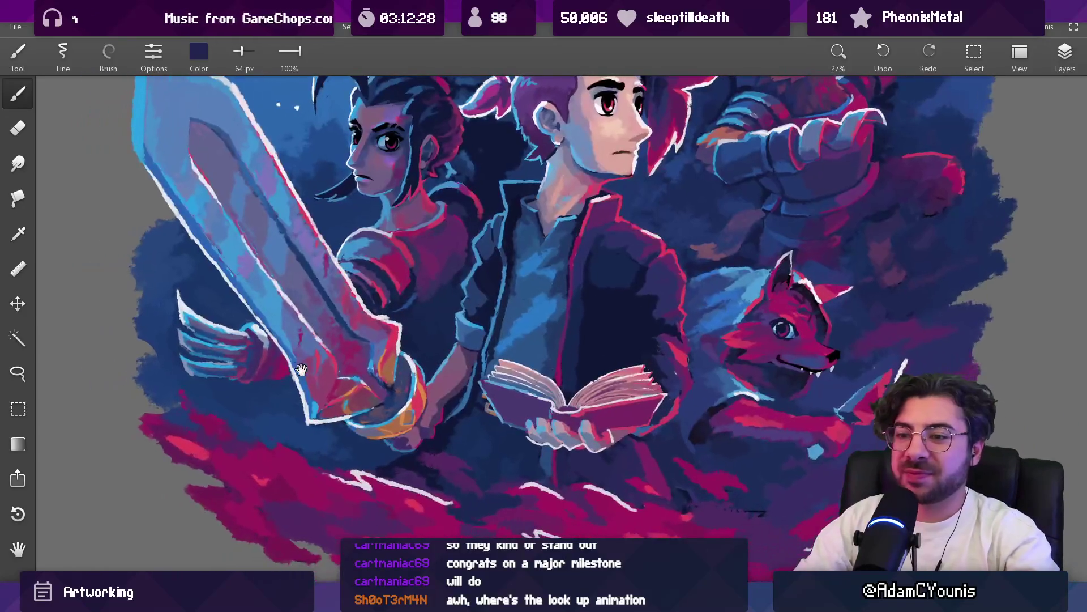
scroll(319, 329, up, 8)
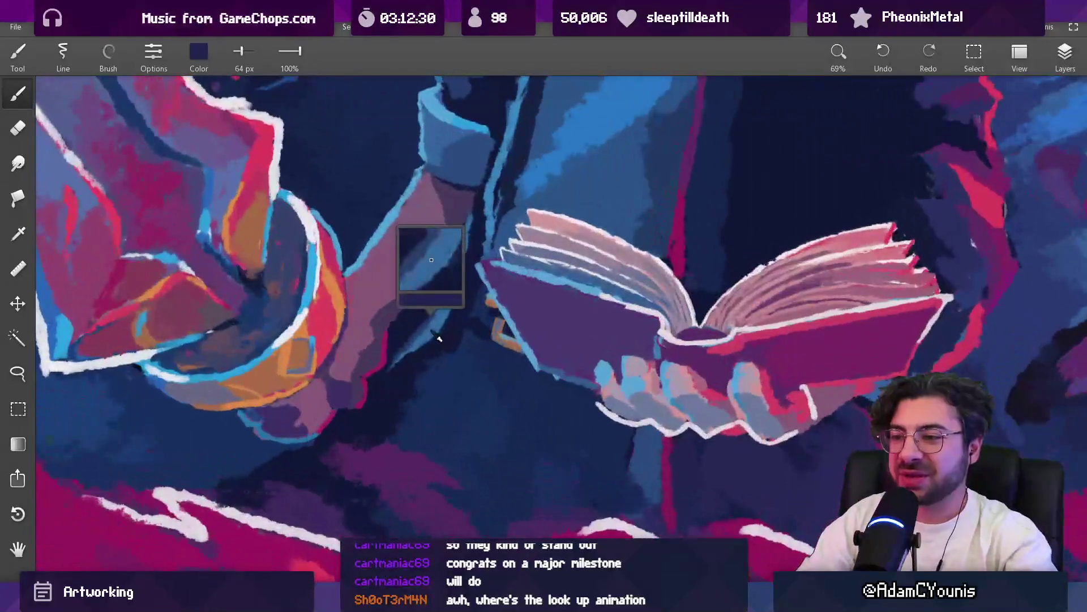
drag(377, 380, 422, 343)
alt+click(388, 381)
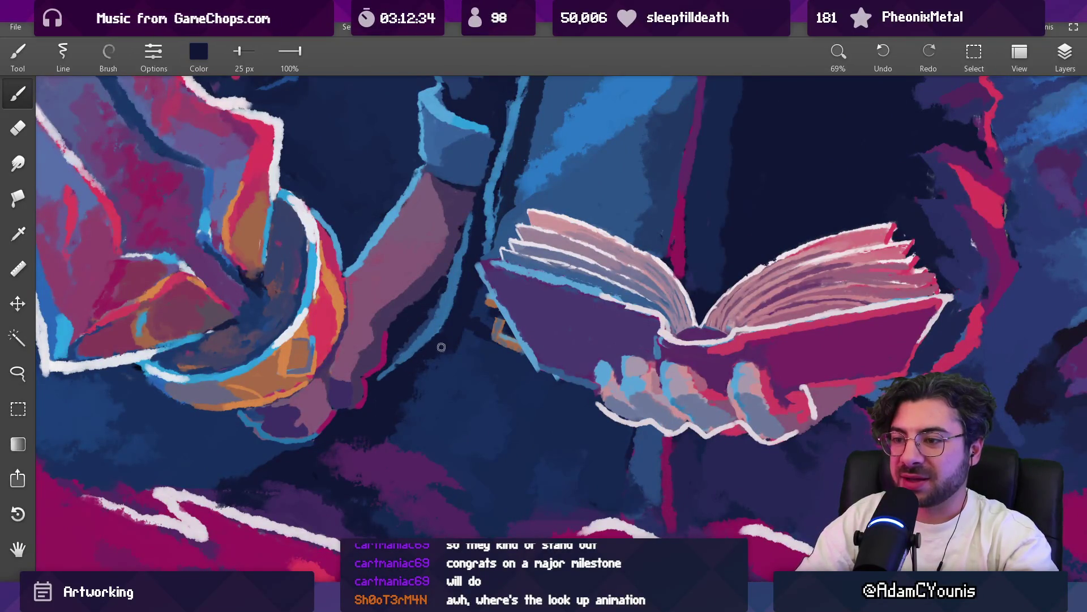
scroll(442, 346, down, 4)
scroll(400, 391, up, 5)
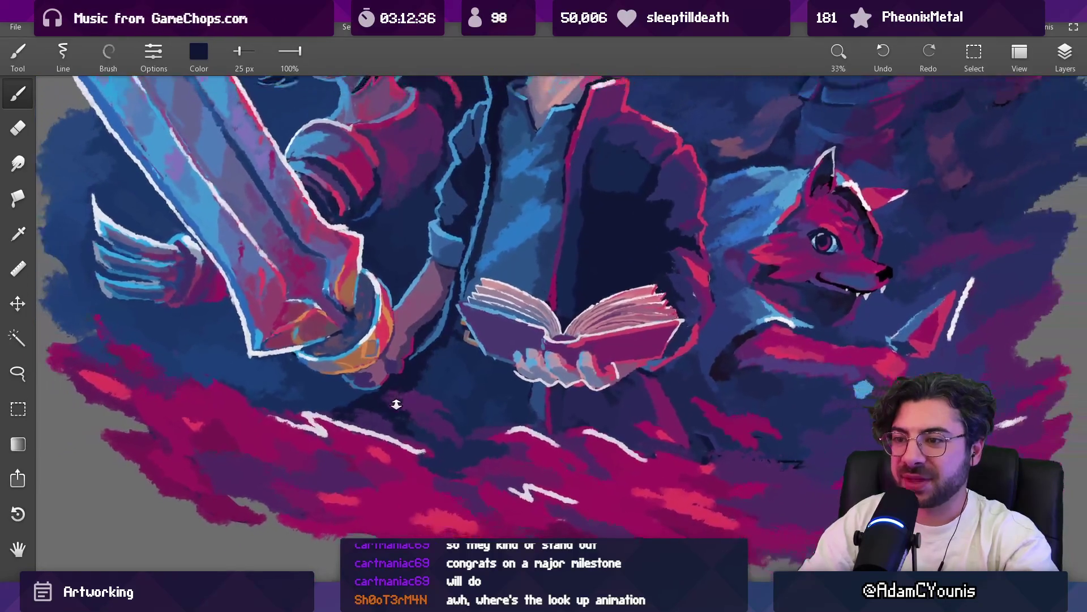
Shrink the brush to 20 px, sample dark crimson and paint it over the purple patches by the hand
key(bracketleft)
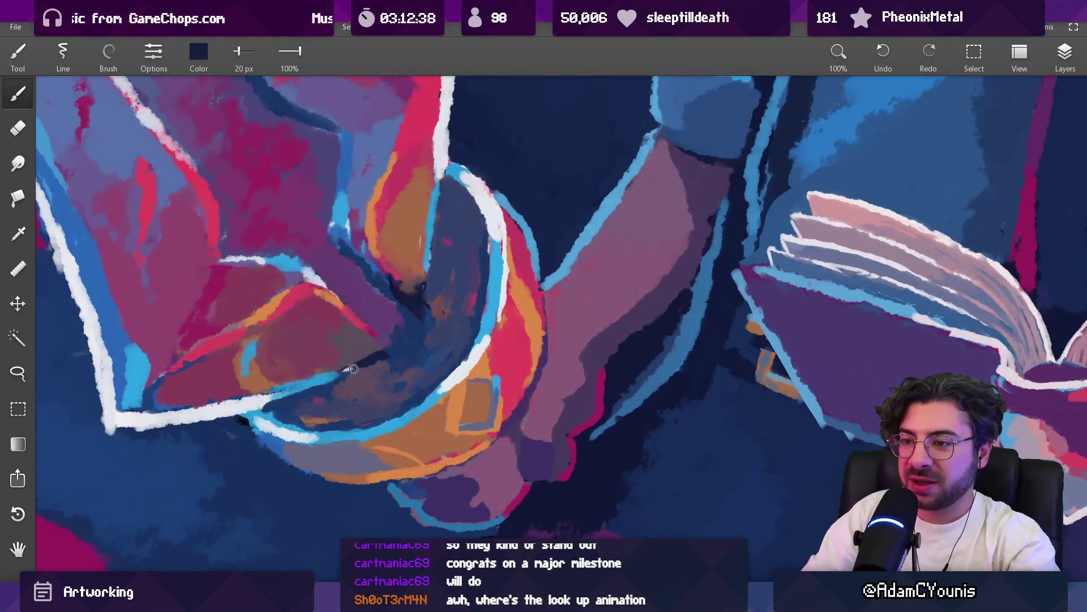
alt+click(339, 377)
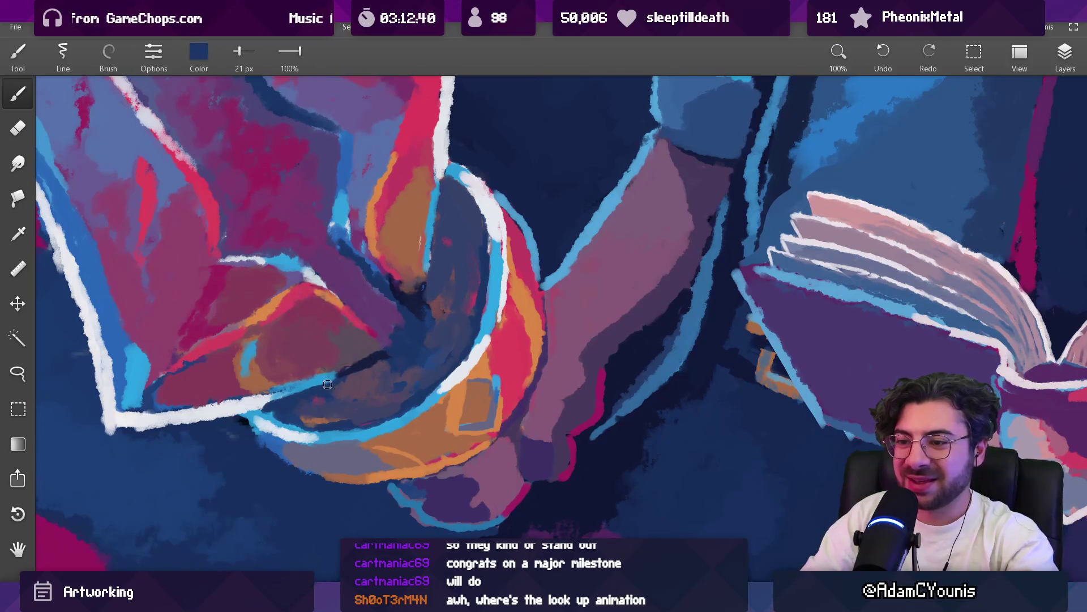
alt+click(355, 358)
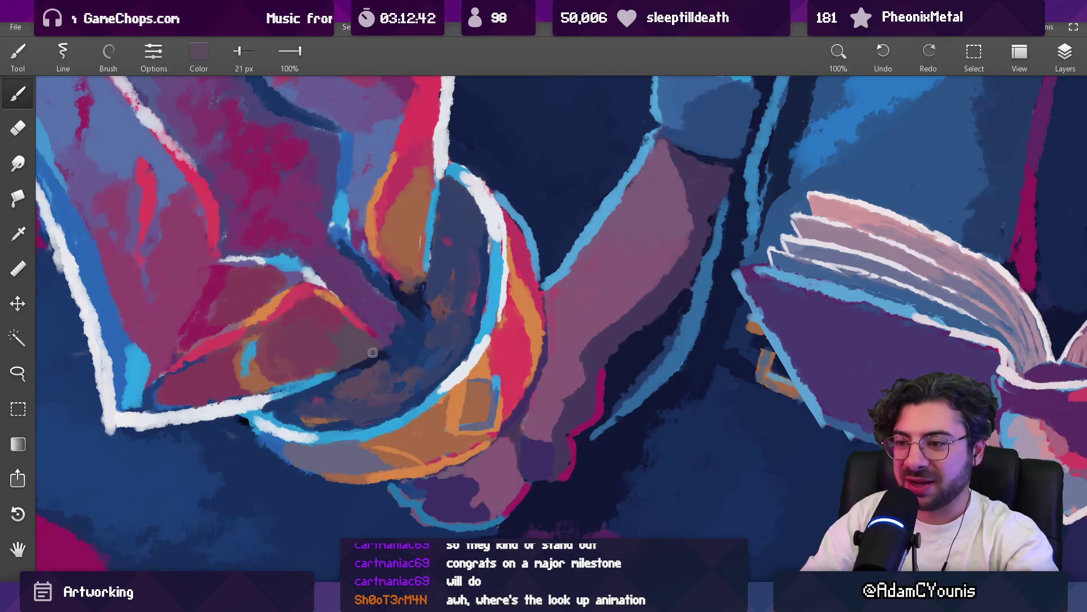
drag(323, 341, 306, 367)
scroll(362, 351, down, 5)
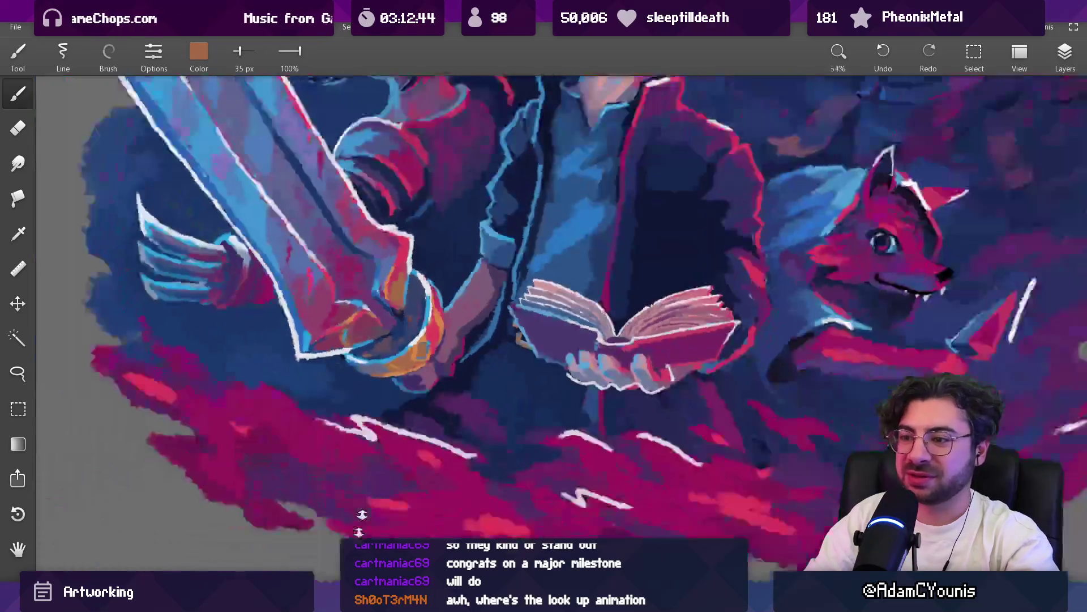
scroll(377, 304, up, 4)
scroll(377, 305, up, 3)
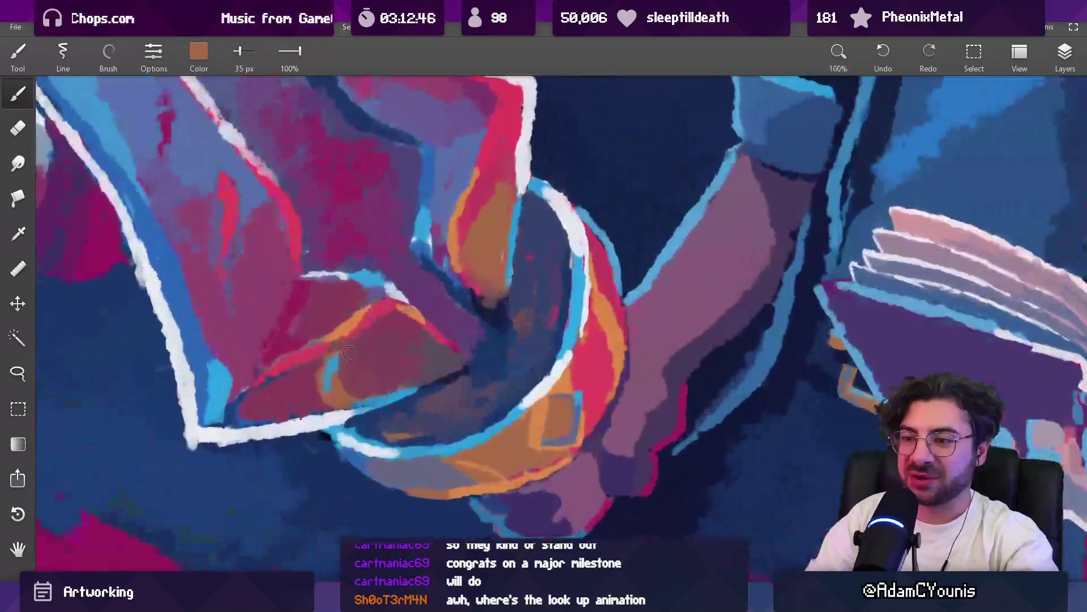
drag(340, 353, 313, 362)
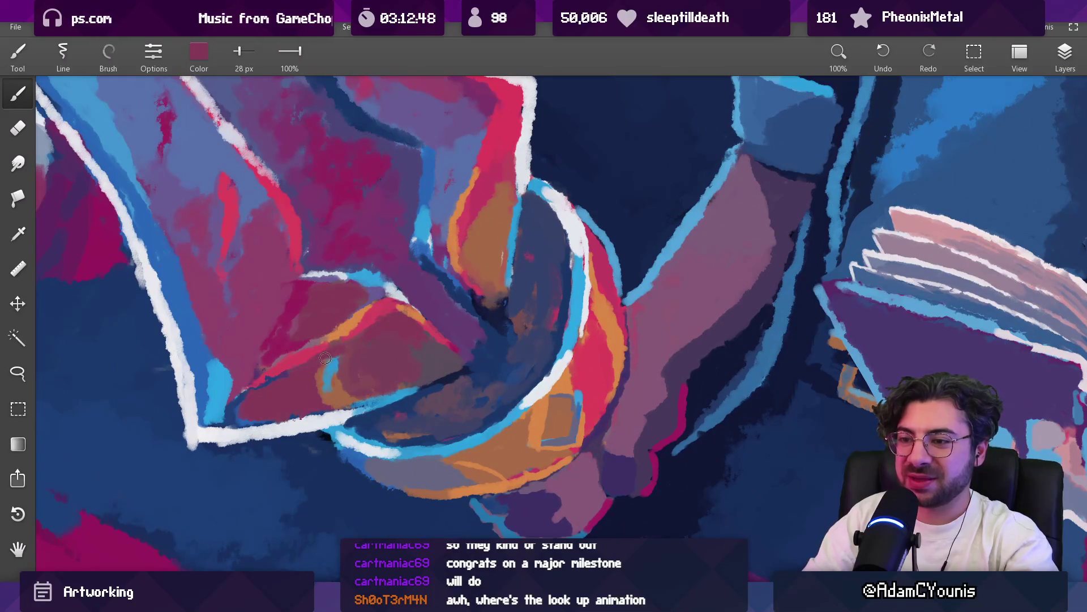
mouse_move(318, 306)
mouse_down()
mouse_move(337, 369)
mouse_move(284, 390)
mouse_up()
mouse_move(266, 363)
mouse_down()
mouse_move(252, 283)
mouse_move(294, 372)
mouse_move(254, 383)
mouse_up()
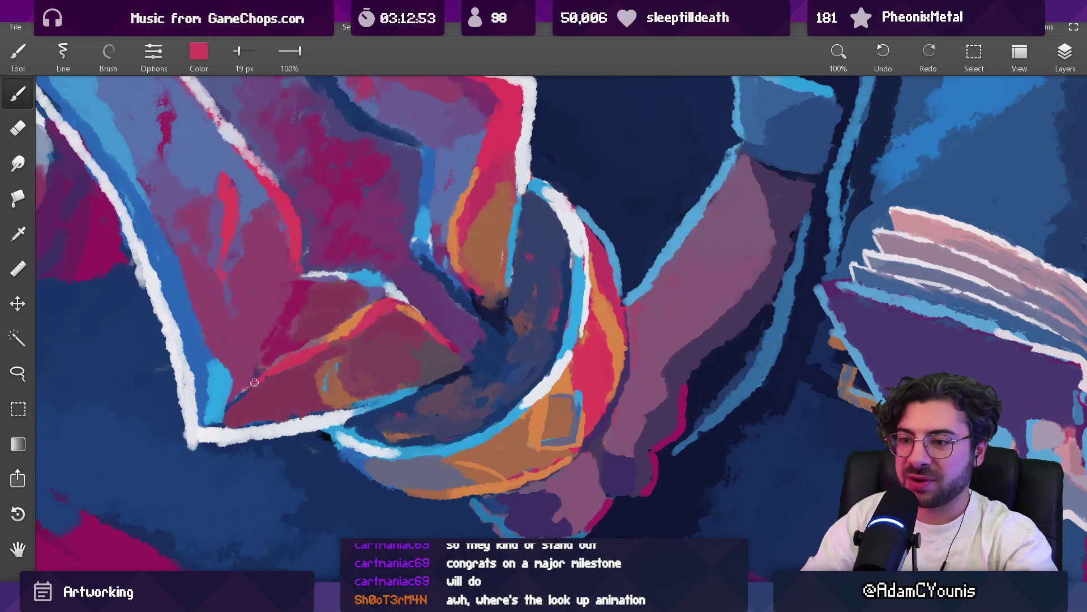
scroll(272, 376, down, 10)
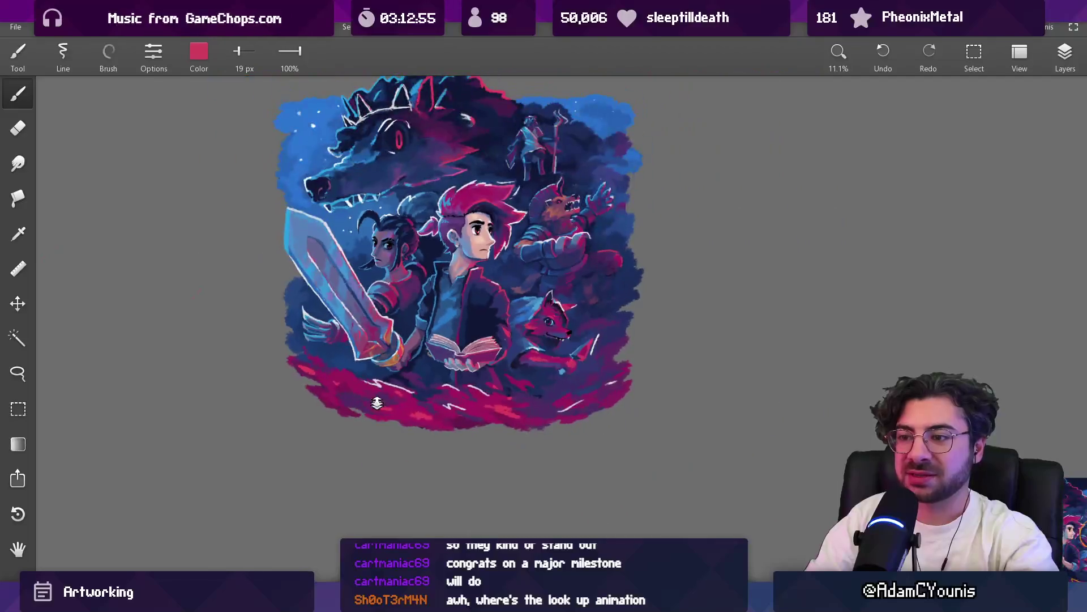
Zoom out to review the full illustration, then zoom and pan onto the book and wolf
scroll(393, 344, up, 10)
mouse_move(345, 317)
mouse_down()
mouse_move(334, 314)
mouse_move(331, 286)
mouse_move(330, 302)
mouse_up()
scroll(339, 334, down, 10)
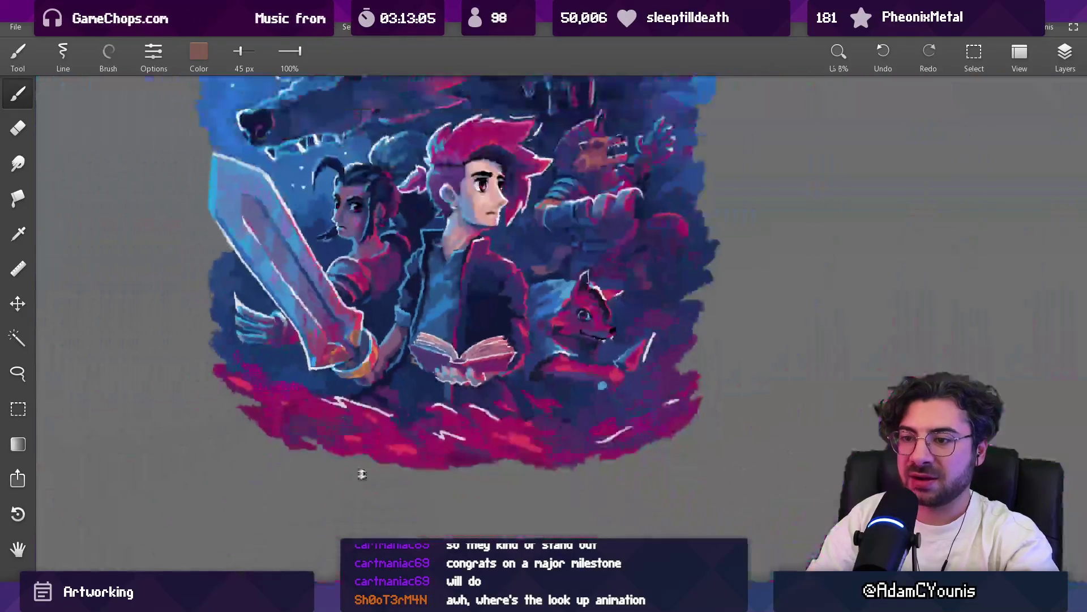
scroll(382, 349, down, 2)
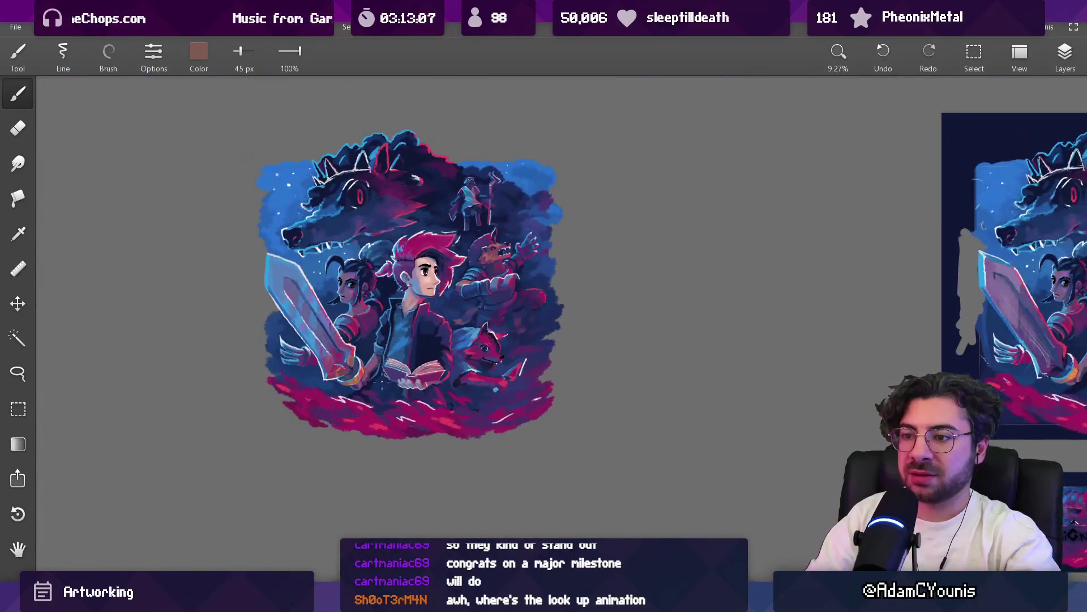
drag(397, 312, 402, 356)
scroll(402, 375, up, 5)
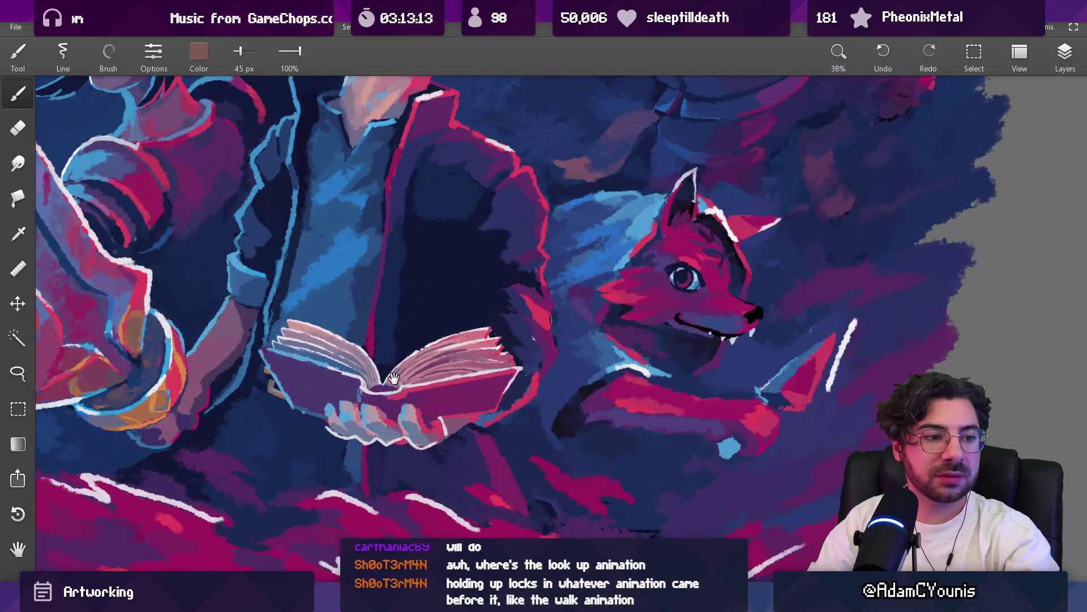
drag(394, 377, 400, 397)
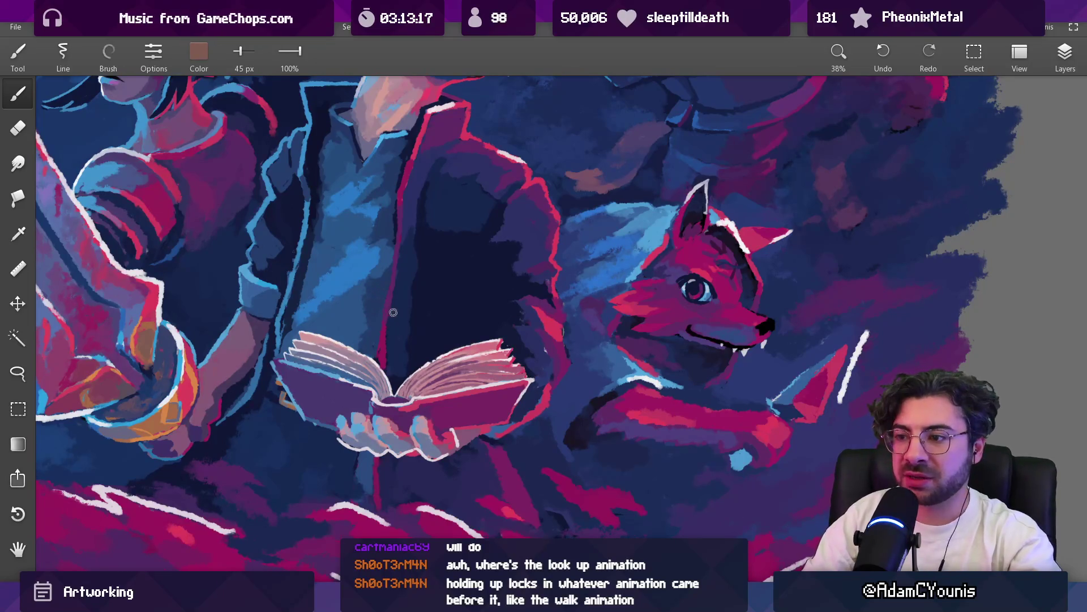
scroll(418, 381, up, 2)
Sample blue, purple and light blue around the book while nudging the brush size
click(416, 399)
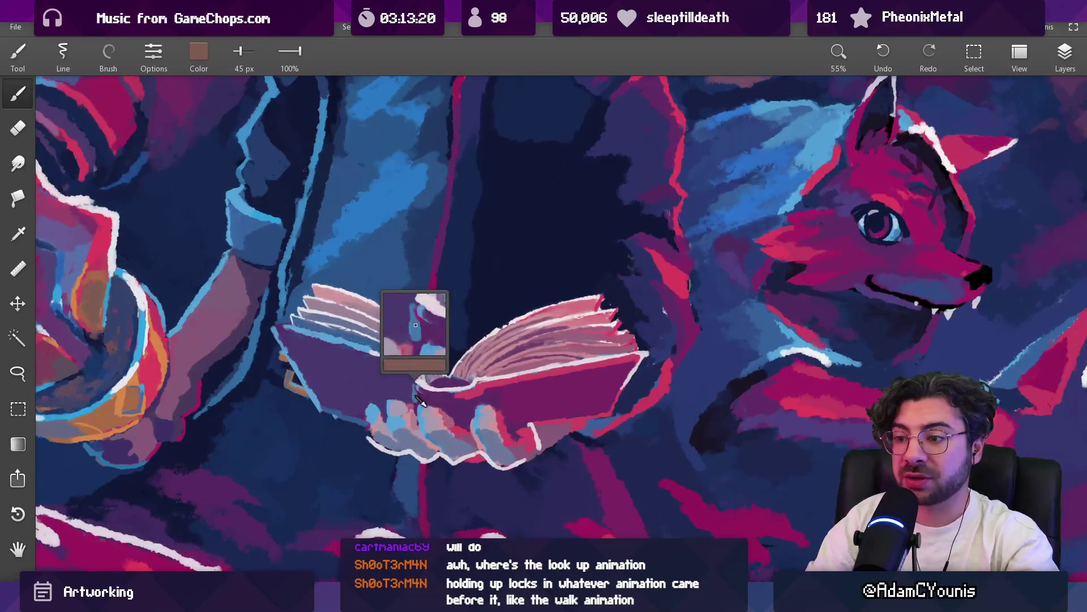
key(bracketleft)
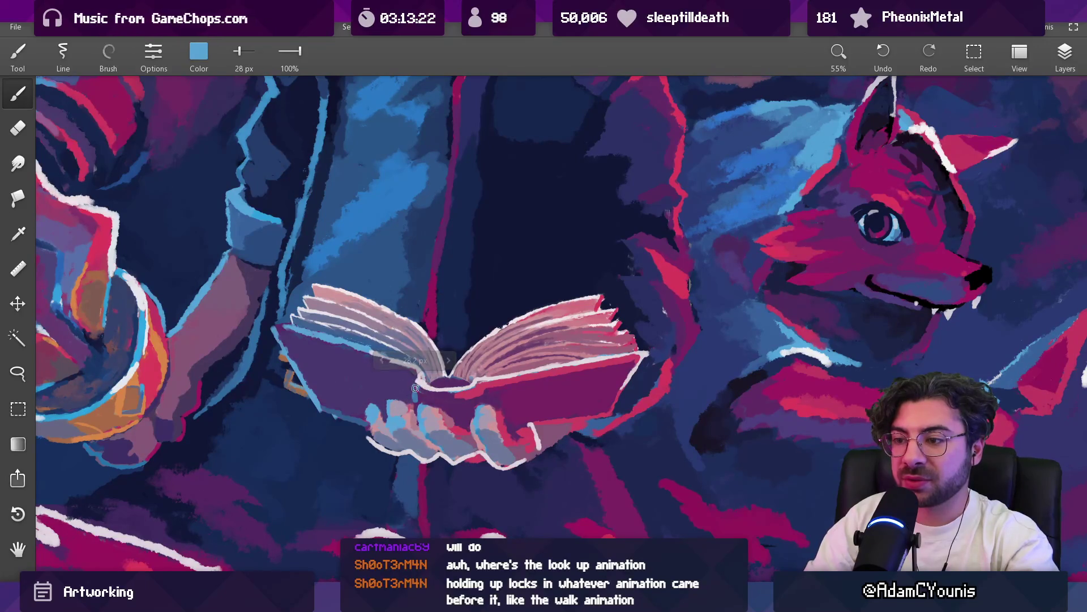
click(408, 392)
drag(464, 394, 422, 391)
key(bracketright)
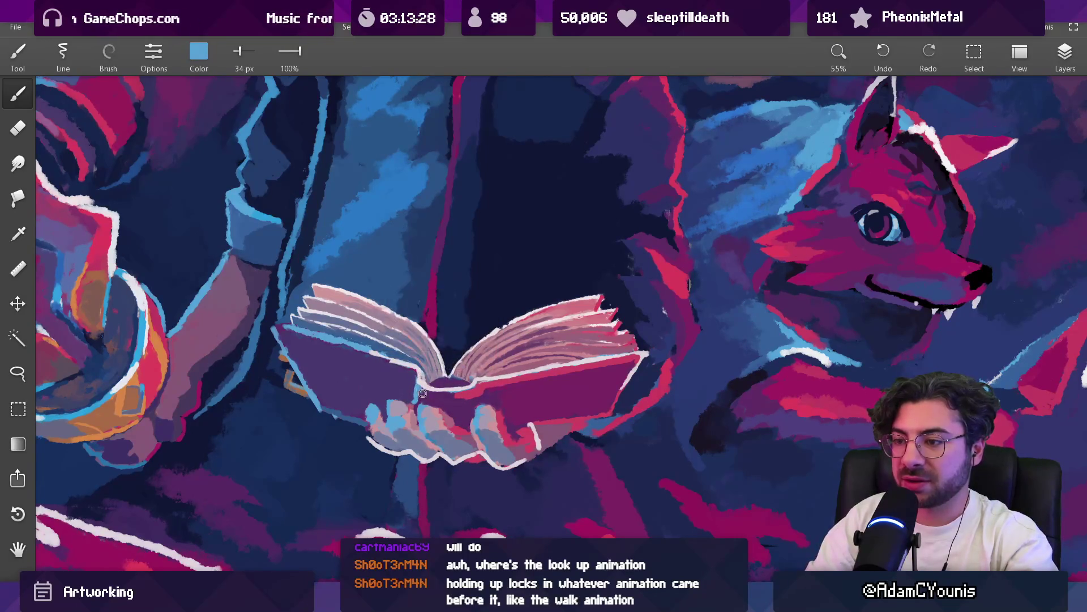
click(423, 397)
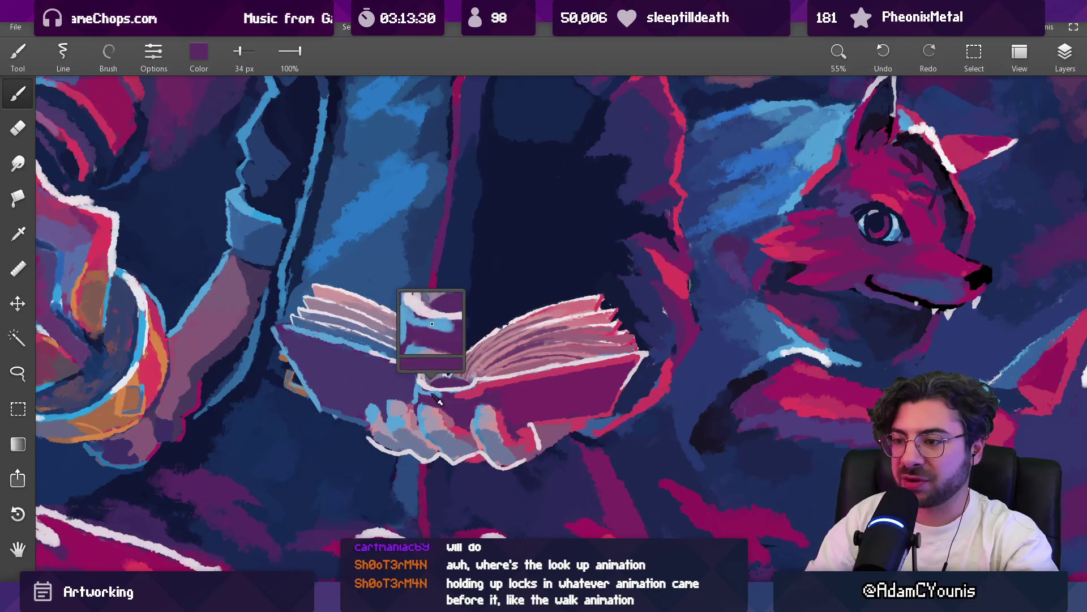
click(430, 383)
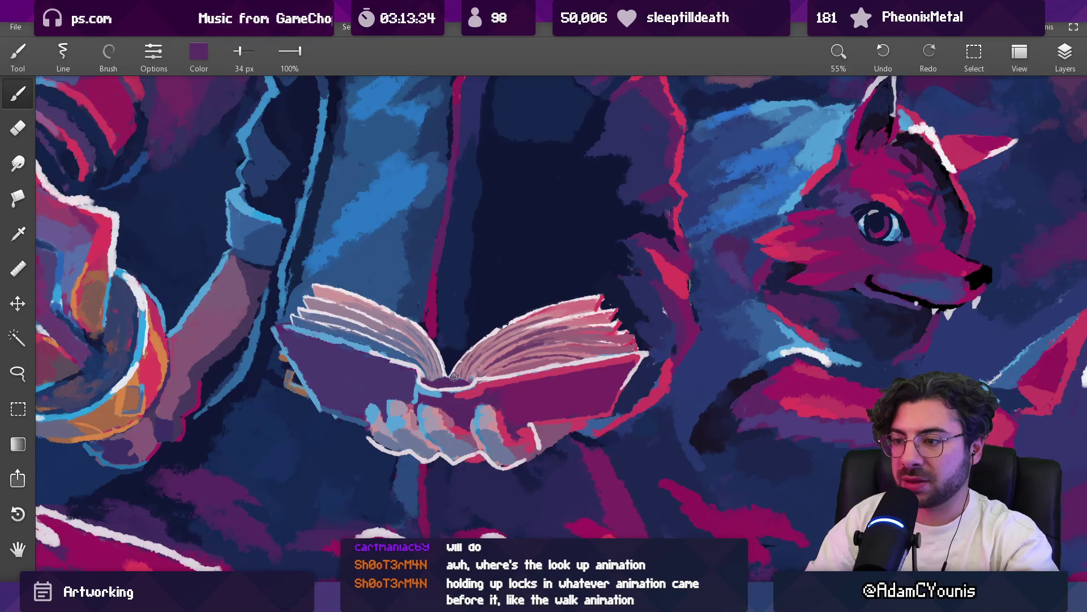
scroll(455, 376, down, 5)
scroll(476, 403, up, 5)
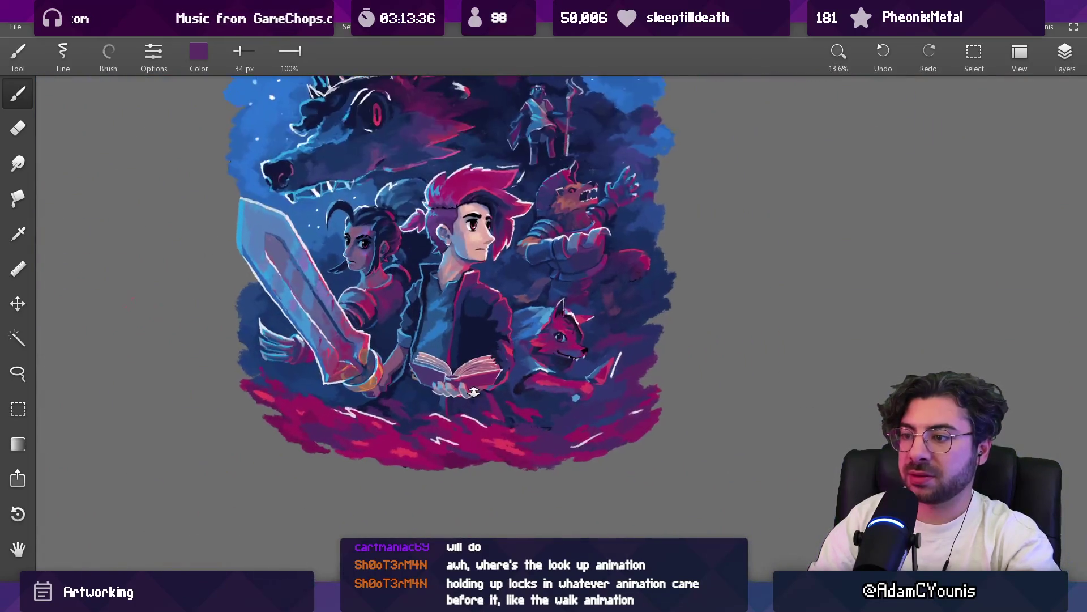
Load the shirt's dark navy at 127 px, then magic-wand select the book's left cover
click(473, 177)
drag(471, 336, 465, 371)
scroll(422, 400, up, 3)
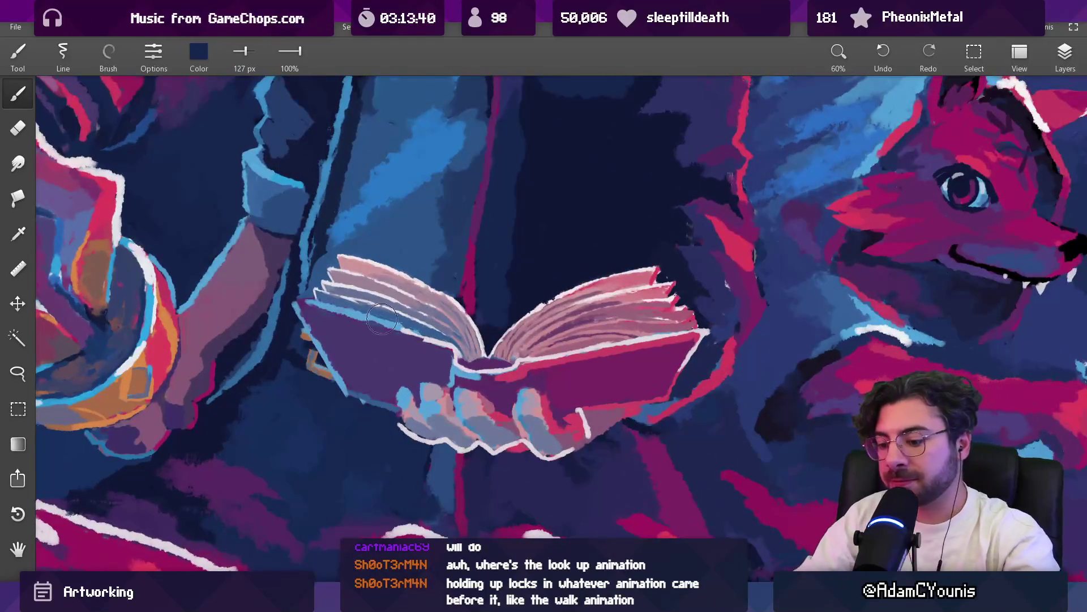
key(w)
click(362, 357)
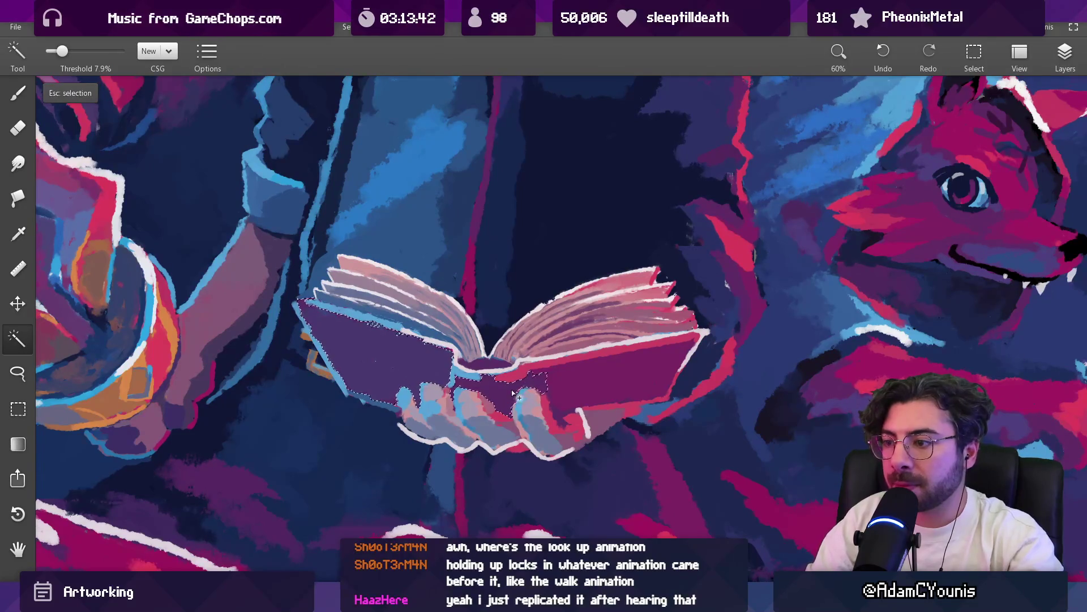
Add the right cover to the selection, glaze both covers dark navy at 657 px and 16% opacity, then deselect
shift+click(555, 375)
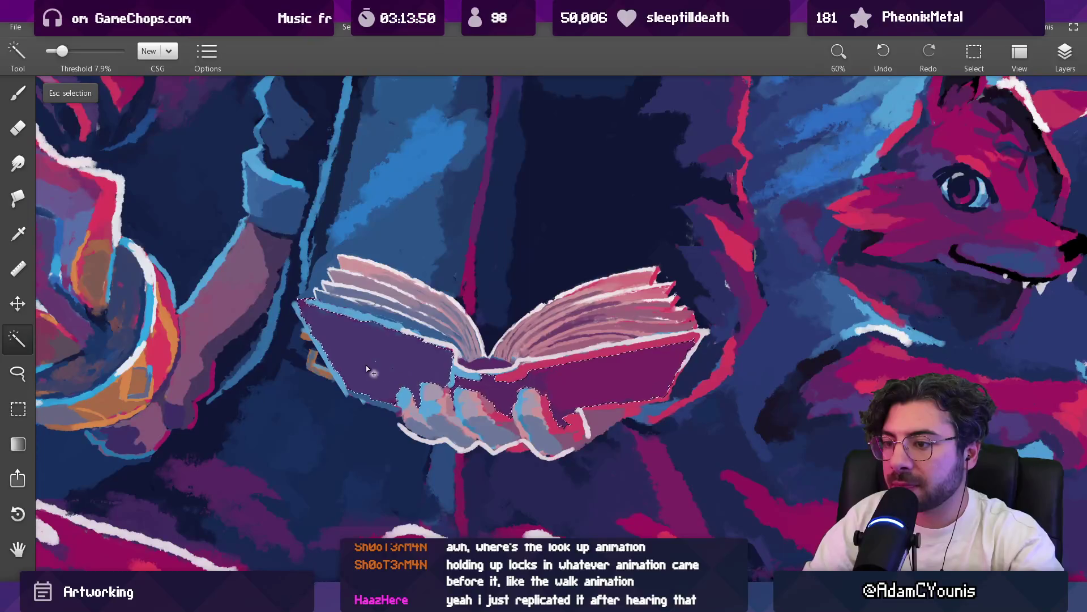
key(b)
key(bracketright)
key(bracketright)
key(bracketright)
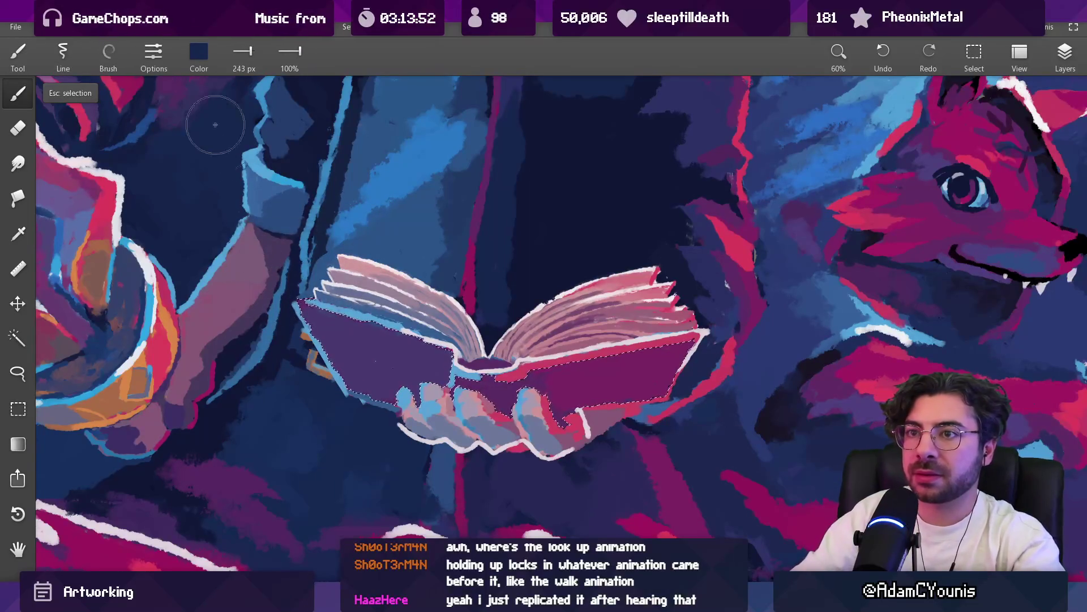
drag(291, 54, 231, 69)
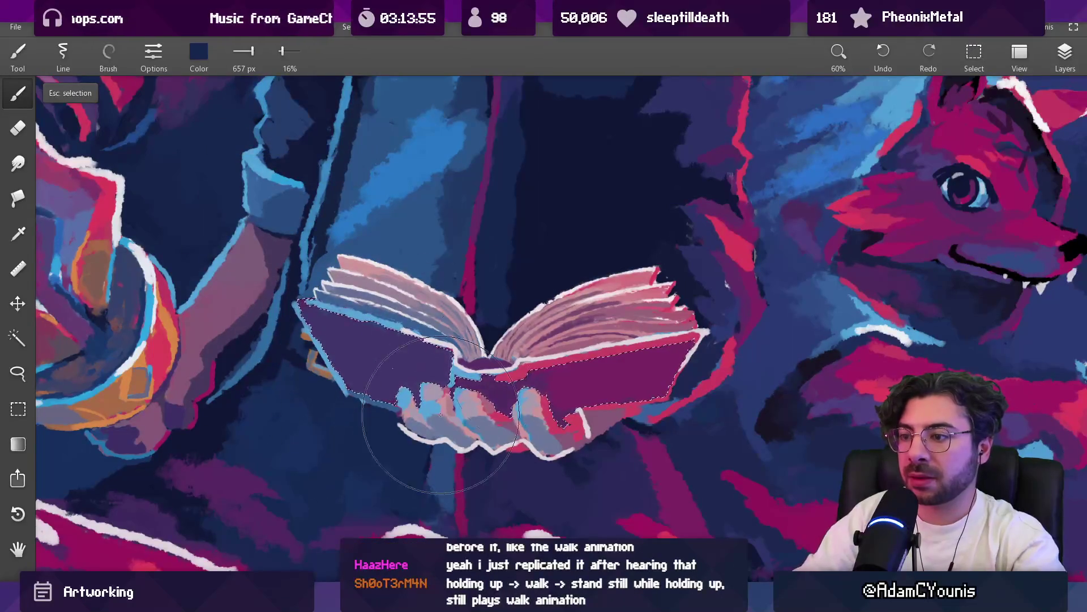
mouse_move(345, 329)
mouse_down()
mouse_move(391, 391)
mouse_move(374, 407)
mouse_move(385, 420)
mouse_move(382, 370)
mouse_up()
key(Escape)
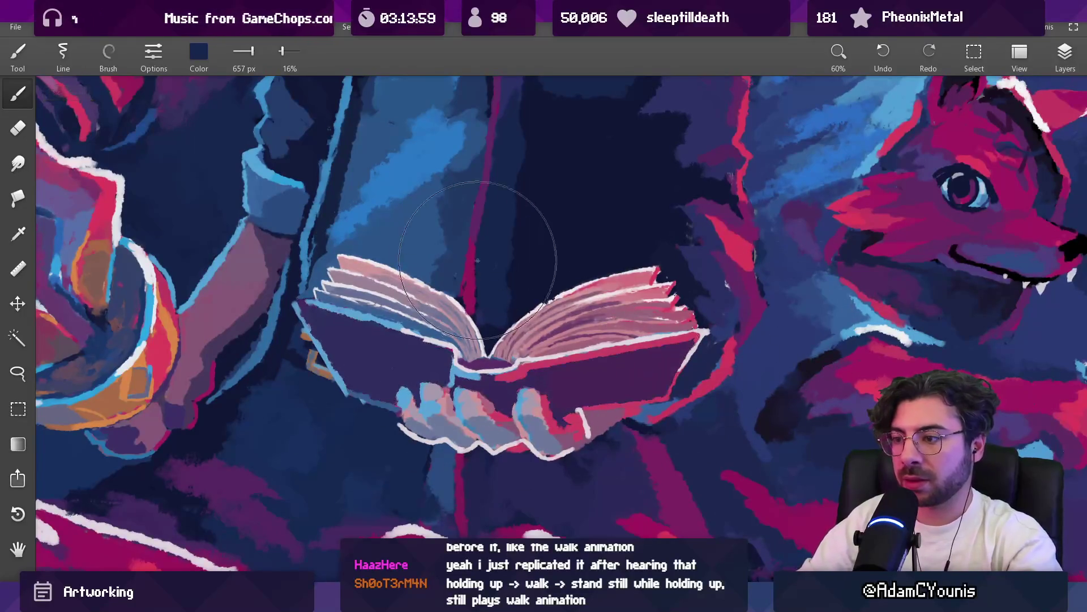
scroll(382, 370, down, 10)
scroll(531, 260, up, 2)
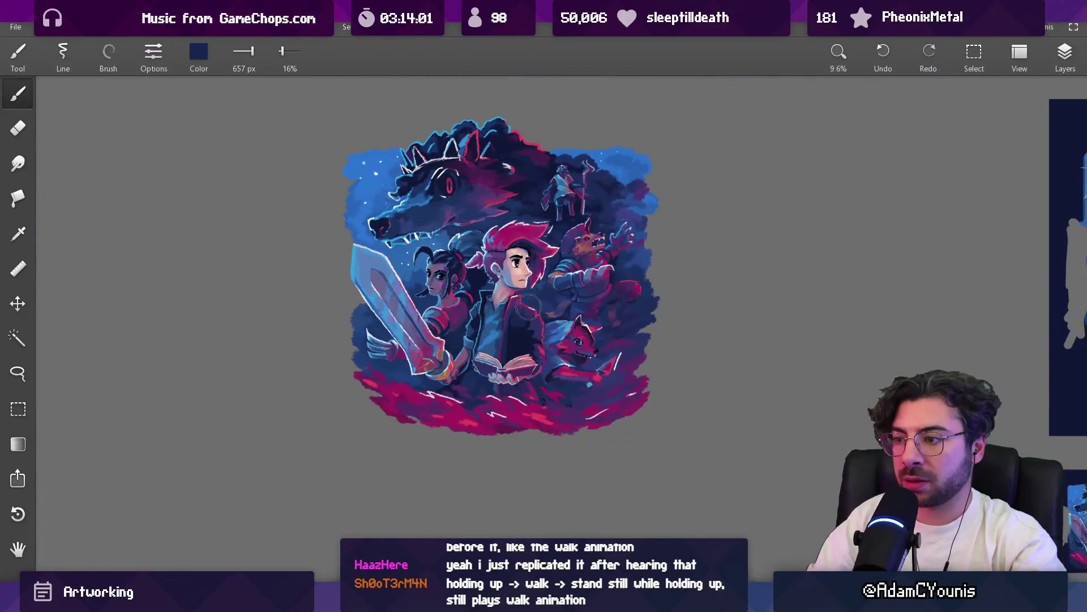
Zoom to the hands and load their light dusty pink skin tone with a 43 px brush
scroll(504, 372, up, 9)
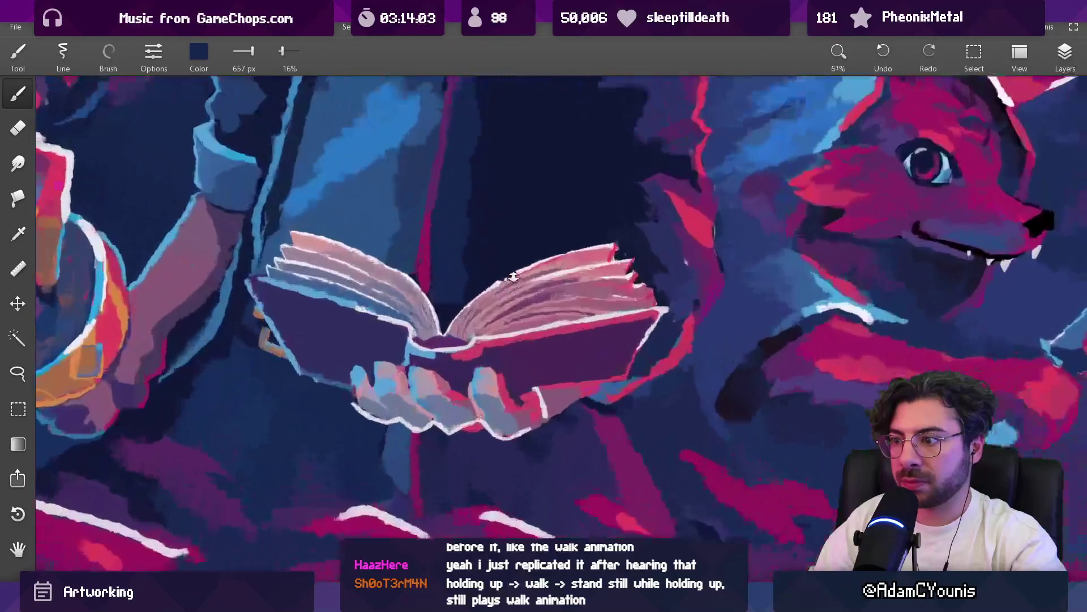
scroll(492, 346, up, 1)
alt+click(343, 354)
mouse_move(342, 354)
mouse_down()
mouse_move(433, 342)
mouse_move(357, 340)
mouse_move(399, 346)
mouse_move(402, 380)
mouse_move(468, 417)
mouse_up()
drag(431, 362, 416, 374)
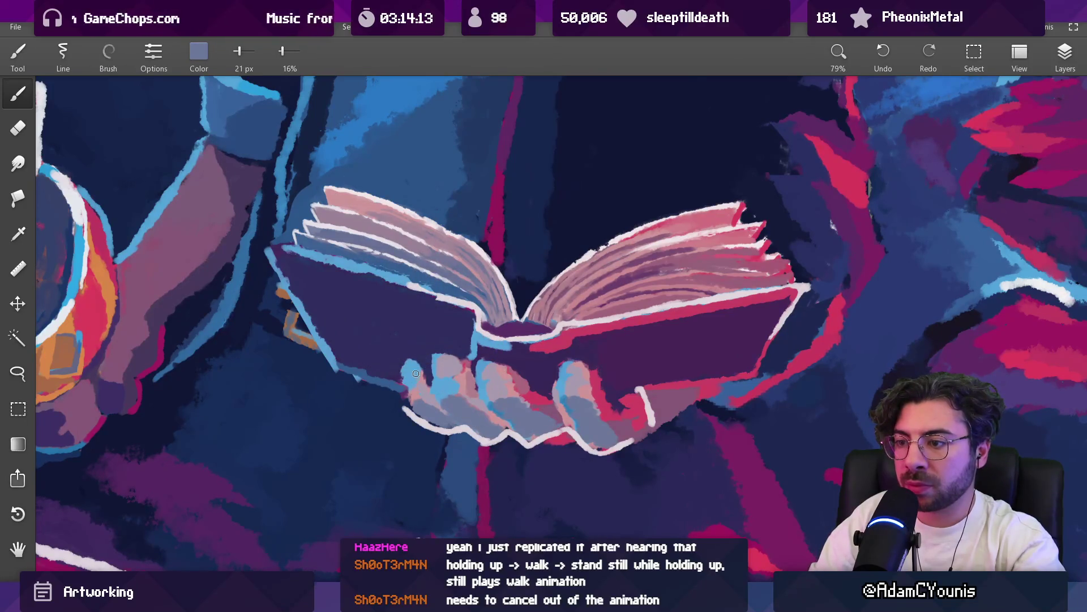
key(bracketright)
click(416, 373)
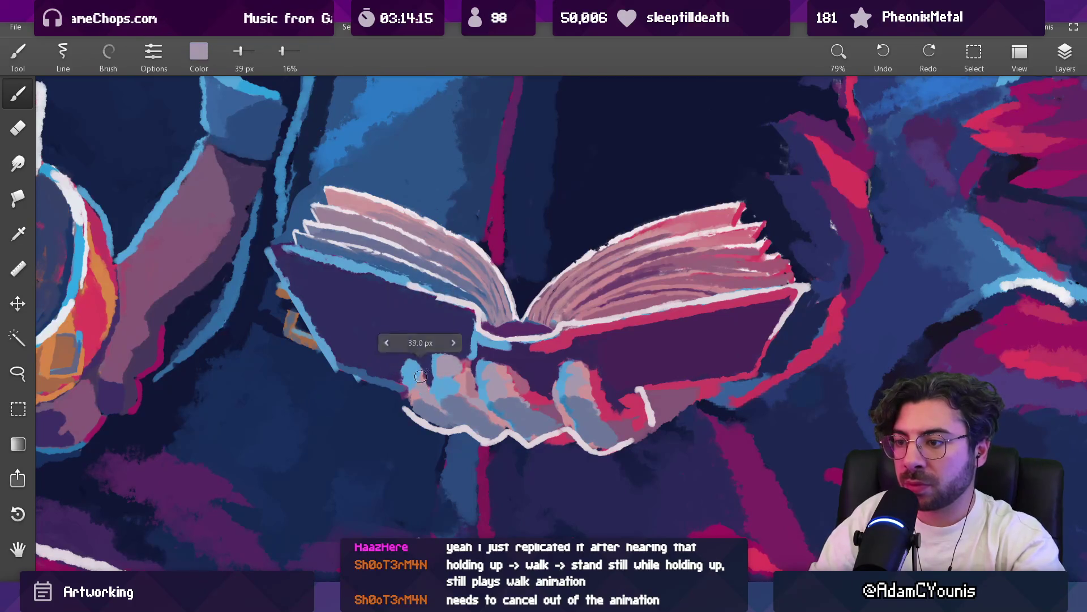
mouse_move(421, 368)
mouse_down()
mouse_move(420, 401)
mouse_move(444, 376)
mouse_up()
scroll(426, 442, down, 5)
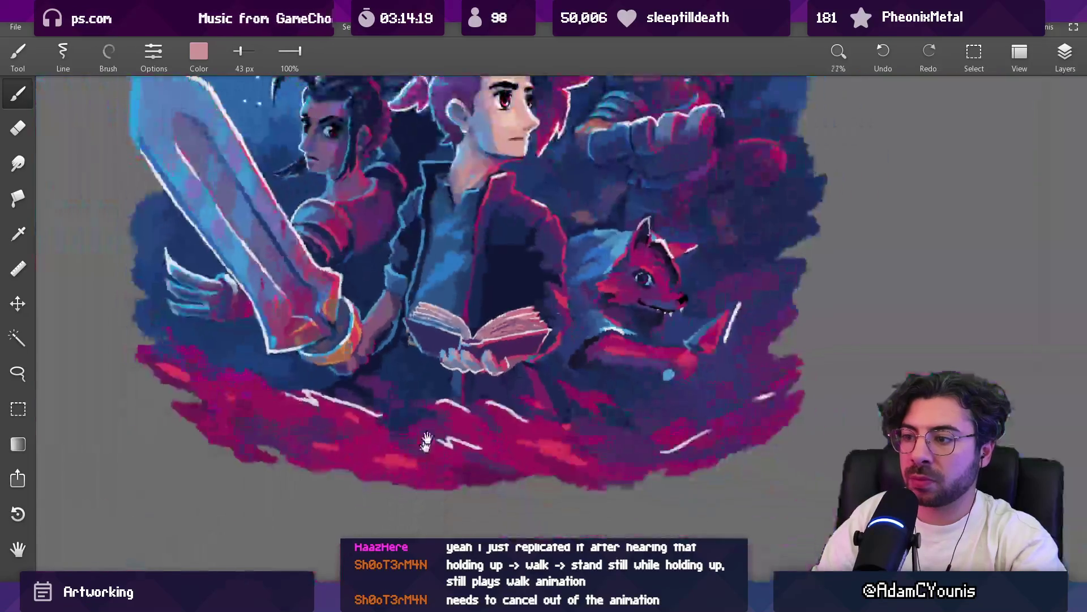
Zoom in on the hands holding the book and switch from colour selection to the freehand Lasso
scroll(426, 442, up, 2)
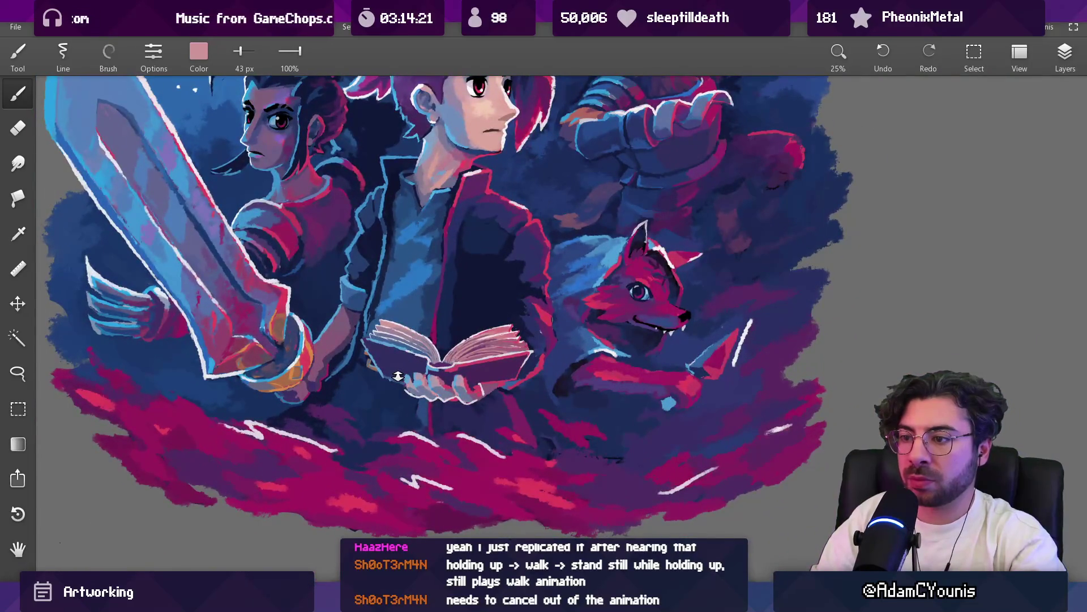
scroll(398, 376, up, 3)
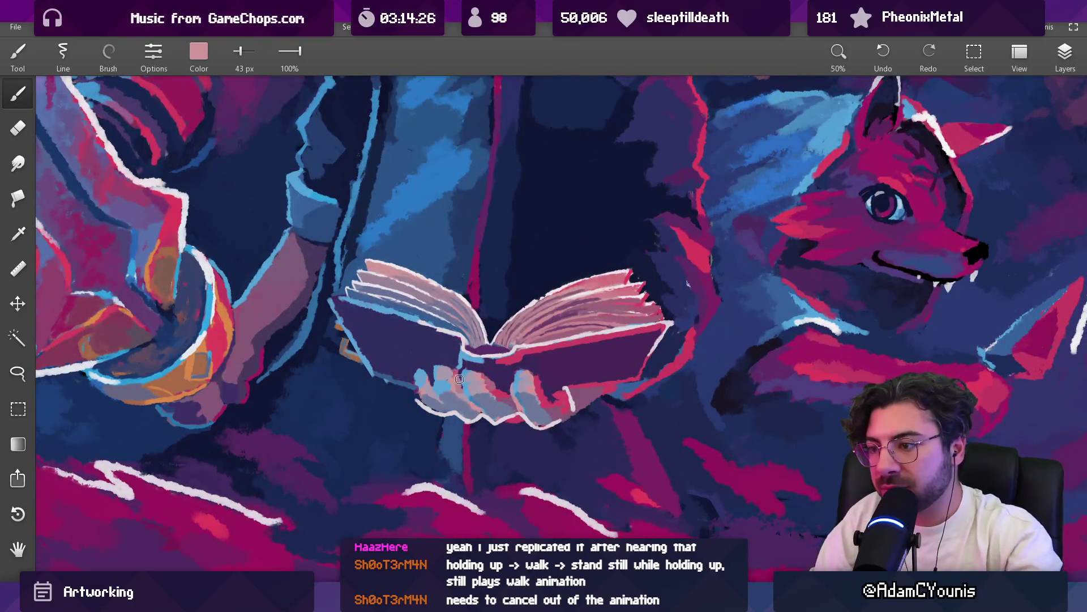
key(w)
scroll(411, 374, up, 3)
key(l)
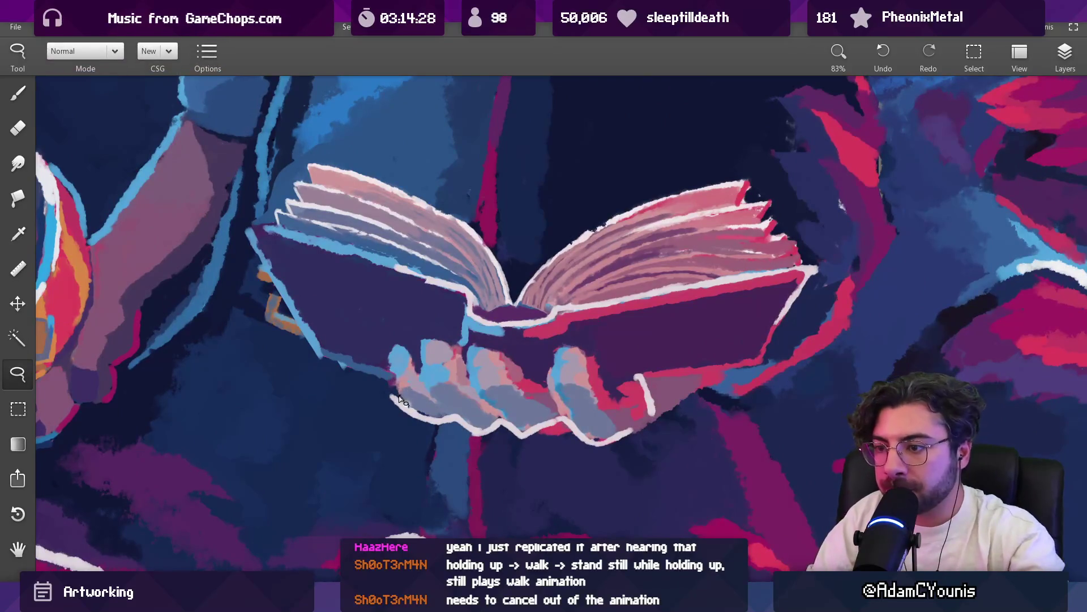
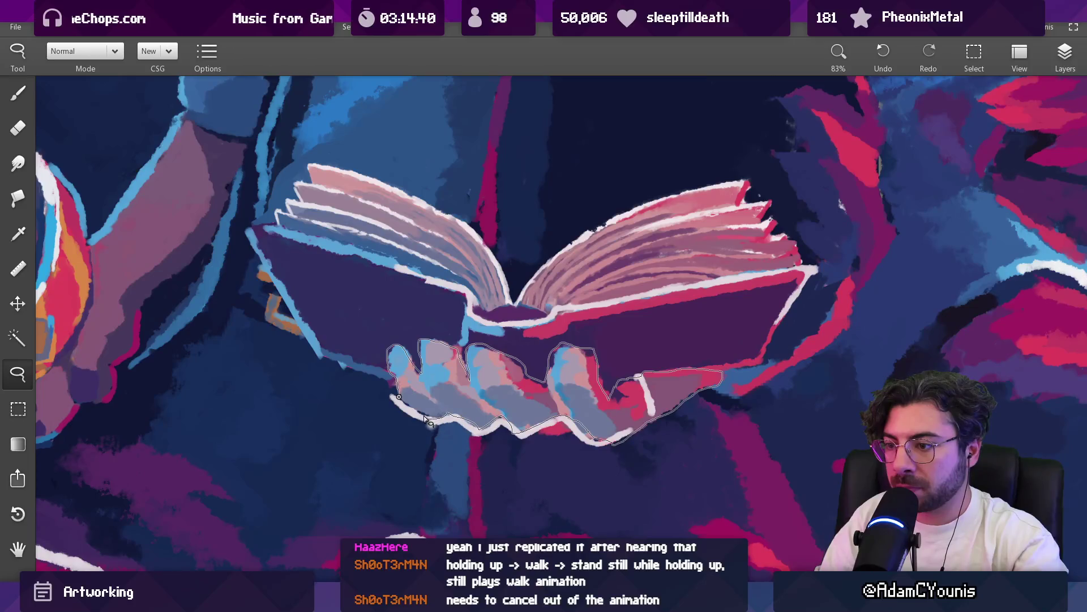
Lasso the book-holding hands and shade them with a large dark navy brush at 30% opacity
drag(426, 419, 419, 415)
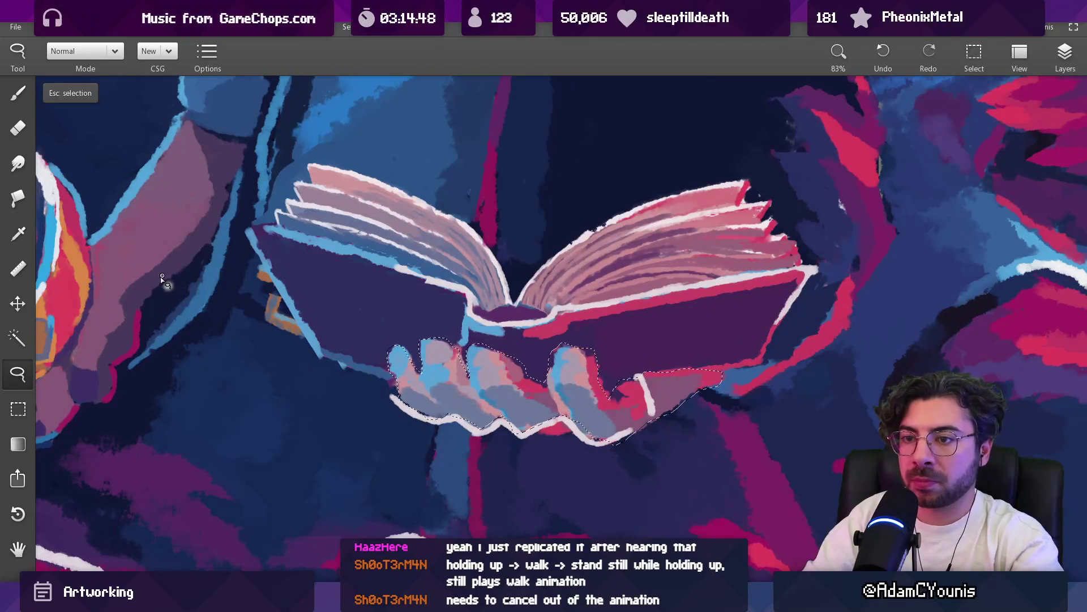
key(b)
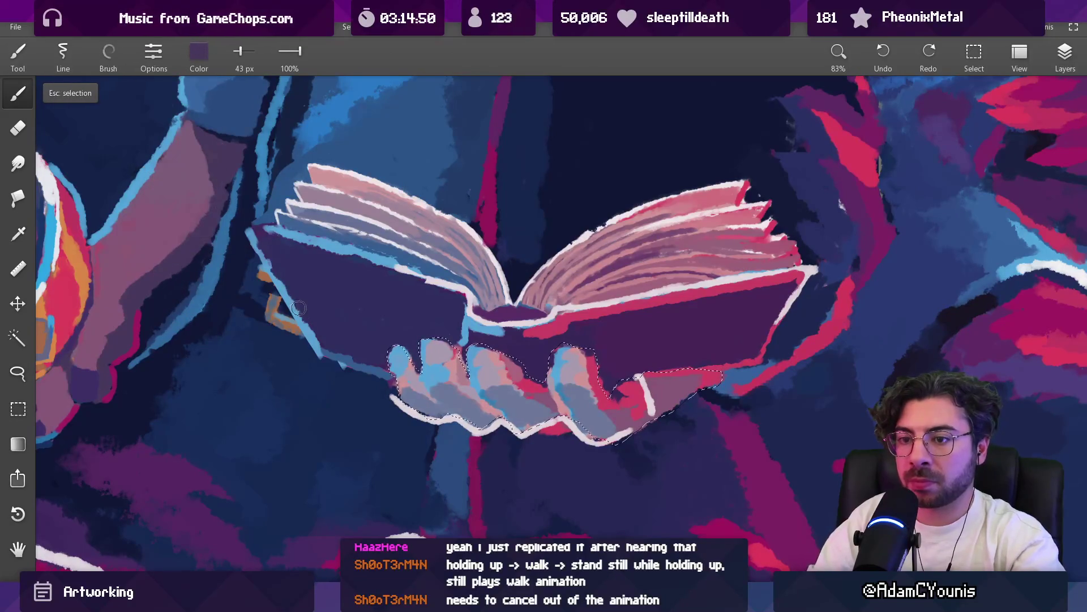
alt+click(255, 326)
mouse_move(340, 368)
mouse_down()
mouse_move(388, 397)
mouse_move(419, 375)
mouse_up()
scroll(512, 391, down, 5)
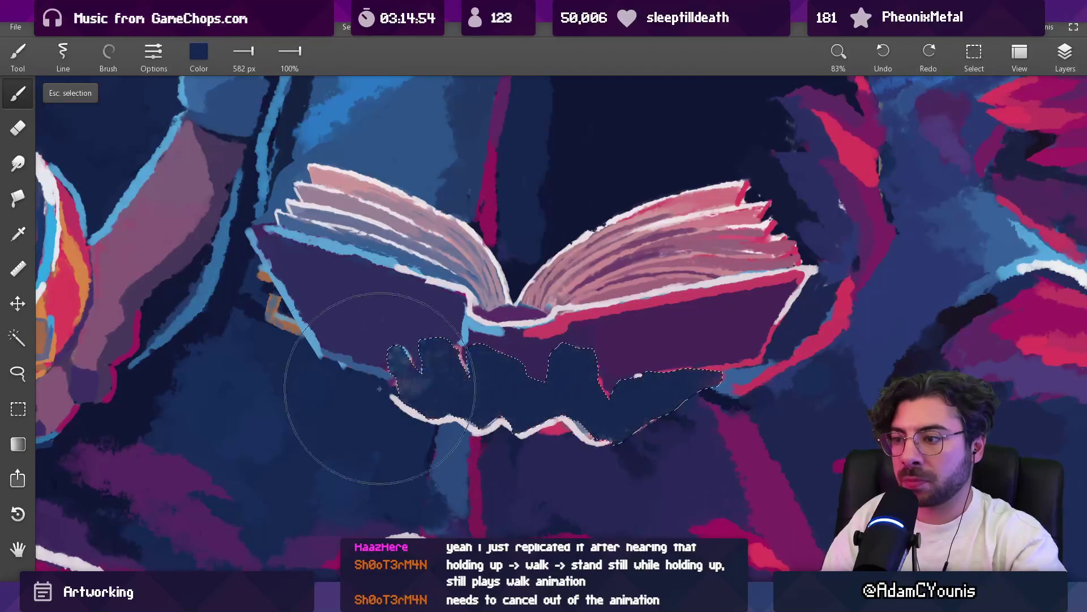
scroll(447, 197, up, 3)
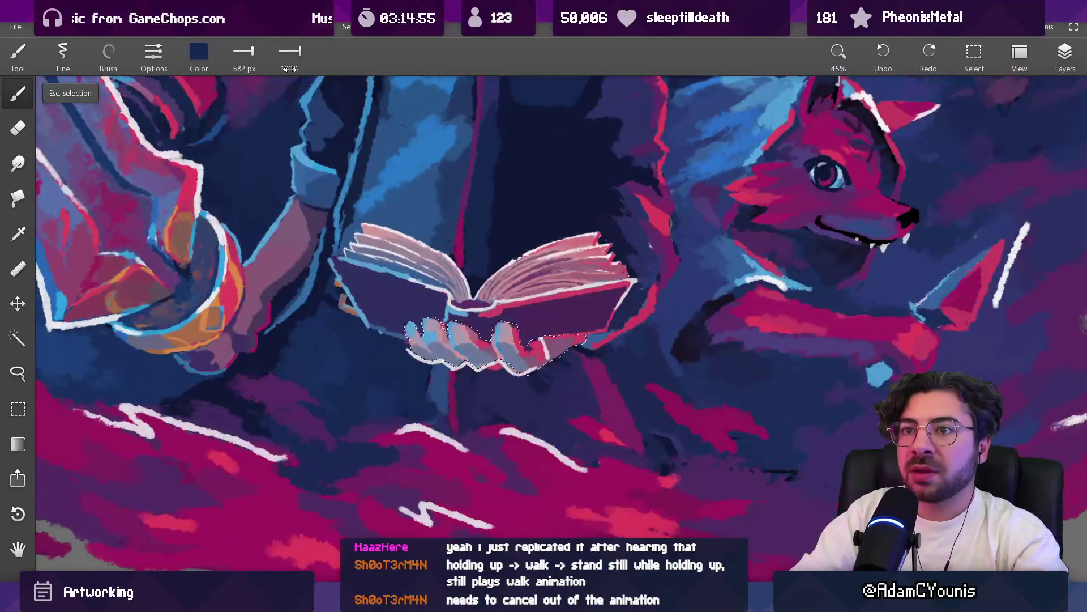
drag(259, 103, 257, 170)
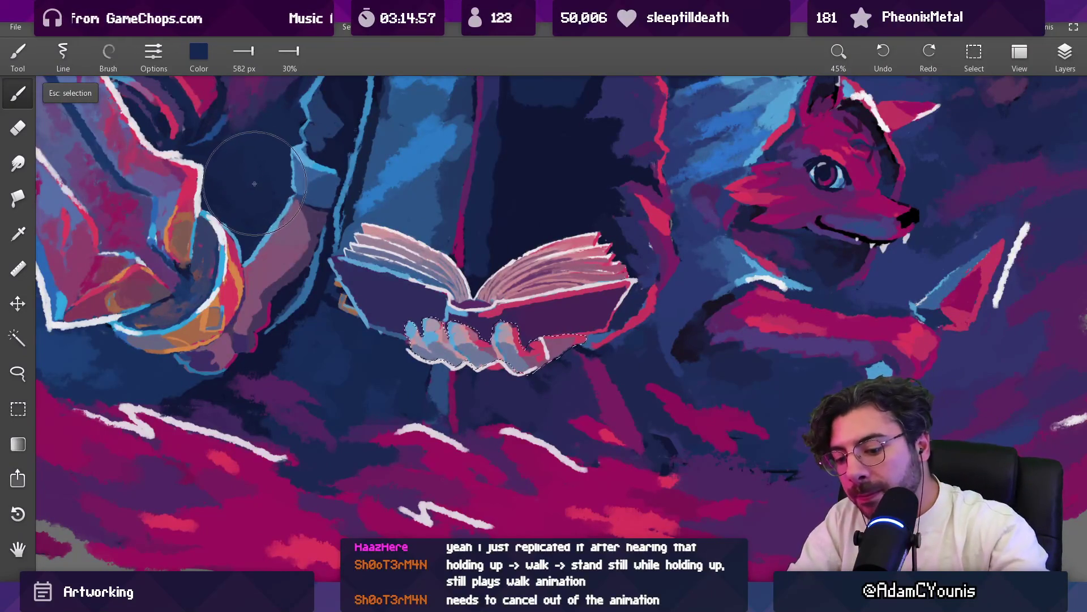
scroll(469, 362, up, 5)
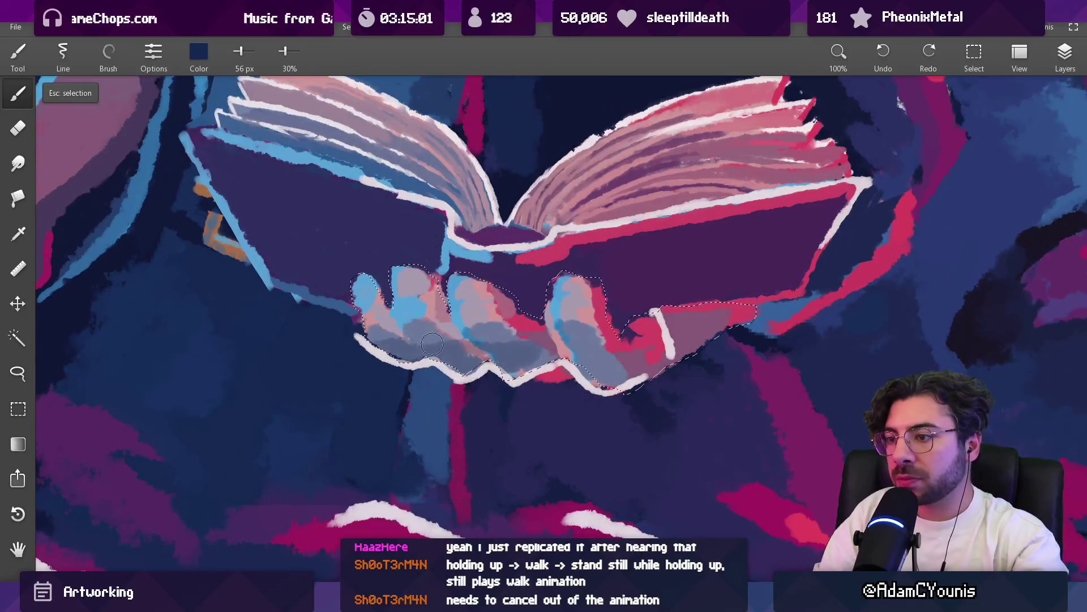
Set the hands' paint layer blend mode to Screen
click(1065, 54)
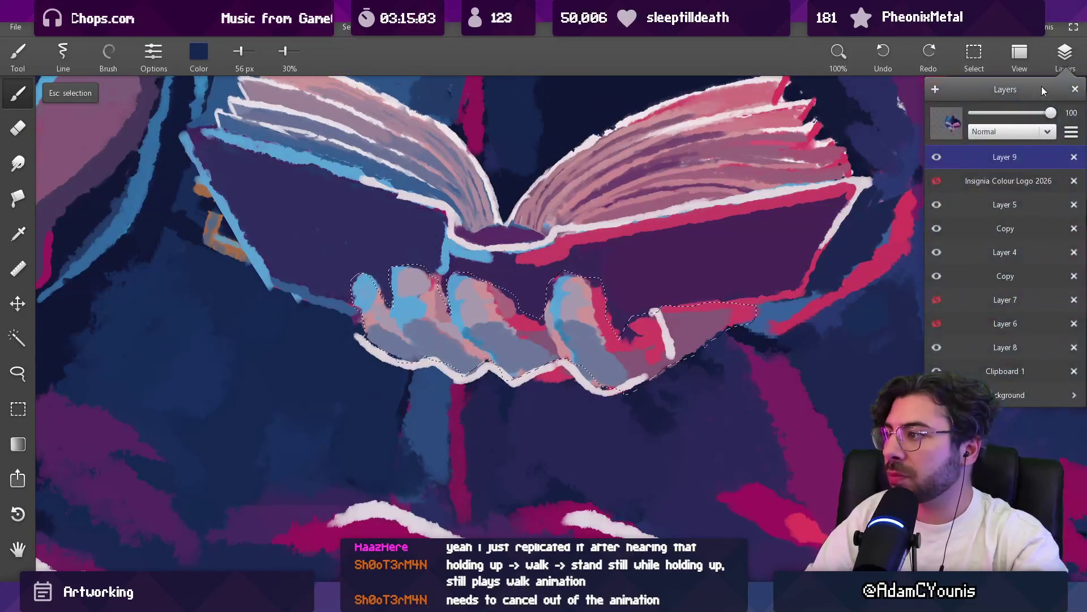
click(997, 134)
click(977, 203)
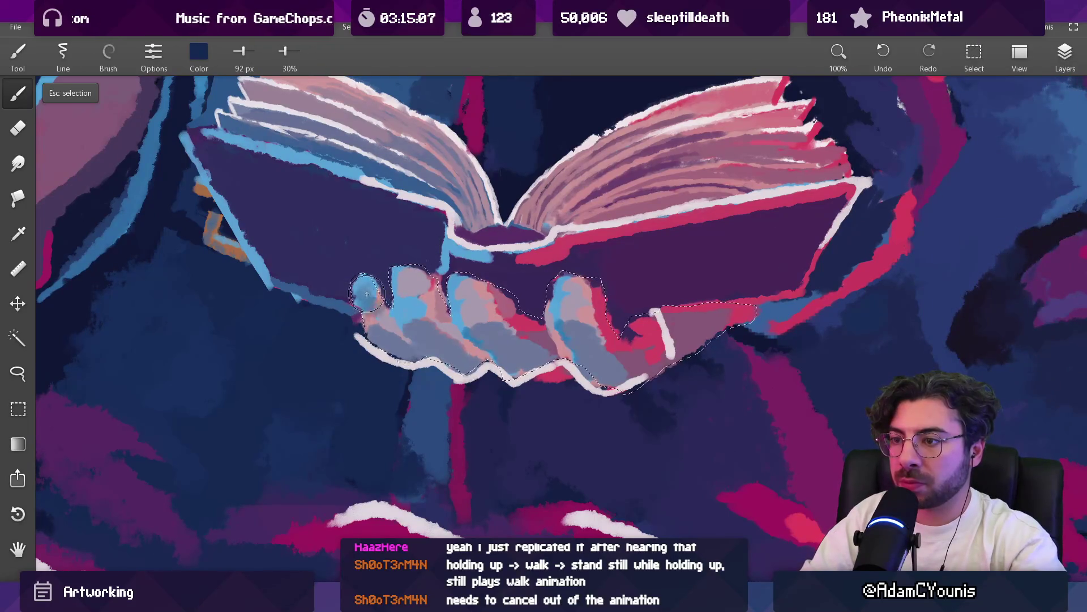
Switch to the Air brush and size it to about 135 px
key(bracketleft)
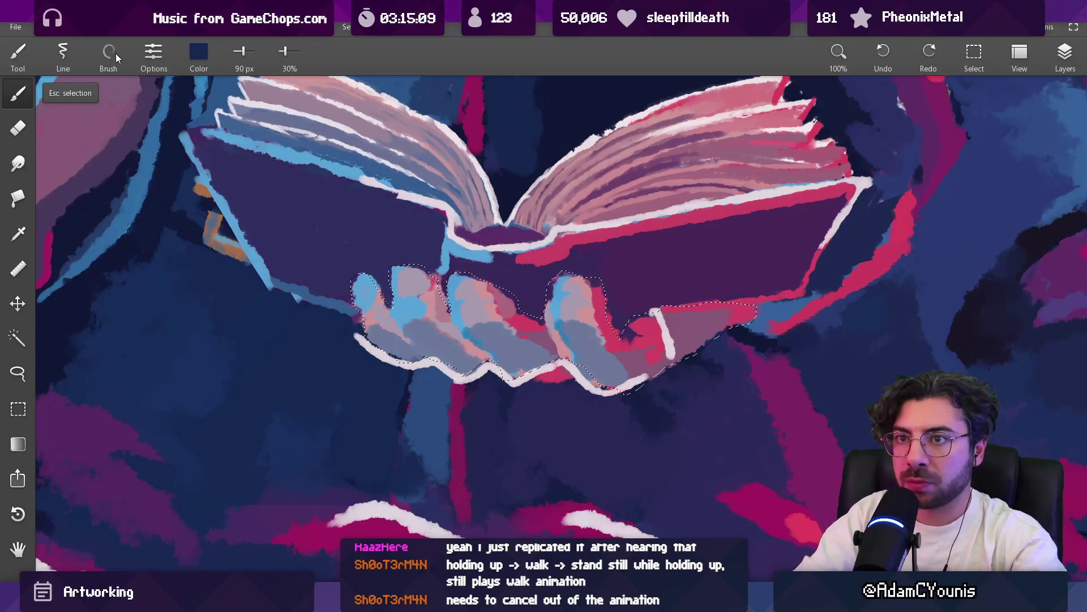
click(109, 54)
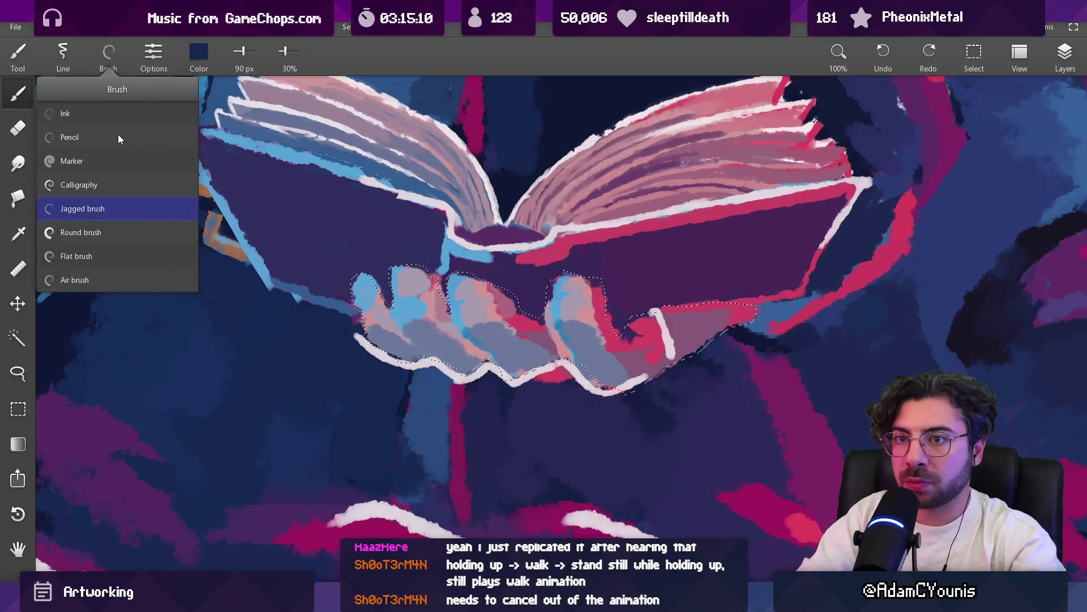
click(103, 278)
key(bracketright)
key(bracketright)
key(bracketright)
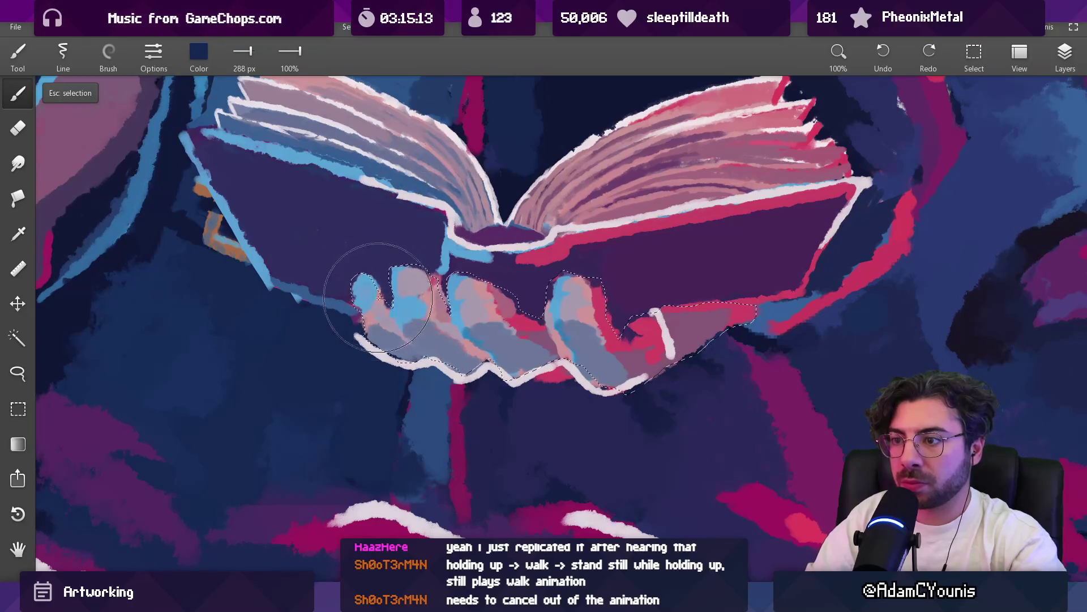
scroll(618, 247, down, 5)
scroll(452, 391, up, 5)
key(bracketleft)
key(bracketleft)
key(bracketleft)
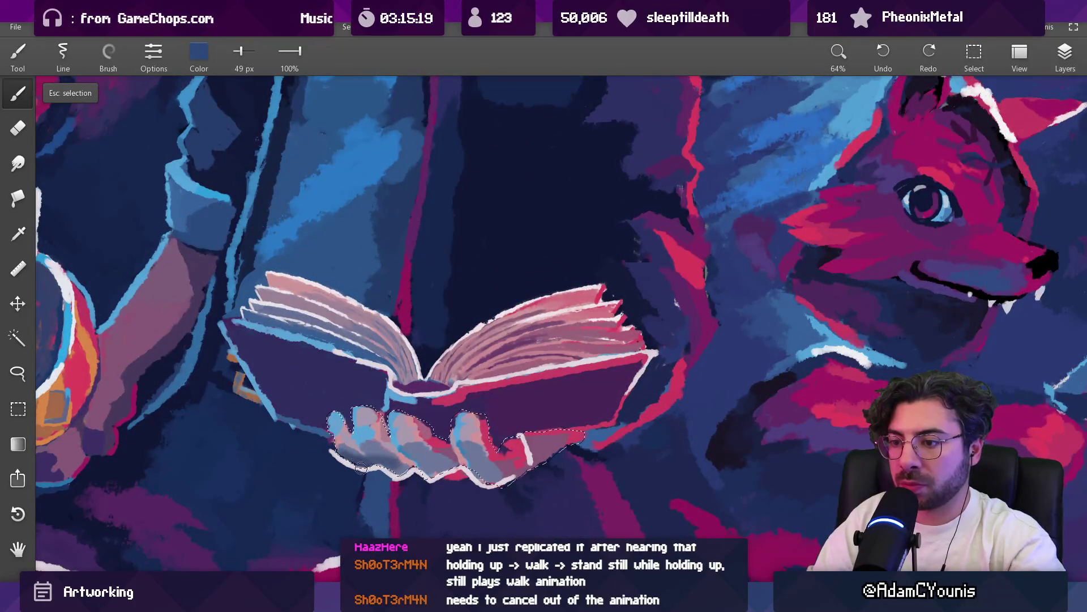
Switch to the Round brush at 93 px and extend the navy shading across the fingers
click(107, 54)
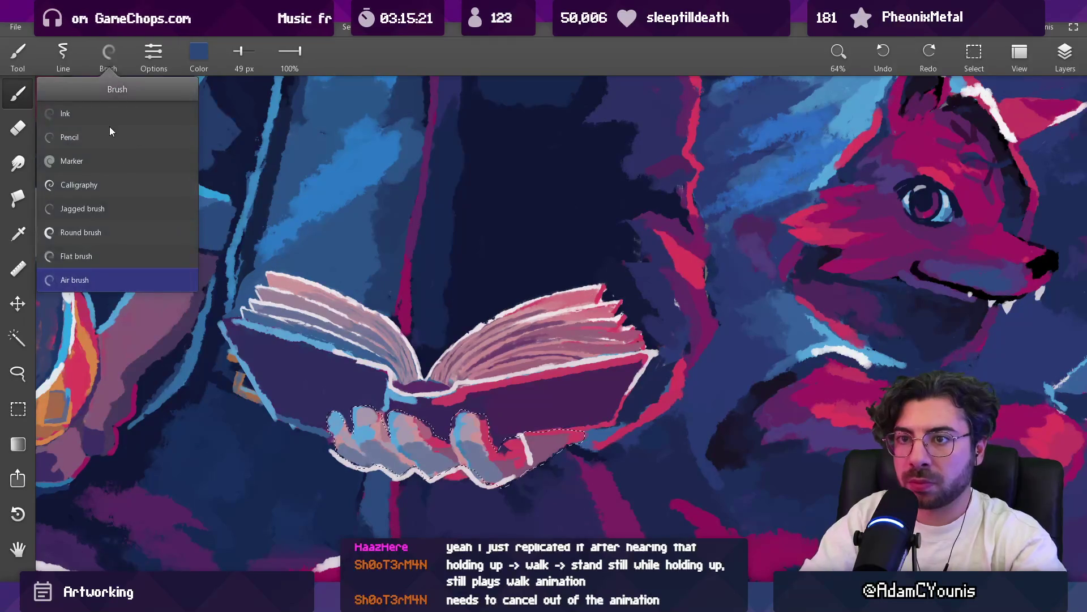
click(141, 280)
click(106, 52)
click(109, 45)
click(107, 52)
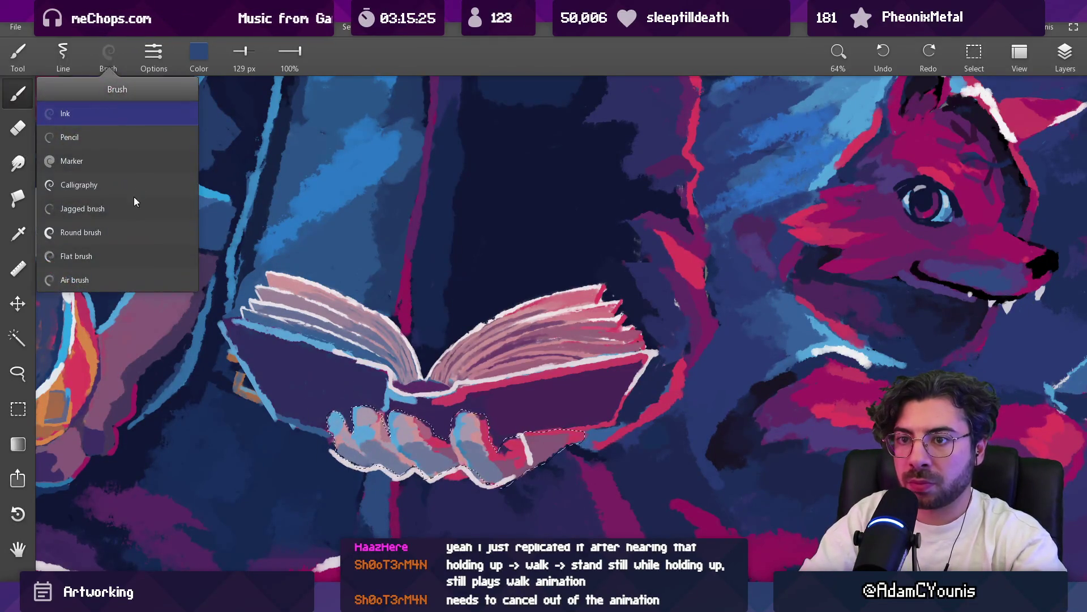
click(121, 238)
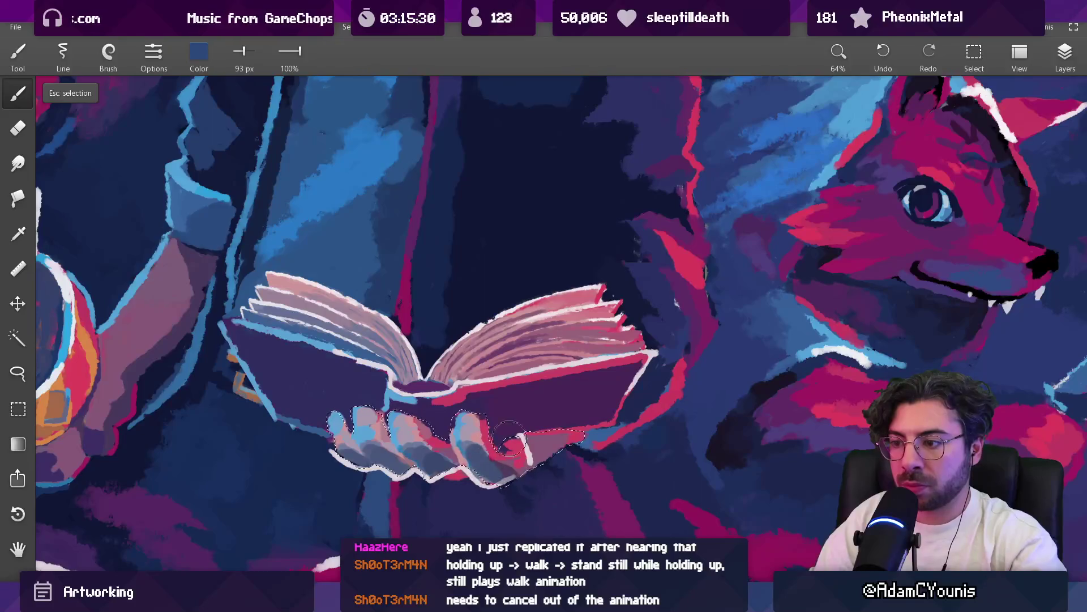
scroll(510, 439, down, 5)
scroll(527, 419, up, 8)
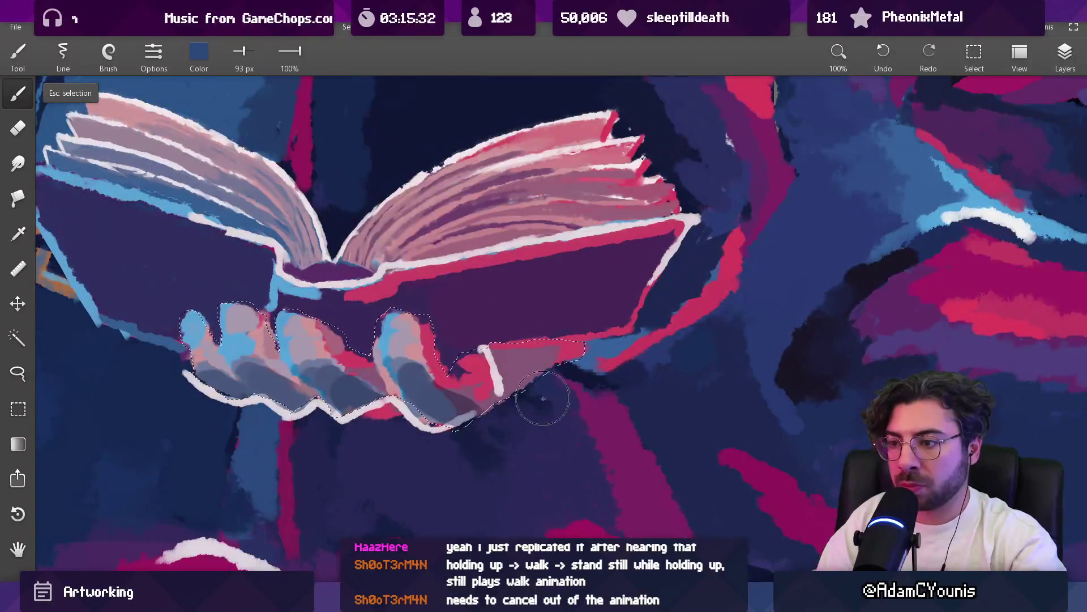
scroll(351, 261, down, 5)
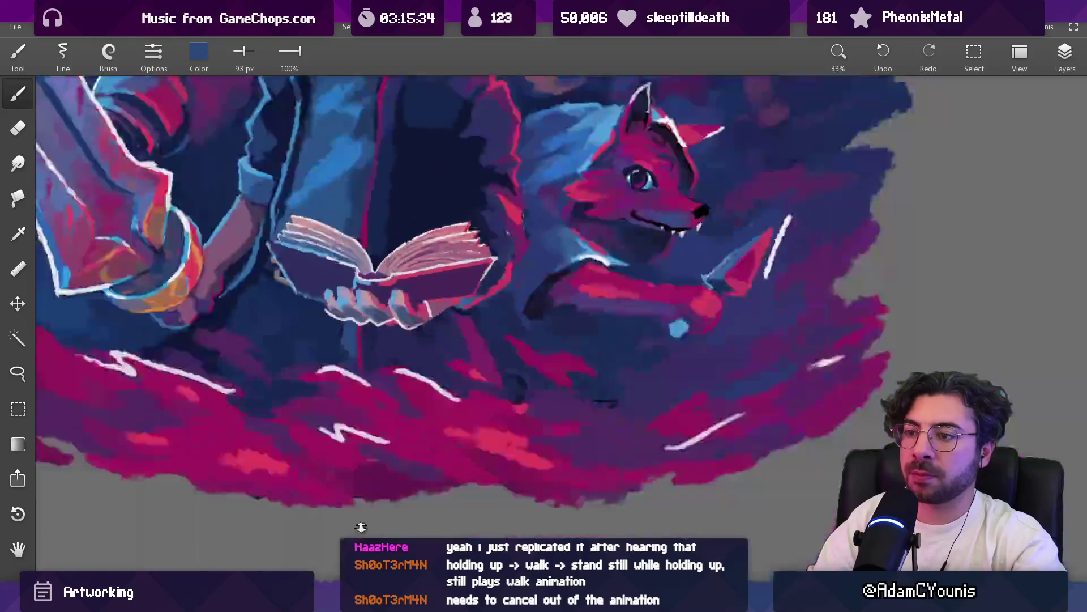
Undo the deselect to restore the selection around the hands
scroll(361, 527, down, 5)
key(ctrl+z)
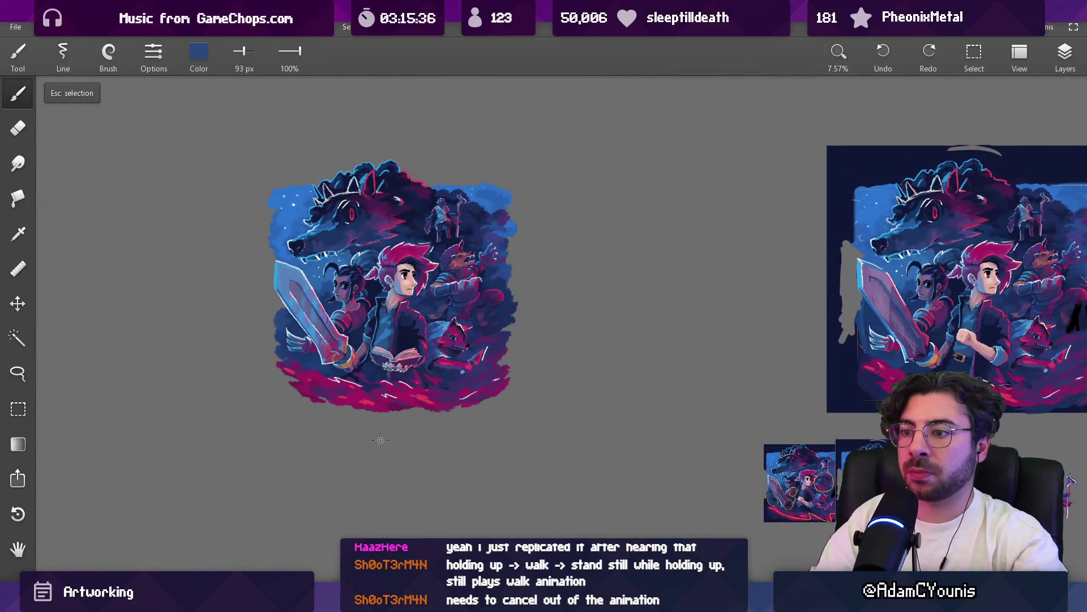
key(Escape)
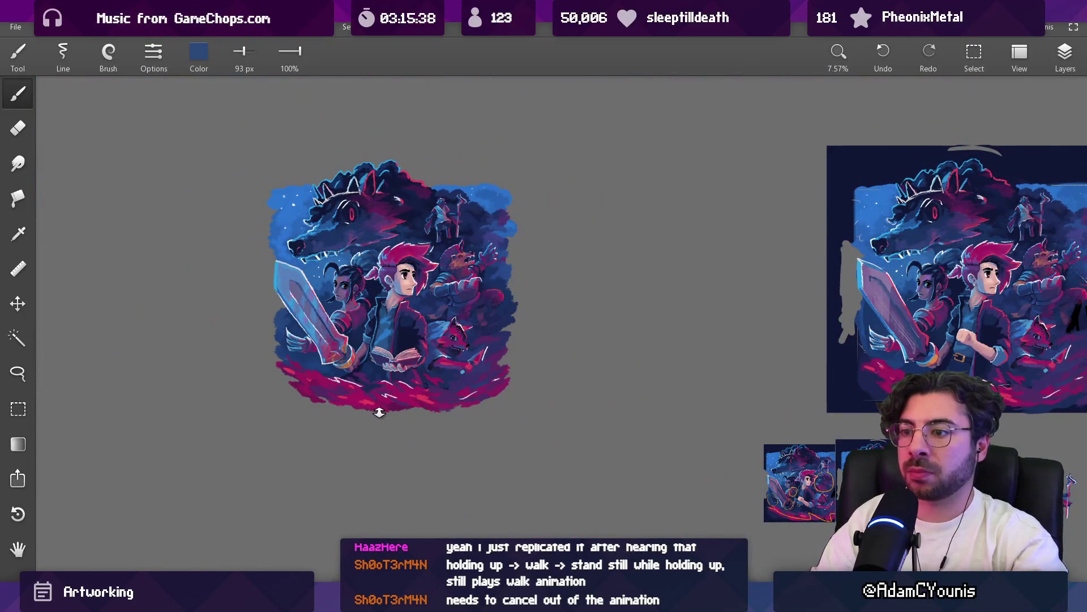
scroll(391, 369, up, 4)
scroll(406, 316, up, 2)
key(ctrl+z)
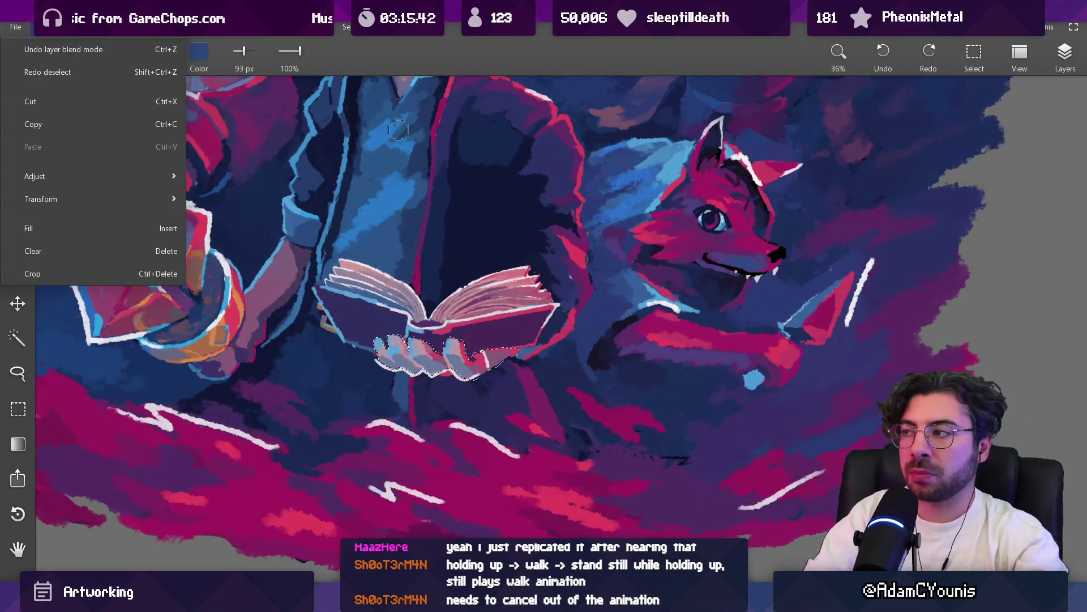
Delete Layer 10 and make Clipboard 1 the active layer
click(1065, 54)
click(1074, 157)
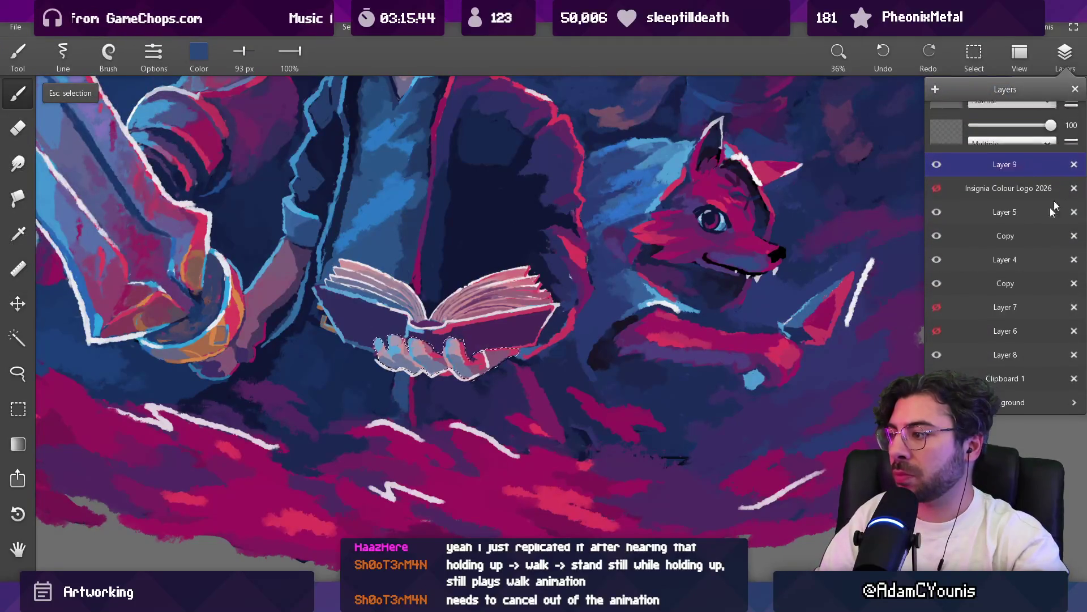
click(1006, 371)
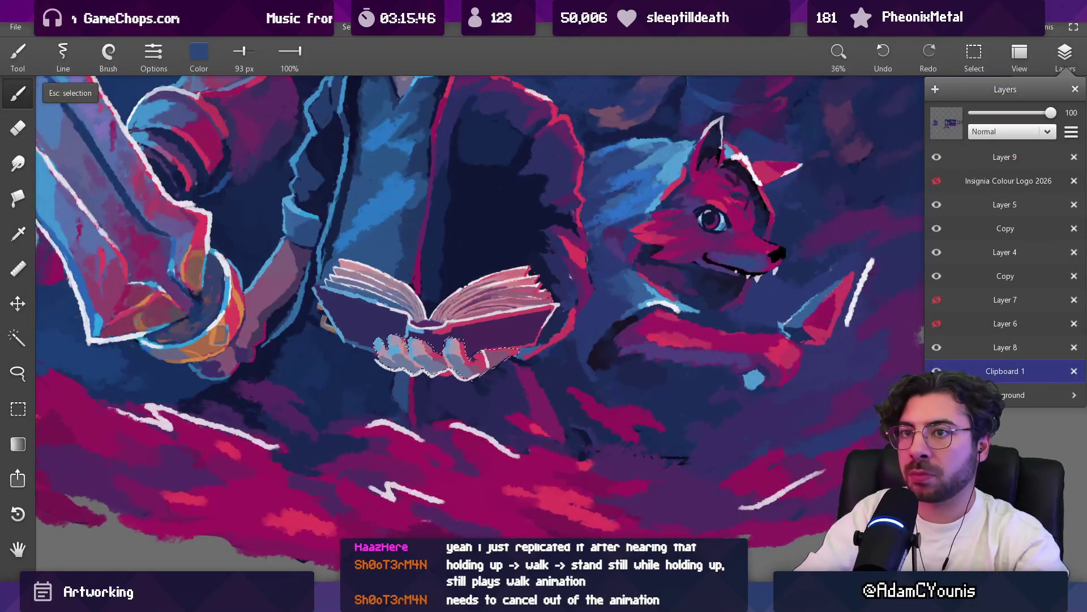
Toggle visibility of Layer 4, the Copy layer and Layer 8, then select Layer 9
click(937, 276)
click(936, 252)
click(937, 252)
click(937, 347)
click(936, 162)
click(936, 162)
click(959, 156)
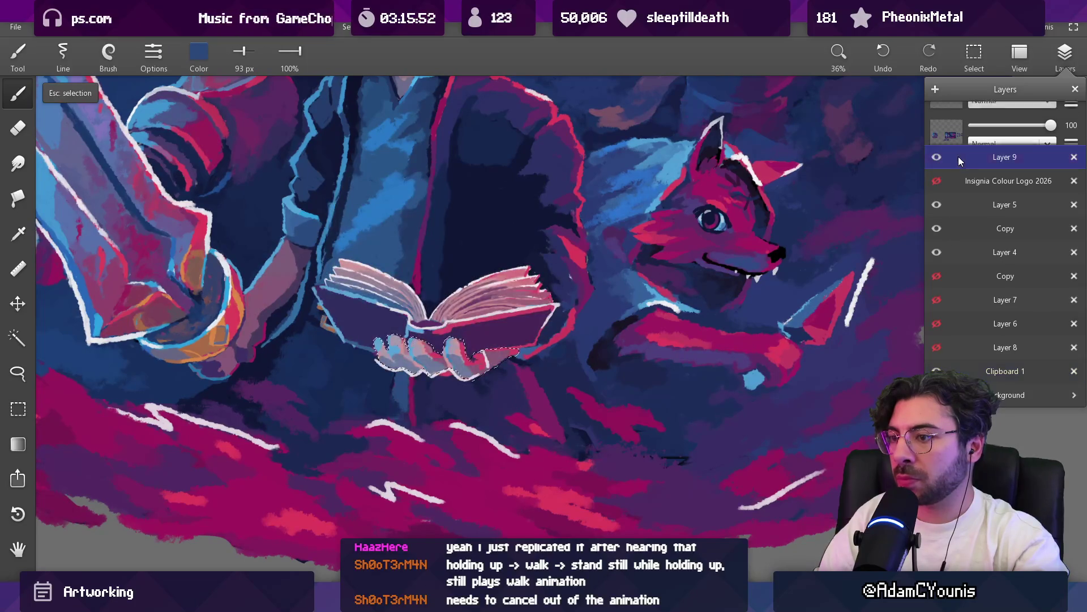
Apply Brightness & exposure with brightness -0.11 and exposure 108% to darken the hands
click(41, 27)
mouse_move(70, 176)
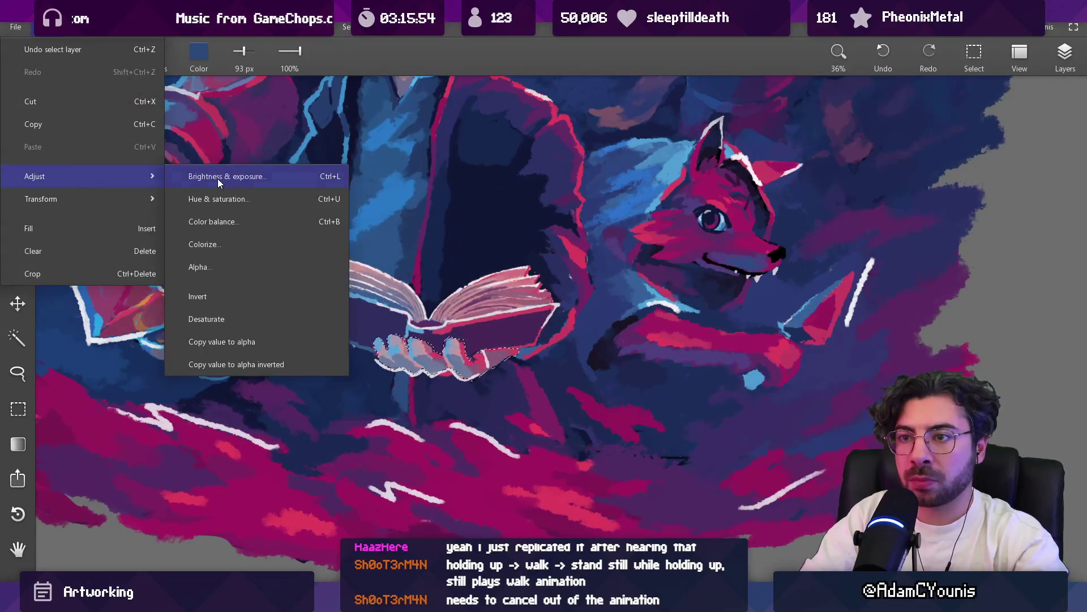
click(218, 176)
drag(544, 280, 537, 280)
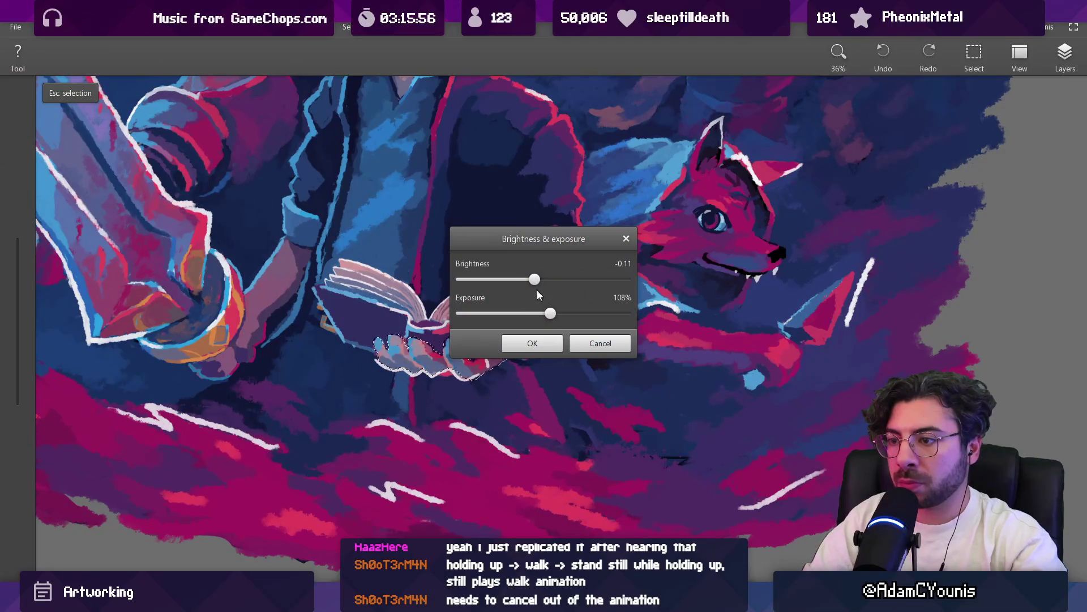
click(552, 342)
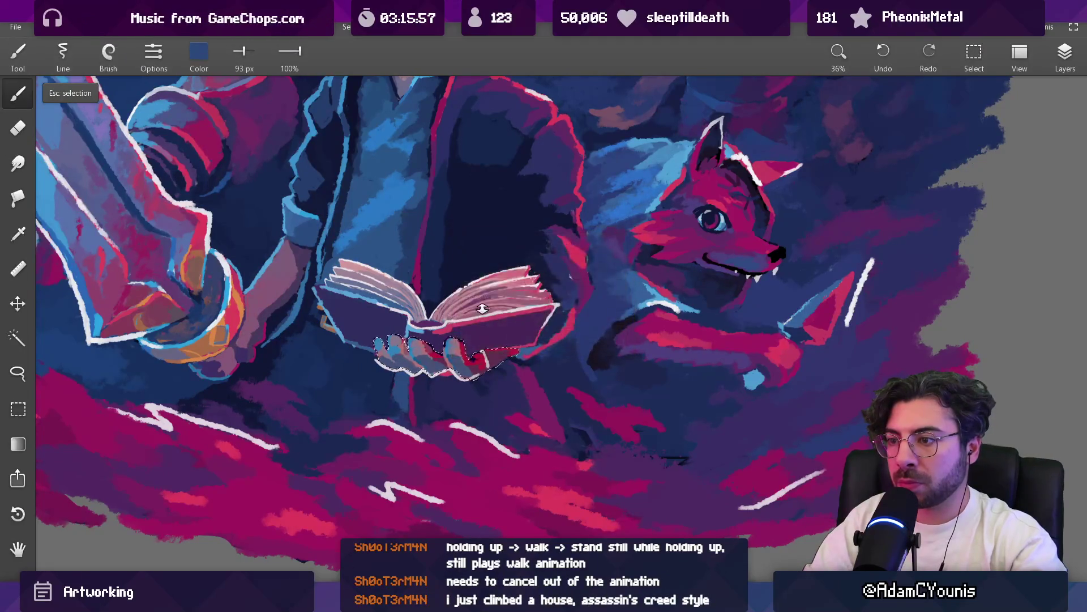
scroll(482, 308, down, 5)
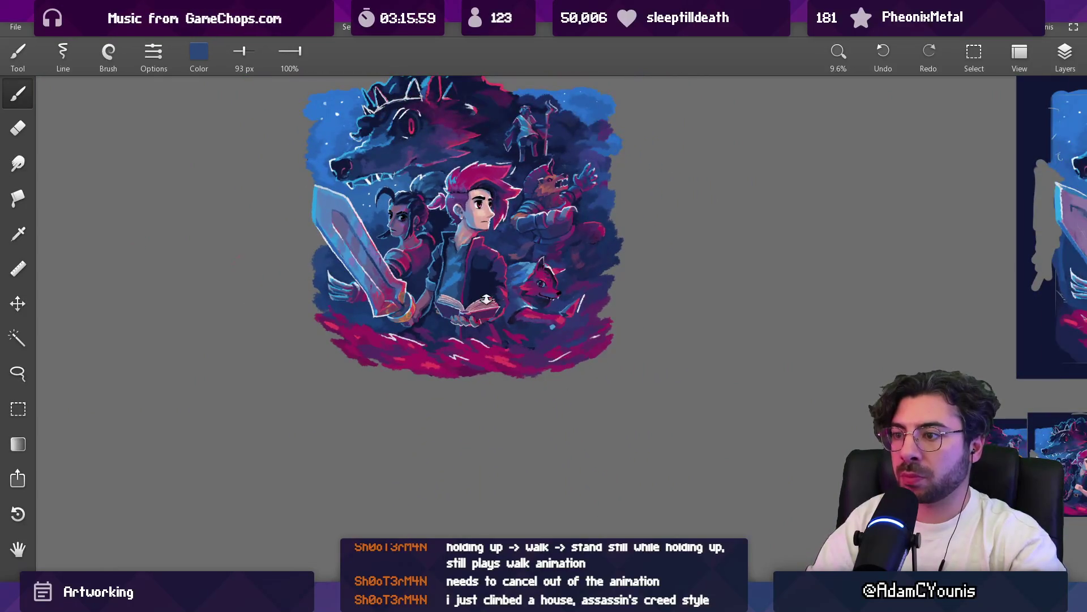
Paint sampled dark purple over the red strip by the hand with a small brush
scroll(486, 299, up, 10)
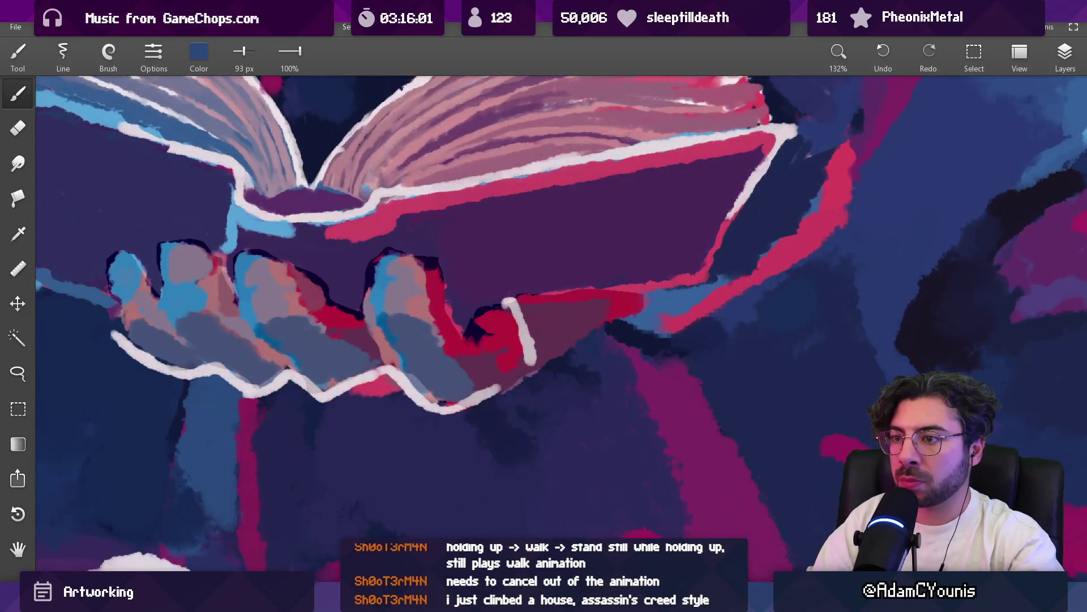
alt+click(450, 255)
mouse_move(391, 243)
mouse_down()
mouse_move(362, 285)
mouse_move(389, 243)
mouse_up()
drag(450, 289, 479, 308)
alt+click(439, 300)
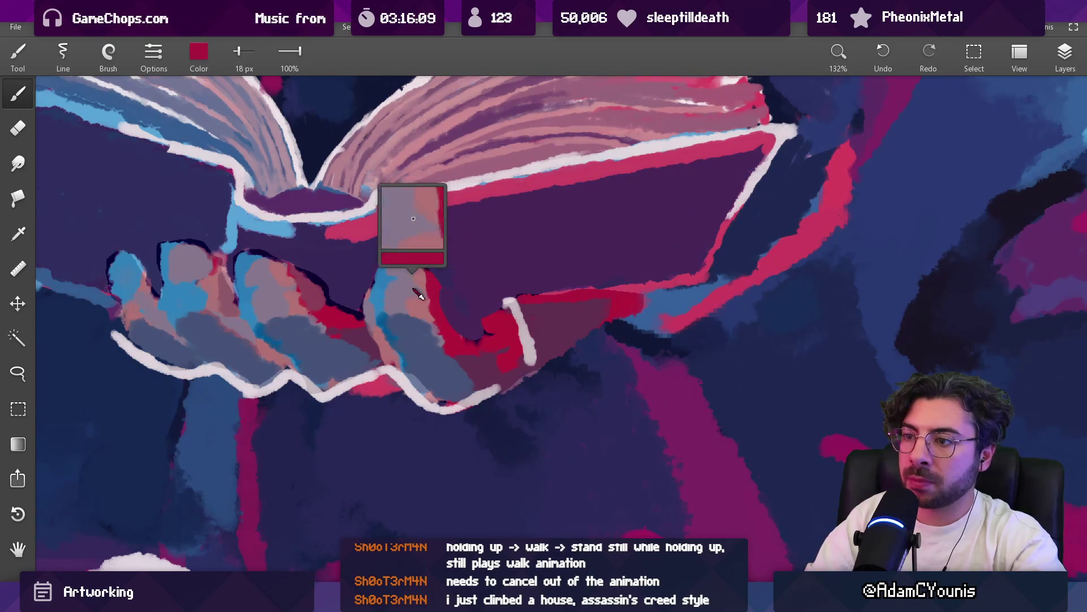
mouse_move(373, 265)
mouse_down()
mouse_move(455, 294)
mouse_move(493, 255)
mouse_move(501, 286)
mouse_move(740, 347)
mouse_move(731, 409)
mouse_up()
Switch to the Jagged brush and sample dark purple and magenta from the hand
key(bracketright)
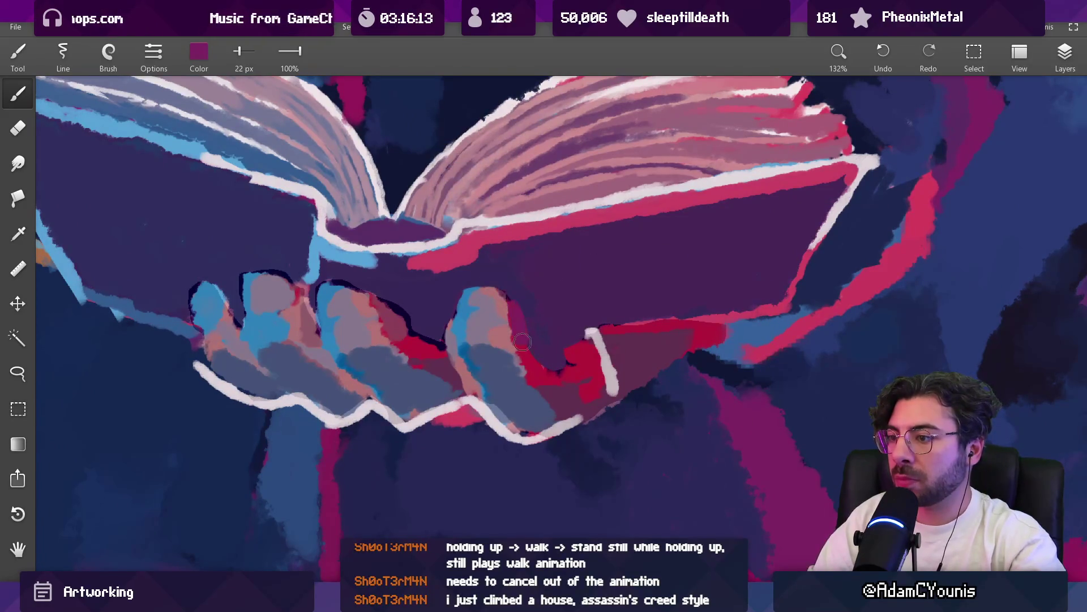
alt+click(548, 286)
click(109, 54)
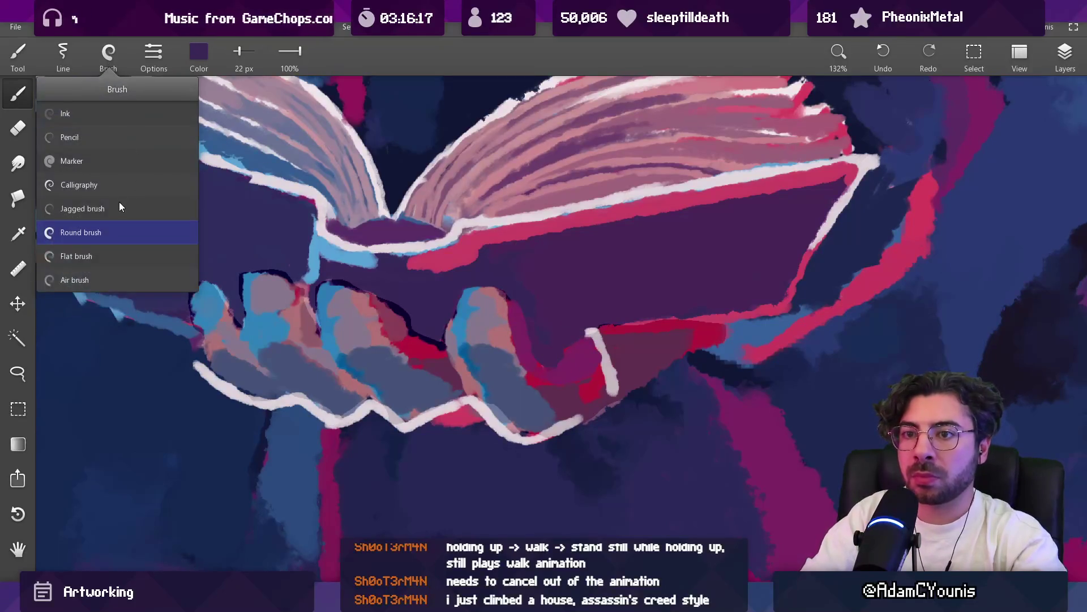
click(119, 205)
alt+click(564, 359)
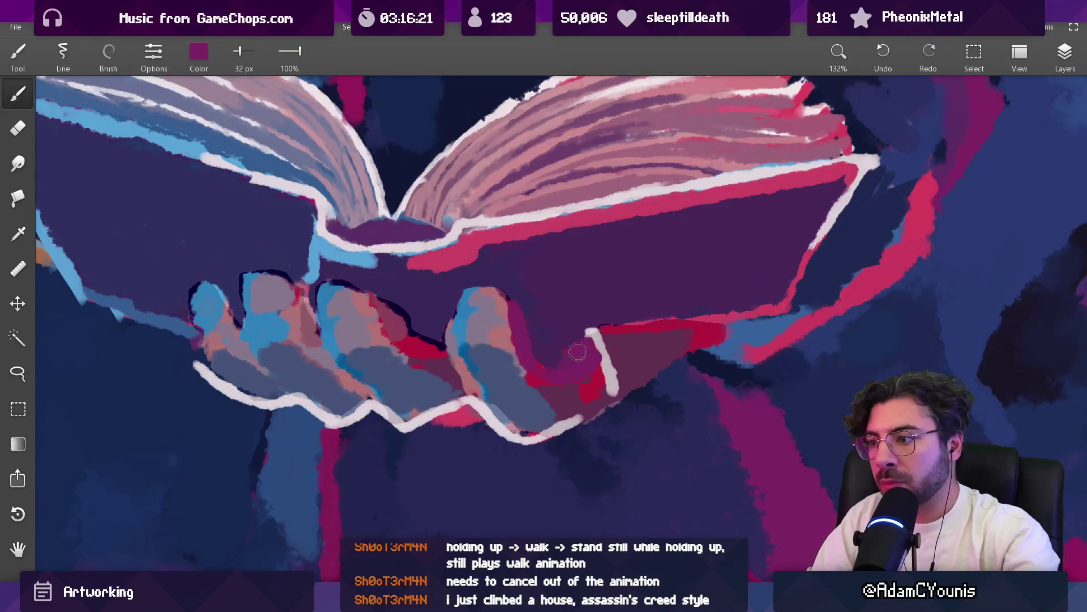
alt+click(573, 354)
alt+click(584, 365)
alt+click(578, 362)
mouse_move(516, 362)
mouse_down()
mouse_move(552, 363)
mouse_move(537, 275)
mouse_move(533, 298)
mouse_up()
Repaint the dark and magenta shapes where the thumb meets the book at 48 px
key(bracketright)
alt+click(585, 317)
drag(566, 340, 560, 357)
alt+click(565, 316)
mouse_move(651, 295)
mouse_down()
mouse_move(616, 295)
mouse_move(601, 339)
mouse_up()
key(bracketleft)
key(bracketleft)
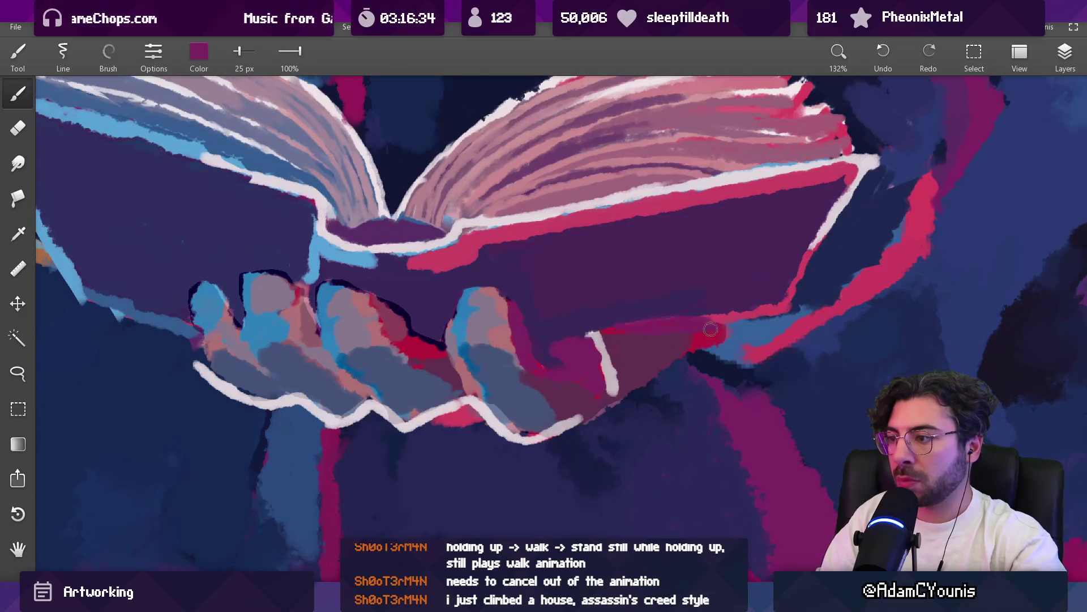
Dab magenta onto the blue strip beside the book and sample the book's dark purple
alt+click(753, 340)
drag(760, 347, 776, 358)
alt+click(753, 348)
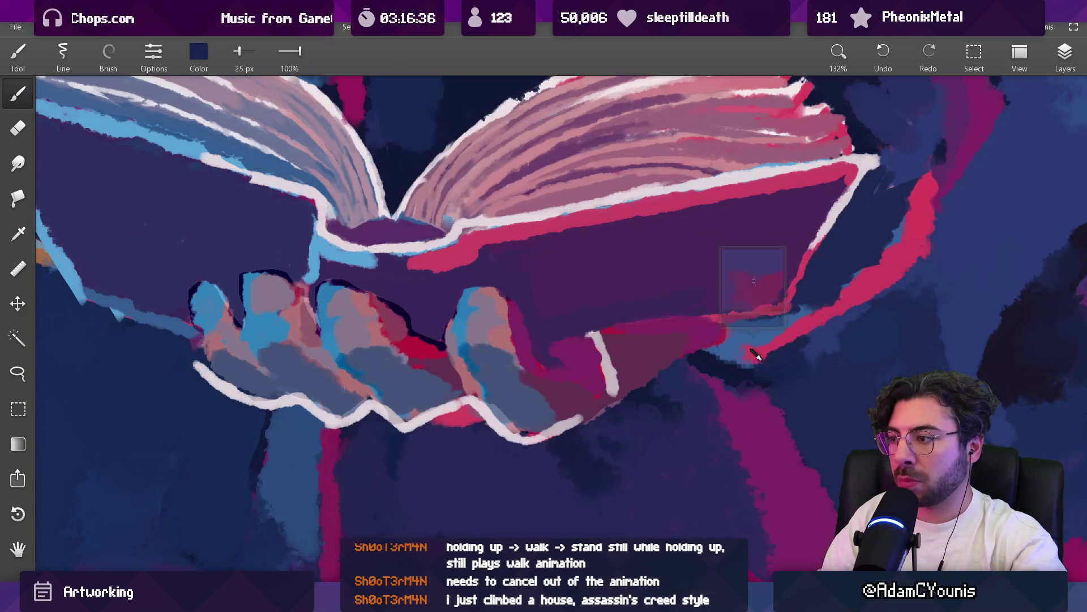
alt+click(750, 370)
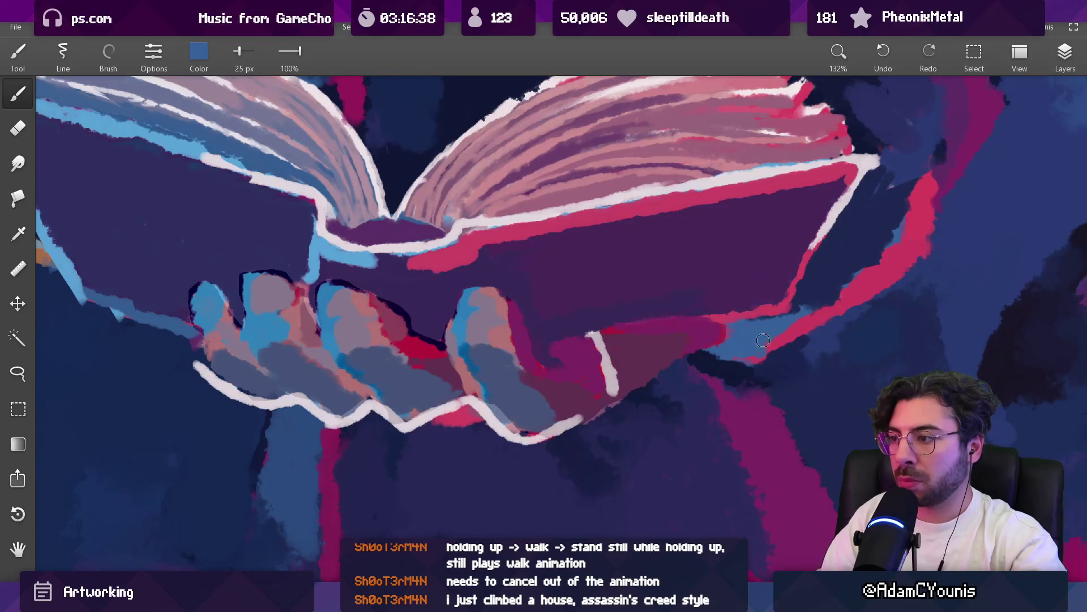
key(bracketright)
key(bracketright)
key(bracketright)
alt+click(611, 273)
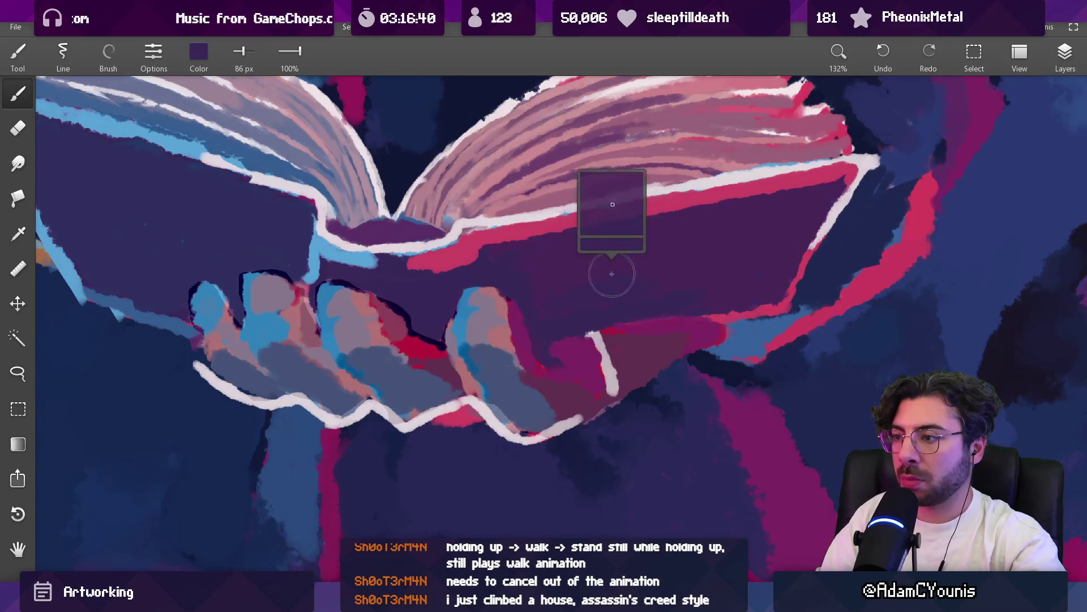
key(bracketright)
key(bracketright)
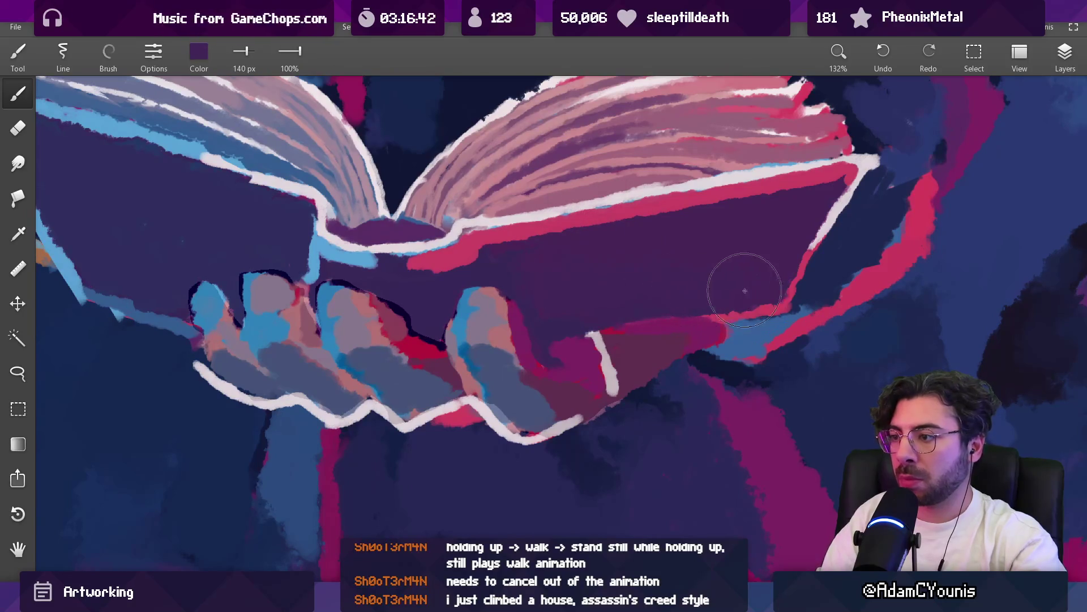
Paint the book's lower edge with blues and mauve using a 20–24 px brush
drag(745, 291, 957, 316)
alt+click(631, 252)
key(bracketleft)
key(bracketleft)
key(bracketleft)
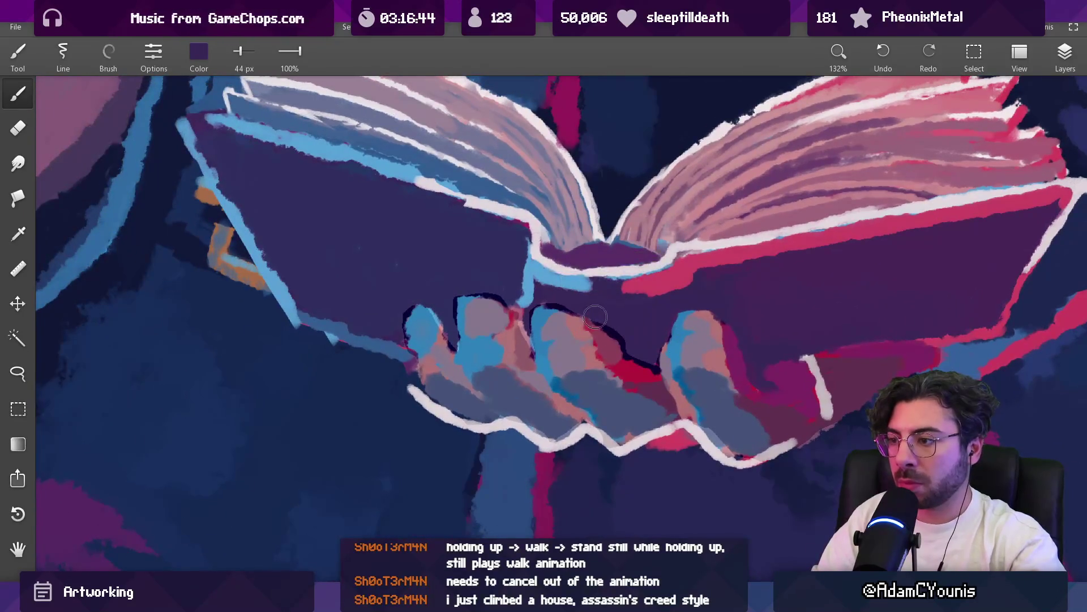
key(bracketleft)
key(bracketleft)
alt+click(677, 319)
alt+click(320, 267)
key(bracketright)
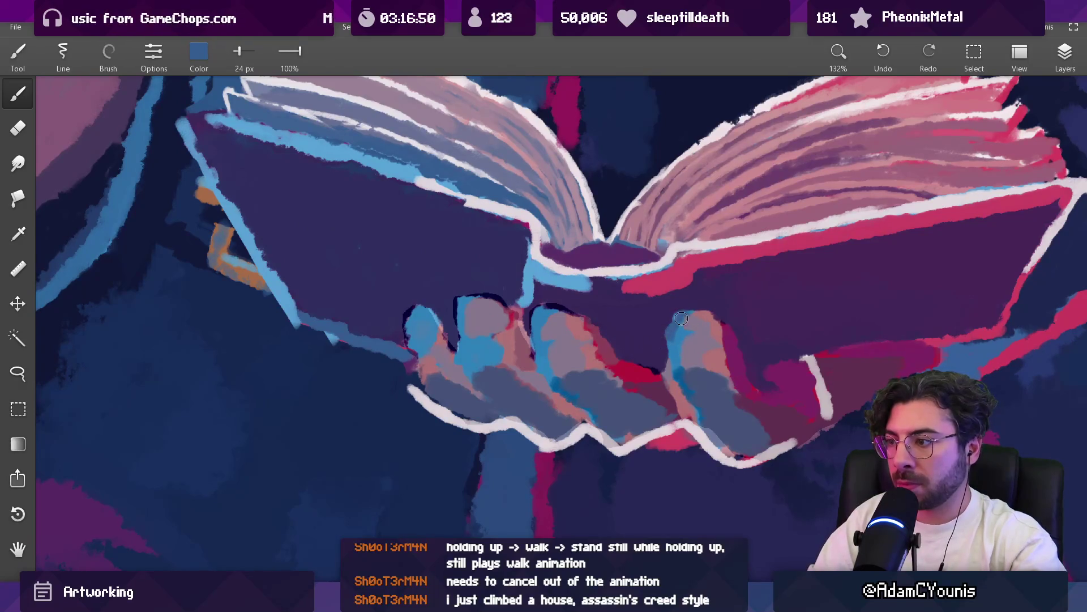
alt+click(684, 327)
alt+click(669, 337)
alt+click(685, 342)
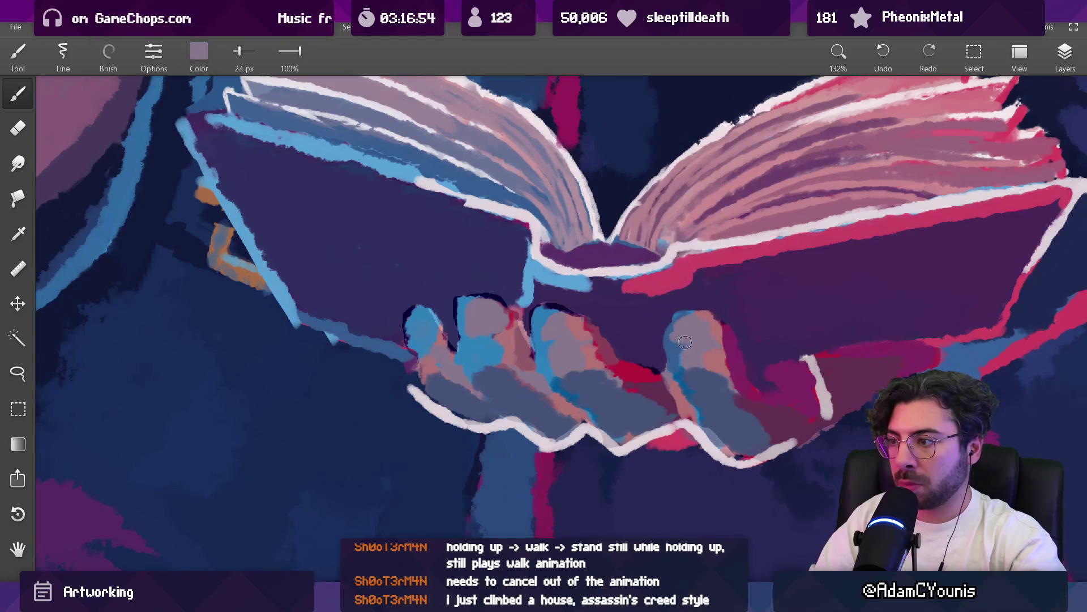
mouse_move(681, 360)
mouse_down()
mouse_move(655, 444)
mouse_move(529, 348)
mouse_move(522, 252)
mouse_up()
Repaint the fingers under the book in blue, slate blue and purple at 19–29 px
alt+click(425, 349)
key(bracketleft)
alt+click(513, 347)
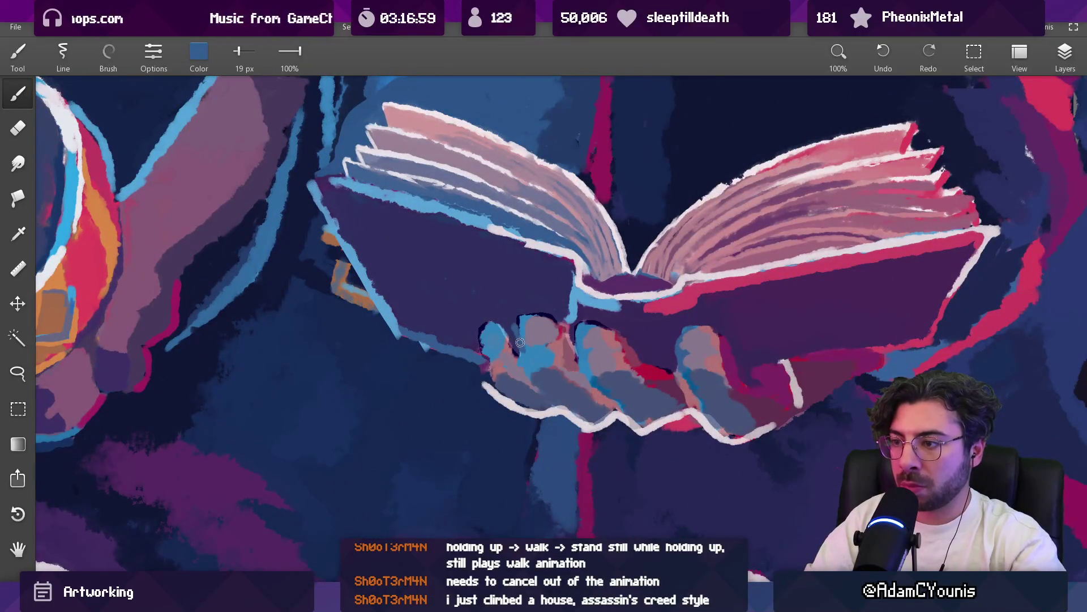
alt+click(529, 333)
mouse_move(529, 333)
mouse_down()
mouse_move(548, 354)
mouse_move(522, 335)
mouse_move(478, 335)
mouse_move(496, 364)
mouse_move(498, 354)
mouse_move(485, 365)
mouse_move(542, 356)
mouse_move(624, 374)
mouse_move(636, 359)
mouse_up()
key(bracketright)
mouse_move(560, 360)
mouse_down()
mouse_move(570, 346)
mouse_move(572, 364)
mouse_up()
click(563, 345)
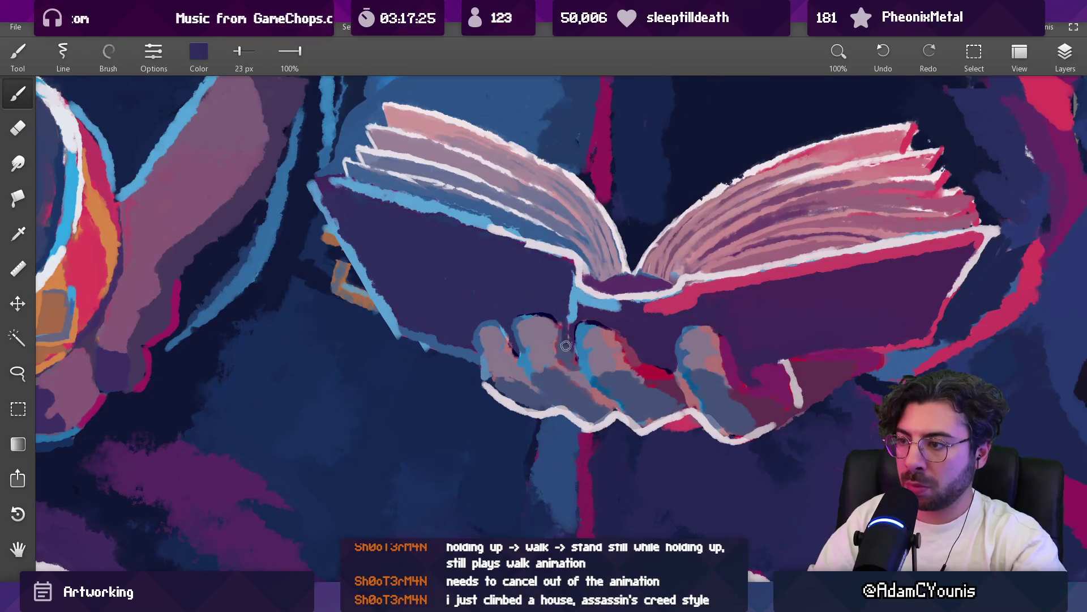
drag(561, 326, 551, 324)
click(555, 340)
Fit the whole artwork in view, sample slate blue from the book, and set a 32 px brush
key(ctrl+0)
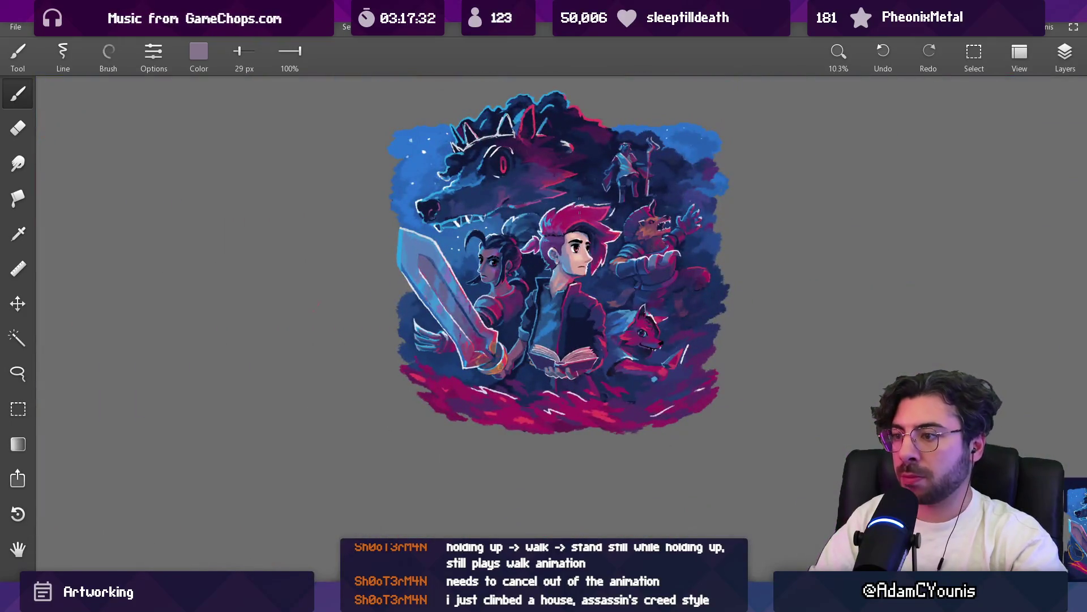
scroll(583, 258, up, 3)
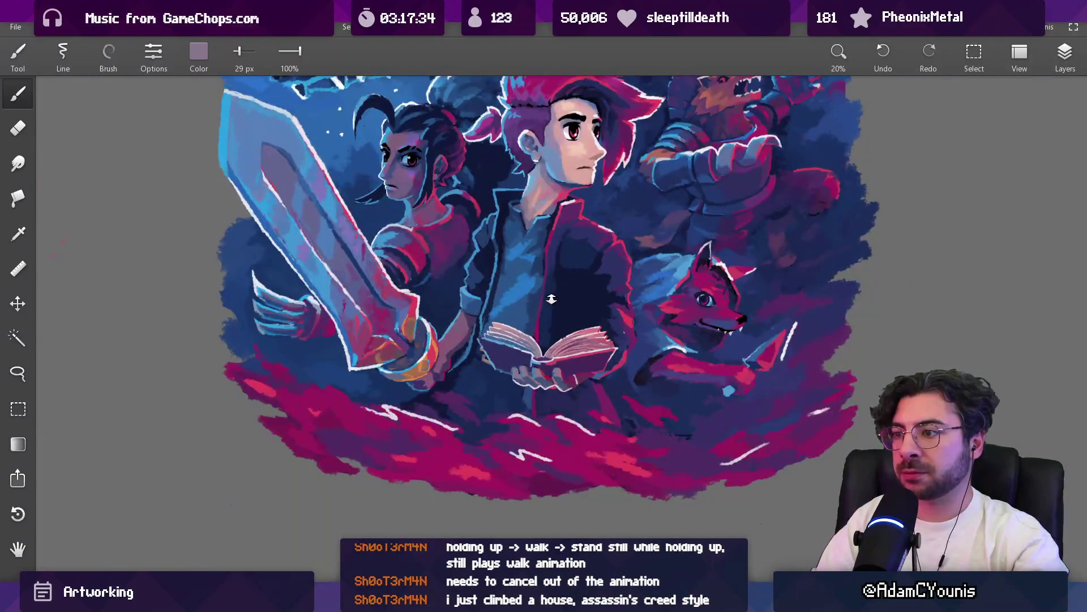
click(554, 156)
scroll(529, 367, up, 6)
key(bracketleft)
key(bracketright)
key(bracketright)
key(bracketright)
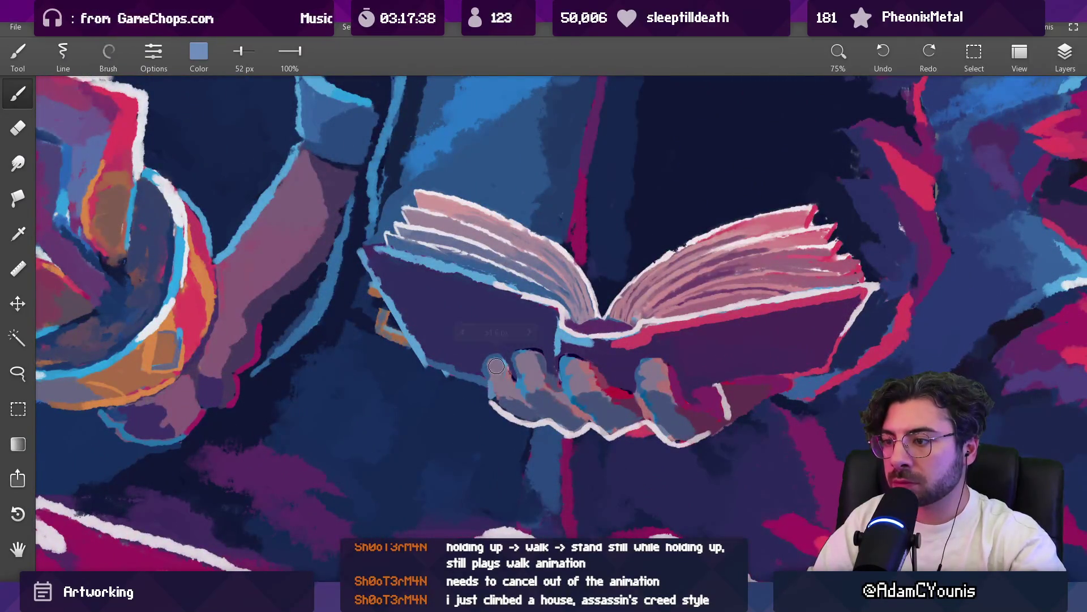
scroll(507, 391, up, 3)
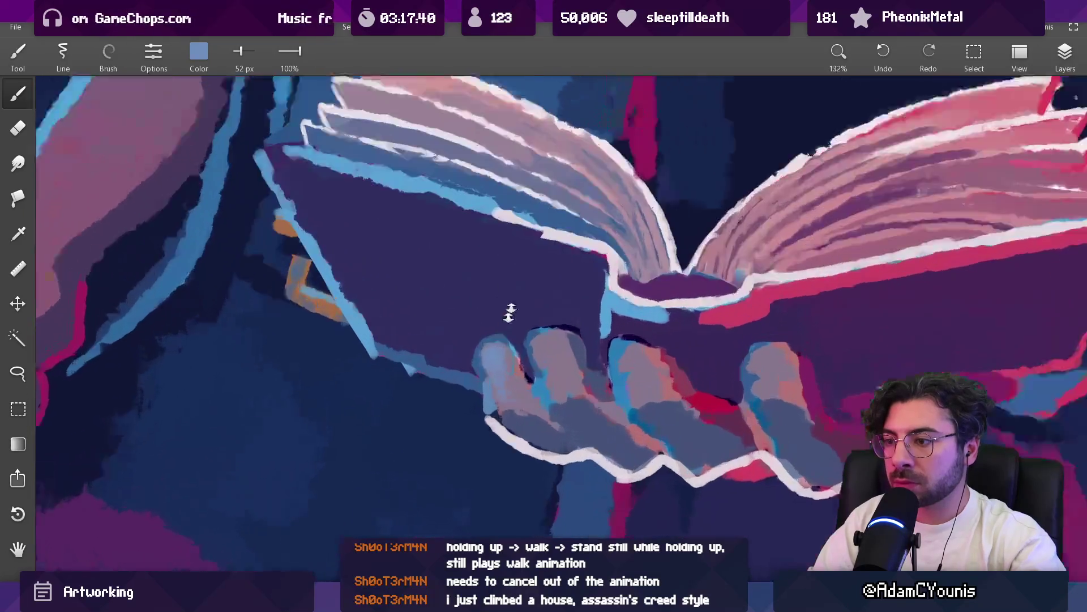
key(bracketleft)
key(bracketleft)
key(bracketleft)
key(bracketleft)
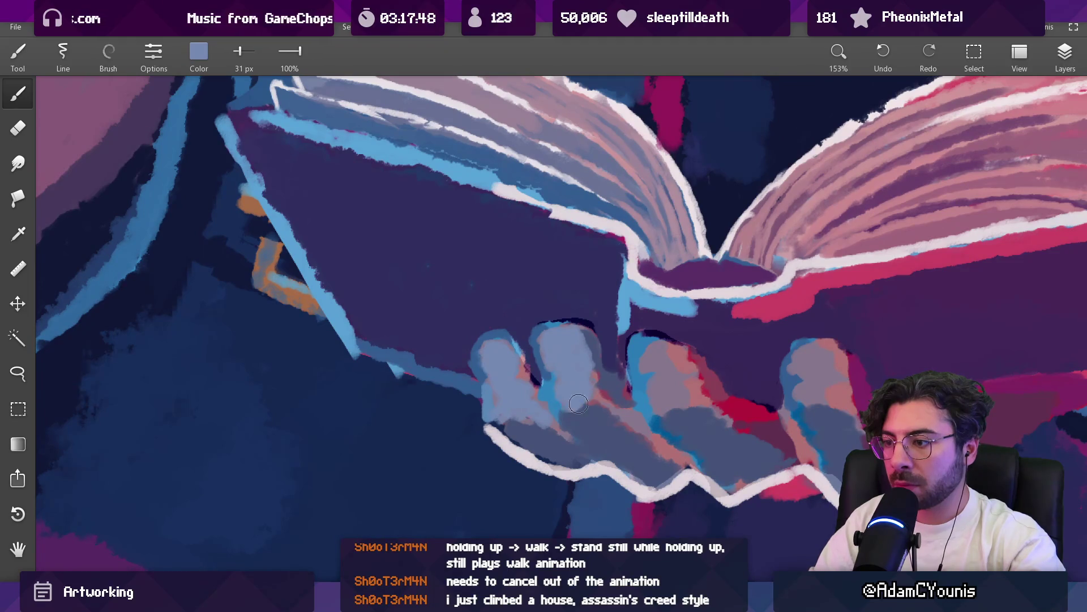
Smooth the fingers with light blue-grey using an 11–20 px brush
alt+click(550, 414)
key(bracketleft)
key(bracketleft)
key(bracketleft)
alt+click(524, 371)
key(bracketright)
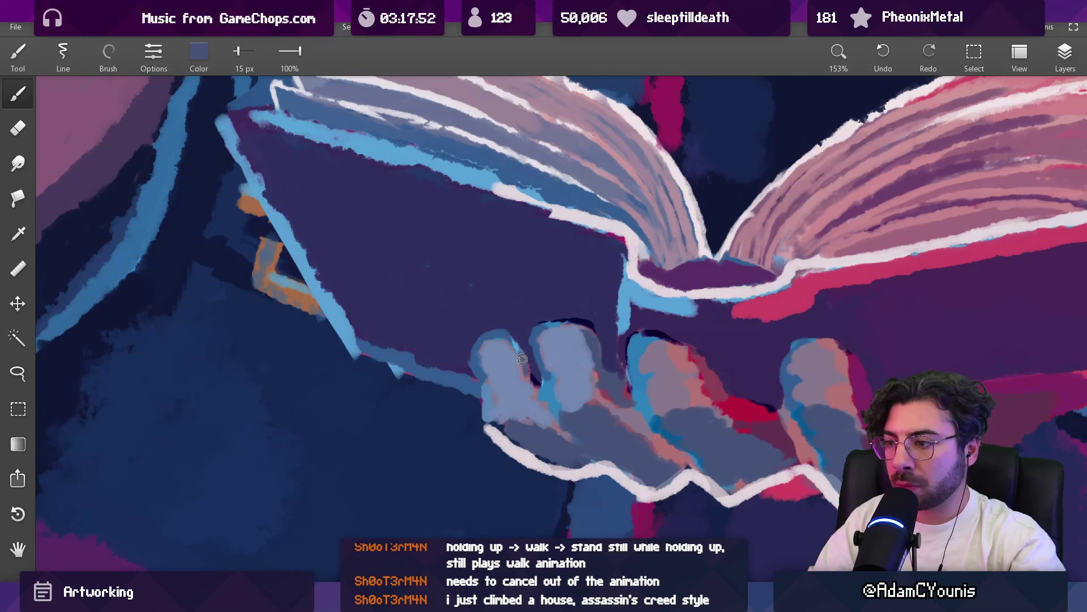
alt+click(530, 370)
alt+click(515, 377)
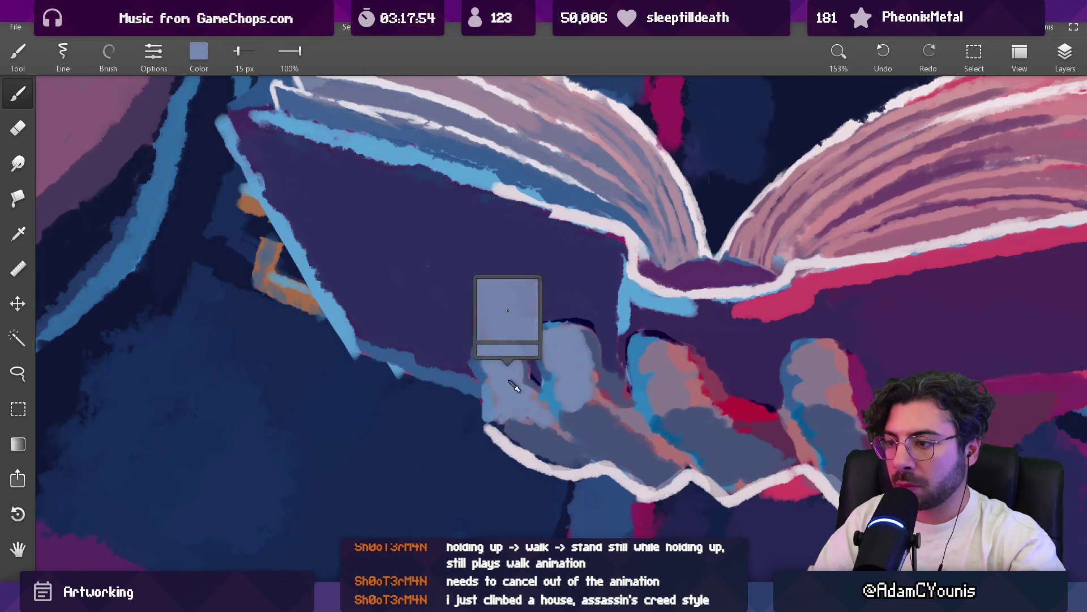
key(bracketright)
Paint mauve shading on and between the fingers
alt+click(602, 415)
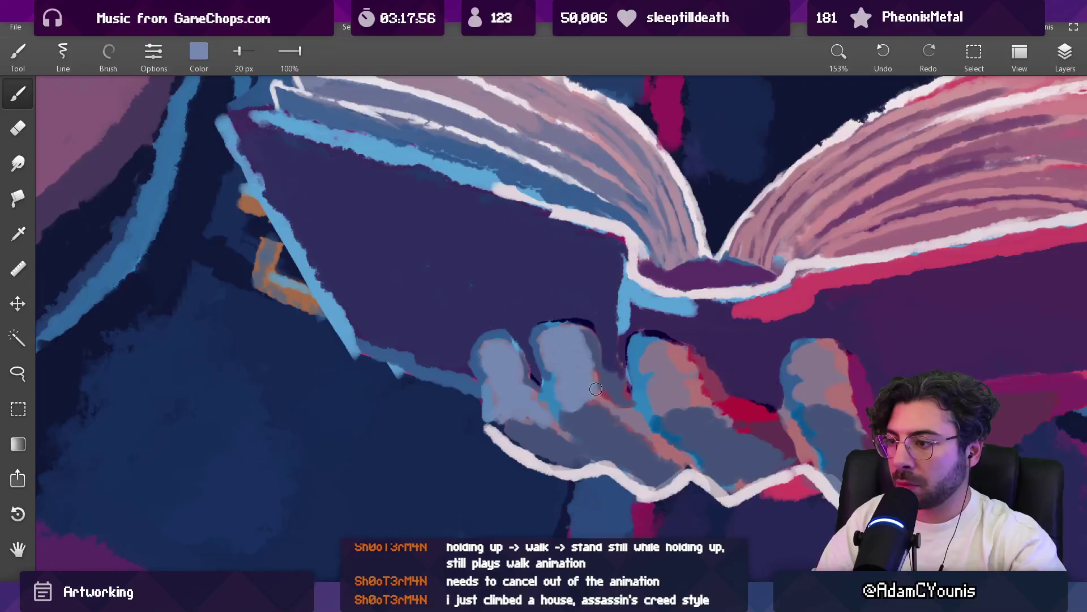
alt+click(586, 400)
alt+click(644, 425)
alt+click(668, 454)
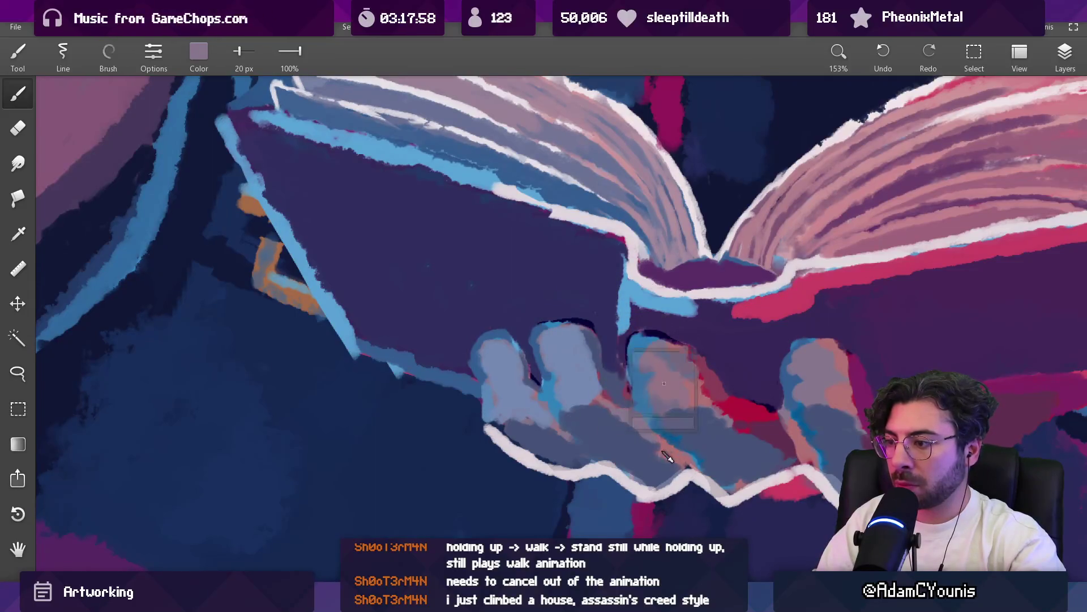
alt+click(658, 446)
alt+click(661, 440)
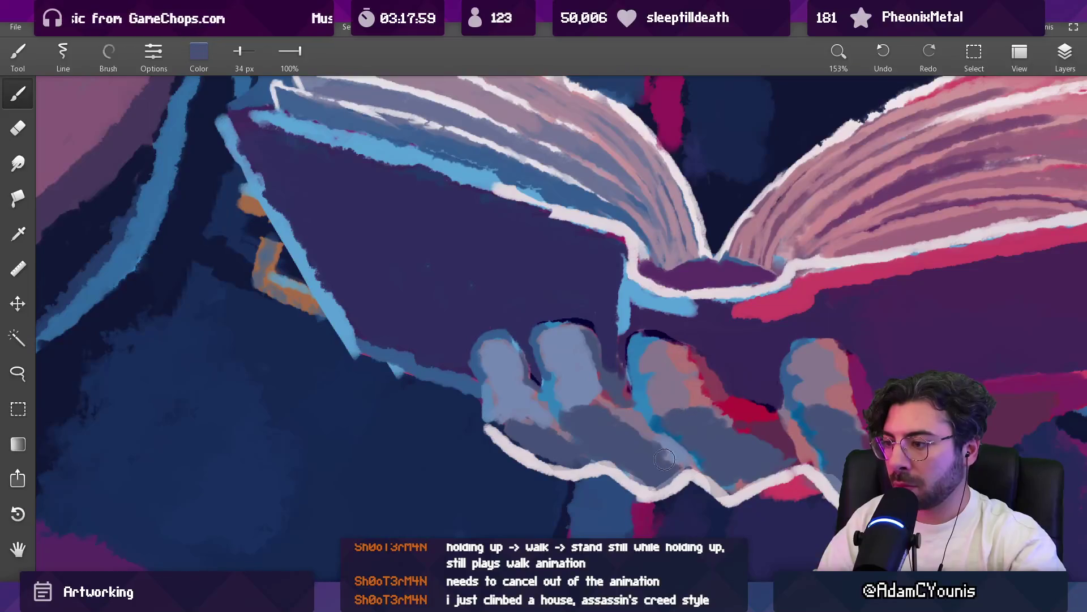
alt+click(589, 385)
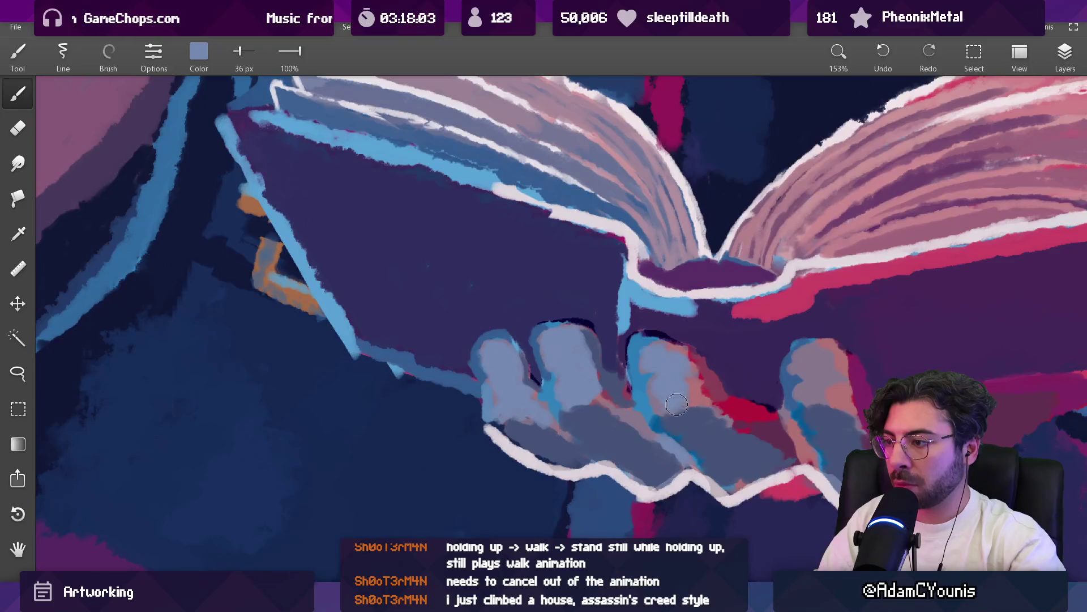
alt+click(679, 377)
alt+click(617, 389)
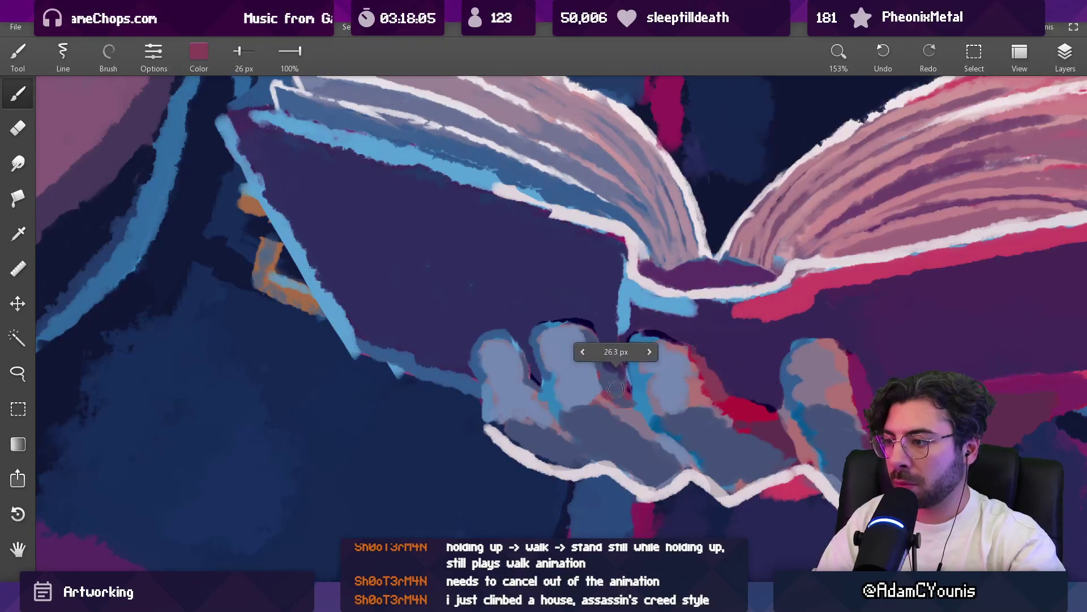
alt+click(614, 384)
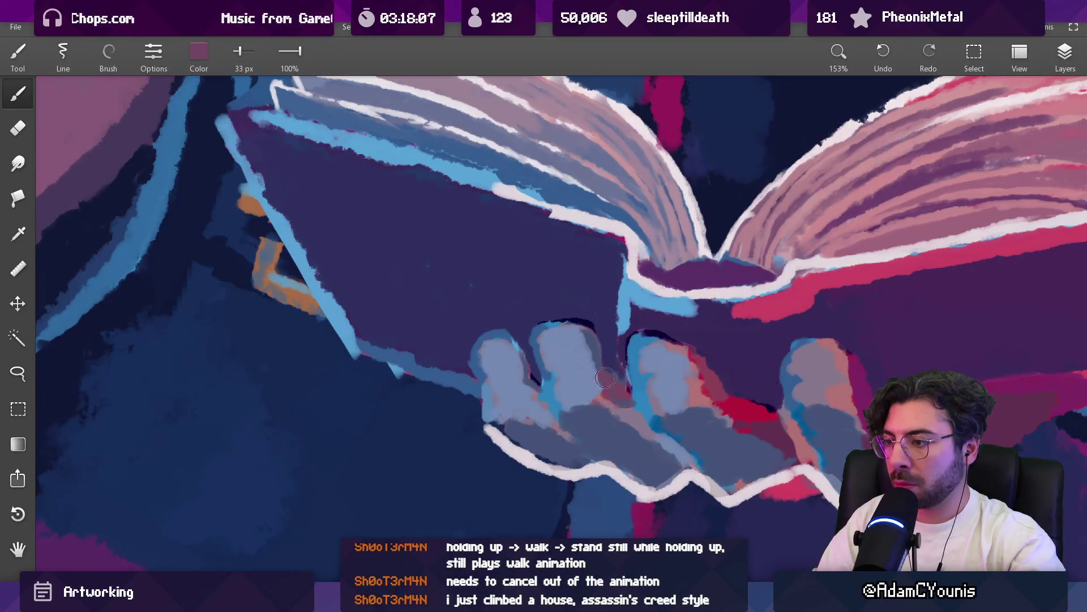
Add lavender and dark purple between the fingers and magenta shading on the right fingers
alt+click(704, 388)
alt+click(686, 387)
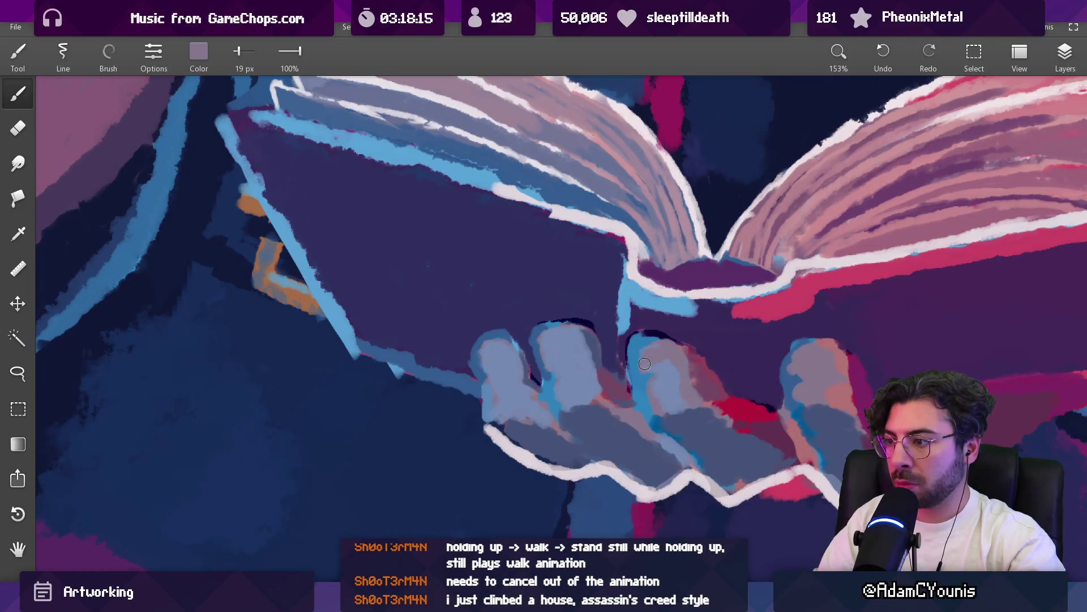
click(663, 340)
click(657, 337)
drag(668, 334, 759, 368)
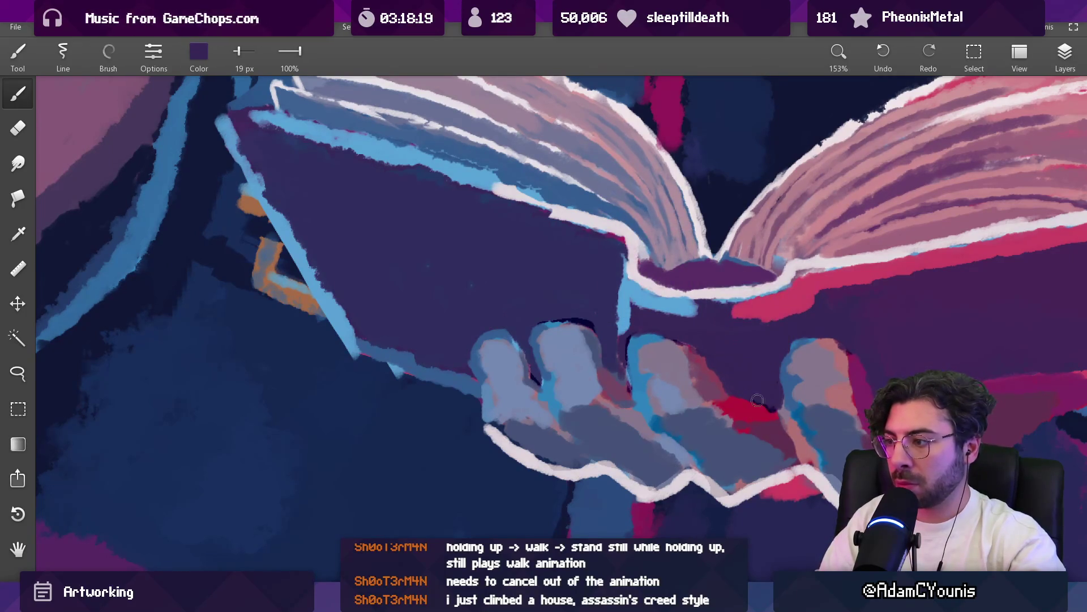
click(752, 413)
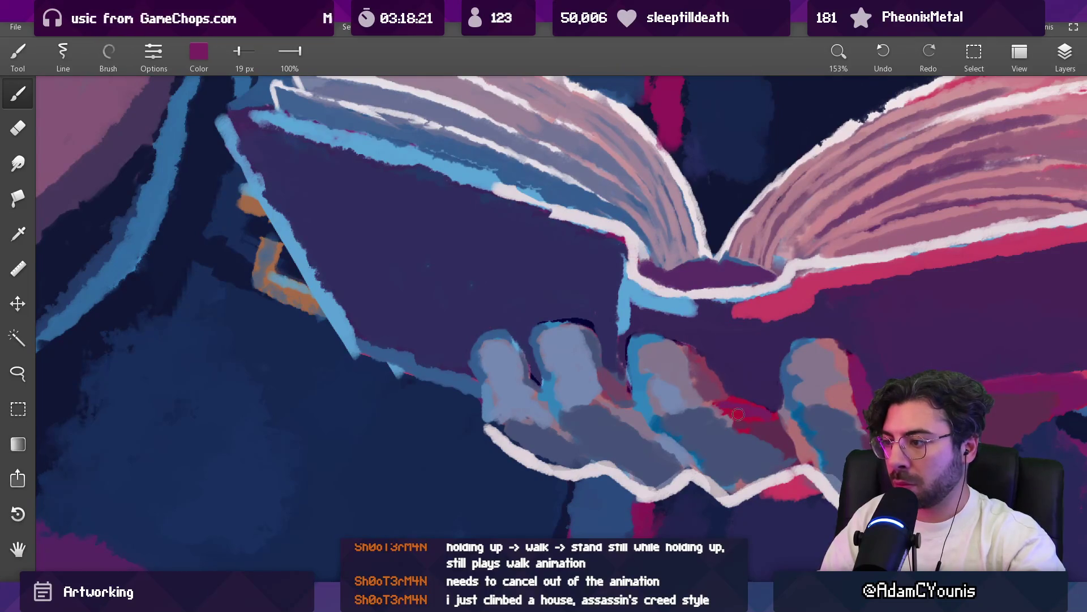
drag(767, 413, 776, 455)
scroll(712, 381, down, 15)
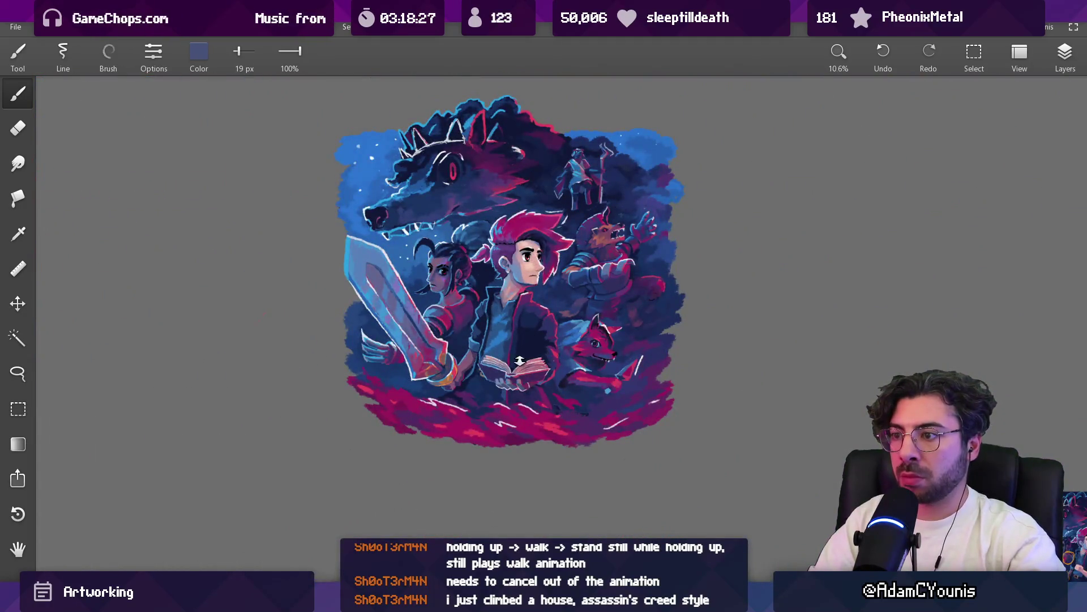
scroll(512, 363, up, 13)
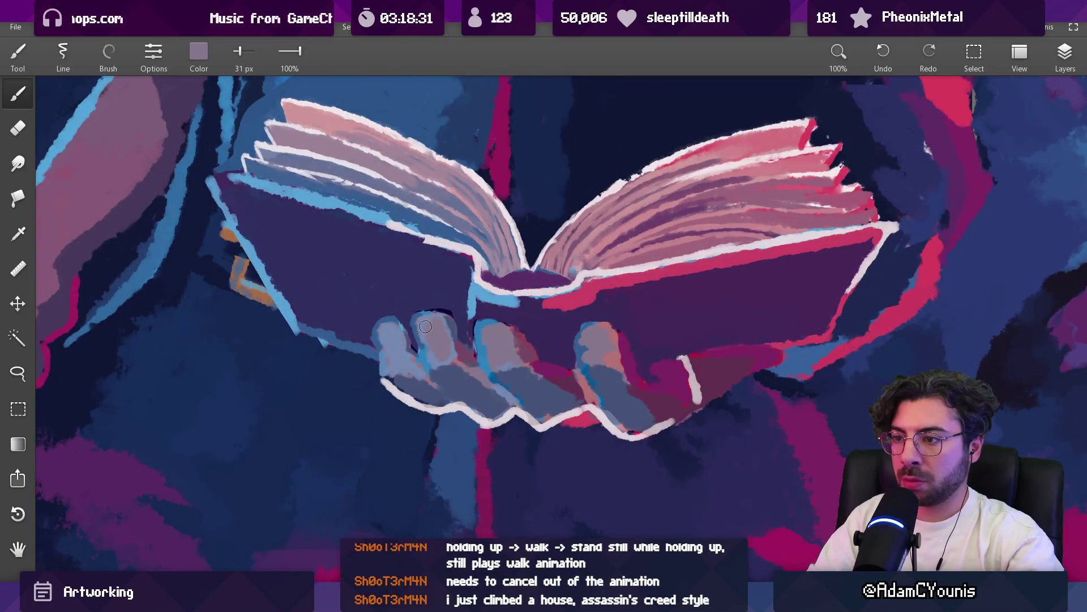
mouse_move(437, 322)
mouse_down()
mouse_move(451, 315)
mouse_move(414, 317)
mouse_move(429, 338)
mouse_move(412, 344)
mouse_up()
scroll(446, 300, down, 10)
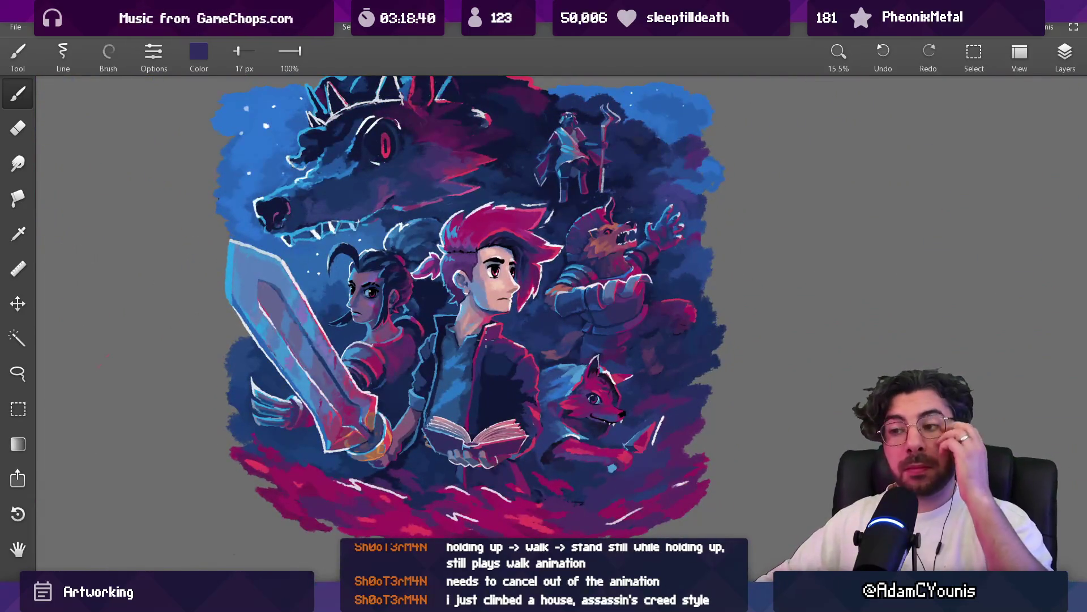
scroll(433, 366, up, 10)
drag(378, 430, 378, 441)
click(391, 443)
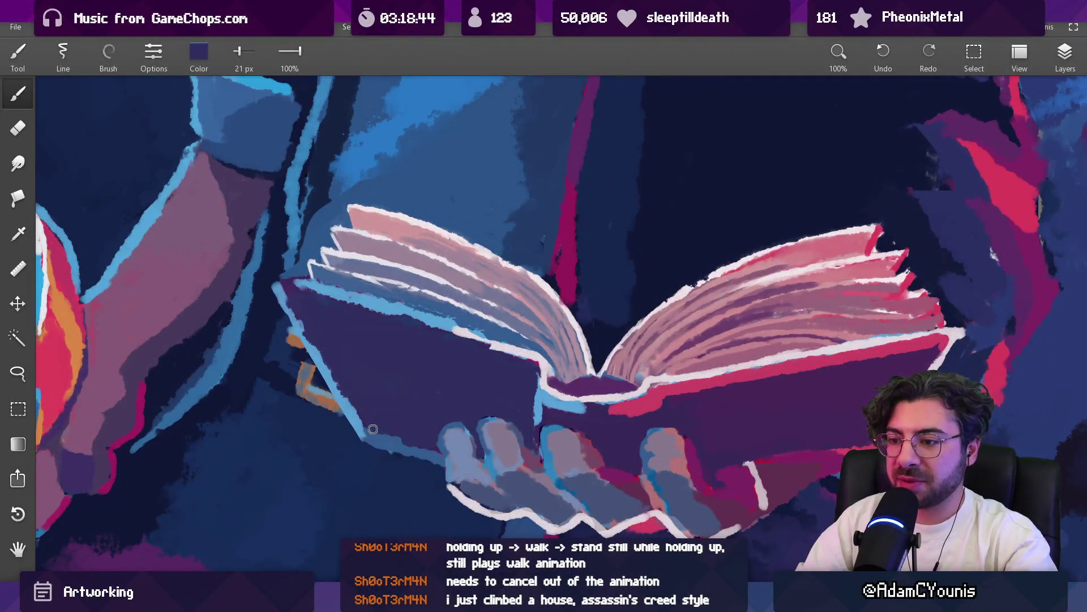
scroll(452, 403, down, 3)
scroll(445, 536, down, 5)
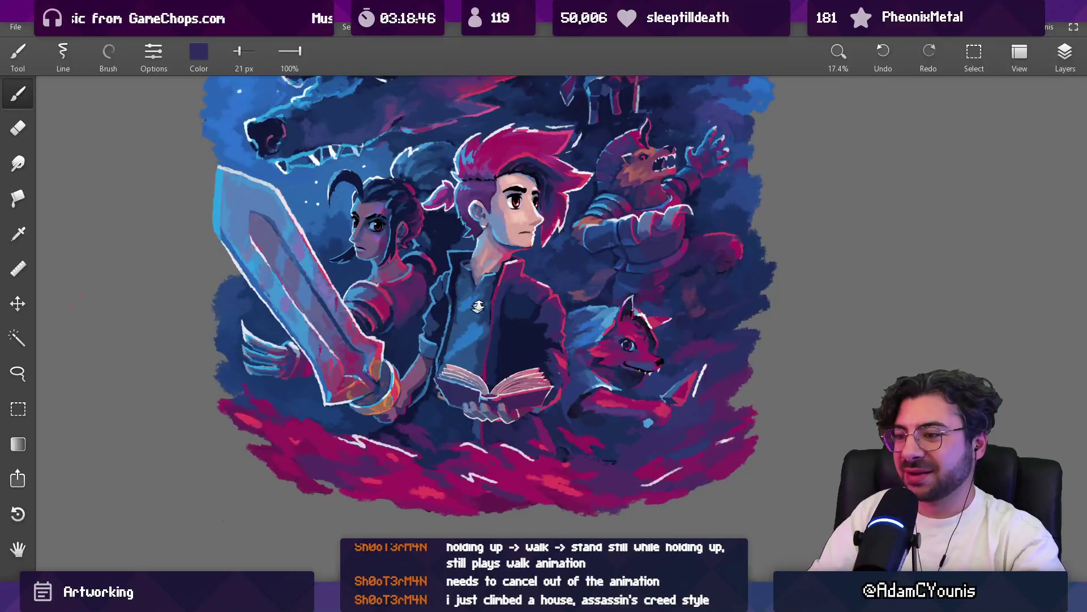
scroll(453, 306, up, 8)
scroll(453, 306, down, 1)
mouse_move(301, 403)
mouse_down()
mouse_move(243, 436)
mouse_move(446, 415)
mouse_move(360, 447)
mouse_move(430, 430)
mouse_up()
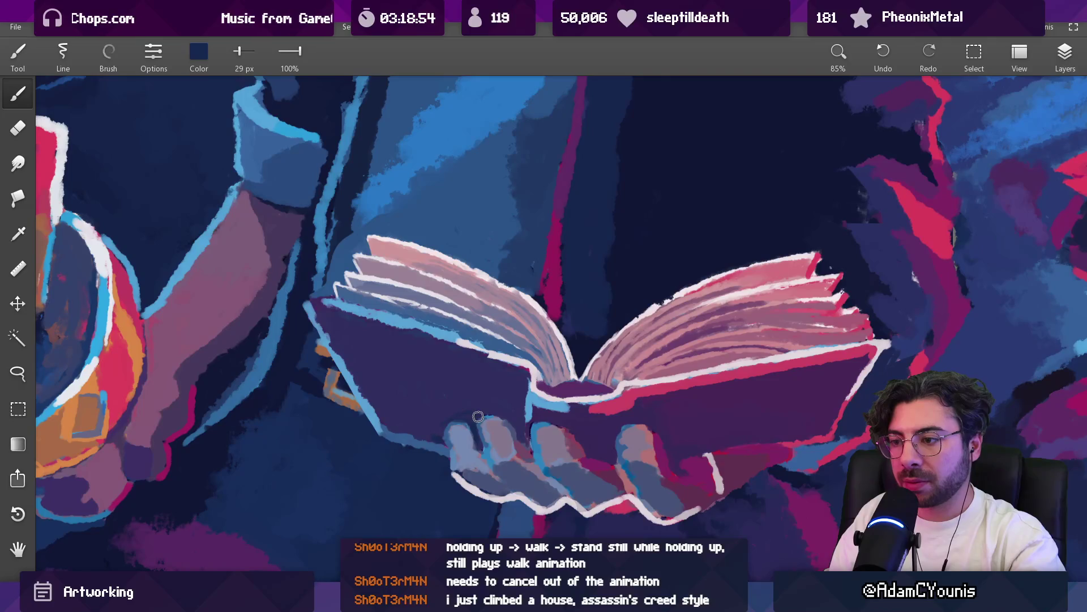
alt+click(445, 418)
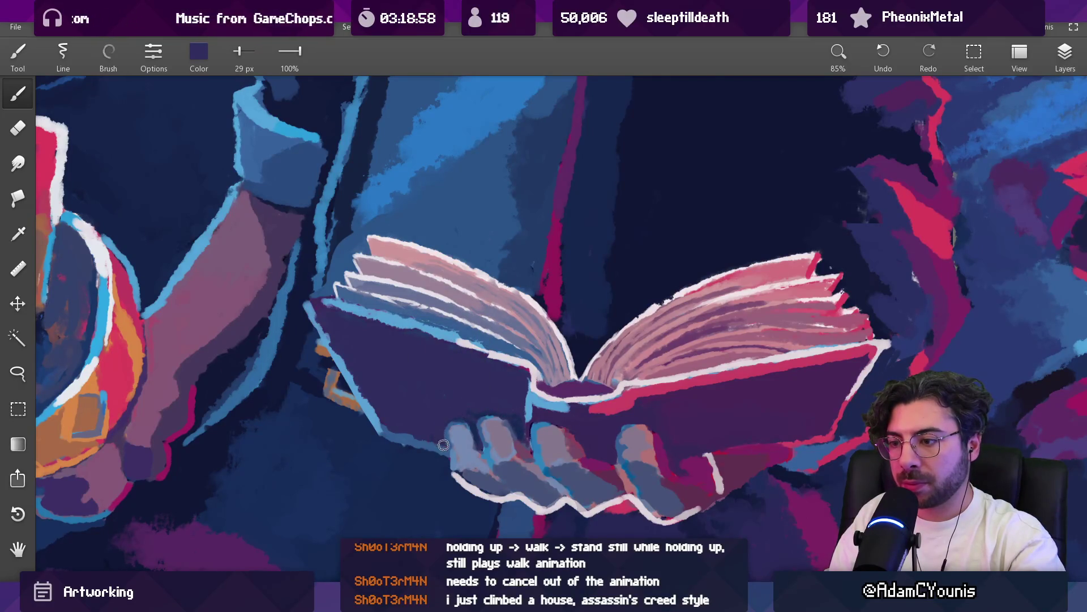
mouse_move(490, 408)
mouse_down()
mouse_move(639, 416)
mouse_move(660, 445)
mouse_move(527, 428)
mouse_up()
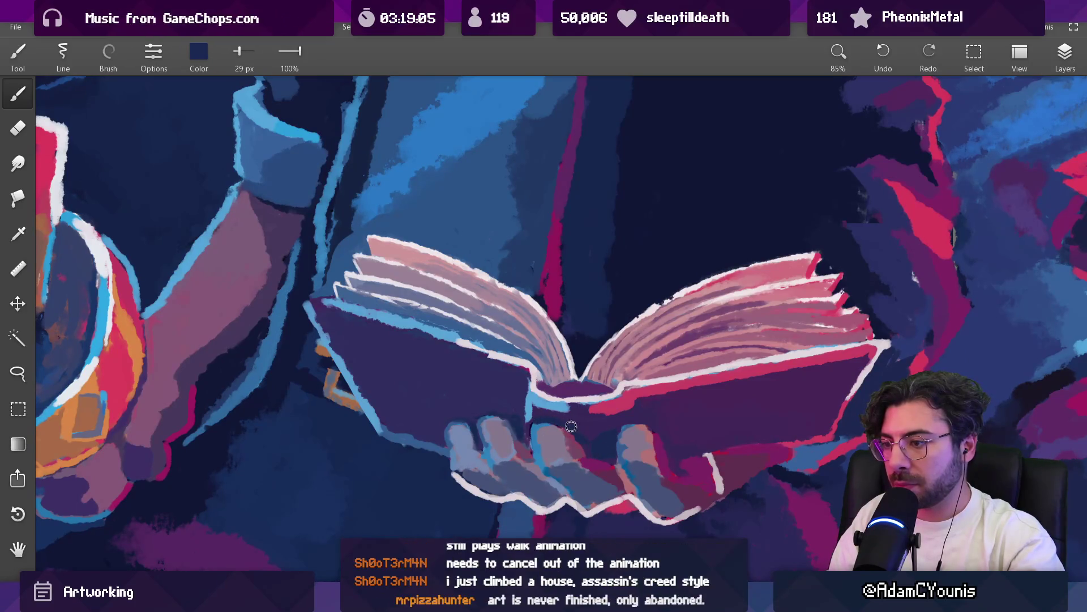
mouse_move(613, 439)
mouse_down()
mouse_move(700, 433)
mouse_move(734, 481)
mouse_move(643, 408)
mouse_up()
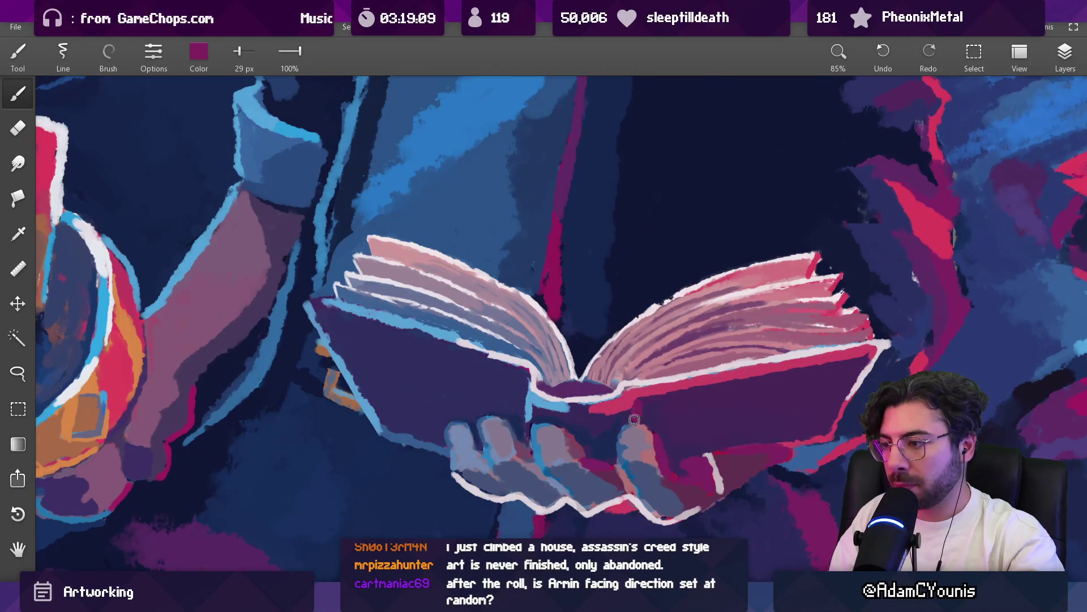
scroll(642, 420, down, 5)
scroll(619, 296, up, 3)
scroll(619, 296, up, 5)
click(552, 364)
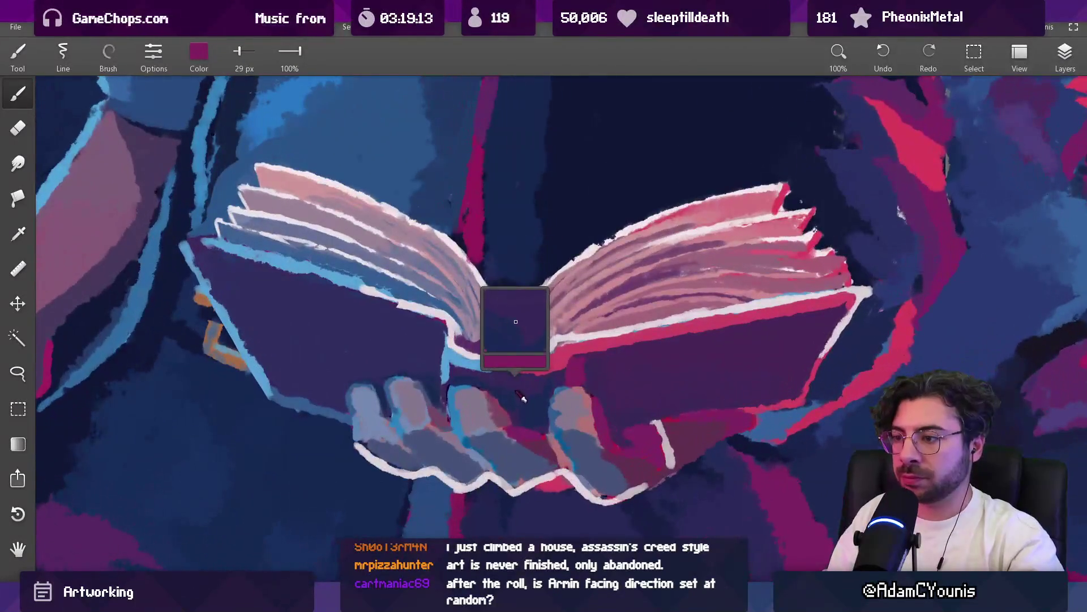
click(544, 363)
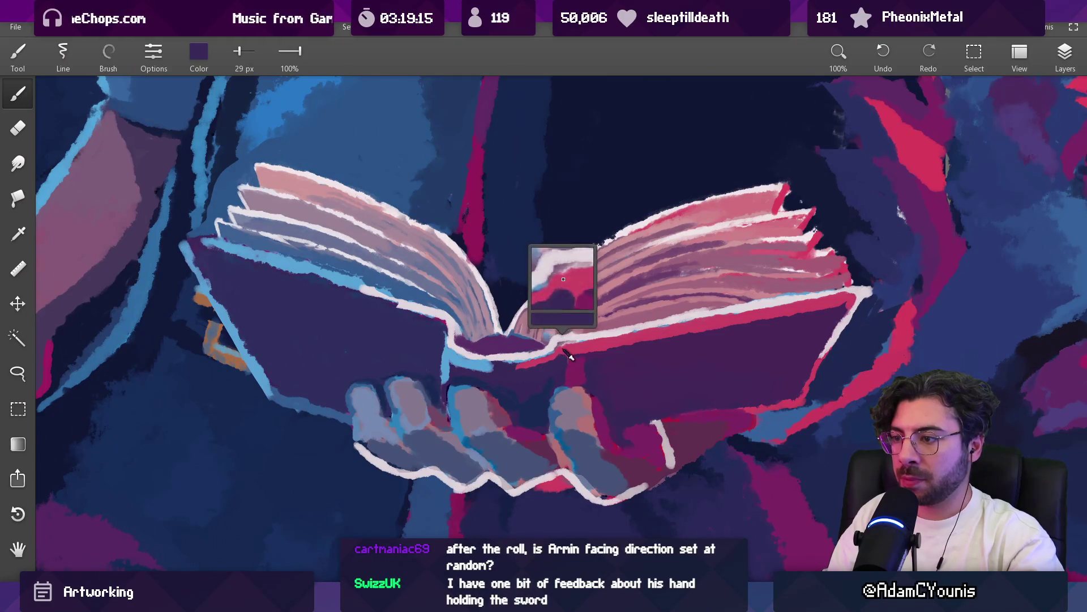
click(519, 377)
scroll(518, 377, down, 8)
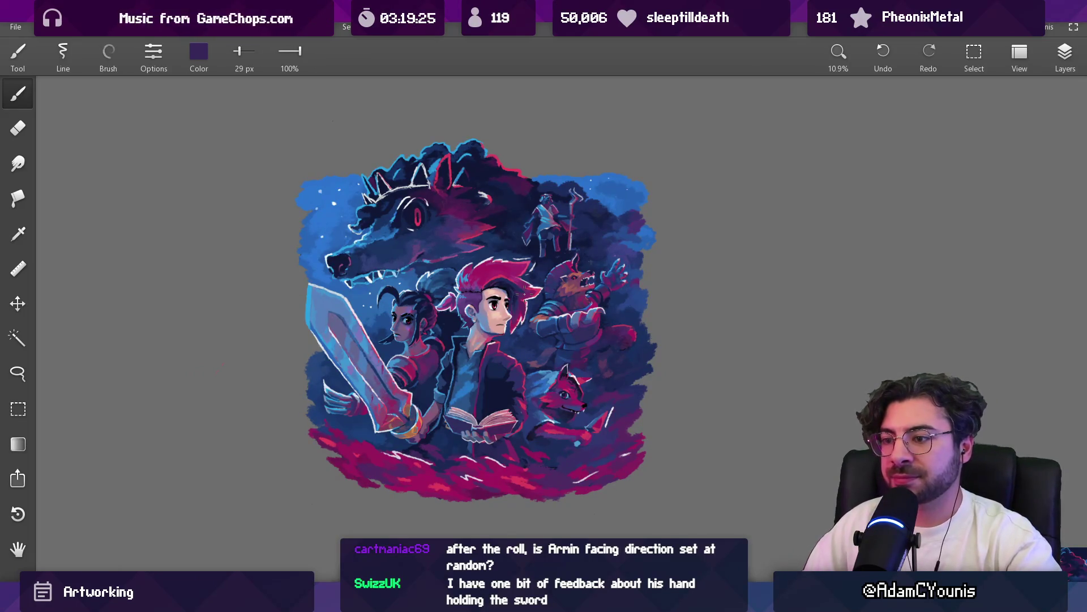
Paint light blue-grey and pink strokes on the sword forearm with a brush around 27-29 px
scroll(493, 402, up, 10)
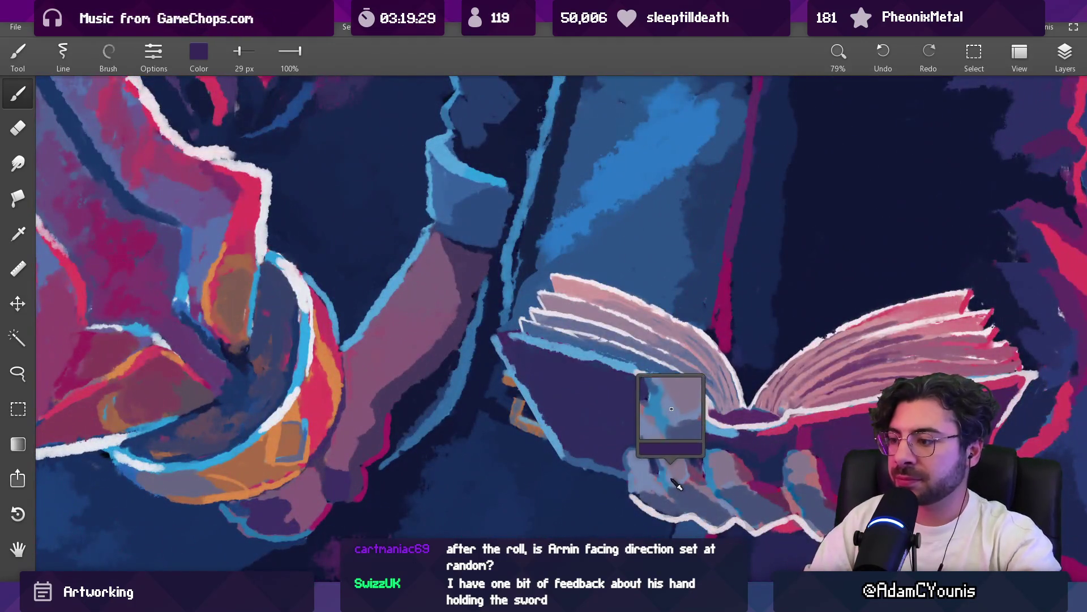
click(676, 482)
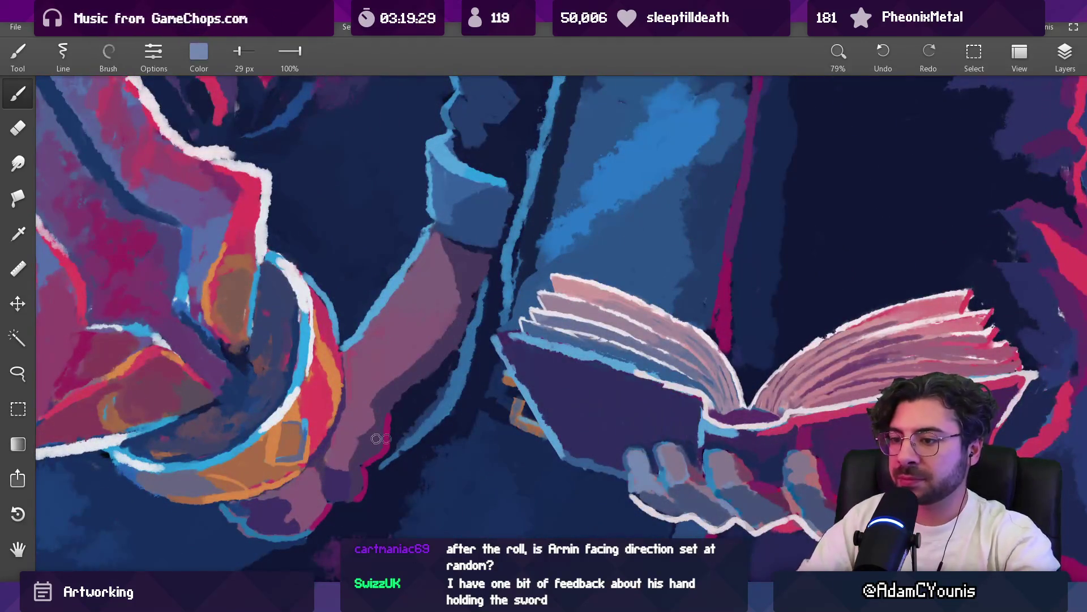
key(bracketright)
key(bracketright)
key(bracketright)
drag(357, 390, 365, 418)
key(bracketleft)
key(bracketleft)
key(bracketleft)
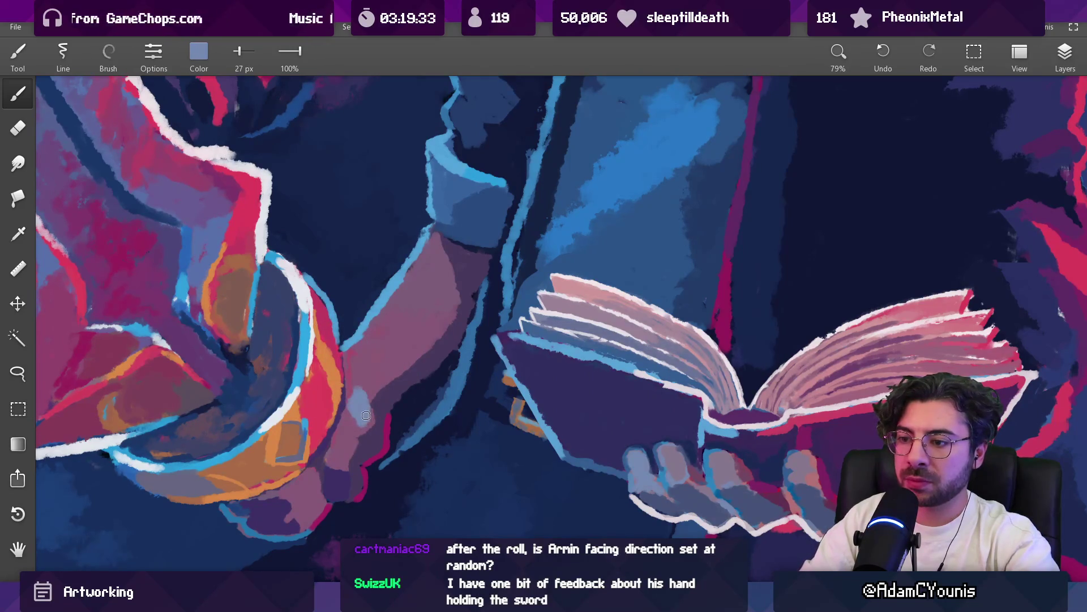
scroll(360, 393, down, 10)
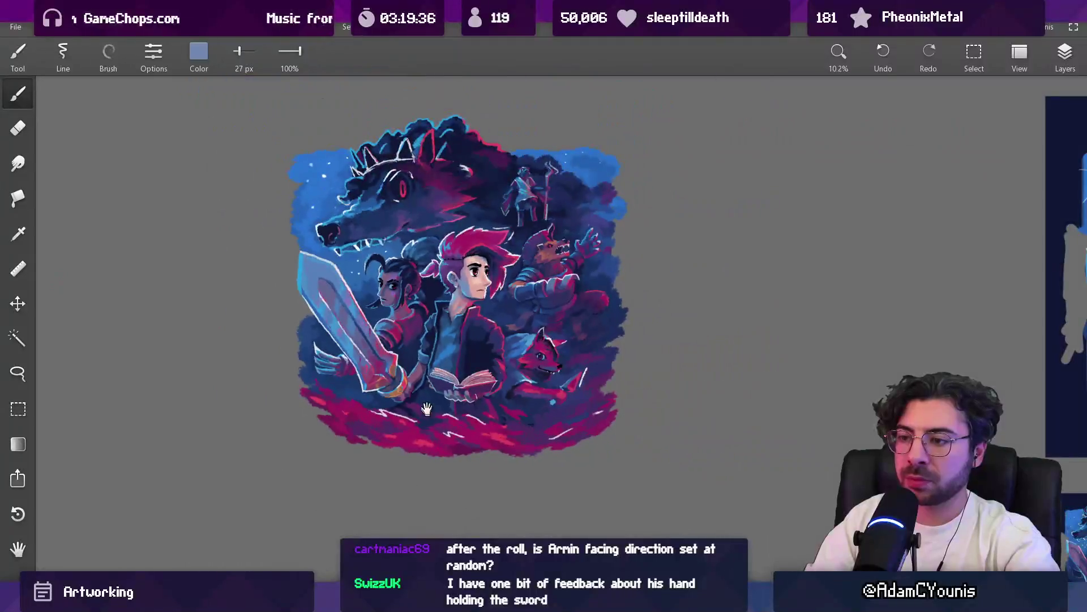
scroll(371, 389, up, 10)
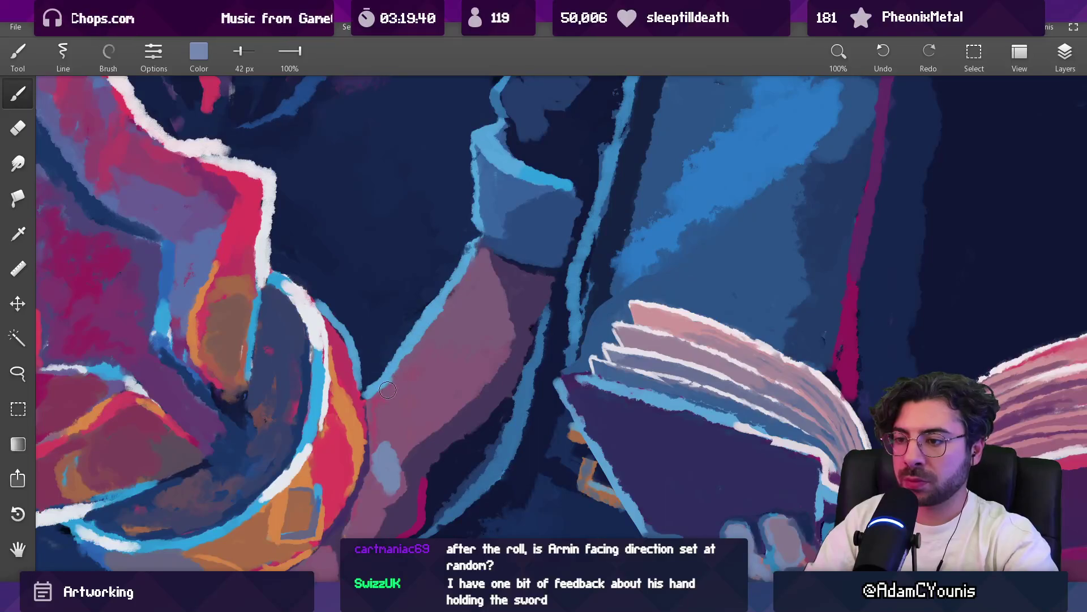
key(bracketleft)
key(bracketleft)
key(bracketleft)
drag(413, 363, 395, 380)
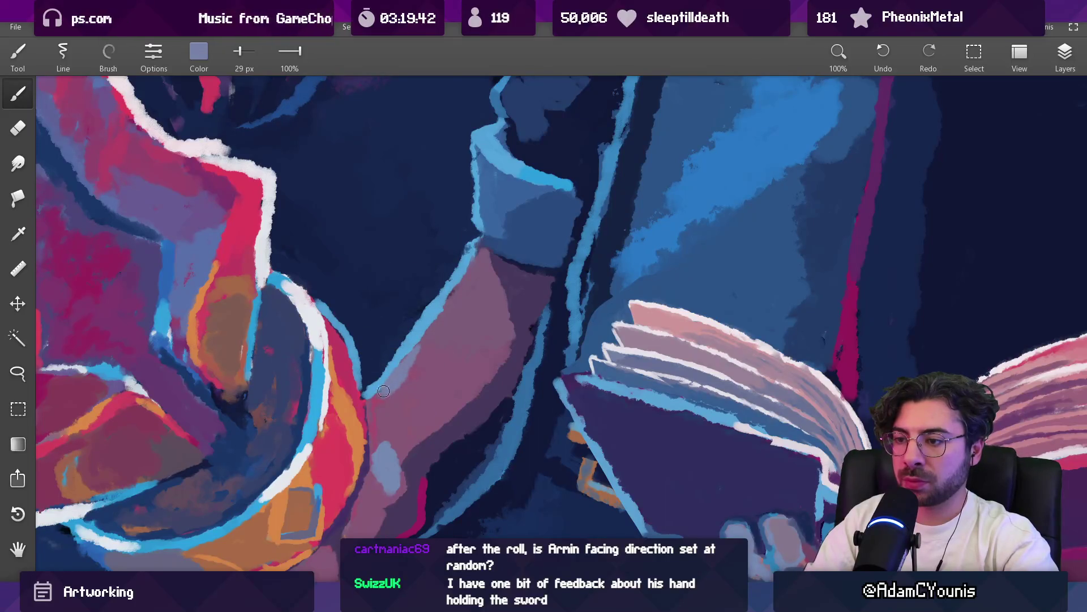
Sample mauve from the forearm and paint it over the light strip with a 57 px brush
alt+click(411, 372)
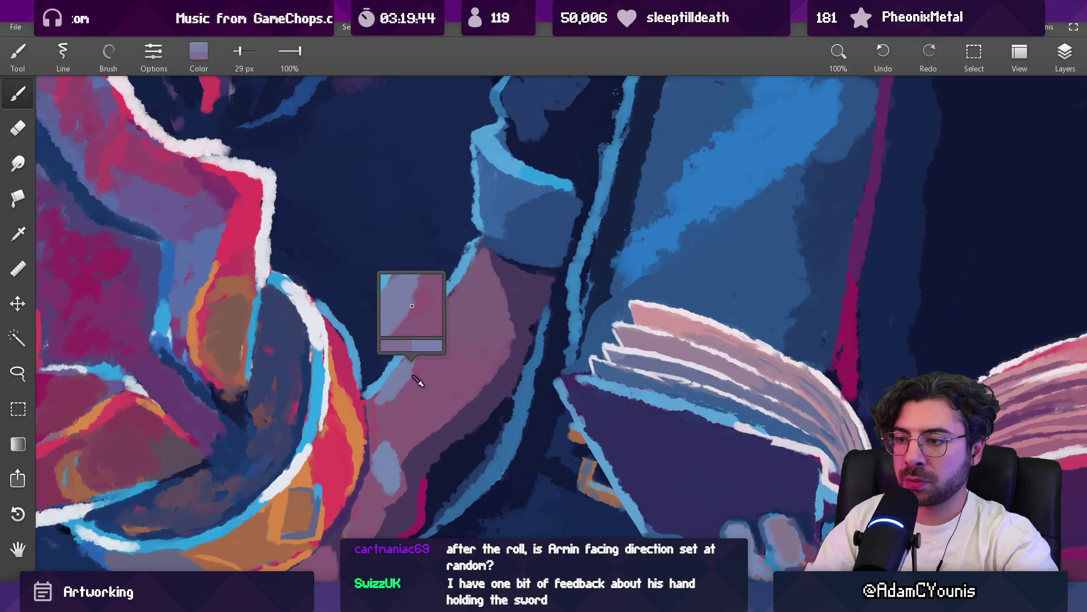
key(bracketright)
key(bracketright)
key(bracketright)
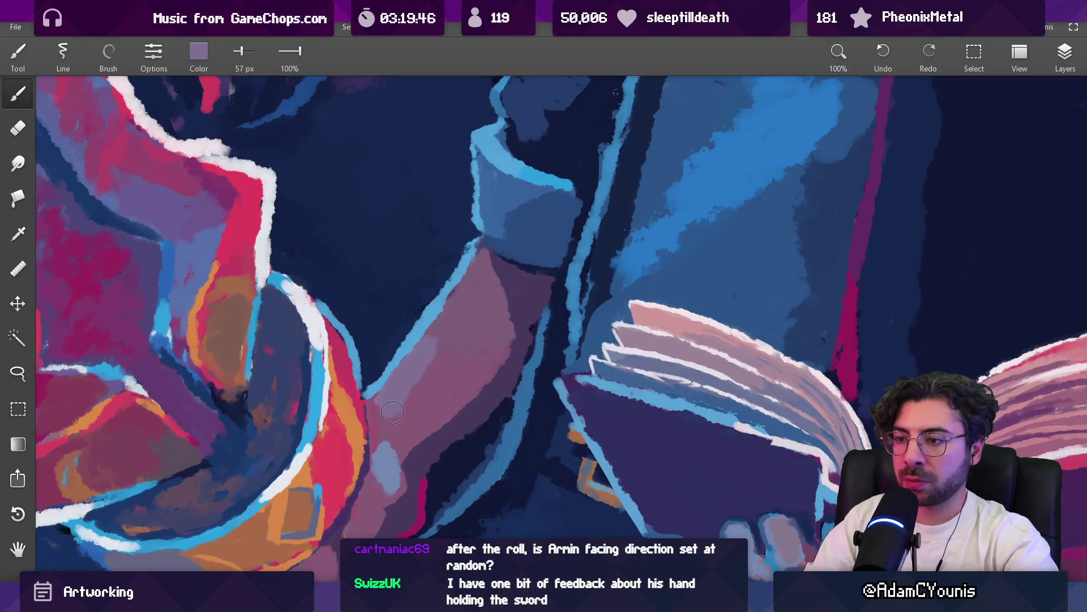
drag(459, 284, 430, 371)
alt+click(401, 411)
key(bracketleft)
key(bracketleft)
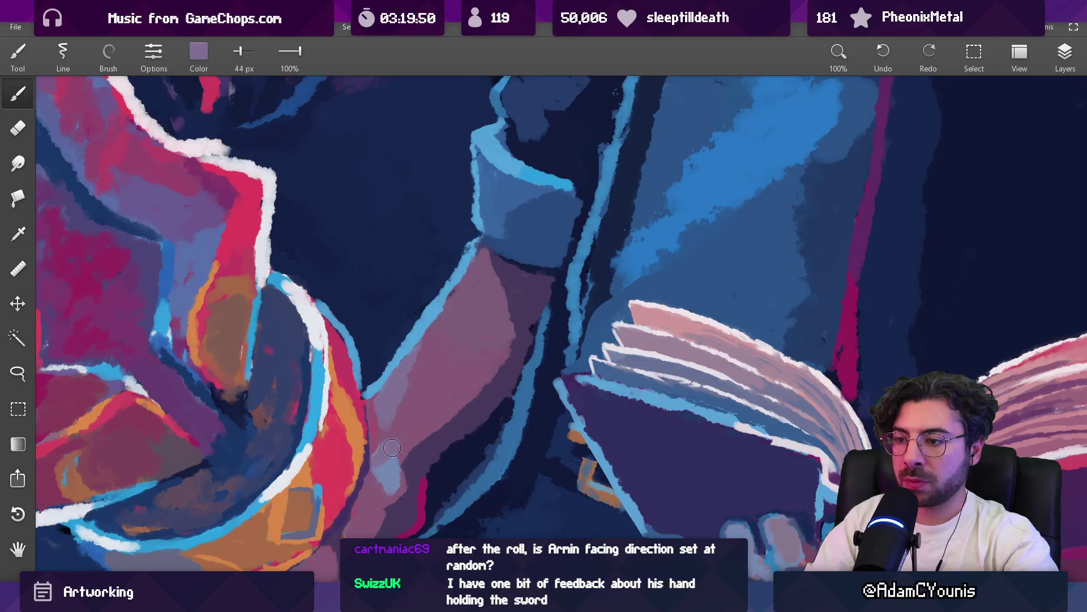
alt+click(394, 432)
Sample red and paint over the stray white mark on the book hand's edge
scroll(441, 300, down, 5)
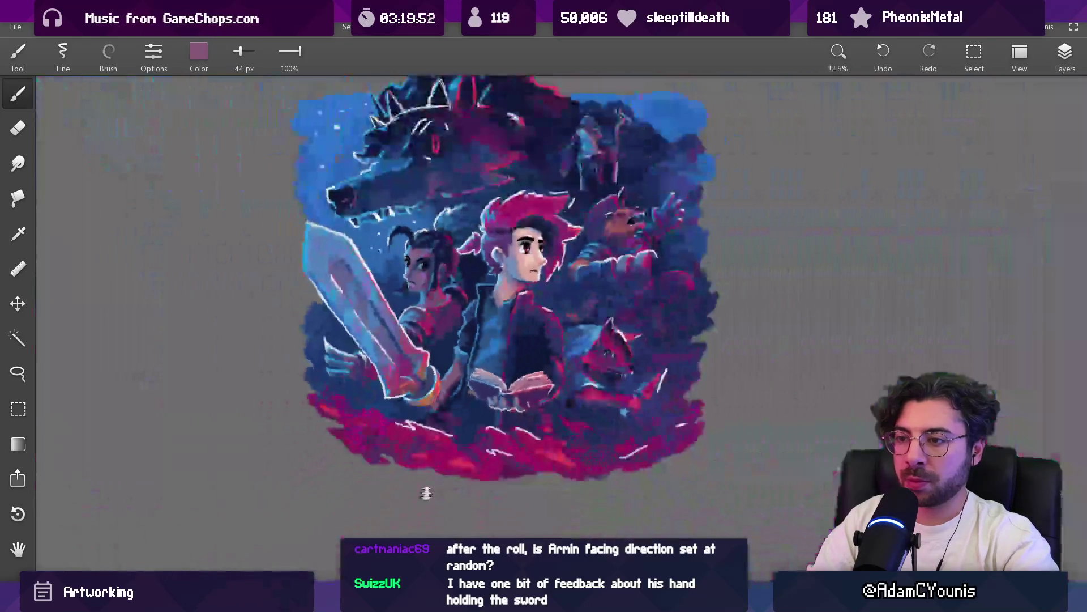
drag(458, 302, 440, 300)
scroll(440, 300, up, 2)
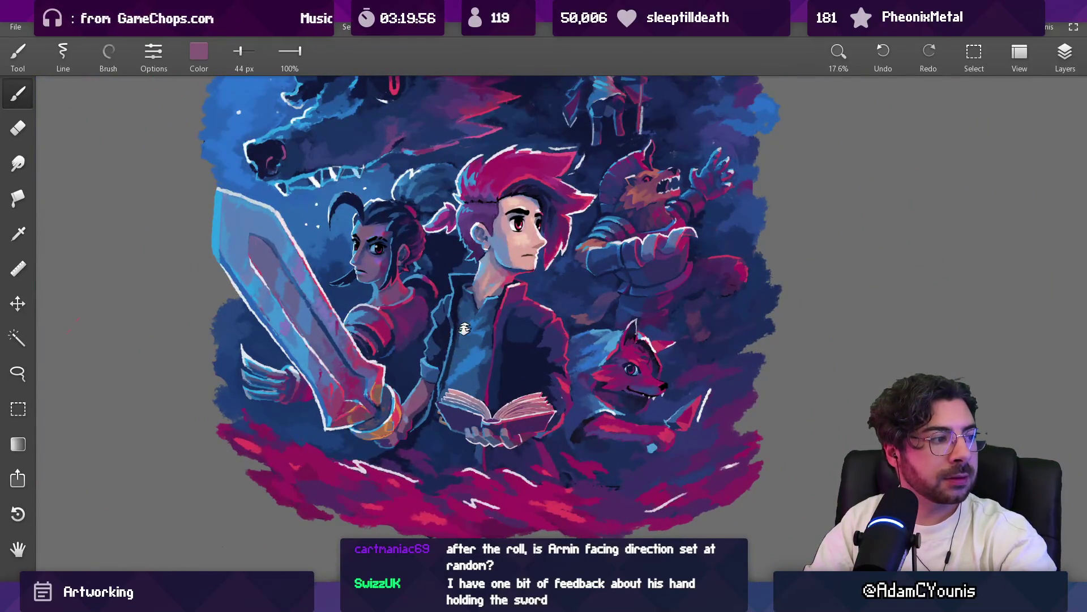
scroll(463, 453, up, 7)
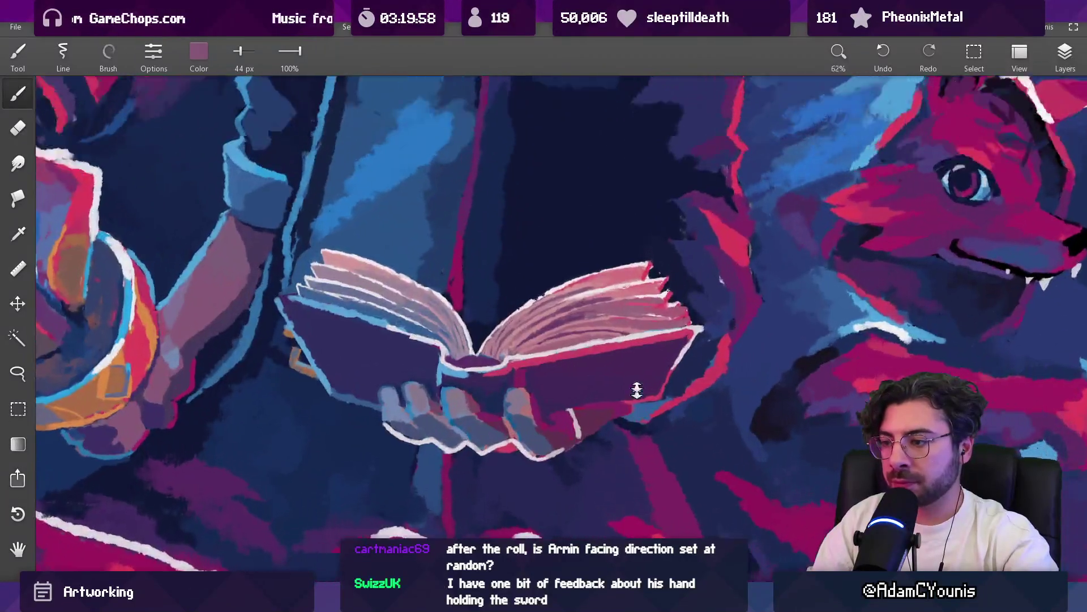
scroll(637, 390, up, 3)
alt+click(708, 340)
key(bracketleft)
key(bracketleft)
key(bracketleft)
key(bracketleft)
mouse_move(535, 417)
mouse_down()
mouse_move(552, 464)
mouse_move(490, 498)
mouse_up()
Paint light-blue rim lines along the hand's lower edge and finger side with a 24 px brush
drag(405, 470, 615, 464)
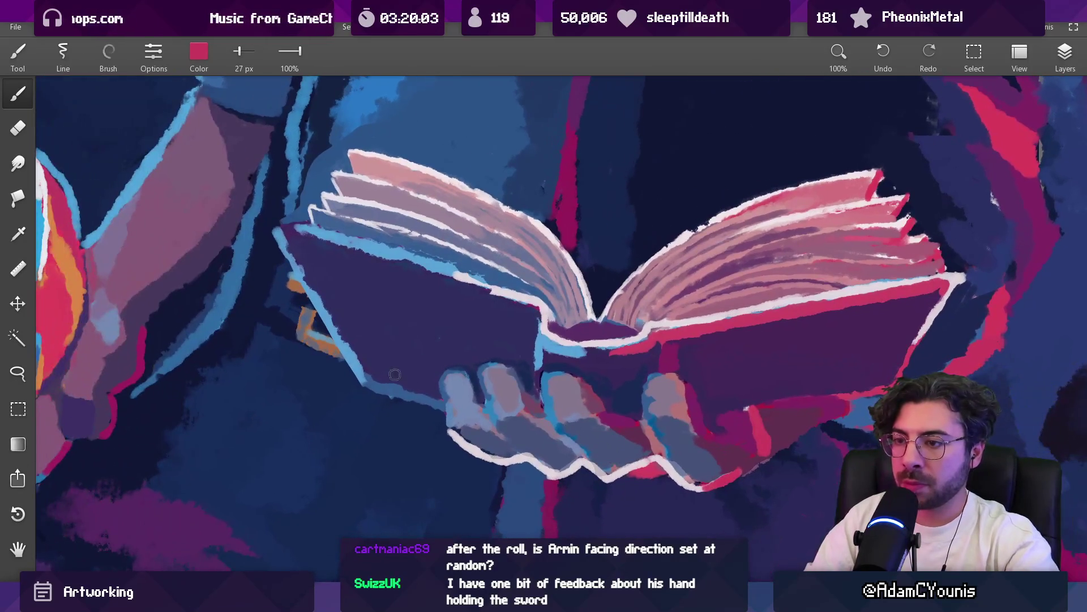
alt+click(345, 283)
key(bracketleft)
key(bracketleft)
key(bracketleft)
key(bracketright)
key(bracketright)
key(bracketright)
mouse_move(448, 431)
mouse_down()
mouse_move(558, 477)
mouse_move(660, 472)
mouse_move(687, 486)
mouse_up()
drag(646, 425, 682, 476)
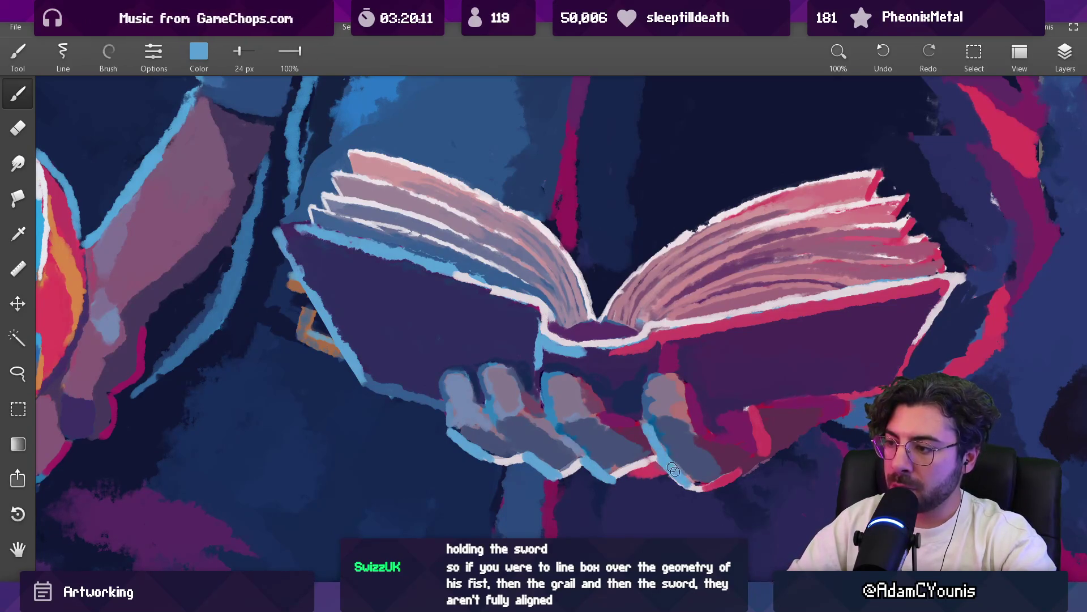
Sample dark slate blue and mauve colours from the painting near the book
alt+click(657, 432)
scroll(690, 446, down, 10)
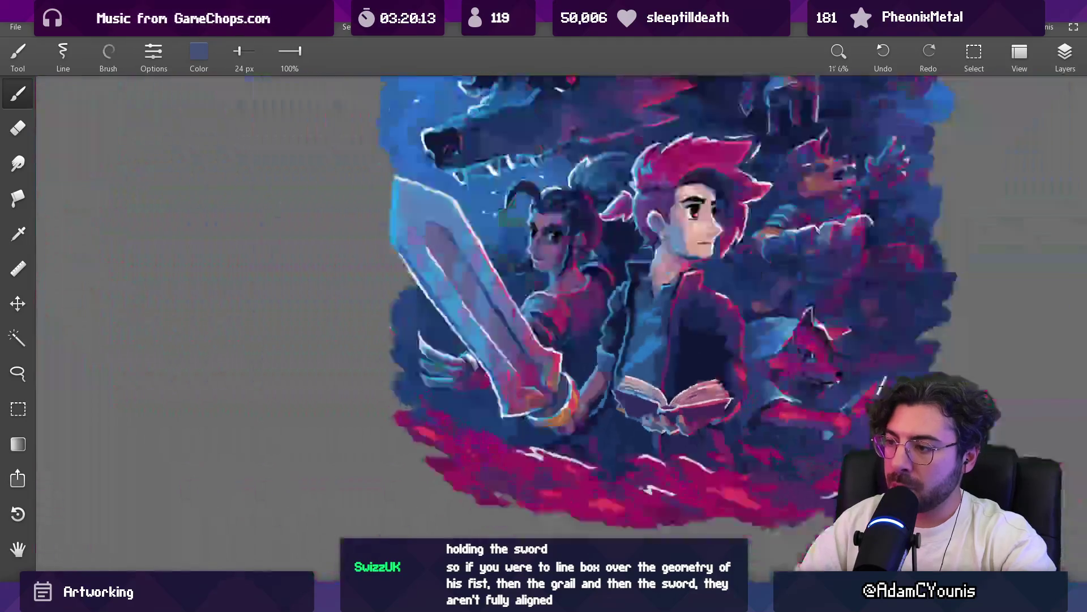
scroll(669, 377, up, 8)
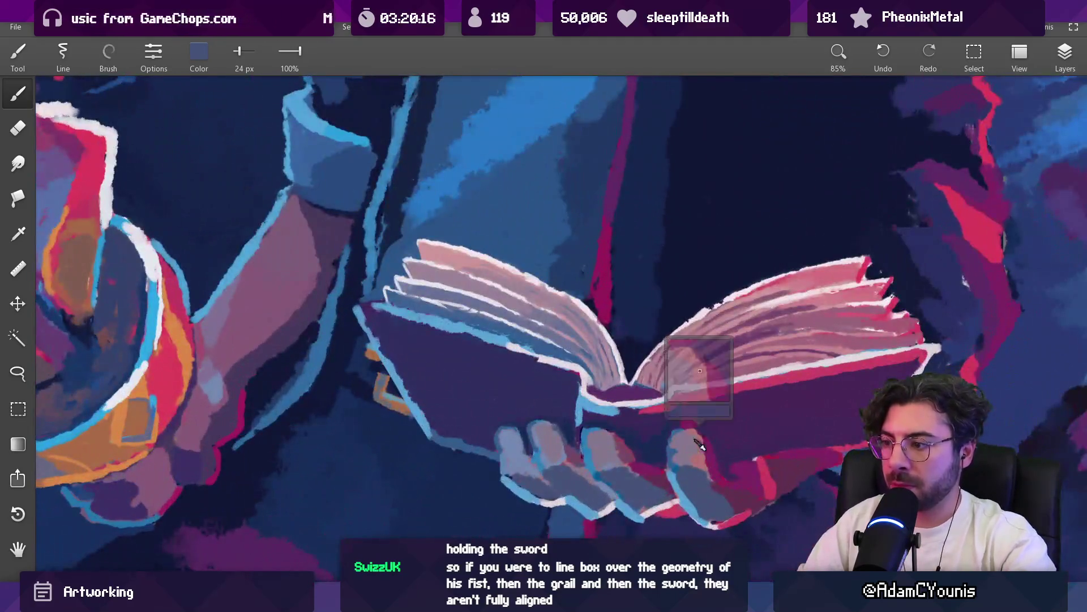
alt+click(378, 399)
alt+click(243, 333)
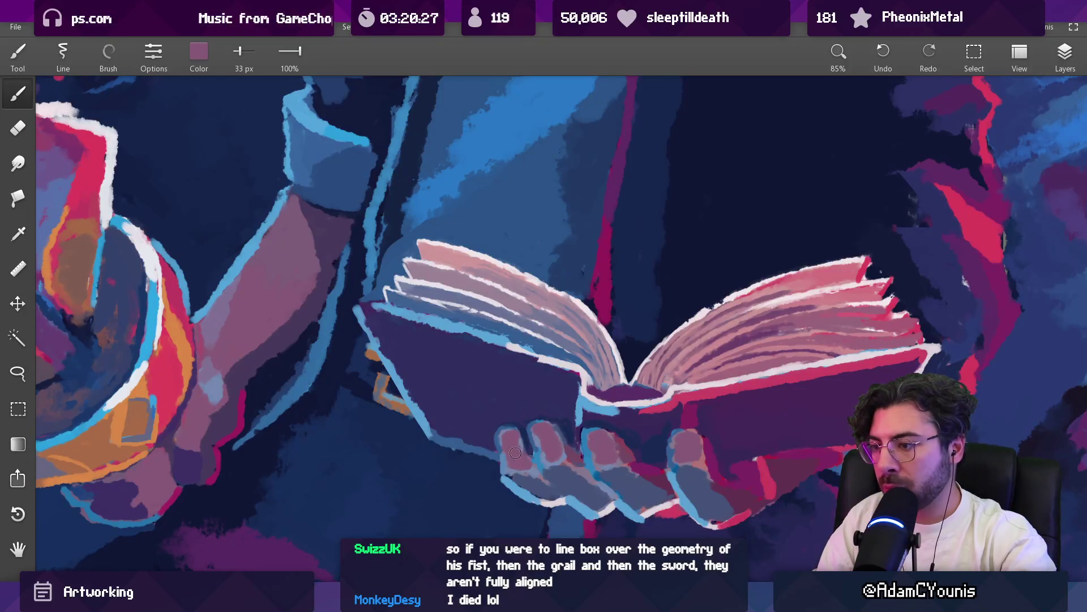
scroll(515, 453, down, 10)
scroll(592, 448, up, 10)
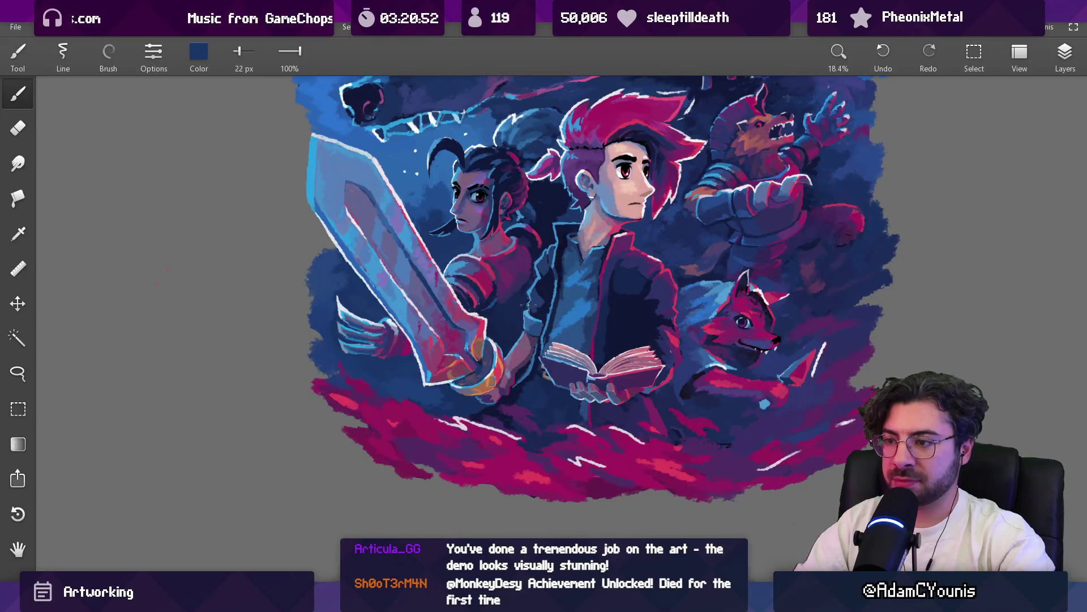
Pick white and try highlight strokes down the sword, then undo the overlong diagonal strokes
scroll(493, 273, up, 3)
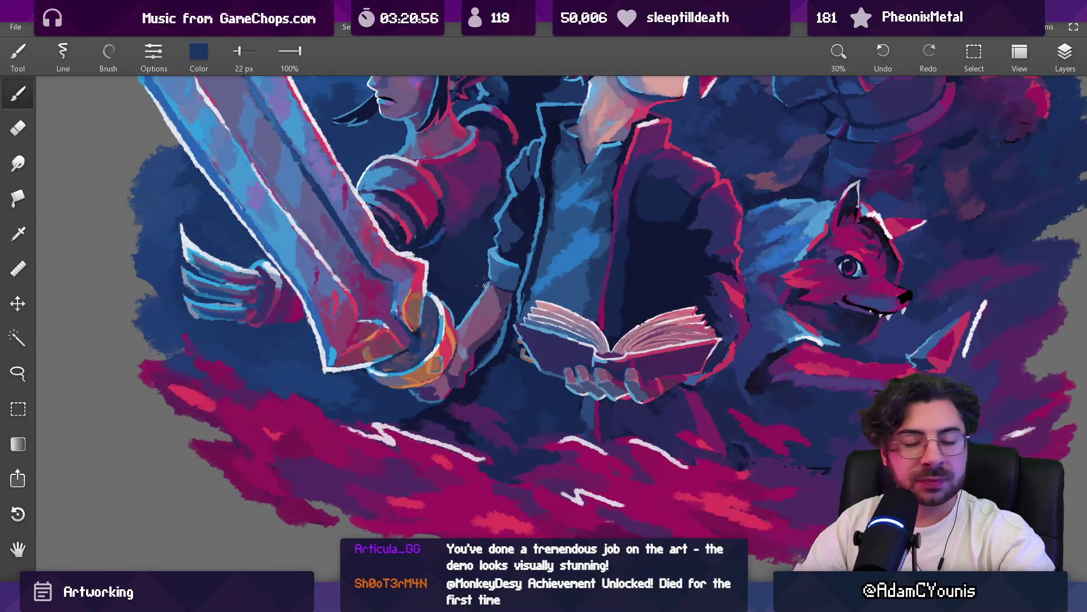
drag(487, 295, 479, 304)
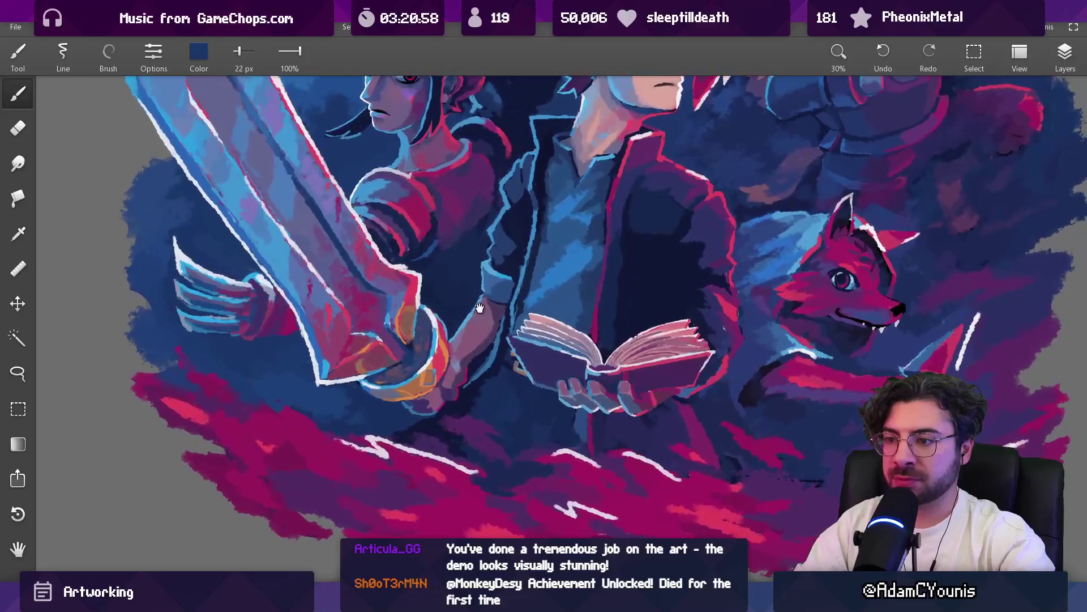
alt+click(439, 320)
drag(319, 252, 328, 263)
drag(357, 299, 464, 447)
key(ctrl+z)
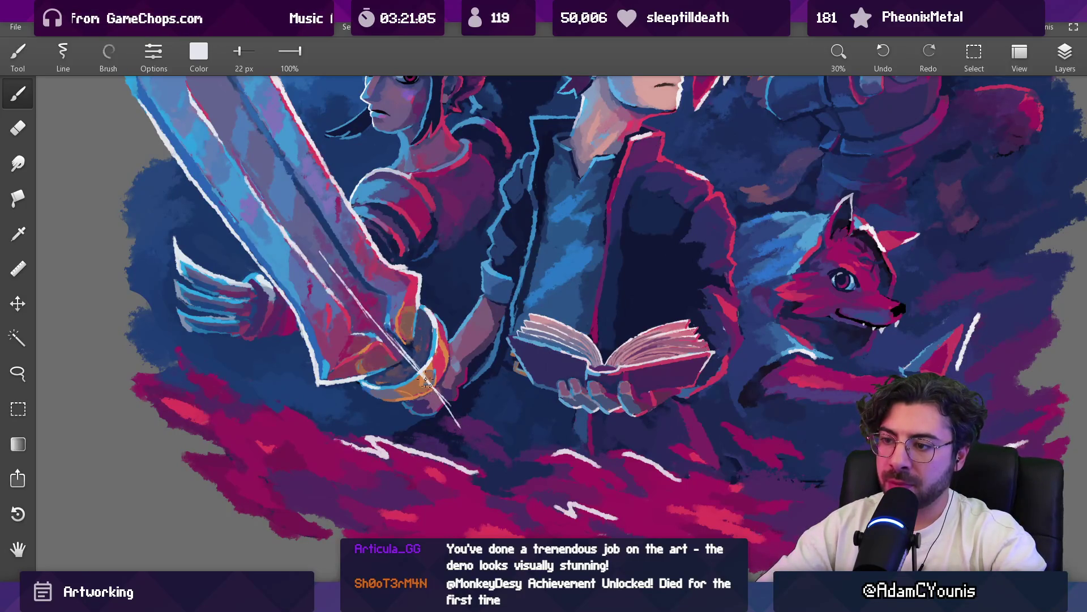
drag(452, 419, 449, 475)
scroll(404, 288, up, 3)
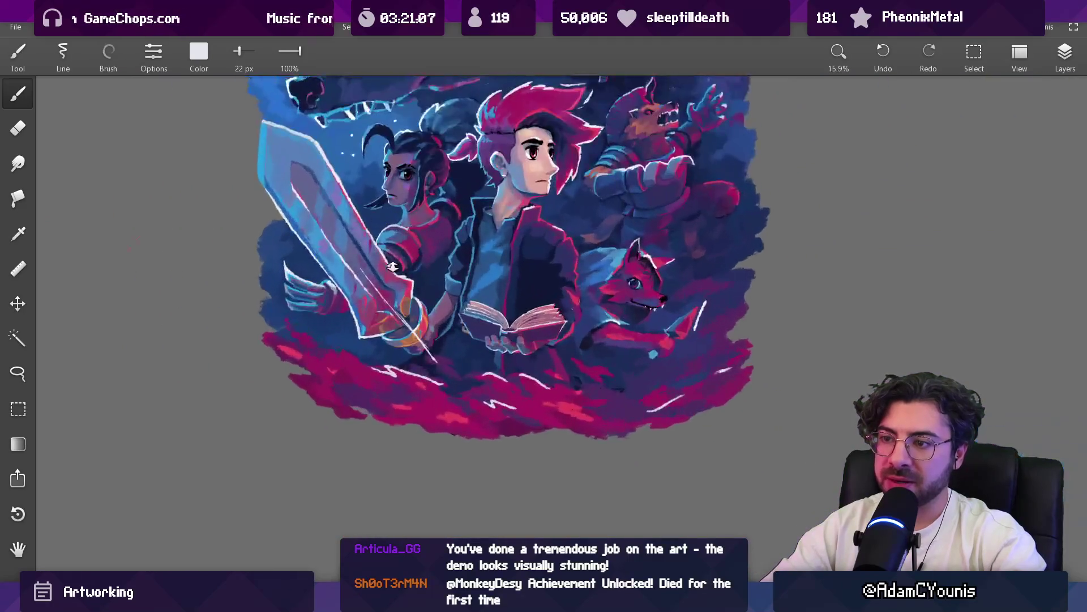
key(ctrl+z)
key(ctrl+z)
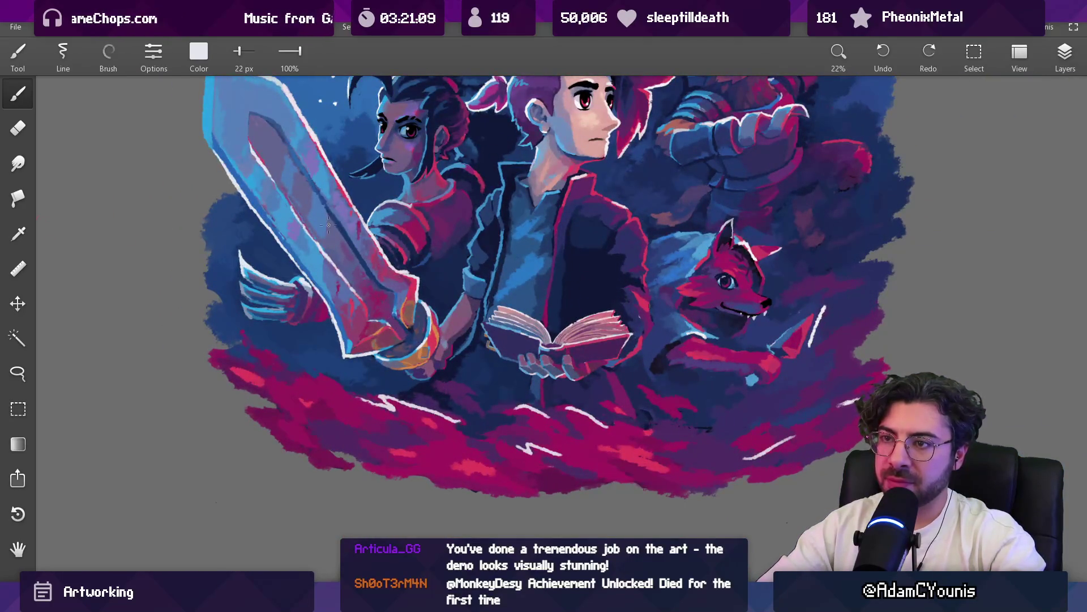
Draw a straight white highlight line along the sword blade and adjust its angle
drag(313, 208, 348, 273)
drag(247, 121, 452, 391)
mouse_move(475, 428)
mouse_down()
mouse_move(481, 460)
mouse_move(473, 445)
mouse_up()
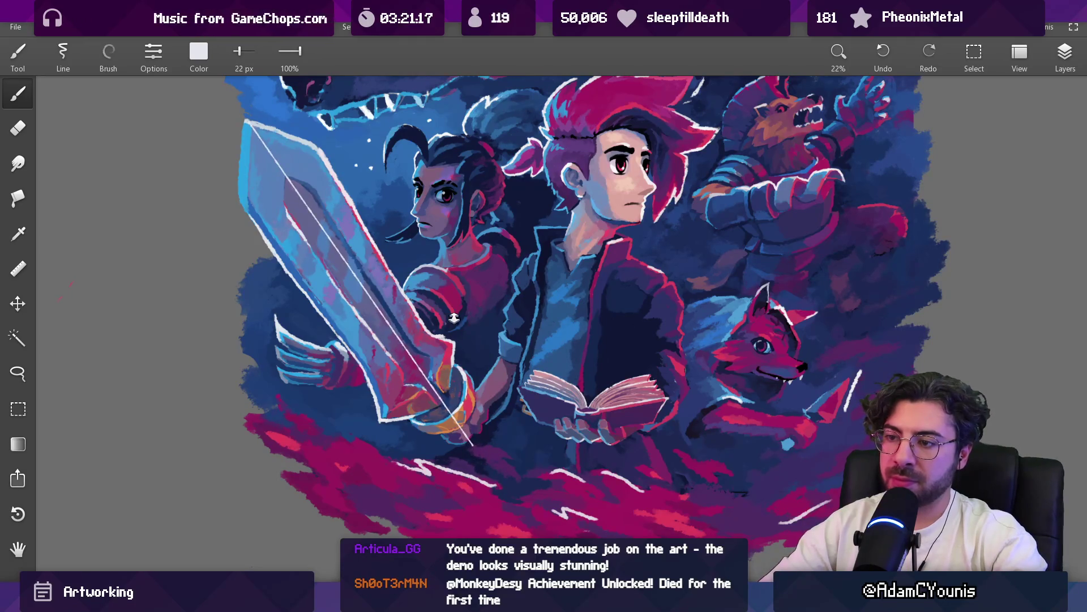
scroll(468, 454, down, 5)
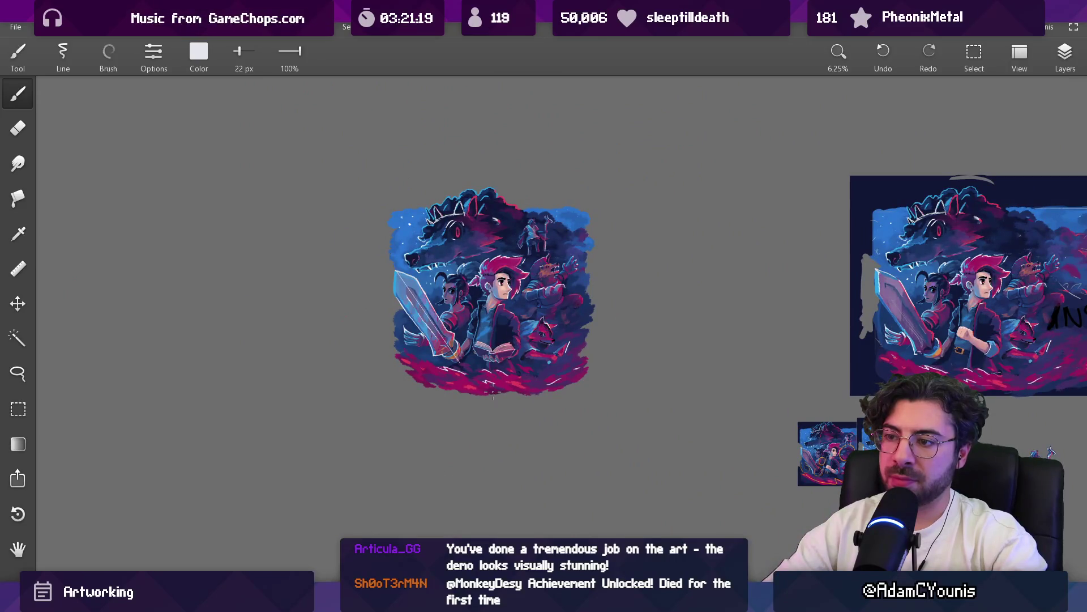
Zoom in on the sword hilt and sample mauve and dark purple colours there
scroll(479, 374, up, 7)
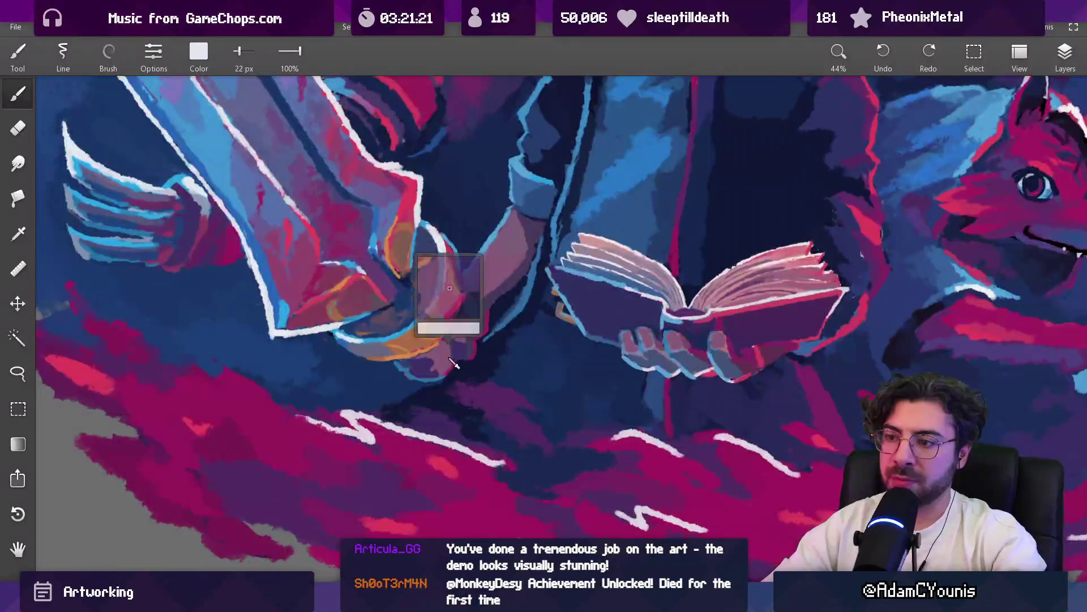
drag(454, 363, 453, 362)
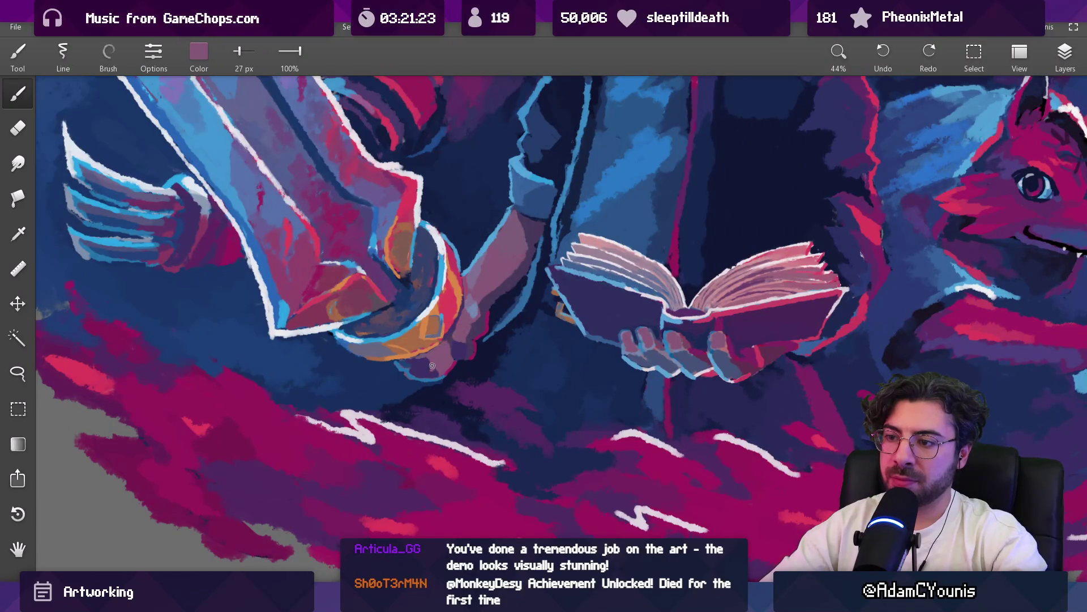
drag(434, 369, 438, 369)
scroll(437, 375, down, 5)
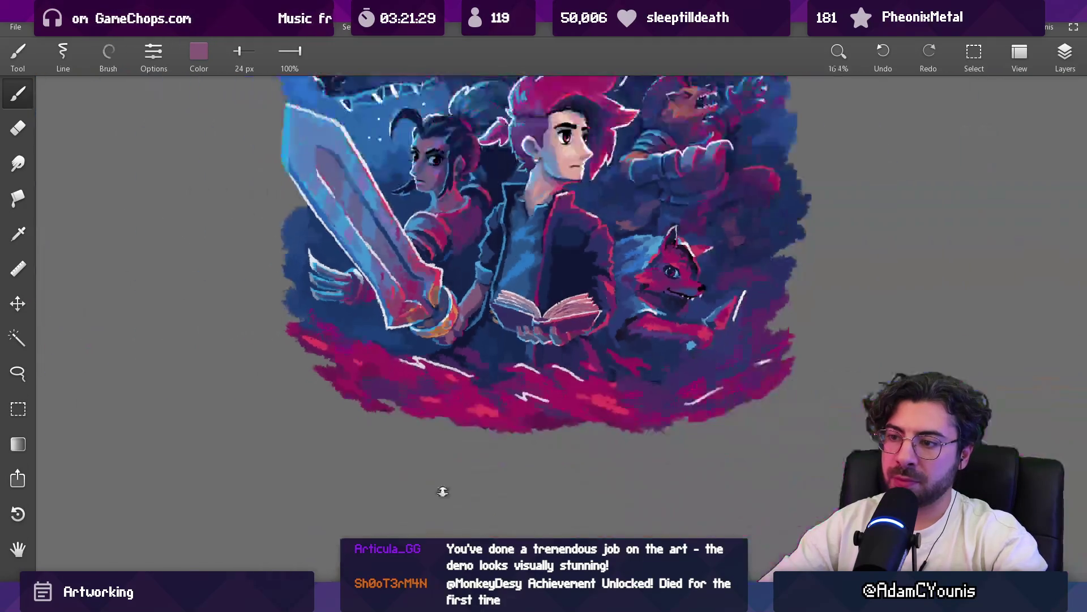
scroll(412, 322, up, 6)
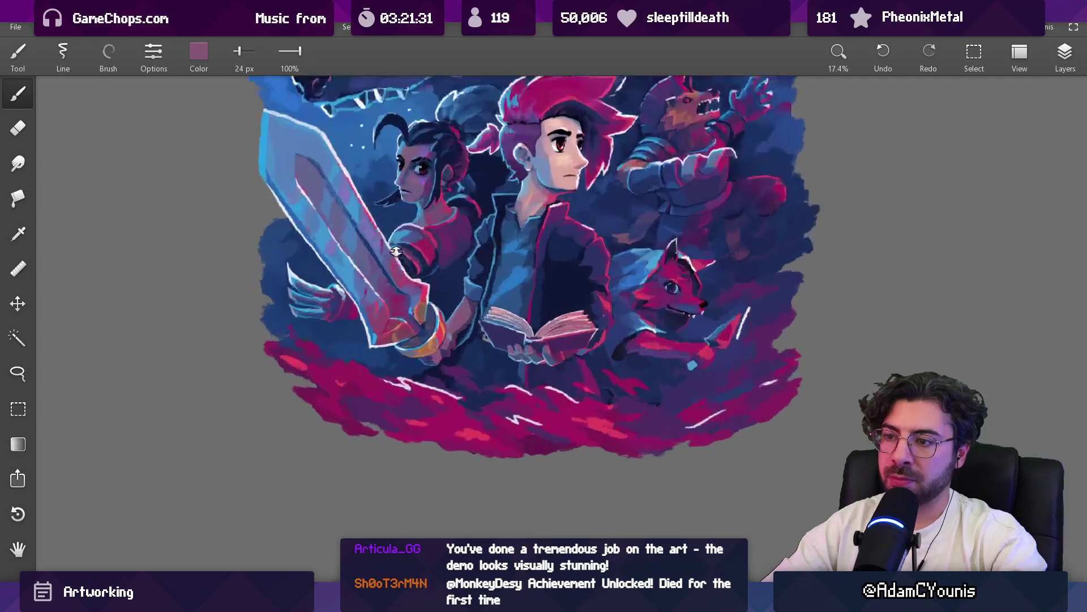
mouse_move(383, 306)
mouse_down()
mouse_move(295, 241)
mouse_move(236, 221)
mouse_up()
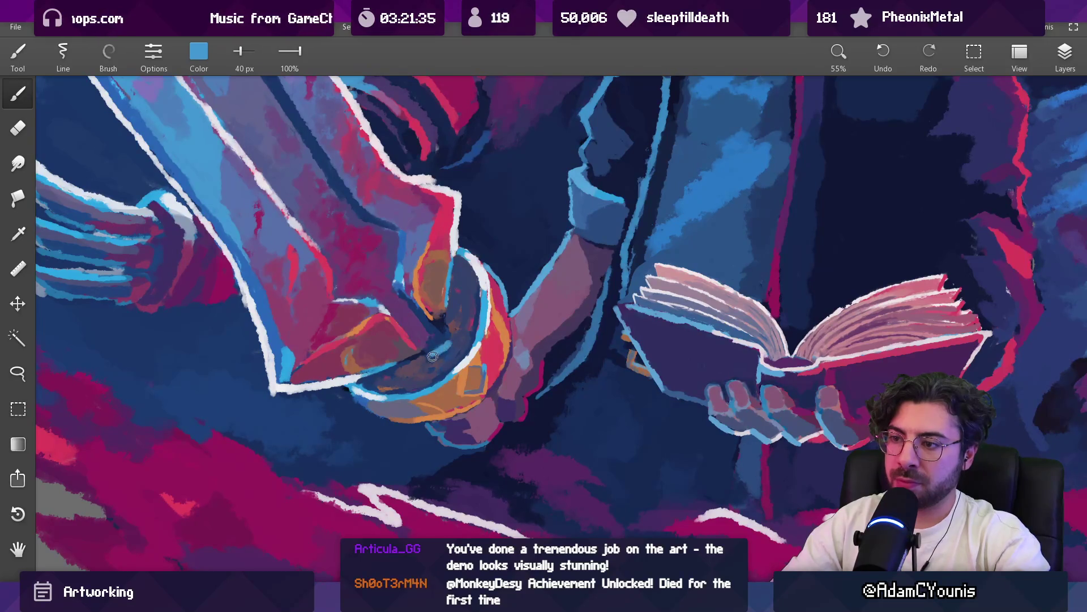
drag(454, 345, 440, 369)
scroll(448, 396, down, 10)
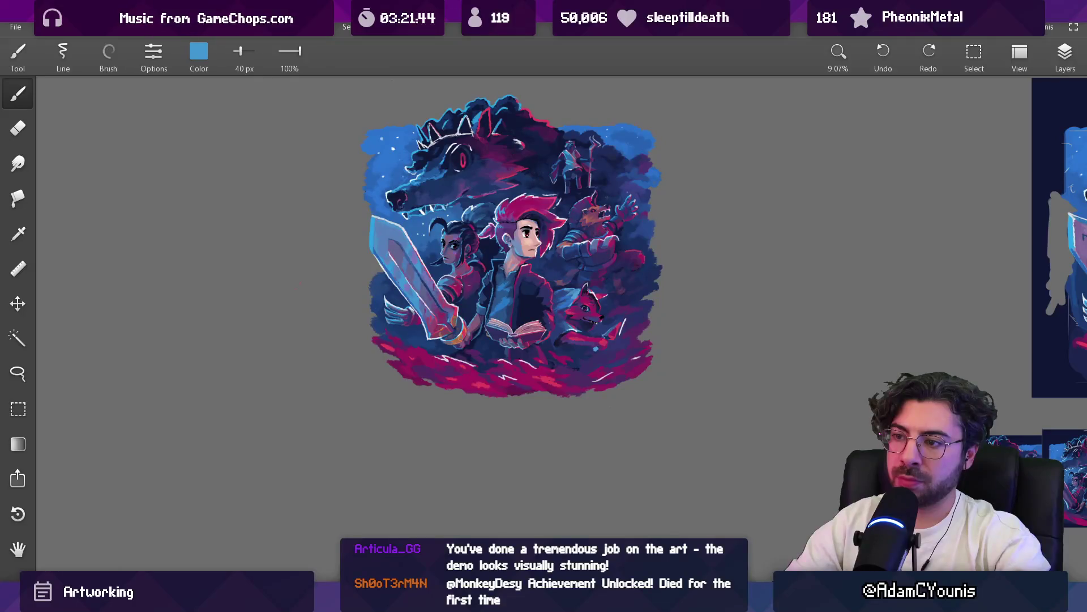
scroll(475, 314, up, 10)
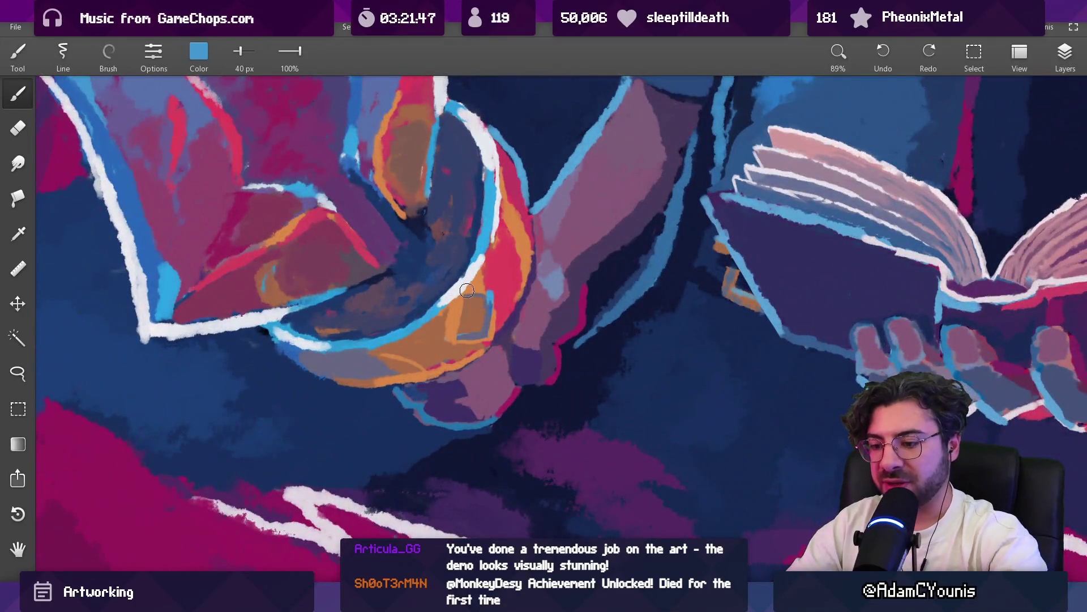
Lasso-select a patch of the orange hilt guard beside the hand
key(l)
mouse_move(438, 326)
mouse_down()
mouse_move(468, 291)
mouse_move(501, 295)
mouse_up()
mouse_move(494, 335)
mouse_down()
mouse_move(488, 347)
mouse_move(441, 334)
mouse_up()
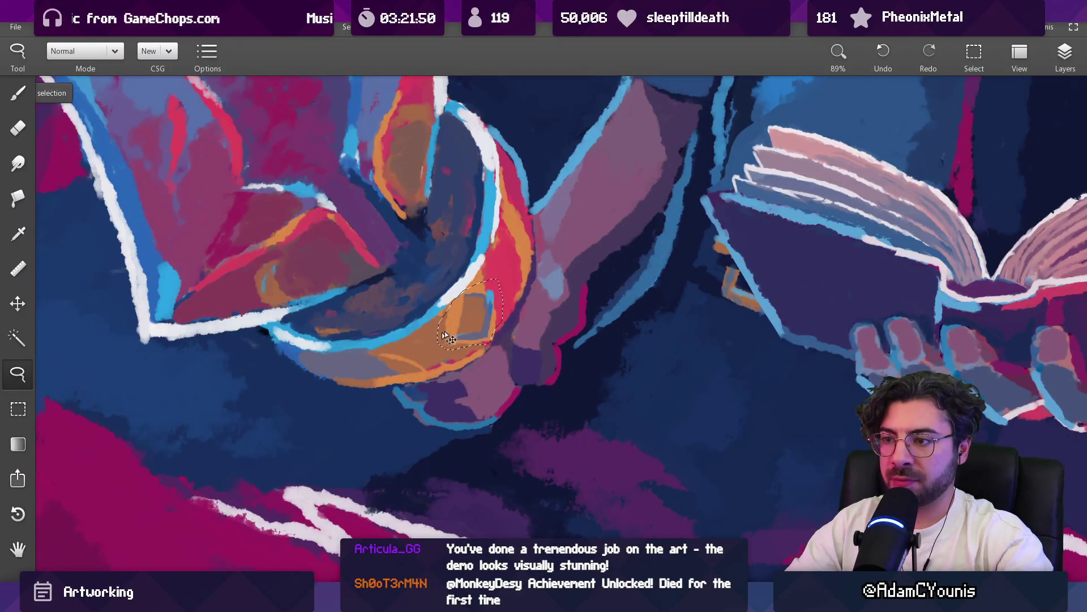
Make Clipboard 1 the active layer and drop the current selection
click(1065, 54)
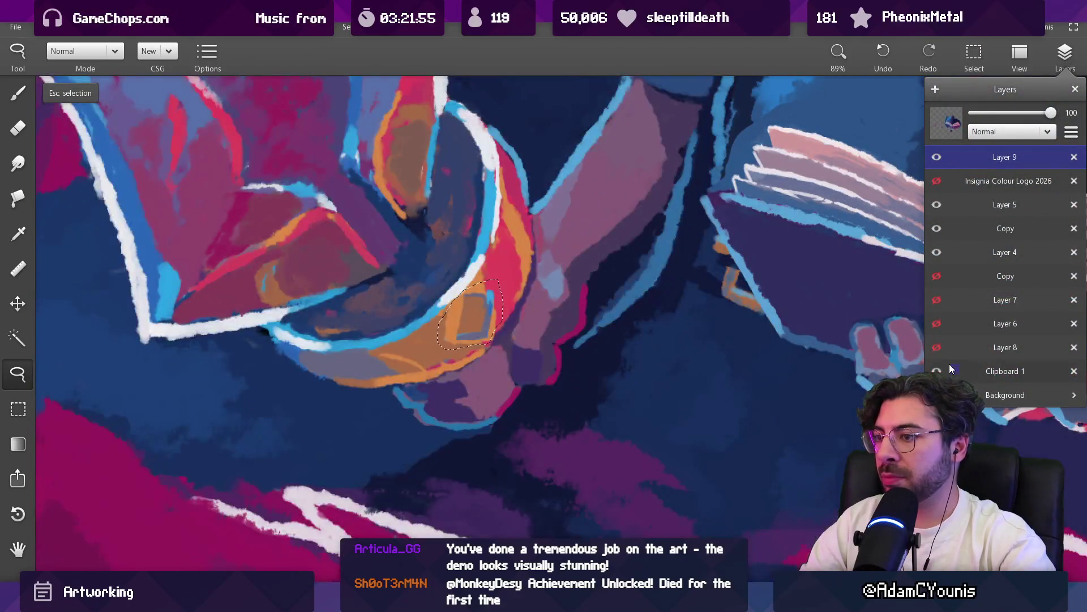
click(1005, 371)
click(479, 324)
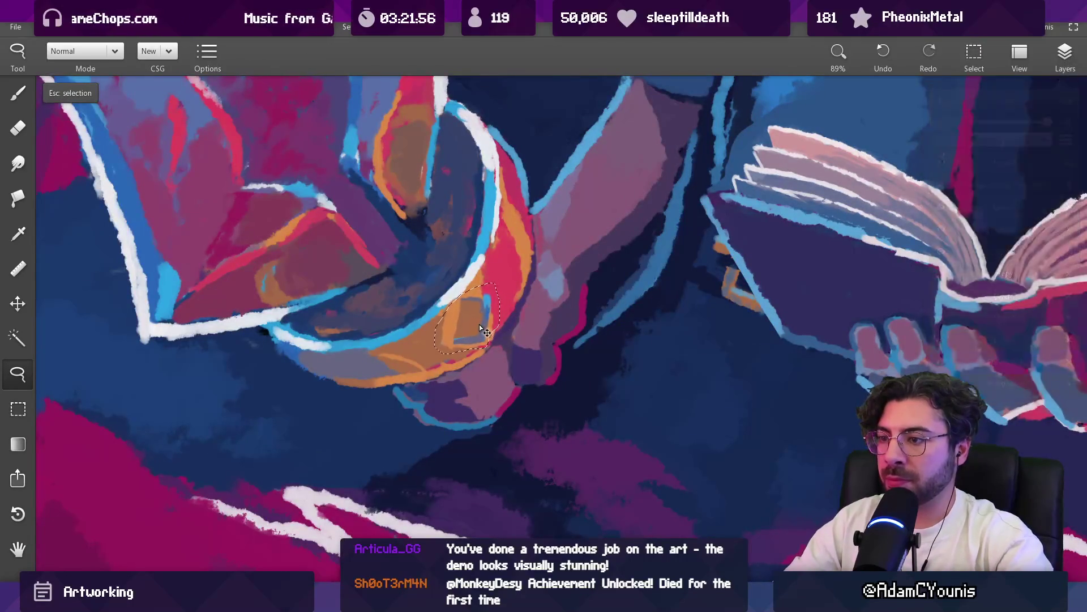
key(Escape)
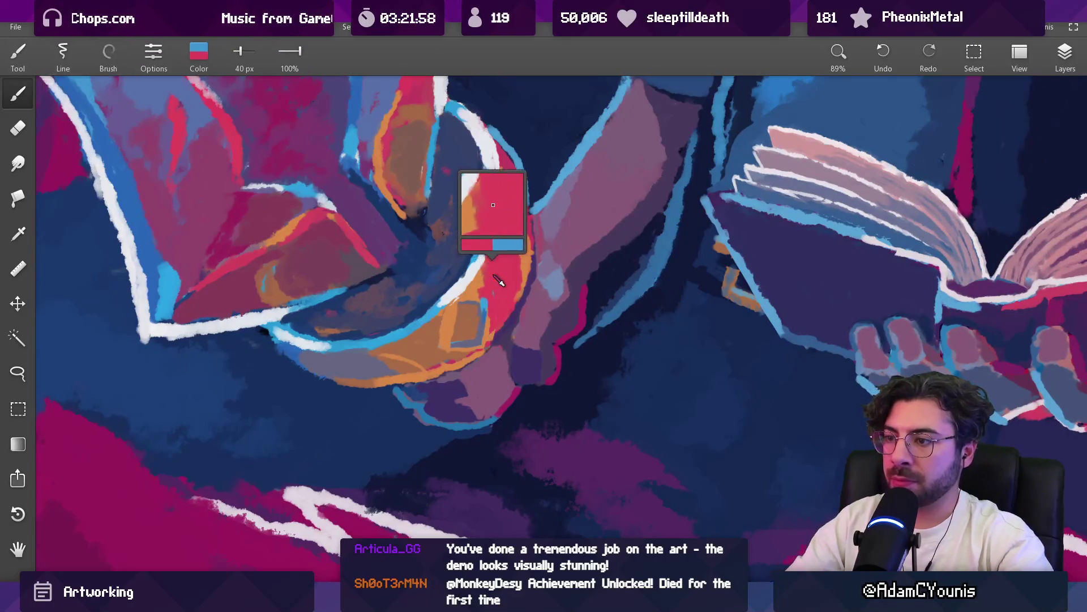
Sample purple, orange and dark navy from the hilt guard, resizing the brush to about 87 px
scroll(495, 283, down, 5)
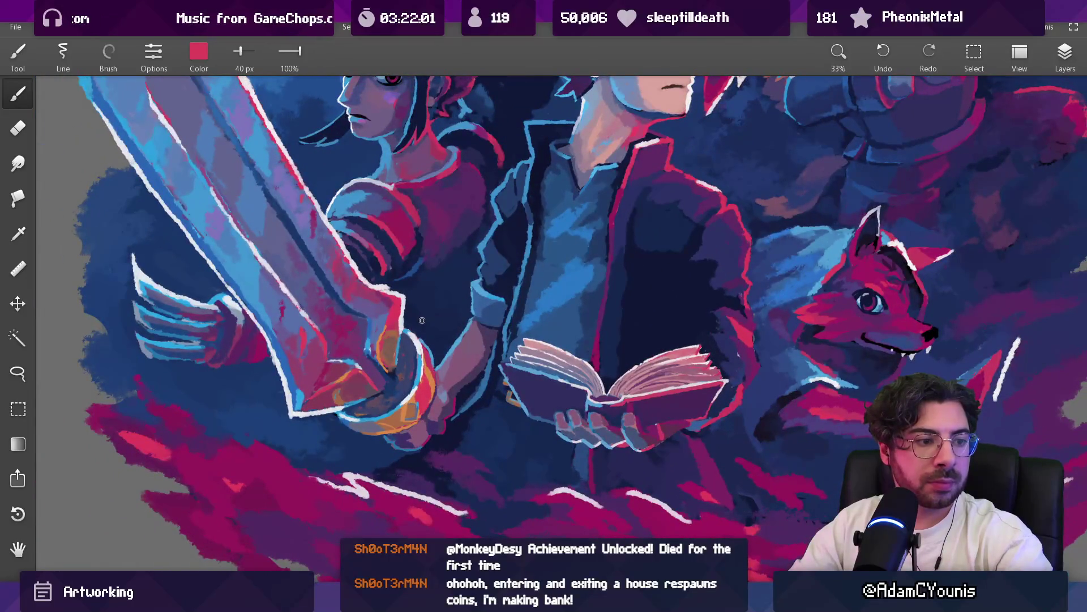
scroll(416, 333, down, 2)
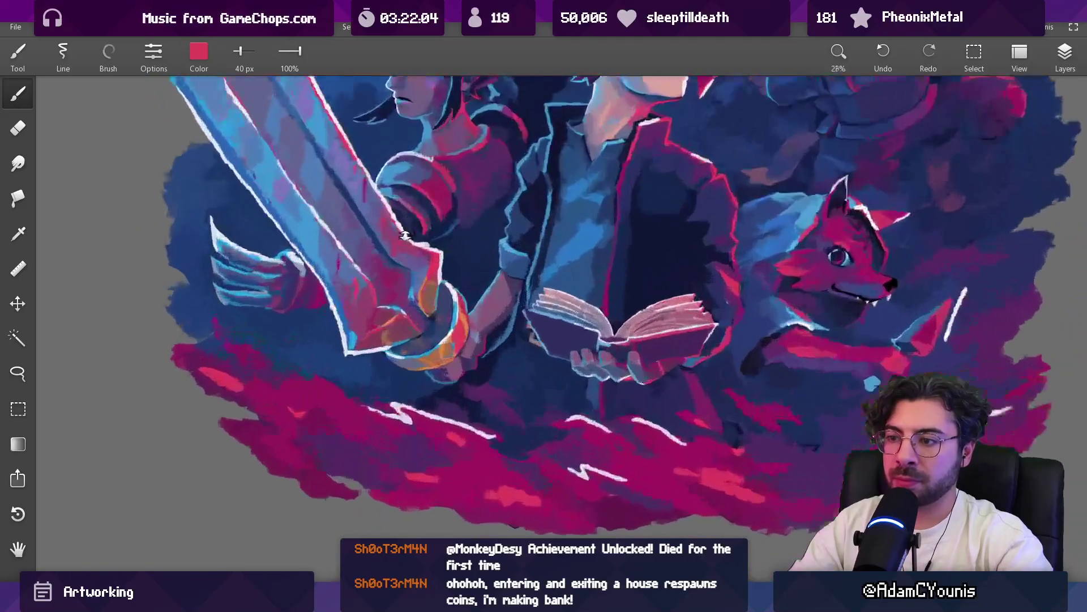
scroll(404, 235, up, 4)
alt+click(408, 306)
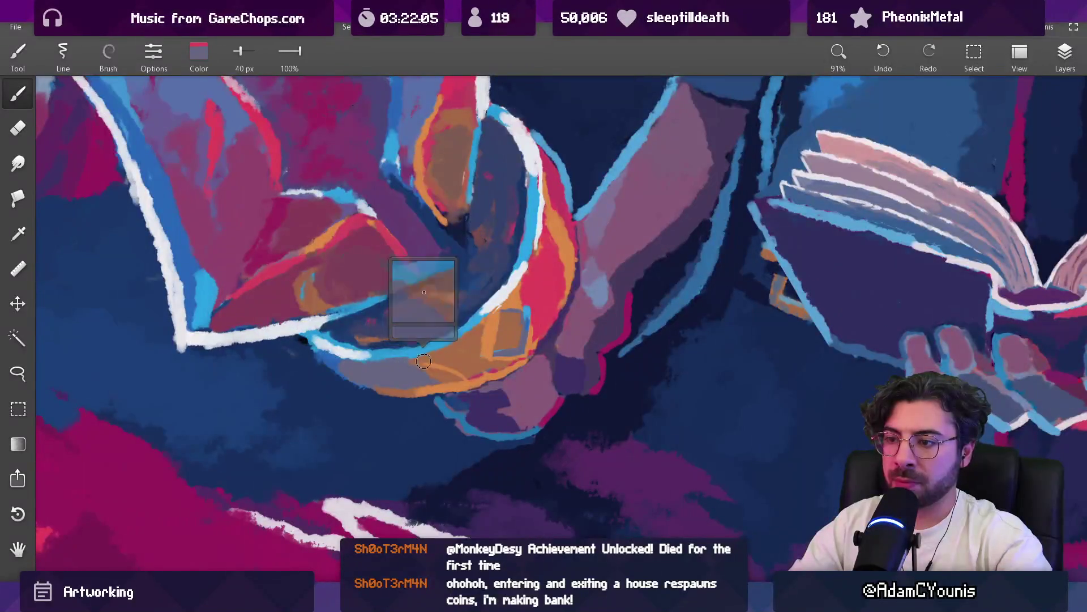
key(bracketleft)
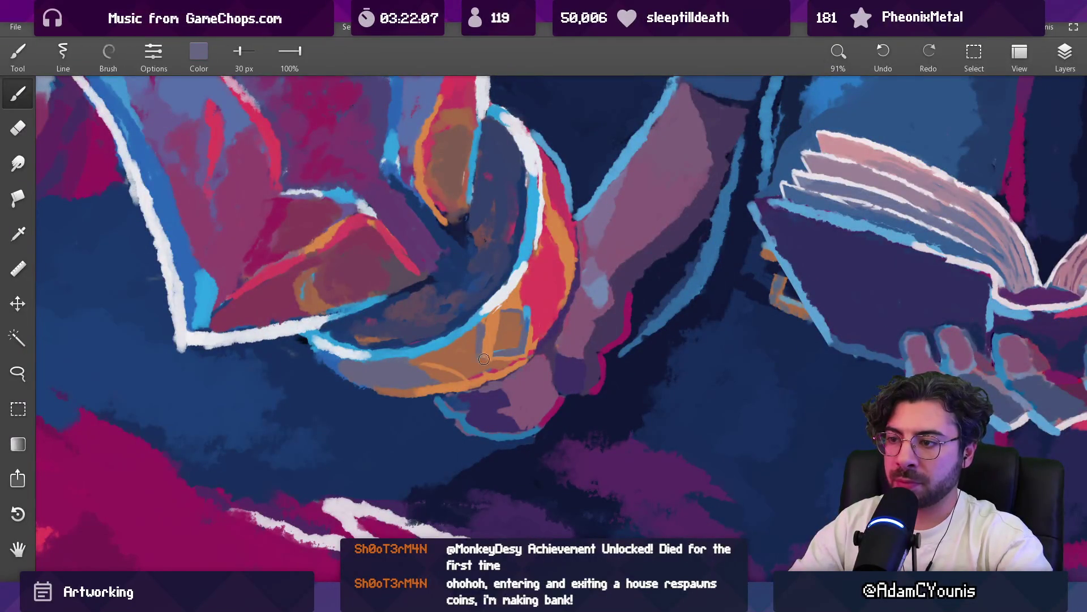
alt+click(486, 365)
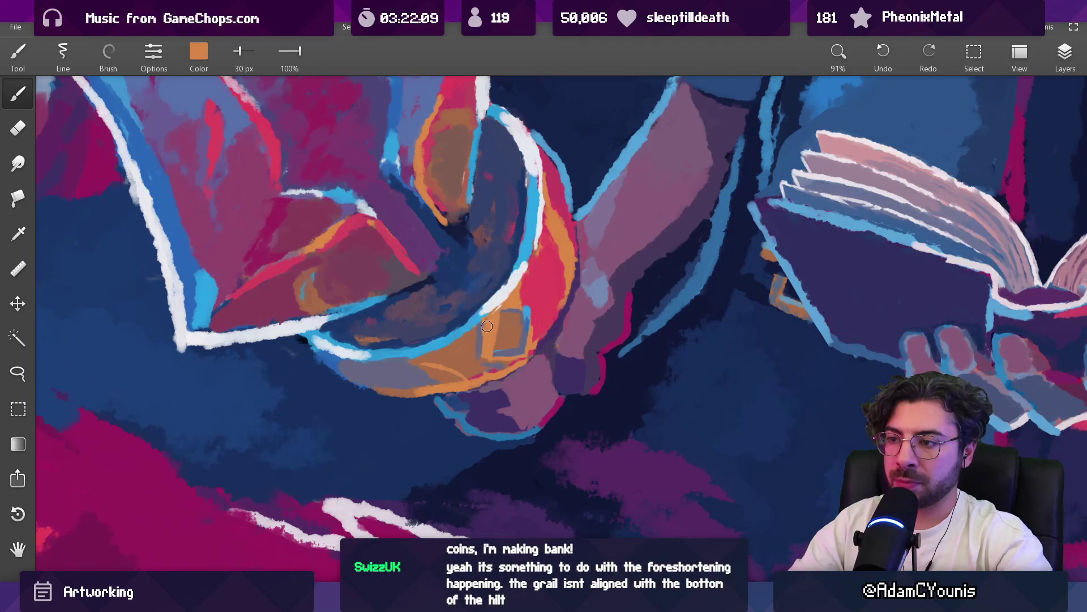
scroll(487, 364, down, 5)
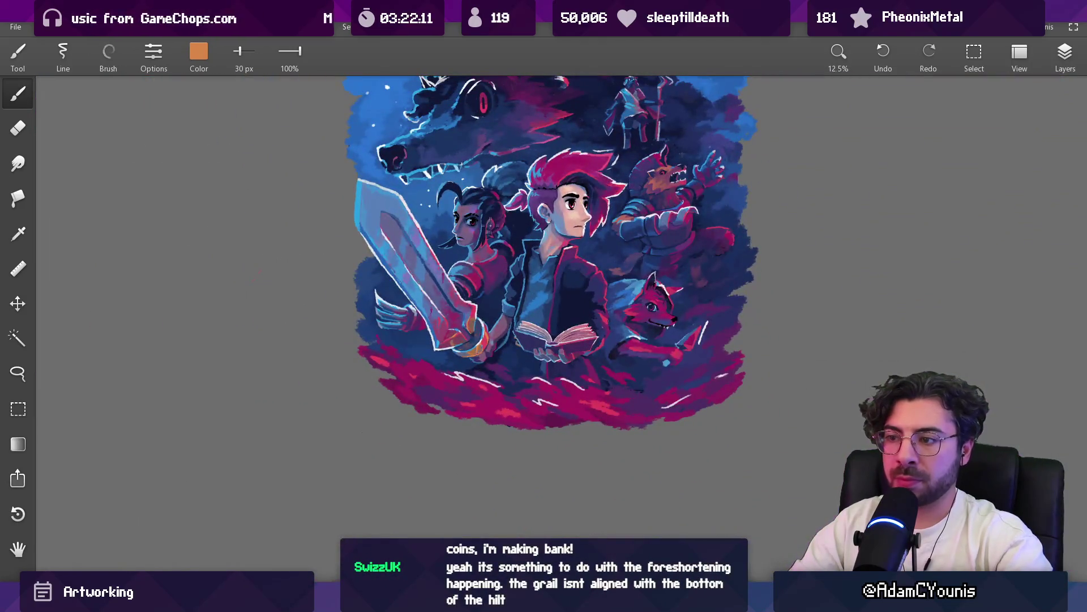
scroll(486, 293, up, 2)
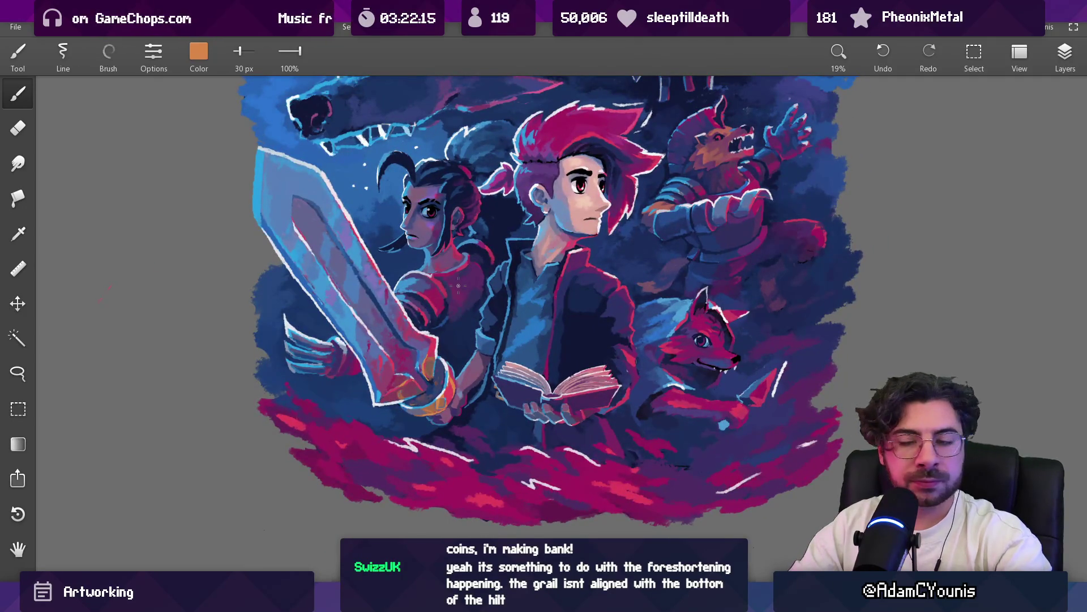
scroll(393, 380, up, 2)
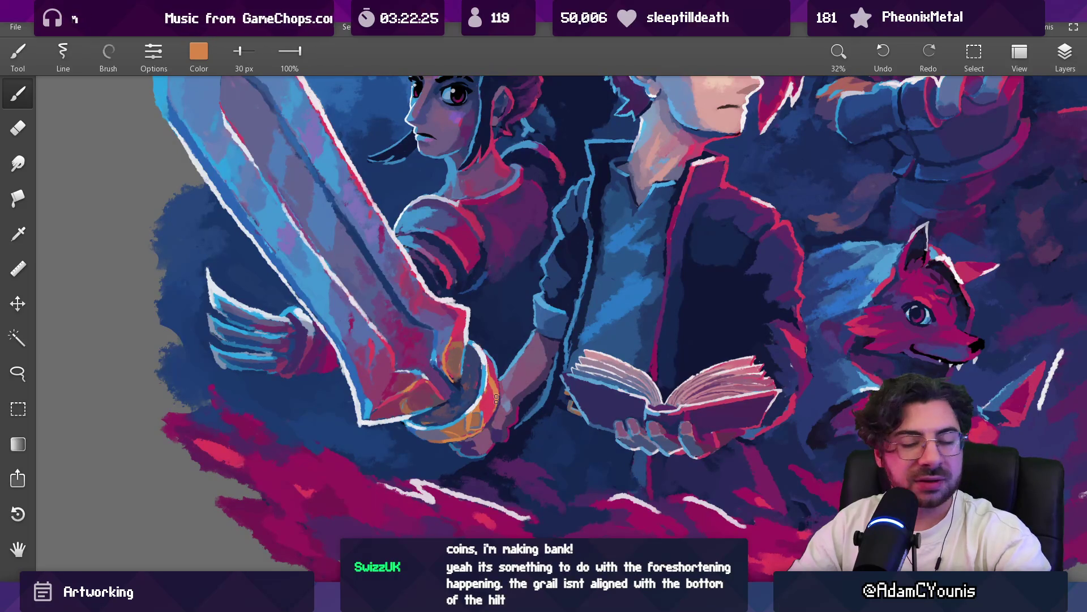
drag(494, 393, 488, 365)
alt+click(497, 368)
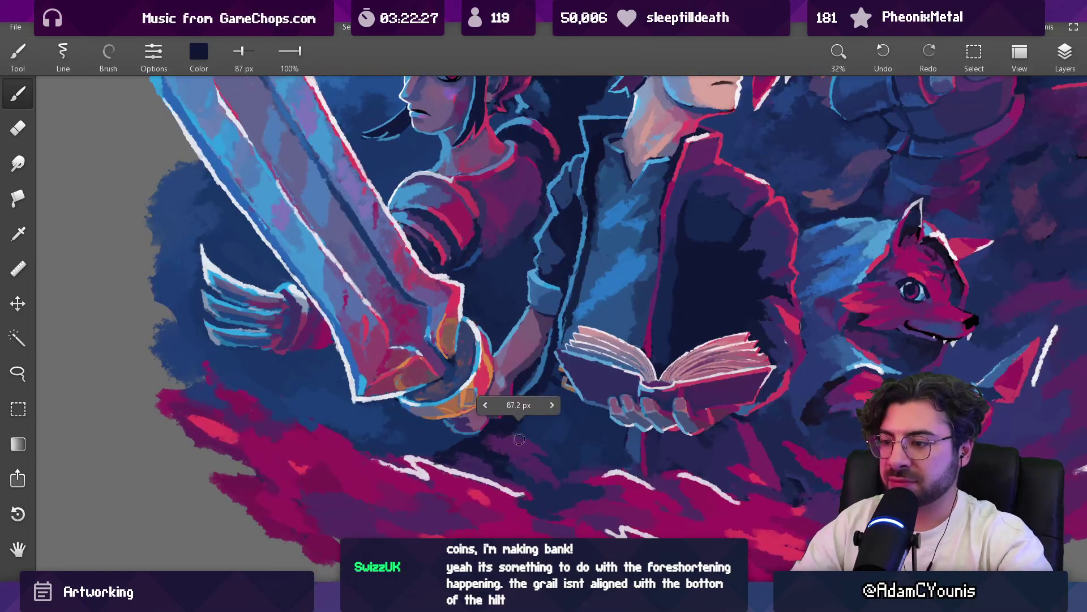
Sample blue near the hilt and paint darker strokes into the hilt ring with a 31 px brush
mouse_move(528, 401)
mouse_down()
mouse_move(519, 526)
mouse_move(519, 474)
mouse_move(485, 359)
mouse_move(490, 393)
mouse_up()
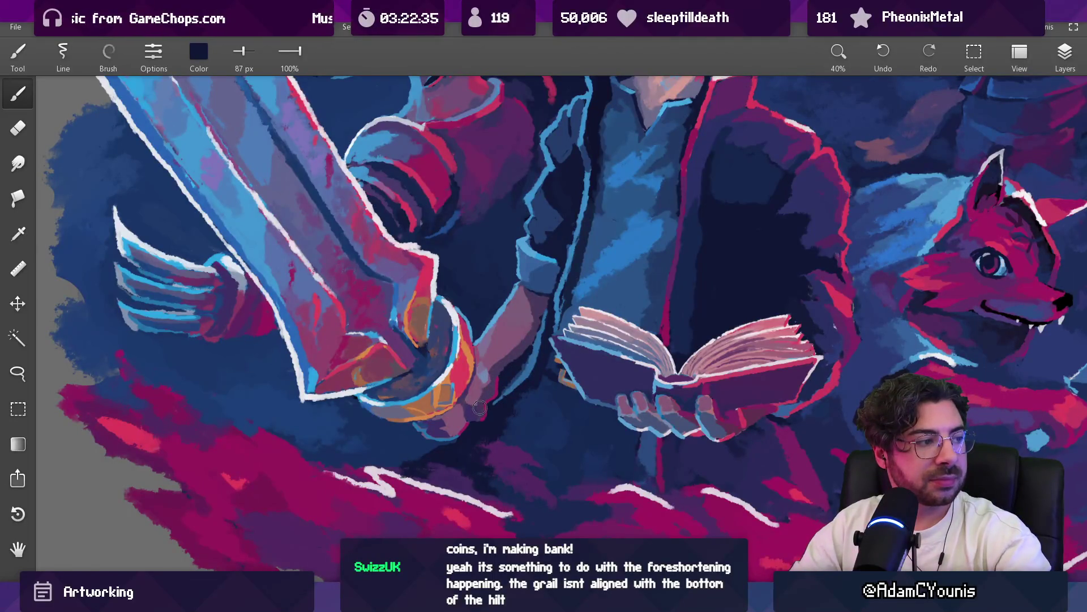
mouse_move(501, 371)
mouse_down()
mouse_move(522, 414)
mouse_move(483, 255)
mouse_move(486, 301)
mouse_up()
click(486, 301)
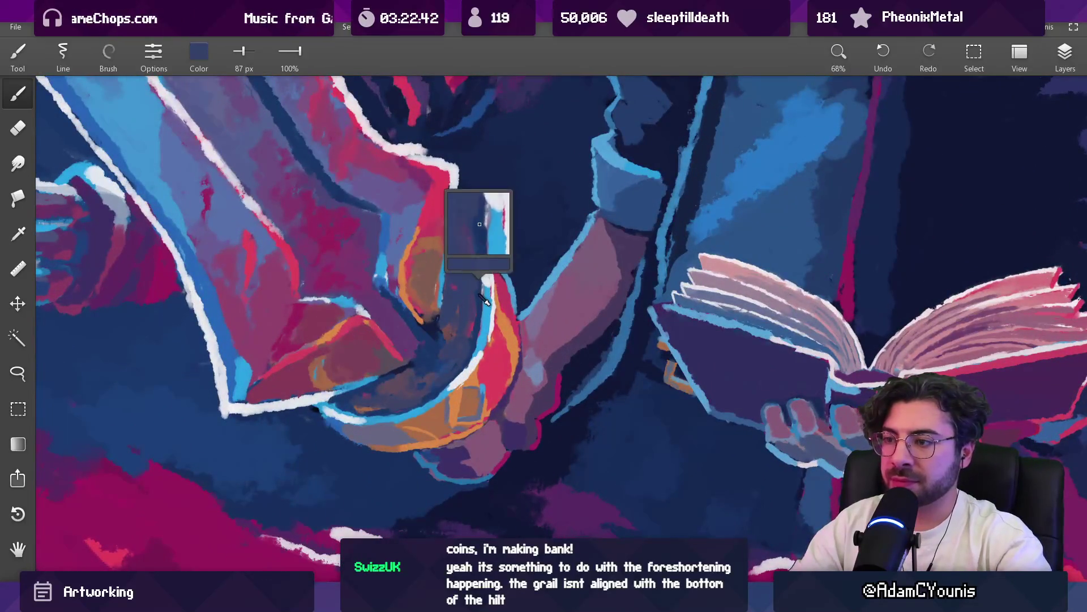
key(bracketleft)
key(bracketleft)
key(bracketleft)
mouse_move(479, 284)
mouse_down()
mouse_move(490, 314)
mouse_move(473, 322)
mouse_move(475, 333)
mouse_move(493, 280)
mouse_move(492, 301)
mouse_move(479, 286)
mouse_up()
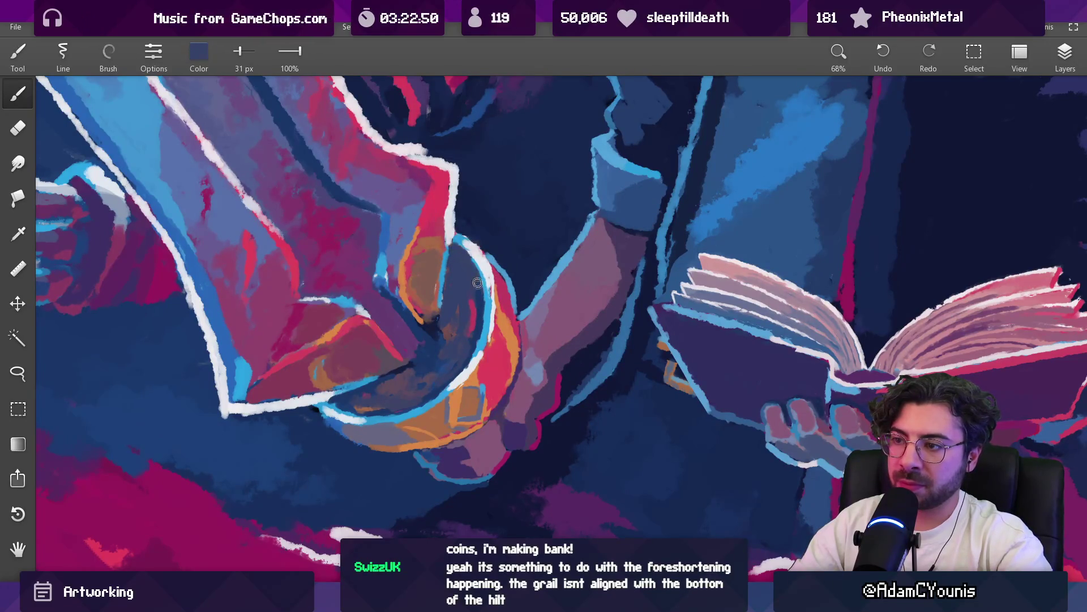
scroll(486, 271, down, 5)
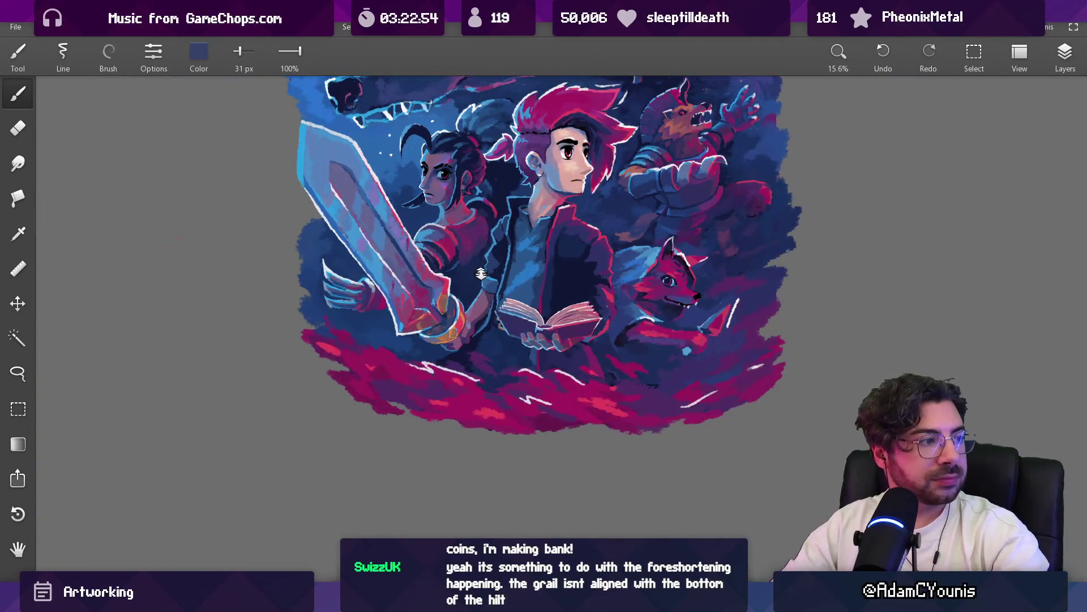
Draw thin 21 px white outlines along the hilt edge, fingers and wrist
scroll(480, 267, up, 5)
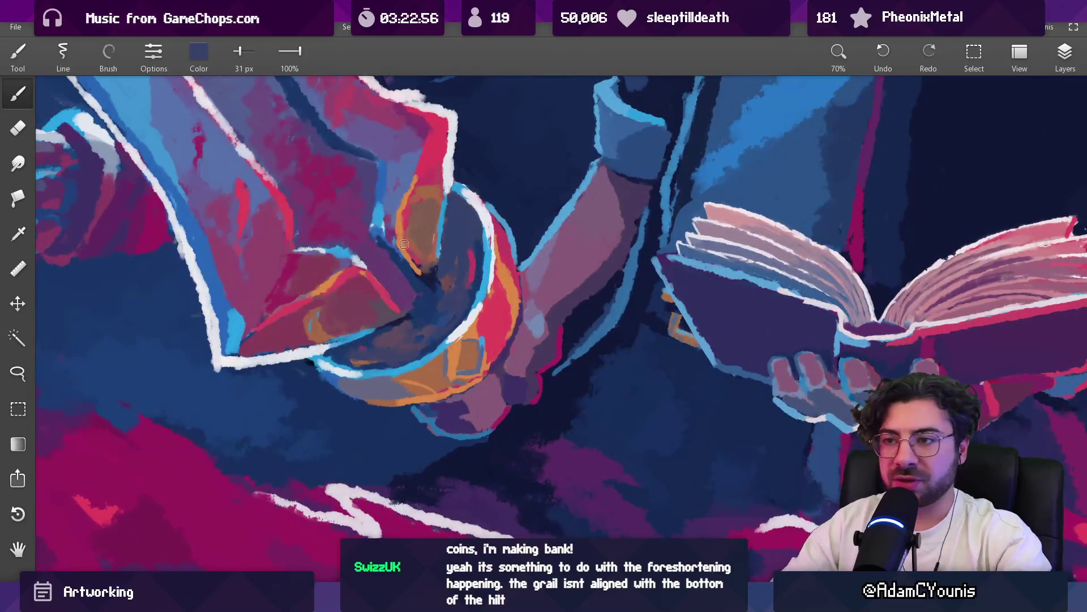
alt+click(455, 157)
key(bracketright)
key(ctrl+z)
key(bracketleft)
key(bracketleft)
mouse_move(483, 339)
mouse_down()
mouse_move(407, 403)
mouse_move(486, 366)
mouse_move(502, 370)
mouse_up()
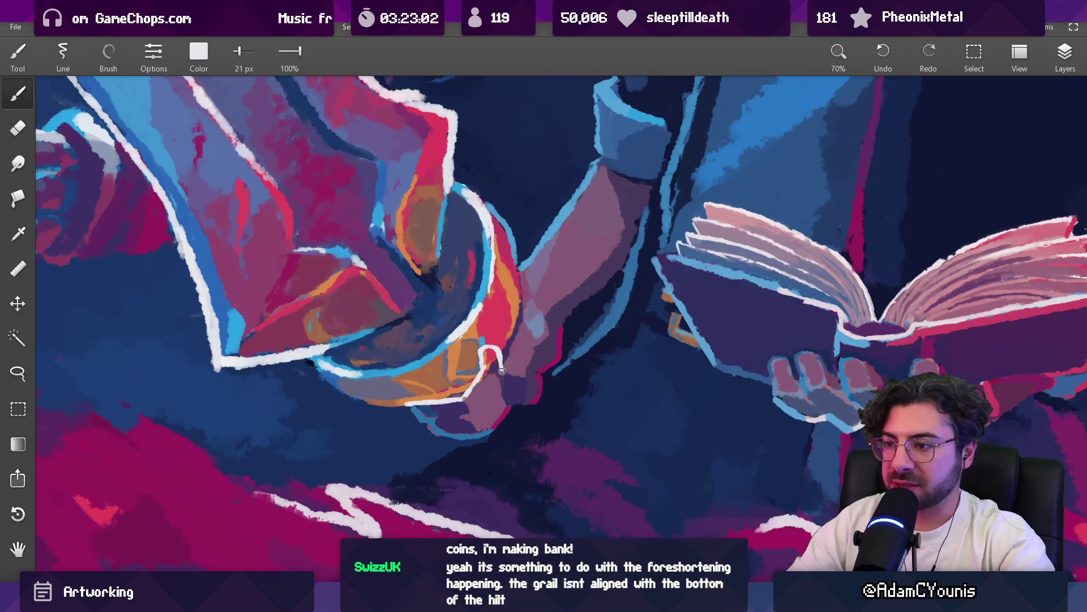
drag(409, 408, 478, 441)
mouse_move(514, 380)
mouse_down()
mouse_move(532, 409)
mouse_move(562, 323)
mouse_up()
drag(501, 362, 515, 308)
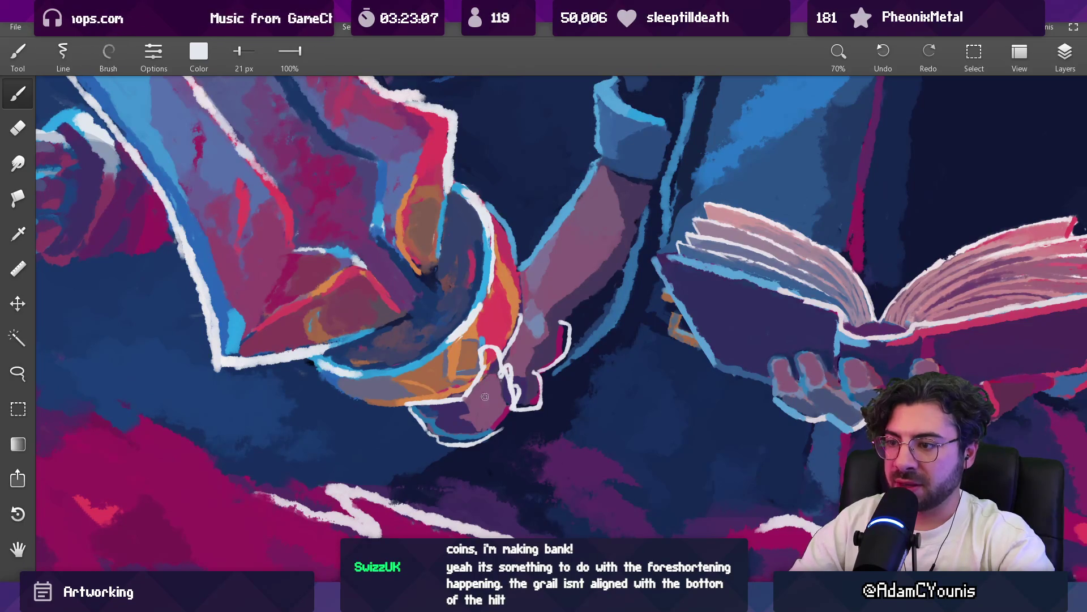
Undo the stray white scribble at the pommel and the nearby stroke
mouse_move(453, 342)
mouse_down()
mouse_move(498, 437)
mouse_move(512, 422)
mouse_move(509, 401)
mouse_move(506, 425)
mouse_up()
key(ctrl+z)
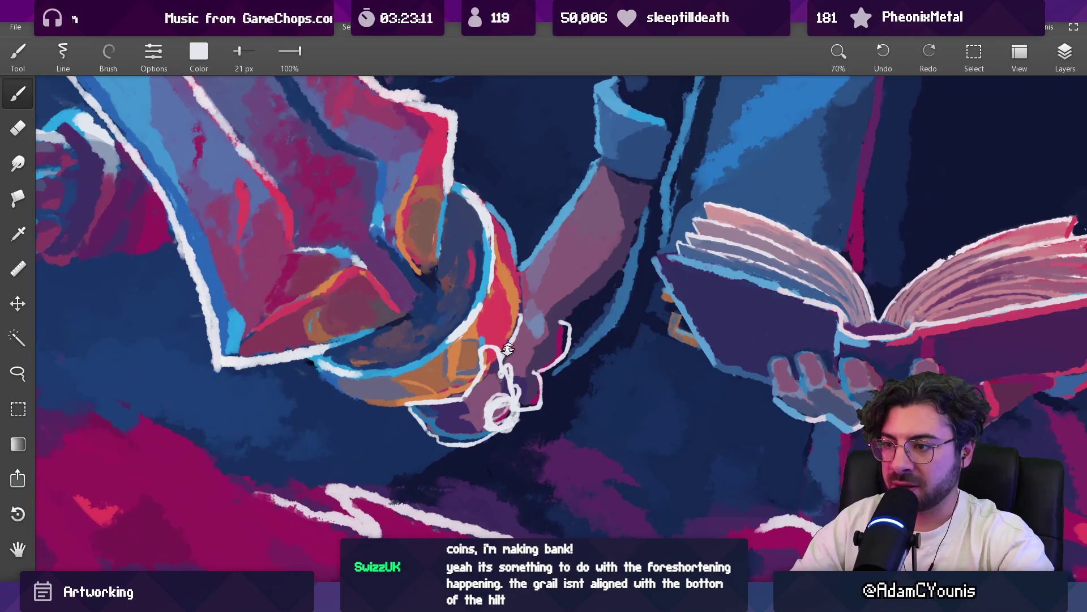
scroll(504, 357, down, 5)
scroll(453, 340, up, 4)
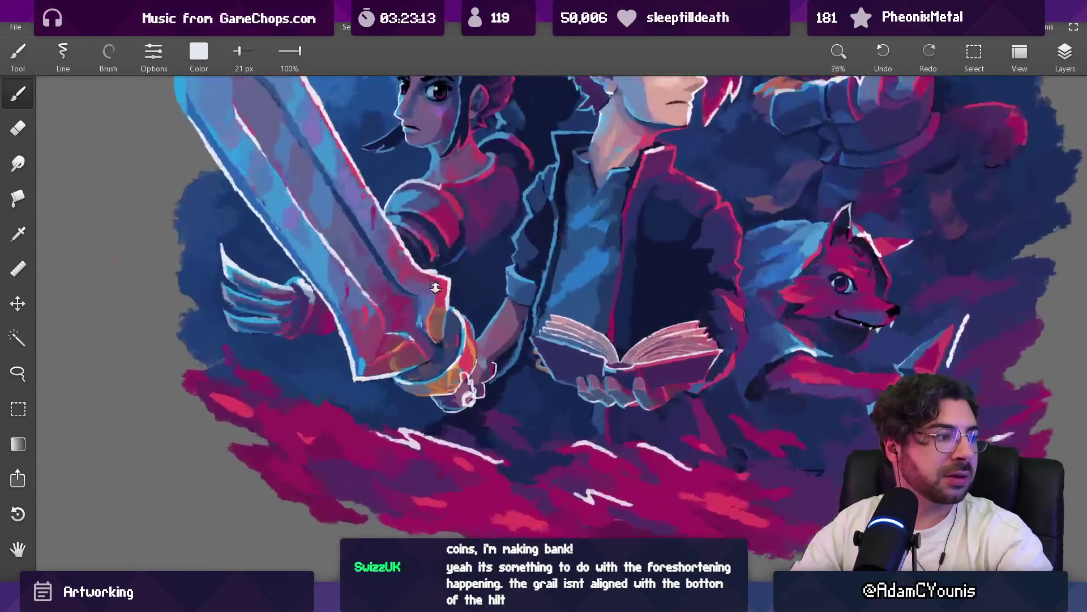
key(ctrl+z)
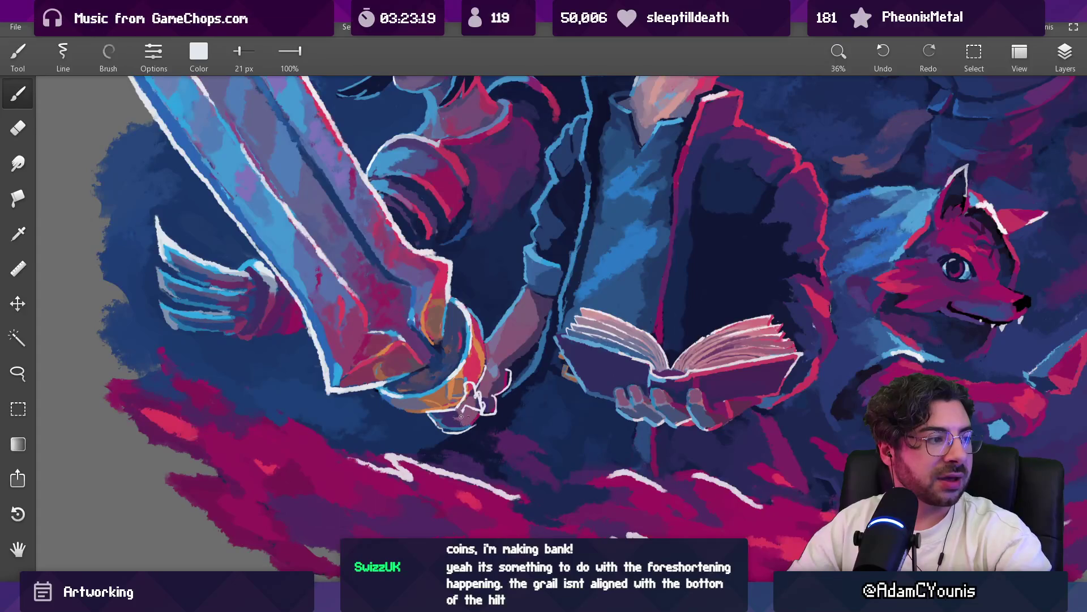
Zoom around the sword hilt to inspect it, sampling dark navy then light pink from the sword
scroll(518, 338, down, 3)
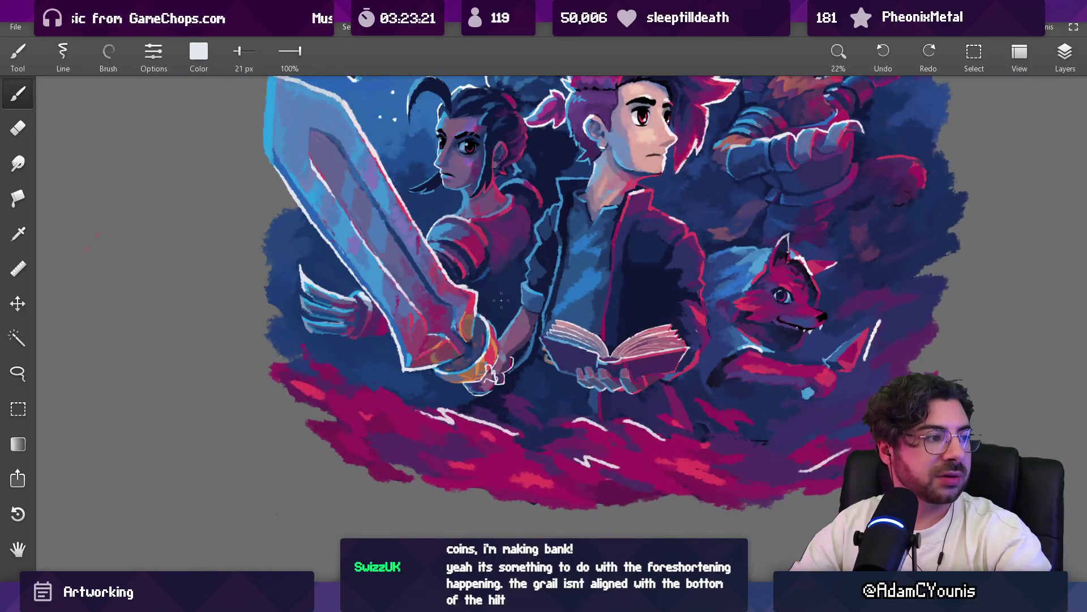
scroll(492, 308, up, 4)
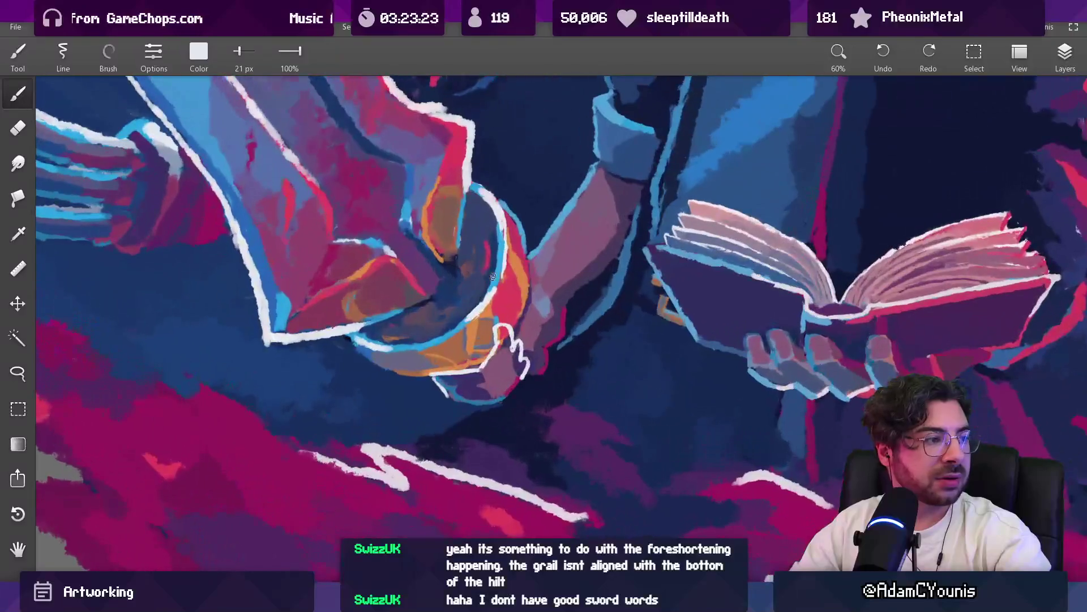
scroll(486, 287, down, 3)
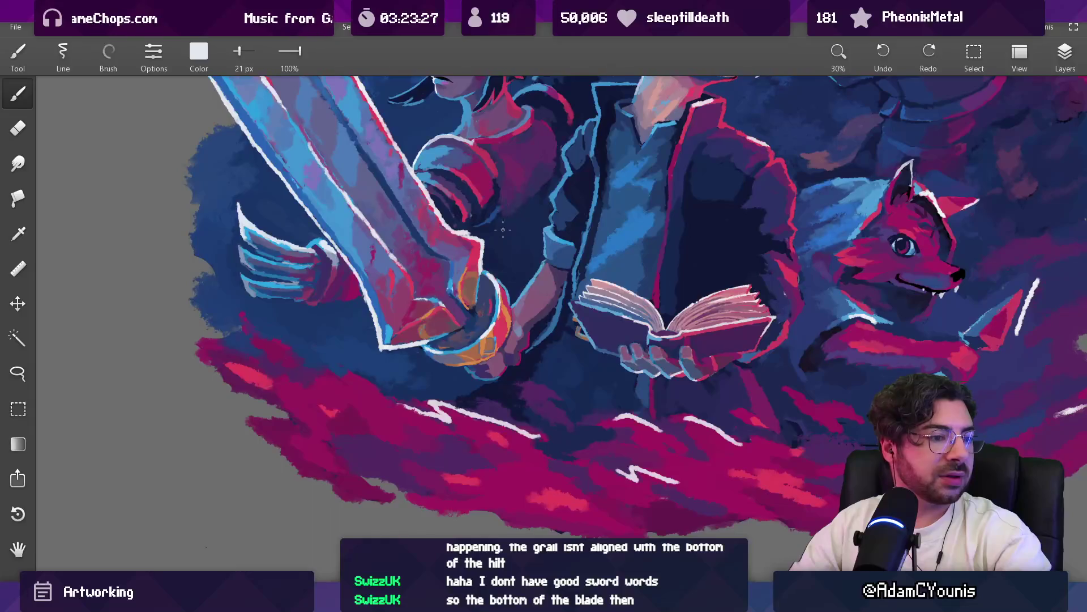
scroll(481, 283, down, 2)
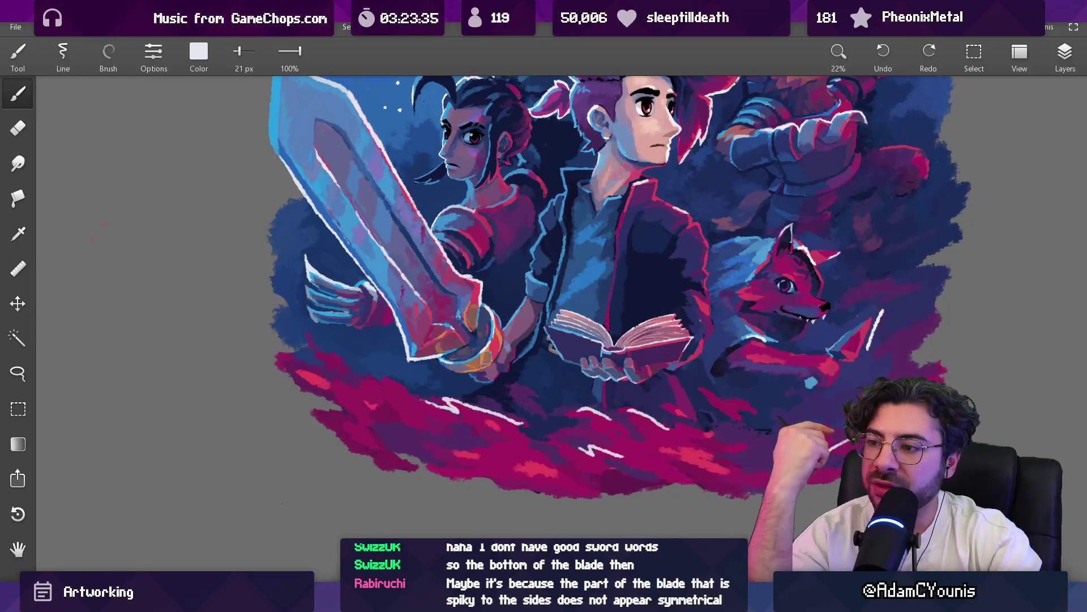
scroll(420, 330, up, 2)
alt+click(521, 282)
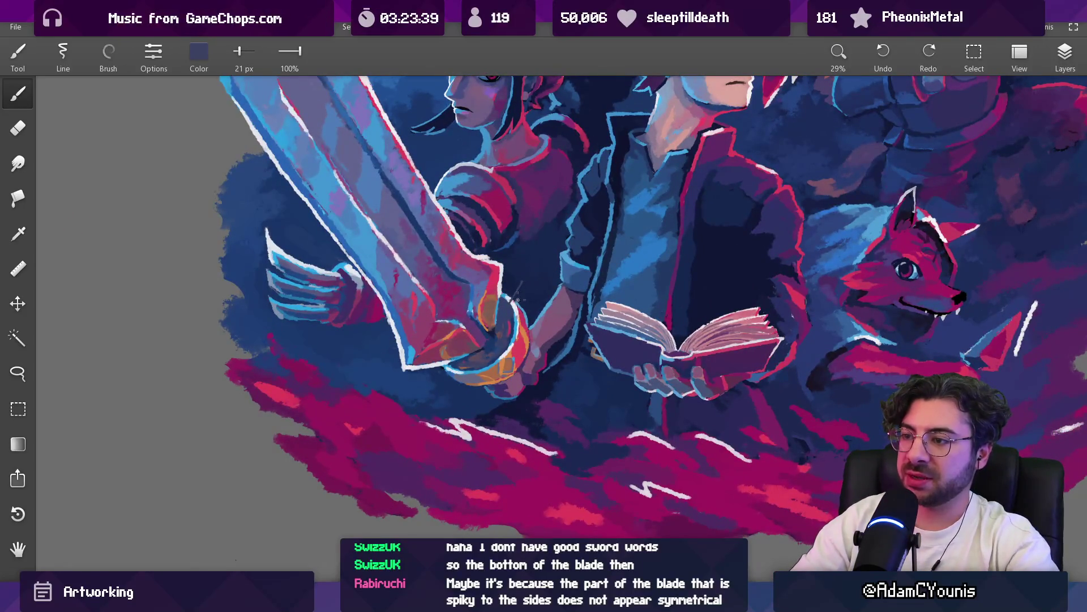
alt+click(516, 301)
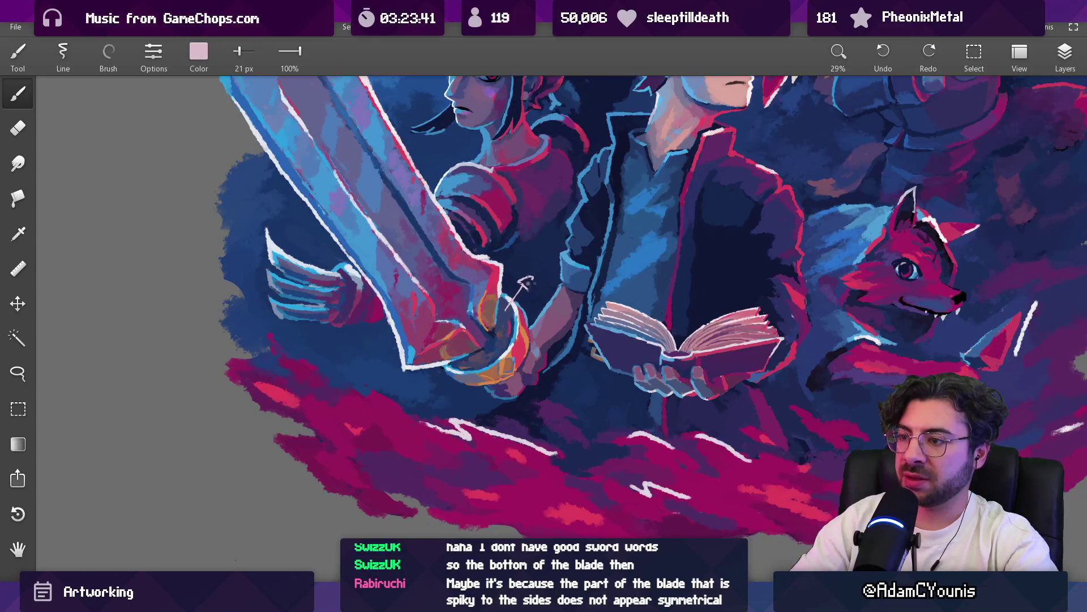
scroll(516, 242, down, 1)
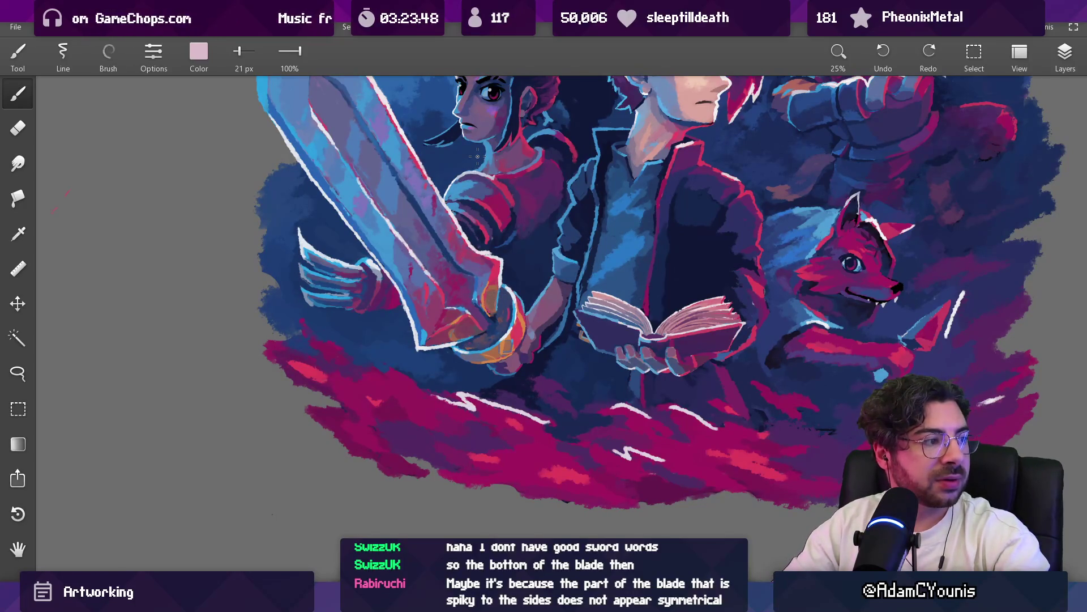
scroll(492, 265, up, 3)
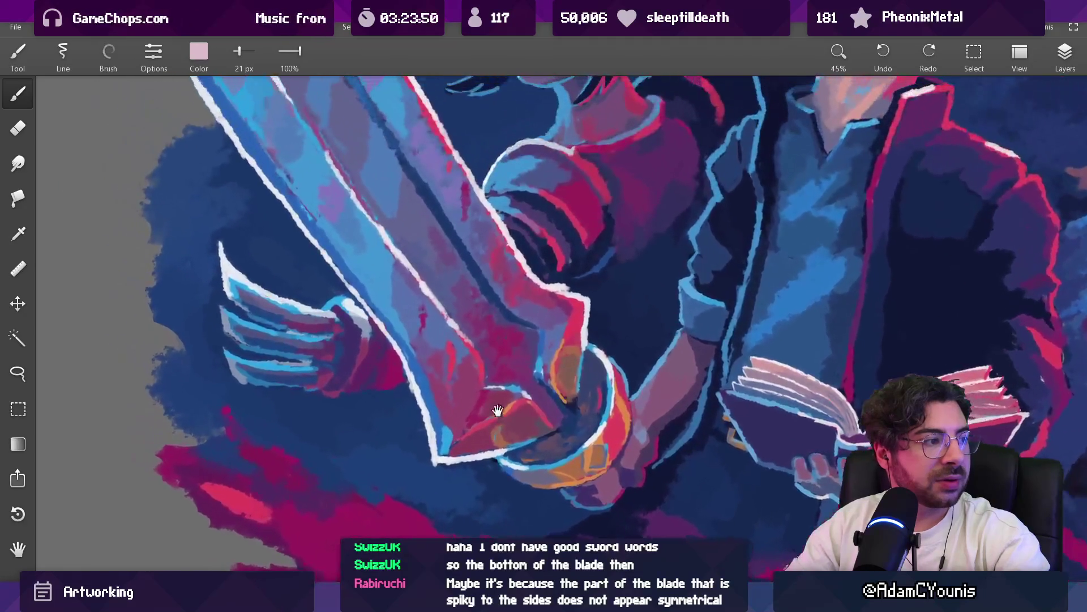
scroll(508, 409, down, 4)
scroll(508, 409, down, 2)
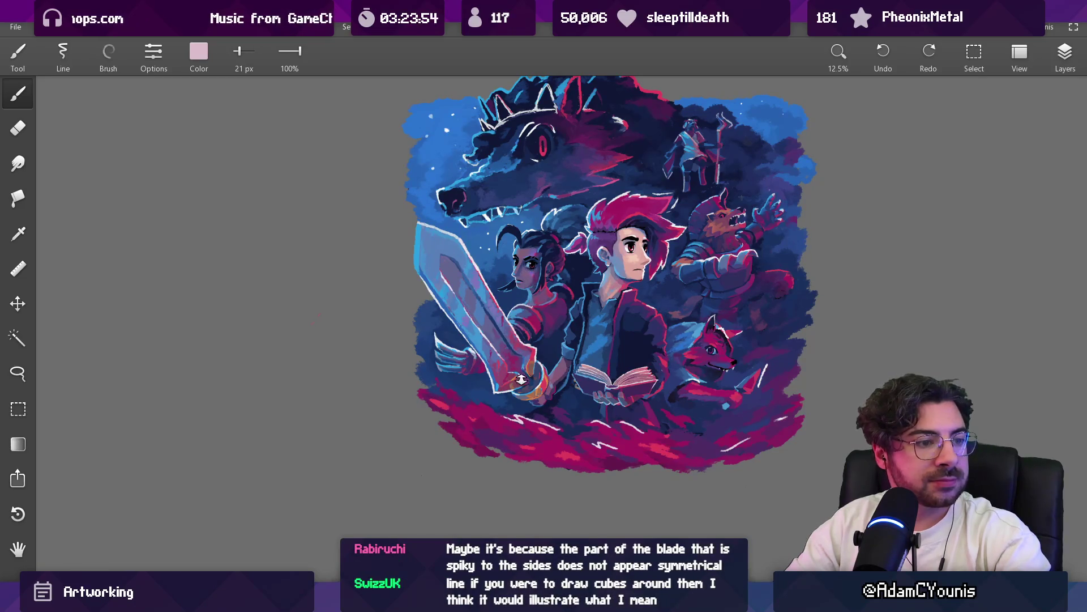
scroll(527, 303, up, 5)
Frame the sword hilt and sample white from the sword's outline
drag(550, 300, 541, 288)
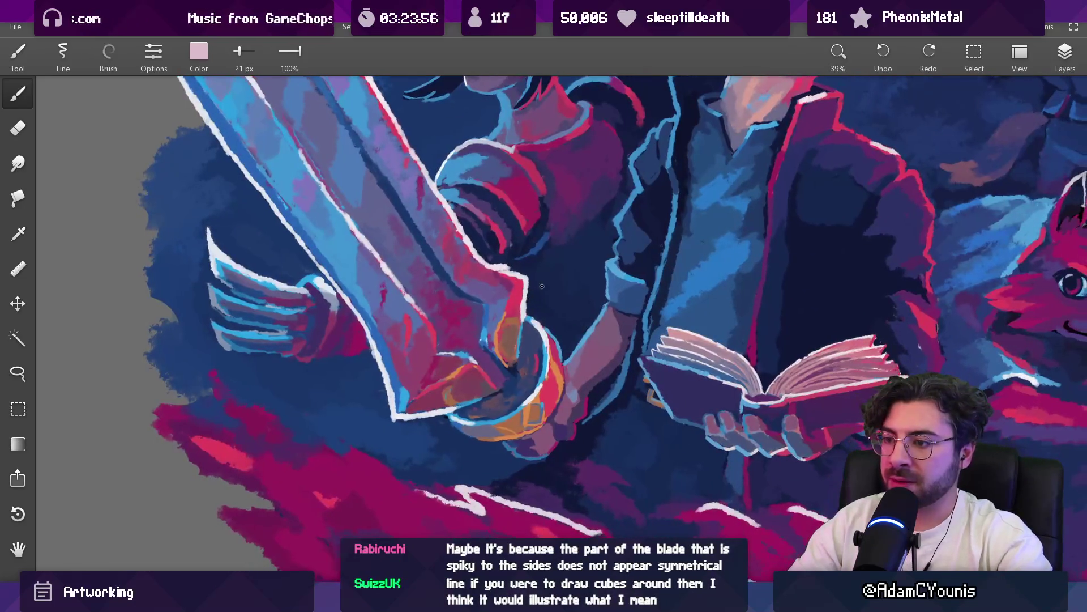
mouse_move(522, 348)
mouse_down()
mouse_move(536, 410)
mouse_move(510, 405)
mouse_move(552, 334)
mouse_move(561, 437)
mouse_move(573, 422)
mouse_move(566, 407)
mouse_move(554, 437)
mouse_up()
mouse_move(480, 459)
mouse_down()
mouse_move(471, 453)
mouse_move(485, 459)
mouse_up()
scroll(533, 422, down, 3)
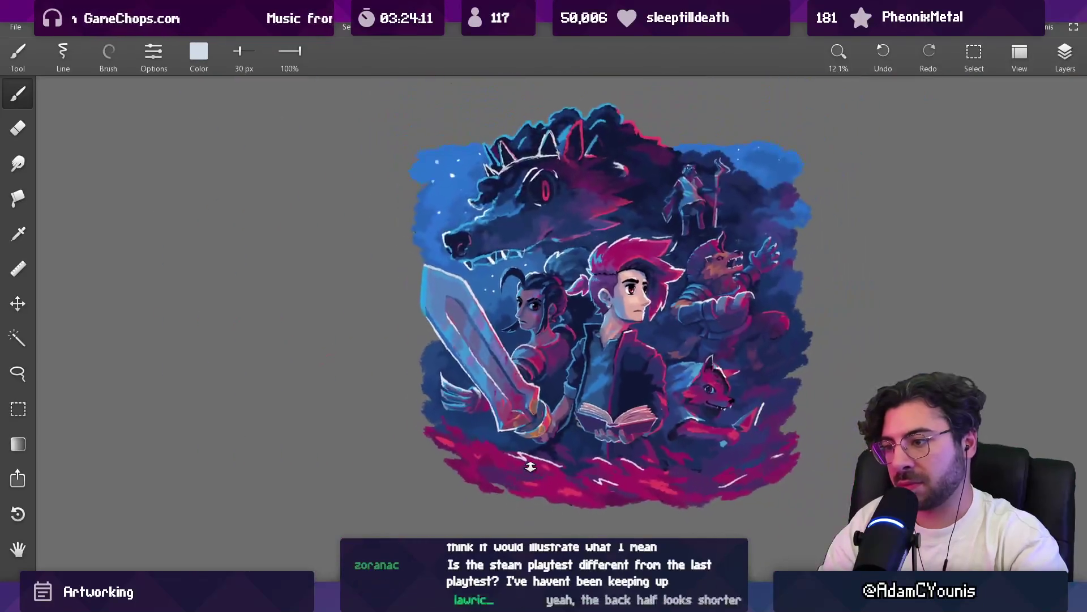
scroll(545, 415, up, 3)
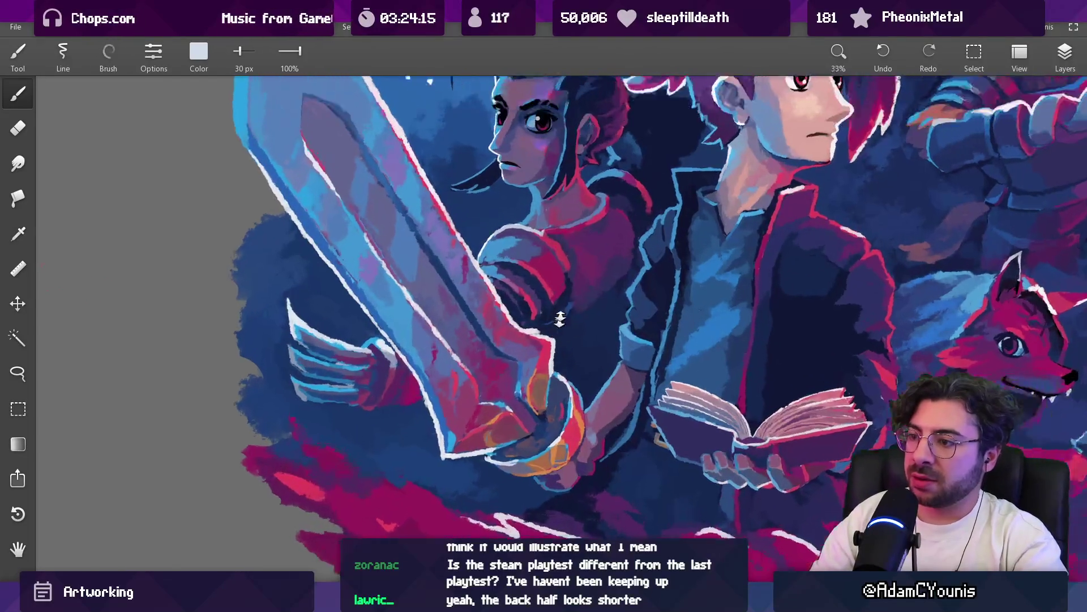
scroll(552, 294, up, 2)
Paint a pale stroke along the blade edge at 62 px, then shrink the brush and sample magenta
drag(549, 347, 550, 348)
key(bracketright)
key(bracketright)
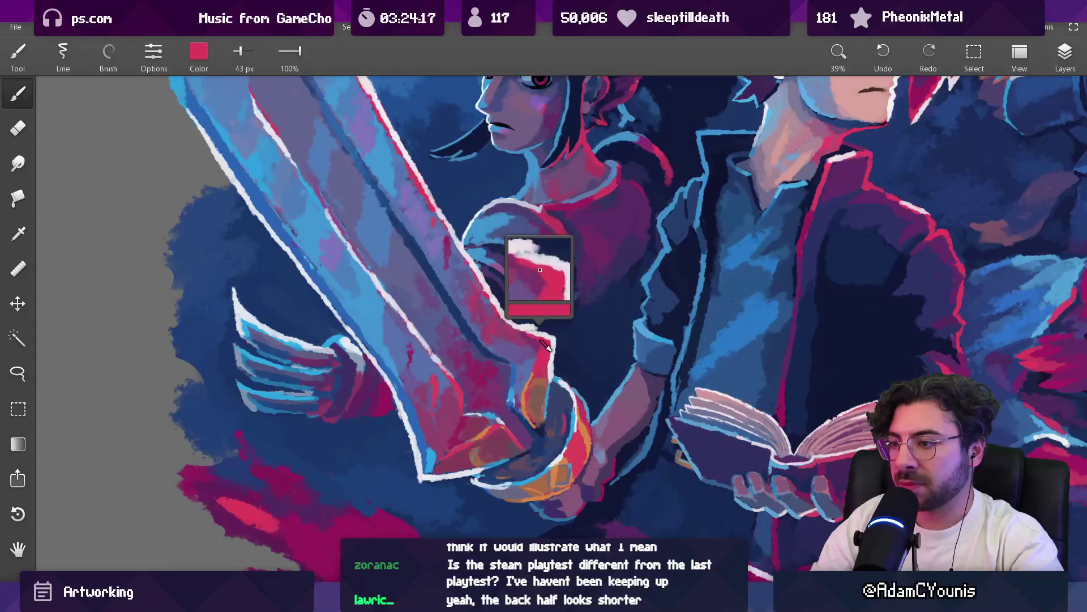
mouse_move(539, 336)
mouse_down()
mouse_move(554, 348)
mouse_move(549, 364)
mouse_move(533, 306)
mouse_move(498, 283)
mouse_move(520, 329)
mouse_up()
key(bracketleft)
key(bracketleft)
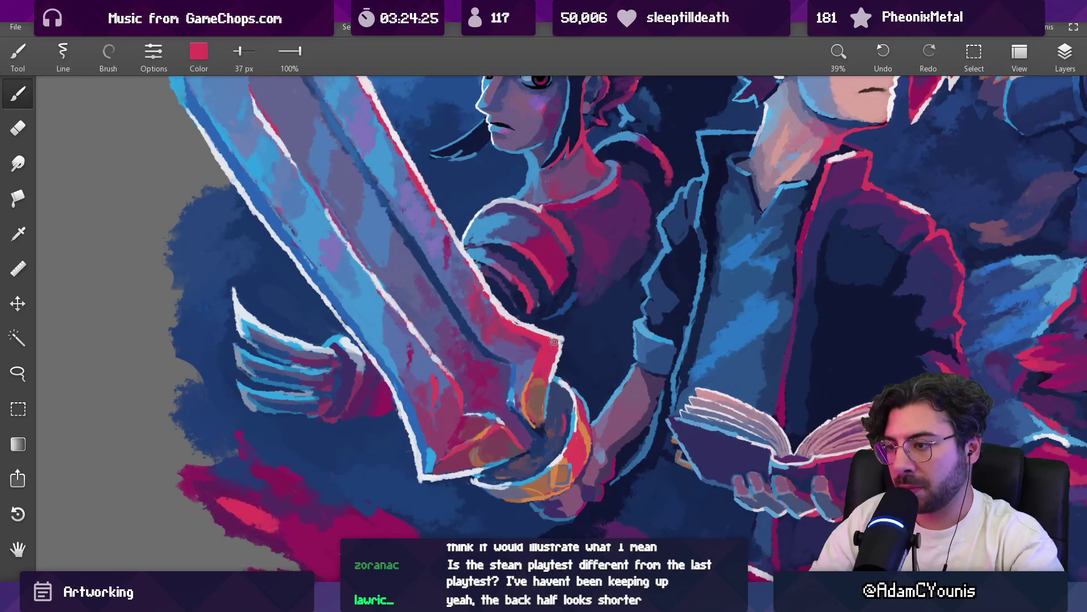
scroll(548, 329, down, 8)
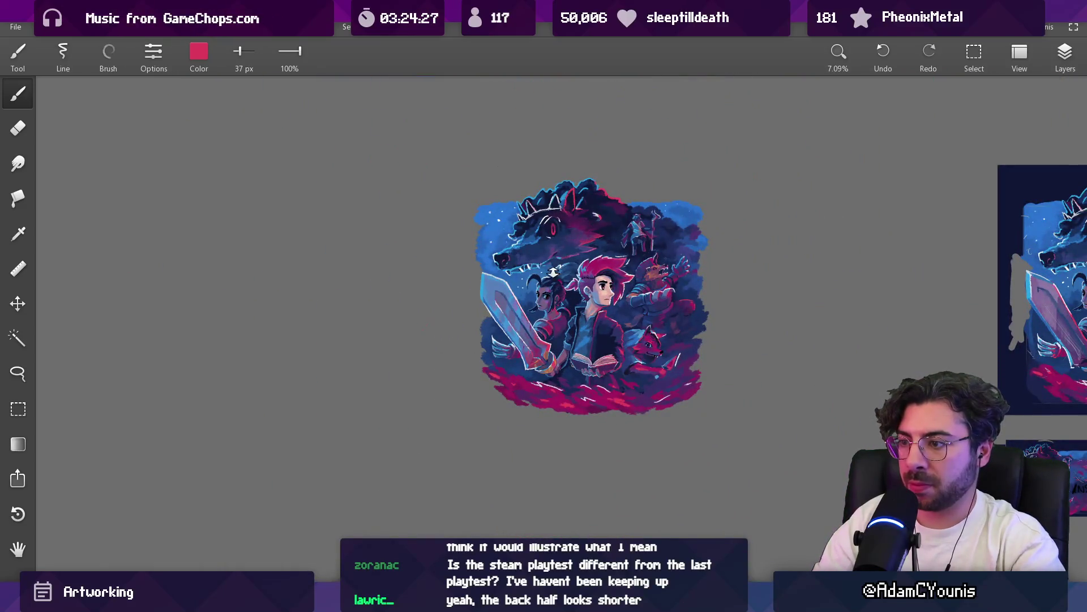
scroll(543, 278, up, 7)
mouse_move(507, 368)
mouse_down()
mouse_move(531, 379)
mouse_move(488, 338)
mouse_move(508, 369)
mouse_up()
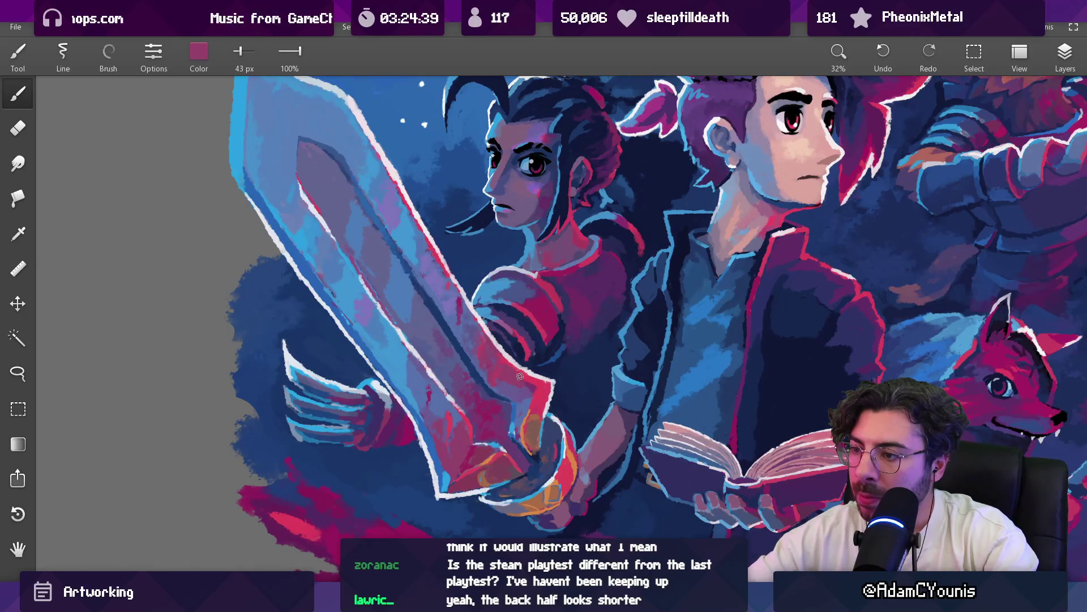
scroll(511, 370, down, 5)
scroll(573, 292, up, 8)
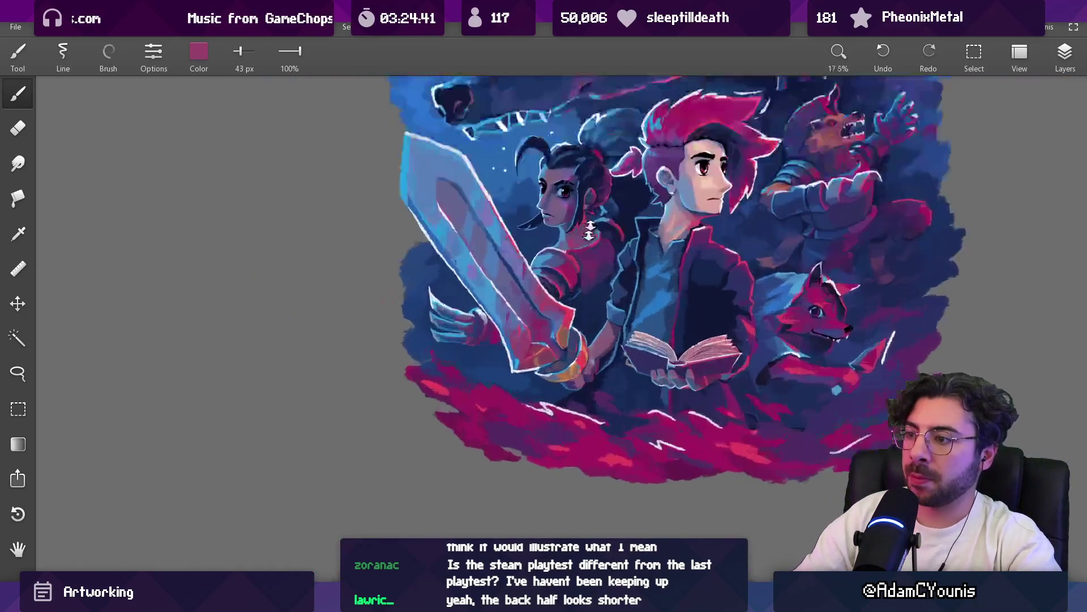
Sample pale grey, orange-brown, dark navy and greyish purple tones from the sword's guard
drag(573, 292, 573, 292)
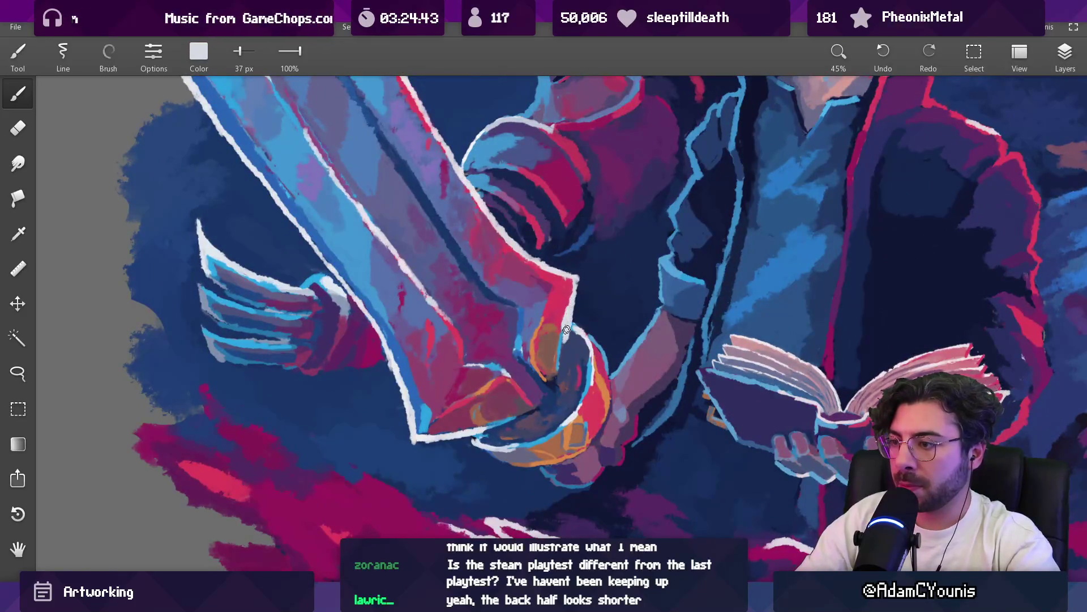
mouse_move(560, 340)
mouse_down()
mouse_move(558, 354)
mouse_move(573, 310)
mouse_move(560, 331)
mouse_up()
scroll(562, 329, down, 5)
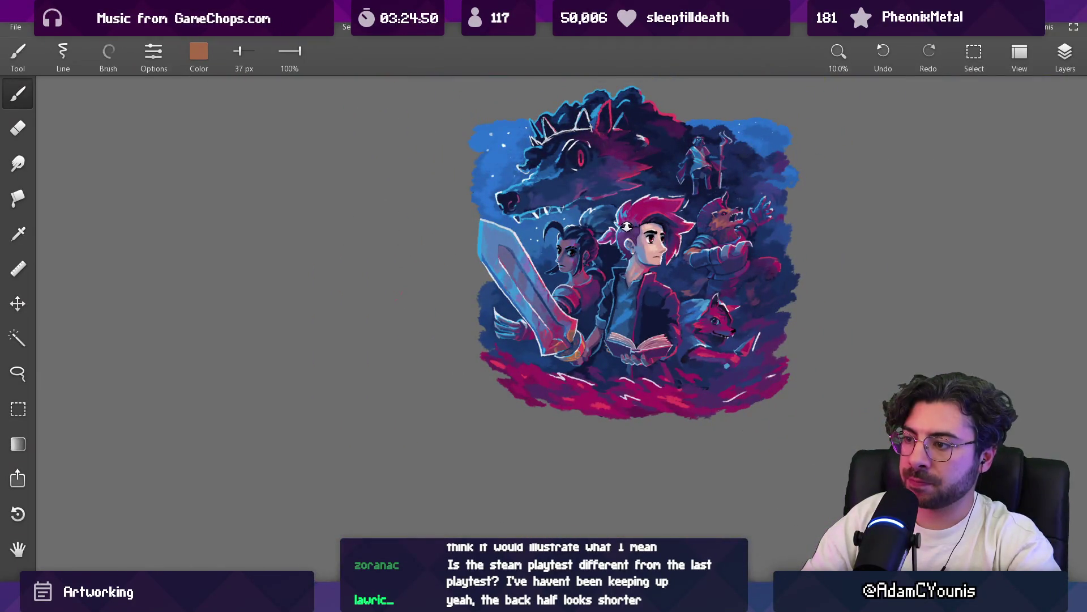
scroll(567, 342, up, 5)
drag(565, 346, 623, 378)
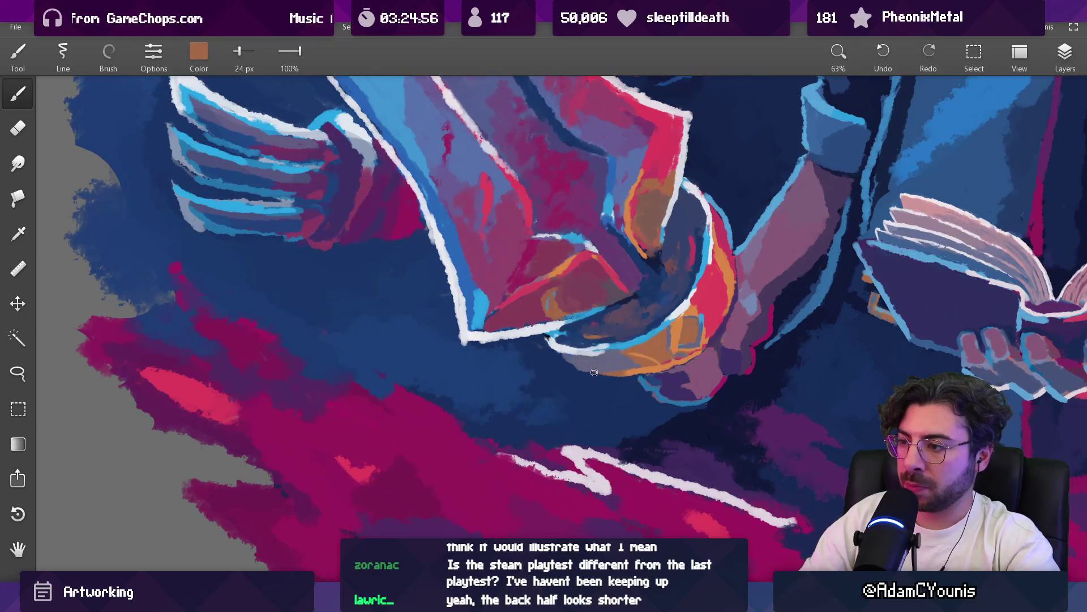
click(629, 374)
click(627, 375)
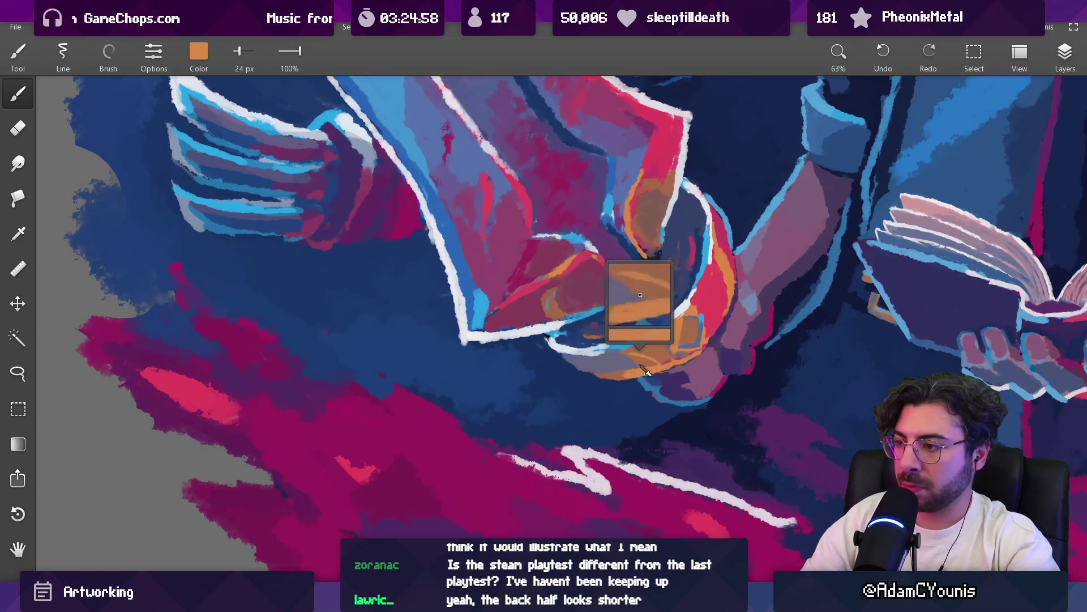
click(616, 370)
Resample the guard's greyish purple and orange-brown and enlarge the brush to 48 px
mouse_move(615, 369)
mouse_down()
mouse_move(590, 375)
mouse_move(639, 364)
mouse_up()
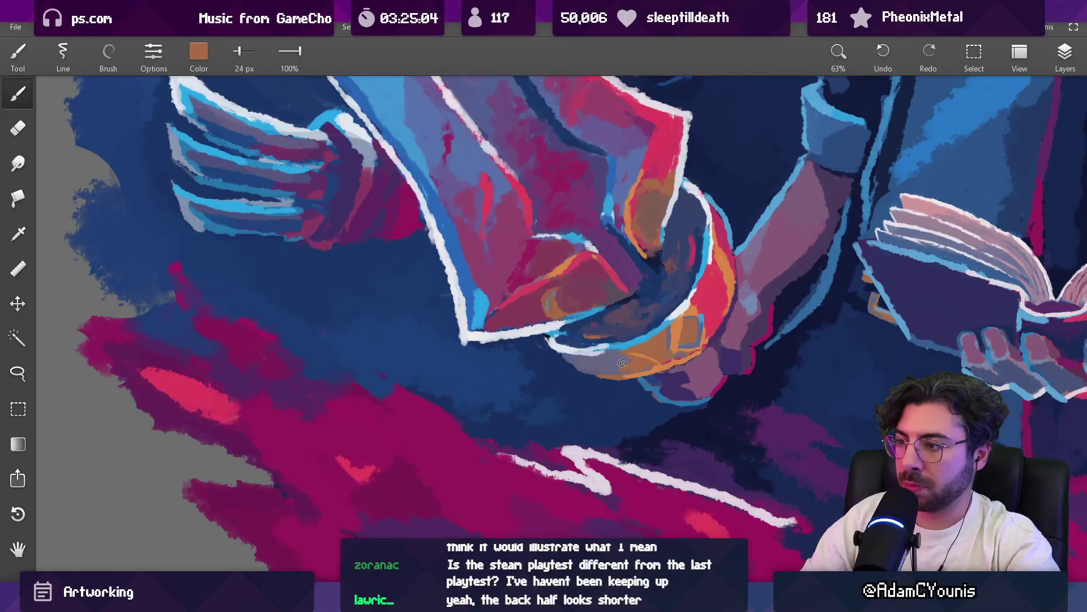
click(624, 360)
drag(624, 361, 635, 363)
key(bracketright)
key(bracketright)
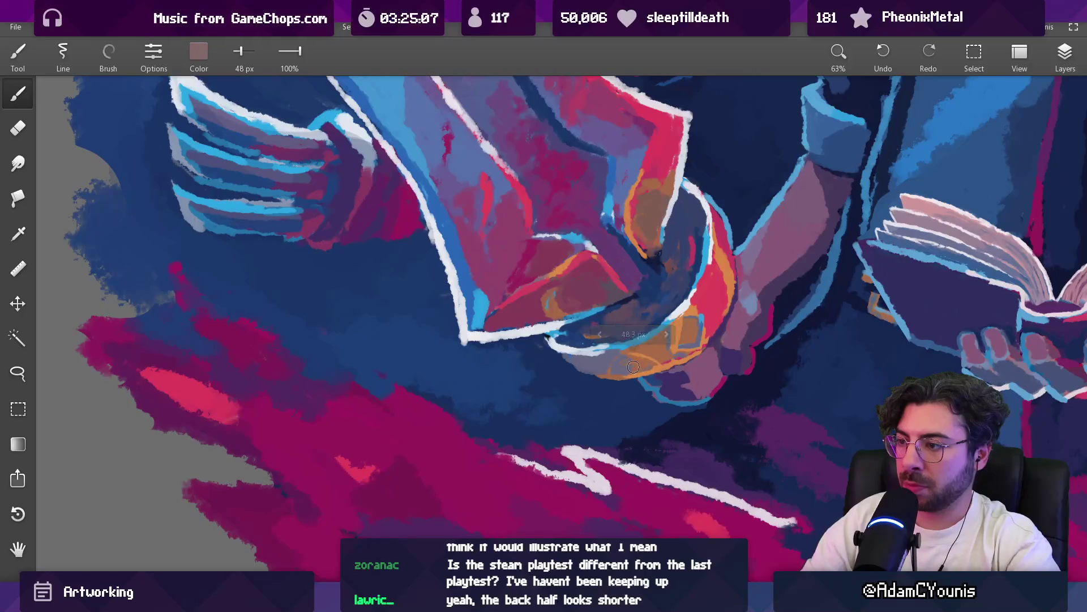
scroll(665, 334, down, 5)
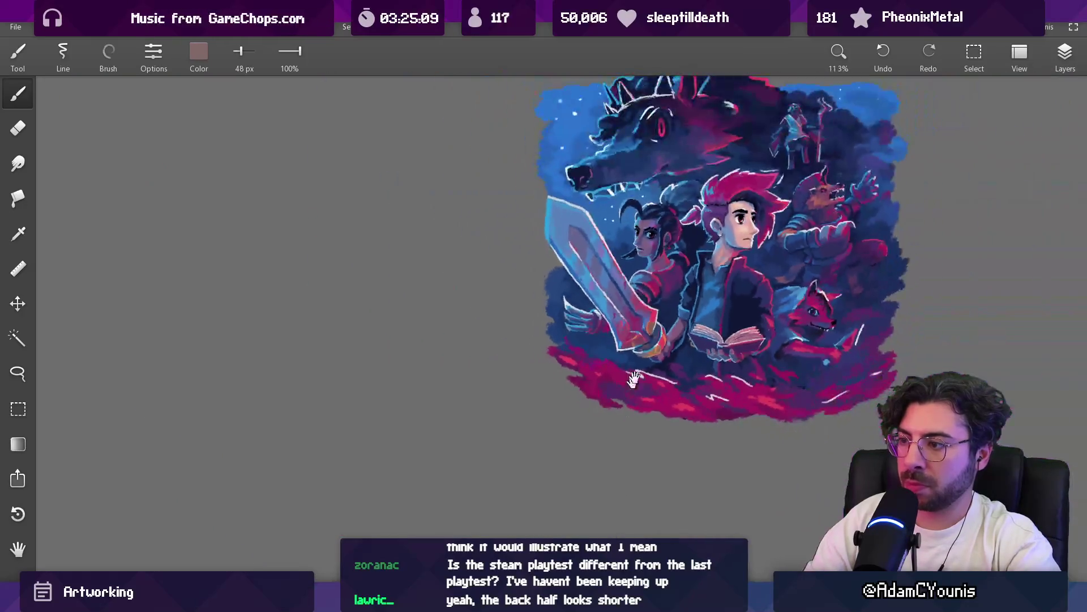
scroll(602, 297, up, 5)
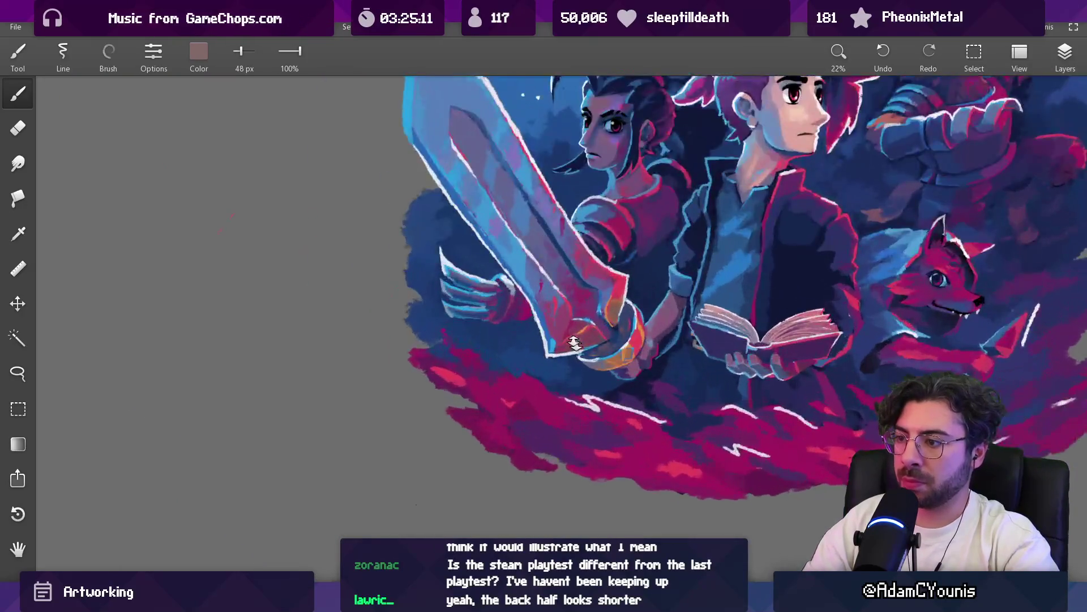
alt+click(591, 346)
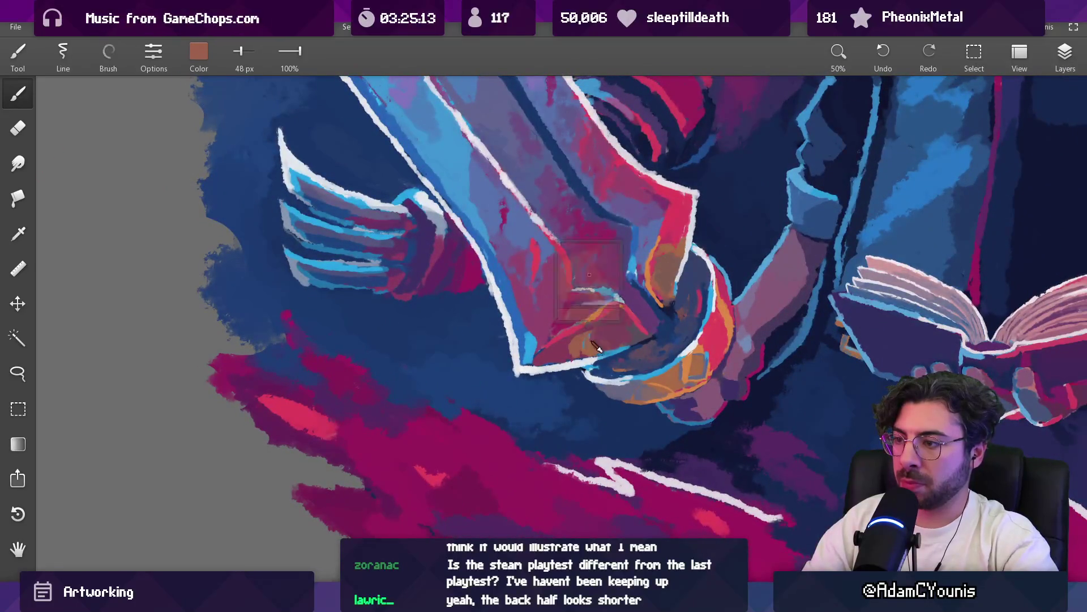
scroll(577, 333, down, 4)
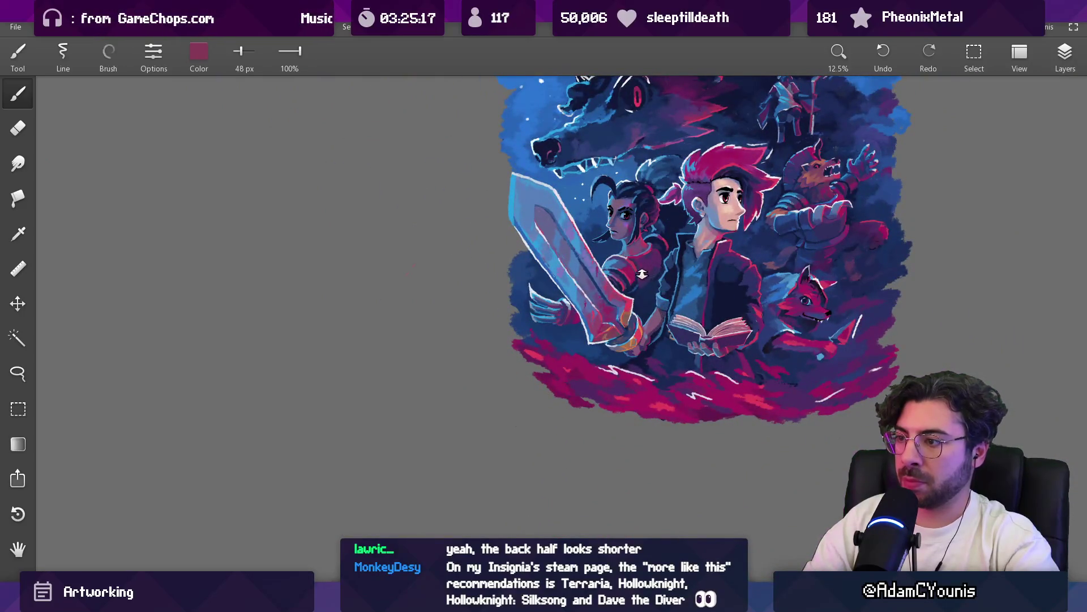
drag(614, 243, 563, 282)
Zoom into the sword and pick up a pale pink from its white outline
mouse_move(623, 305)
mouse_down()
mouse_move(631, 295)
mouse_move(619, 321)
mouse_up()
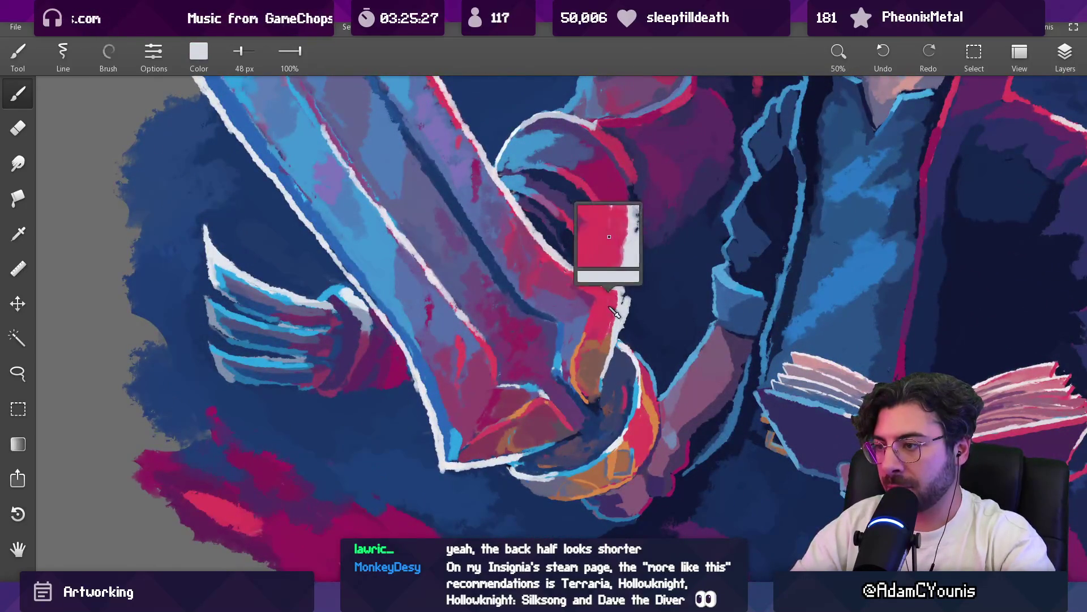
mouse_move(620, 302)
mouse_down()
mouse_move(624, 282)
mouse_move(595, 441)
mouse_move(614, 337)
mouse_move(590, 345)
mouse_move(597, 338)
mouse_up()
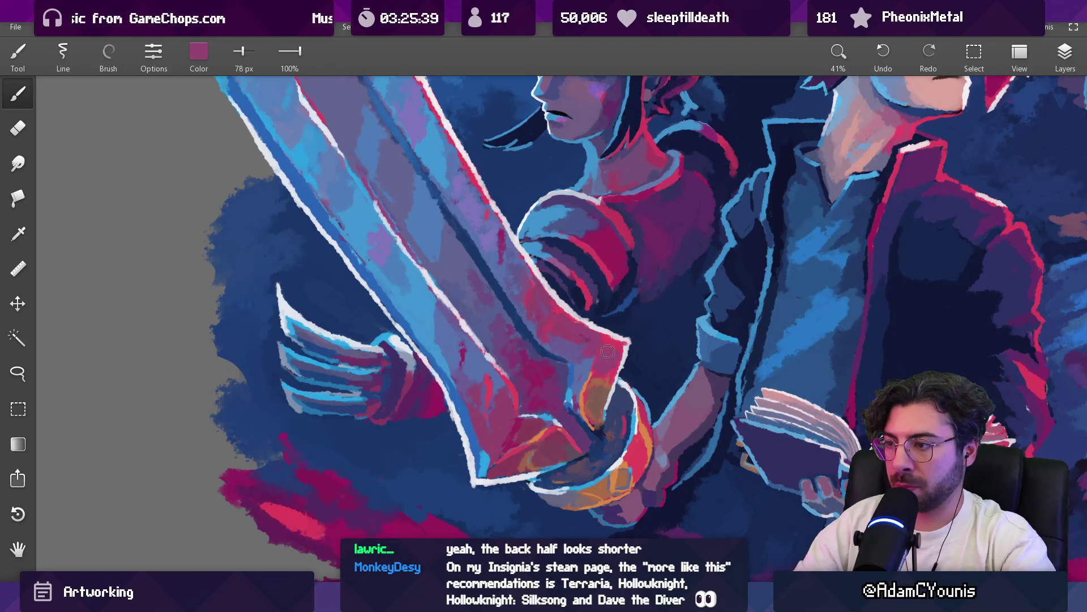
scroll(598, 363, down, 5)
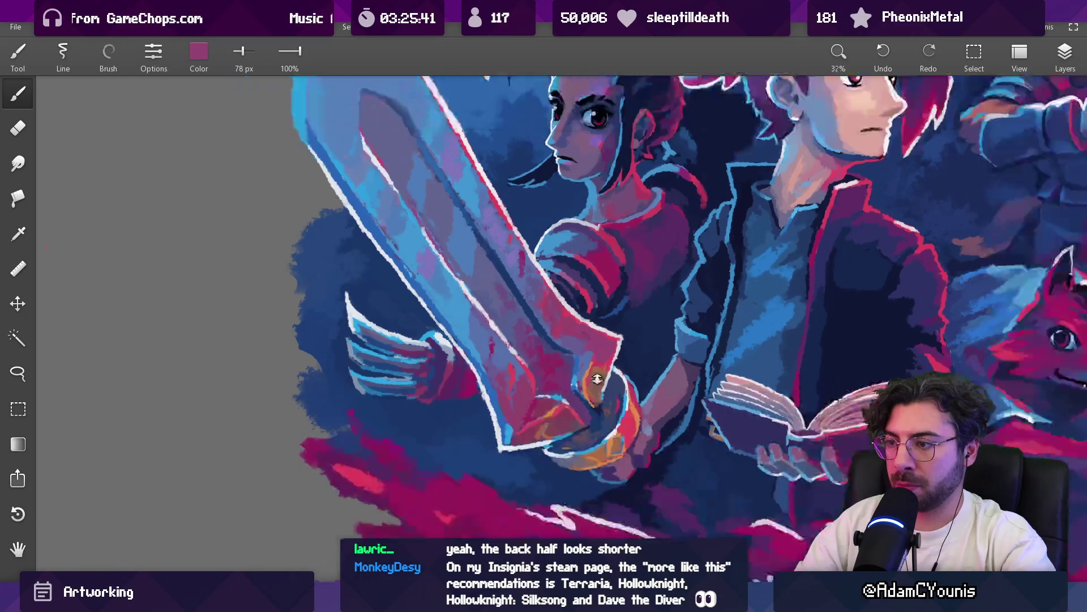
drag(624, 317, 592, 300)
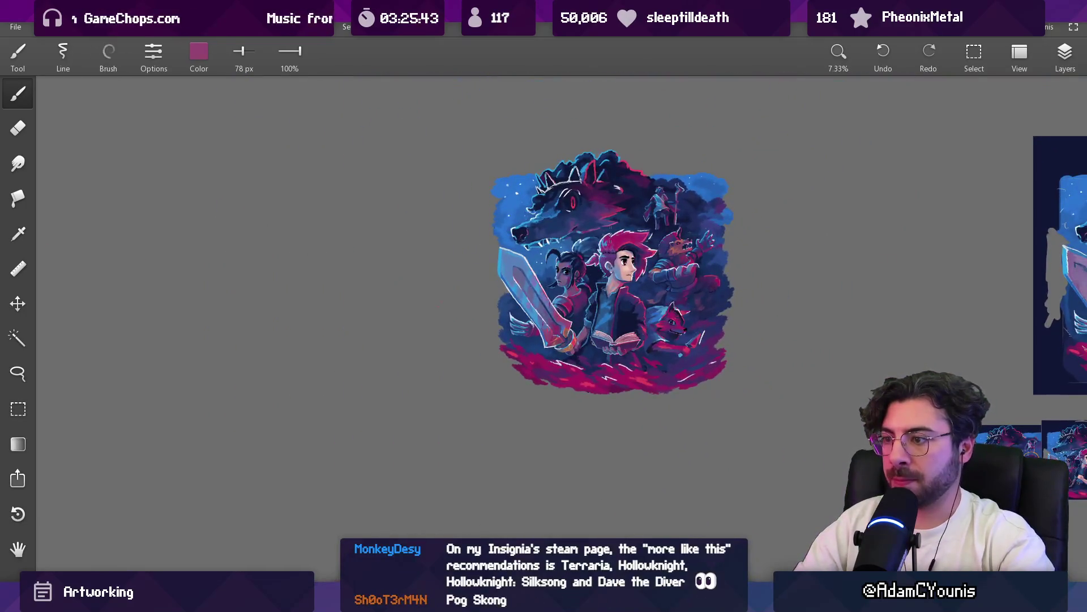
scroll(578, 296, up, 3)
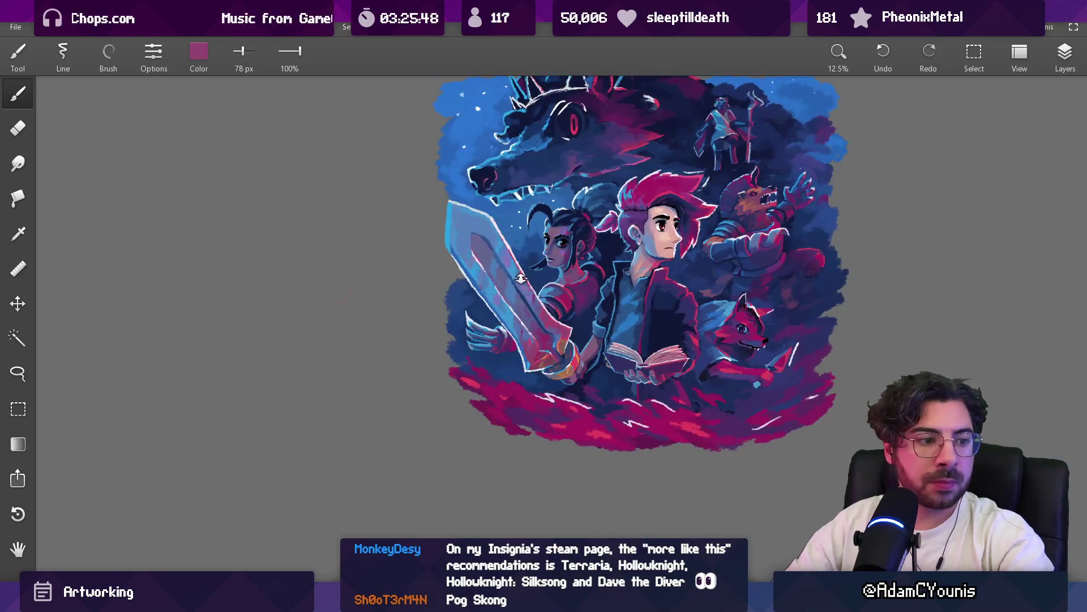
scroll(546, 306, up, 2)
scroll(565, 308, up, 1)
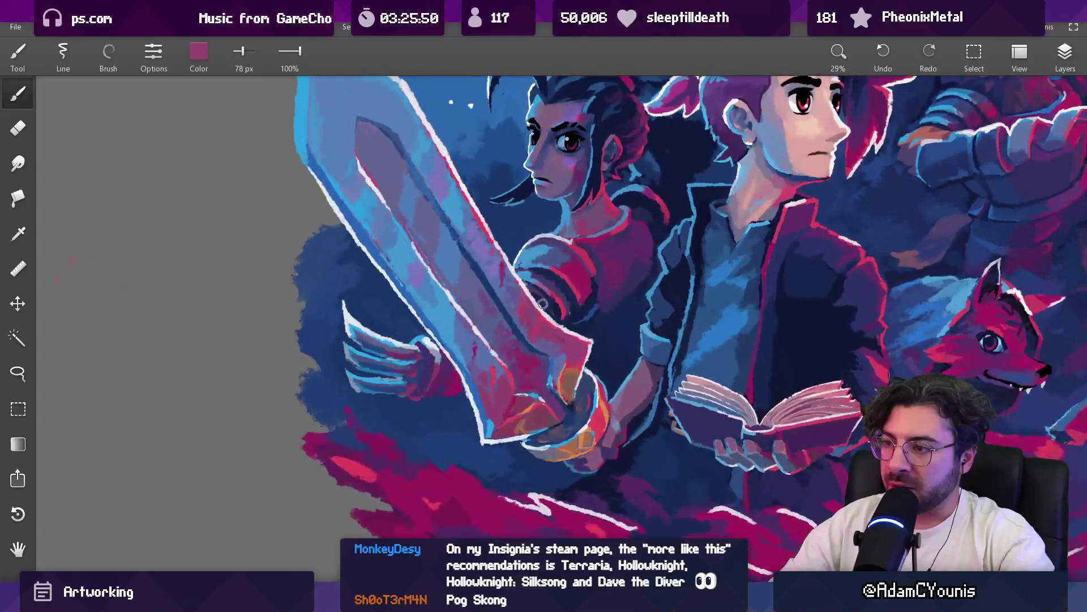
Shrink the brush to 35 px and eyedrop the sword's pale white outline colour
key(bracketleft)
key(bracketleft)
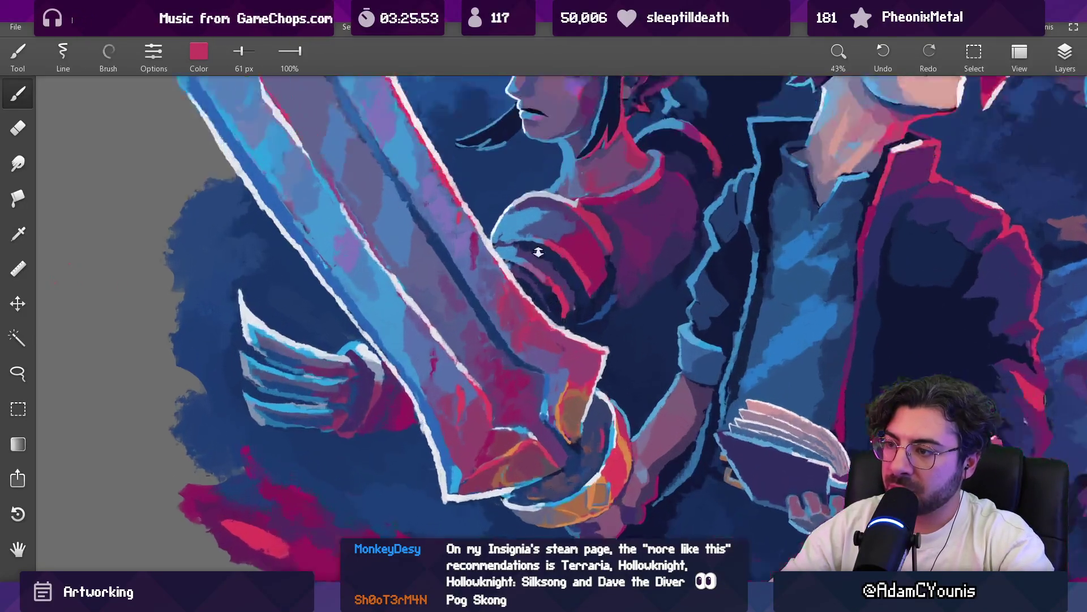
scroll(553, 328, up, 2)
alt+click(565, 342)
alt+click(565, 329)
key(bracketleft)
alt+click(516, 288)
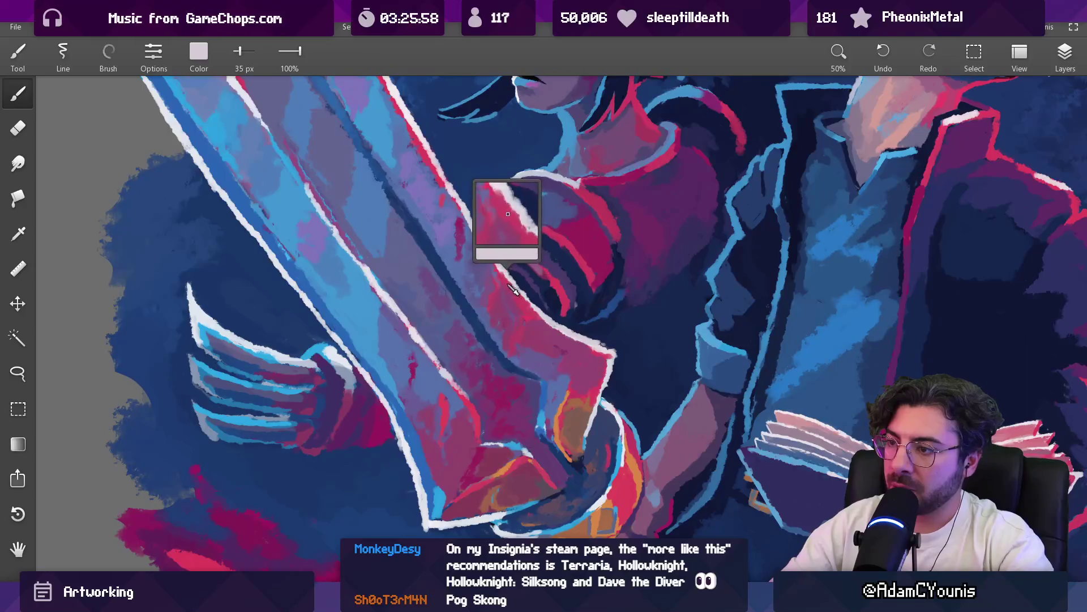
alt+click(544, 315)
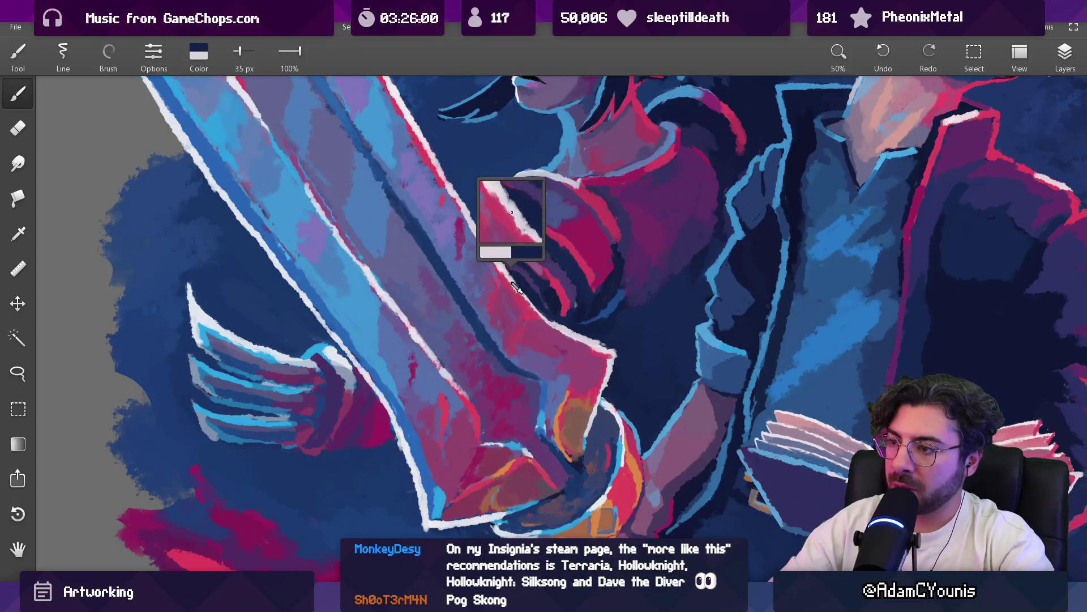
scroll(568, 291, down, 7)
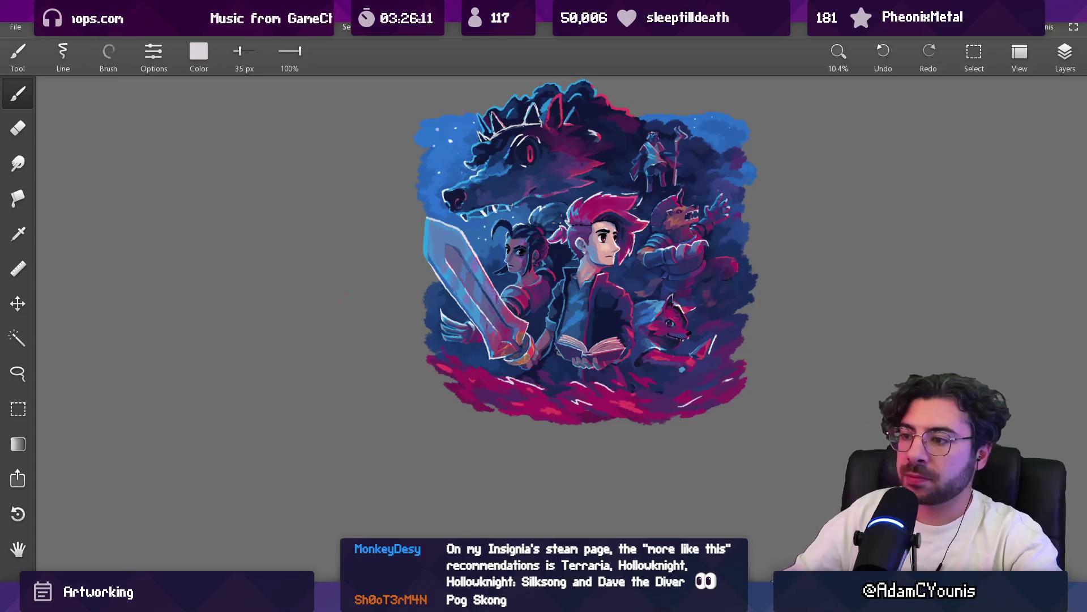
Eyedrop blue, red and orange-brown from the hilt, shrinking the brush for the hilt edge
scroll(434, 393, up, 5)
mouse_move(583, 359)
mouse_down()
mouse_move(544, 362)
mouse_move(533, 340)
mouse_move(568, 342)
mouse_up()
key(bracketleft)
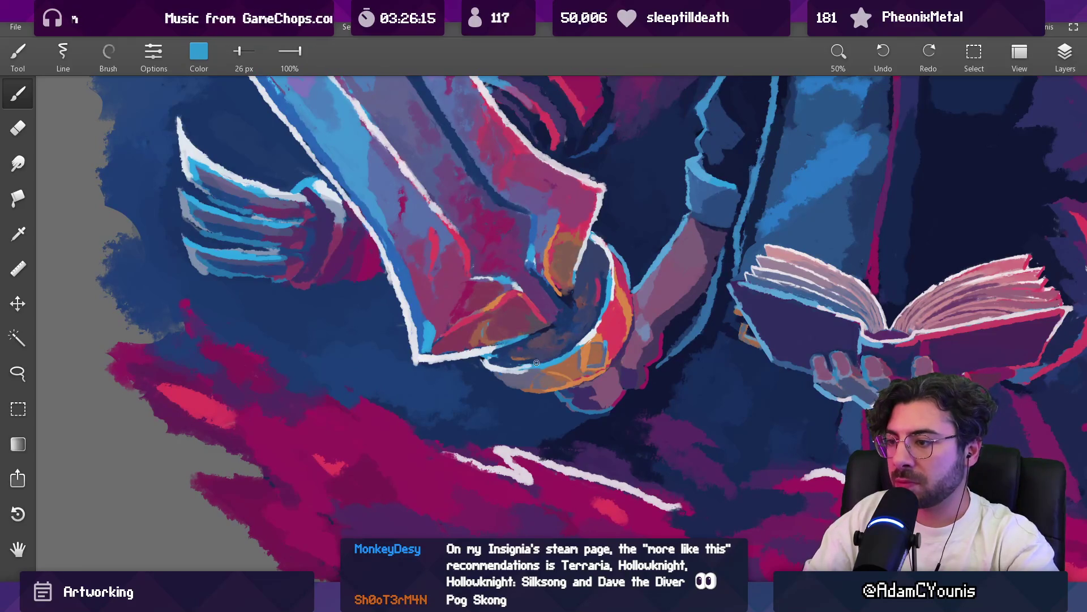
drag(607, 297, 608, 299)
mouse_move(565, 362)
mouse_down()
mouse_move(615, 319)
mouse_move(597, 335)
mouse_up()
Work the guard's brown and nearby colours into the hilt and the hand gripping it
scroll(485, 225, down, 5)
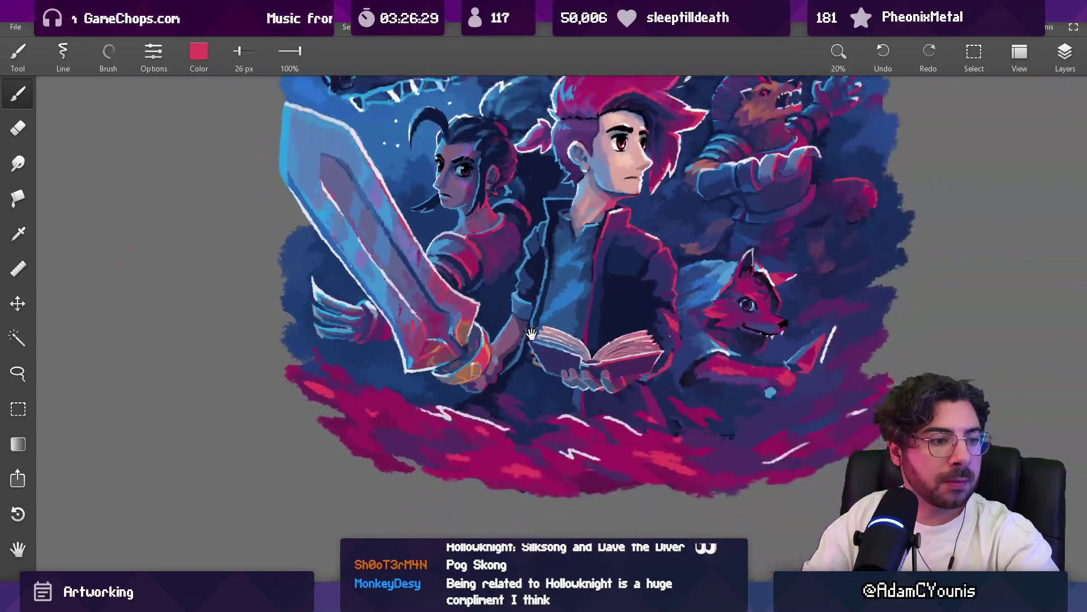
scroll(414, 393, up, 5)
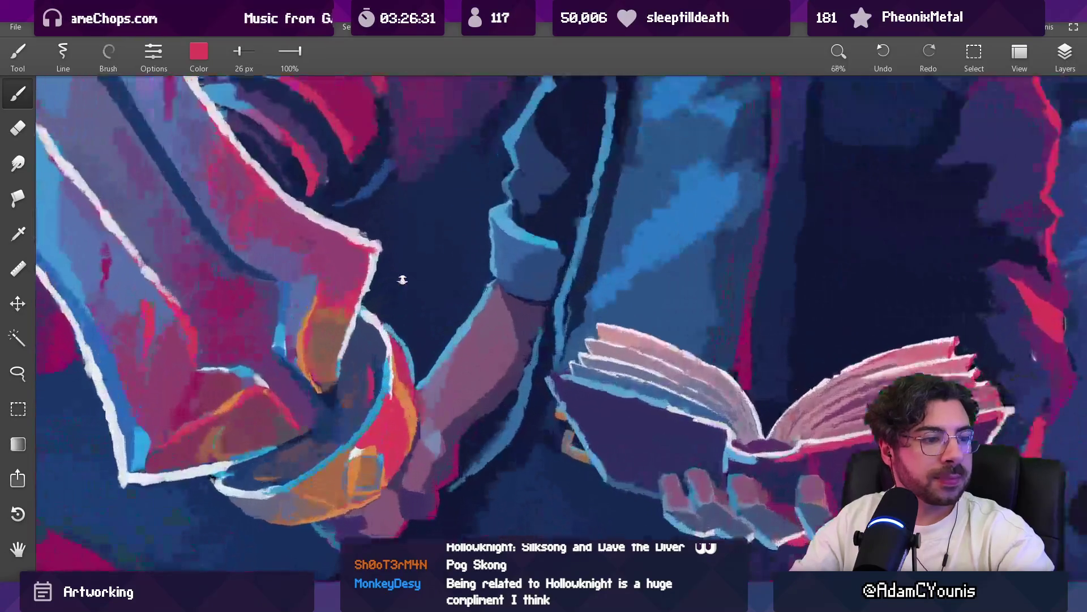
mouse_move(409, 351)
mouse_down()
mouse_move(368, 458)
mouse_move(341, 484)
mouse_move(390, 473)
mouse_move(373, 441)
mouse_move(359, 440)
mouse_move(404, 459)
mouse_move(390, 464)
mouse_move(407, 439)
mouse_move(396, 439)
mouse_move(399, 419)
mouse_up()
click(369, 445)
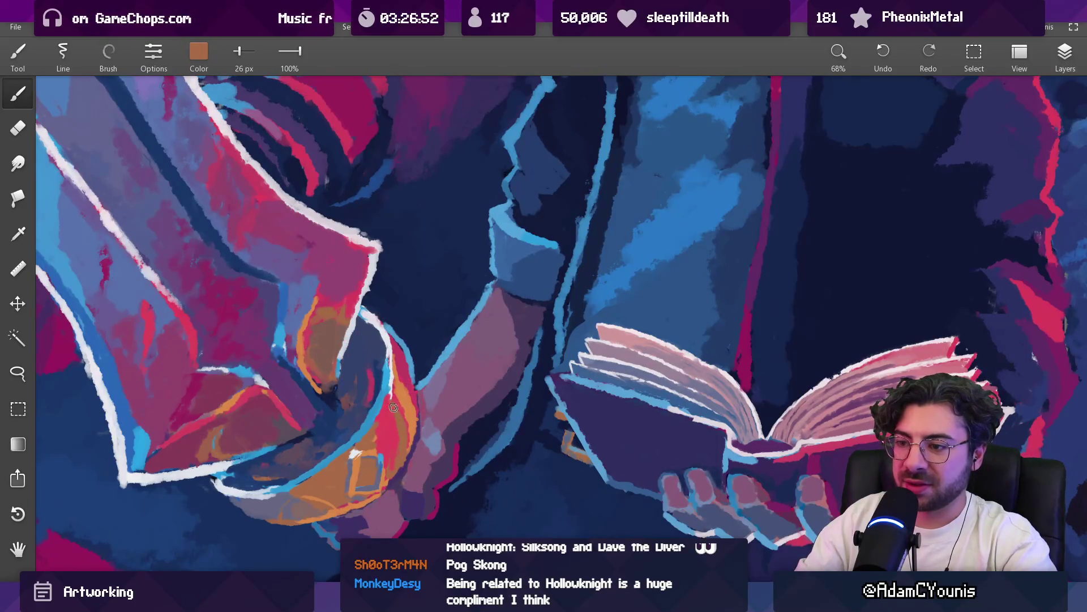
scroll(408, 397, down, 5)
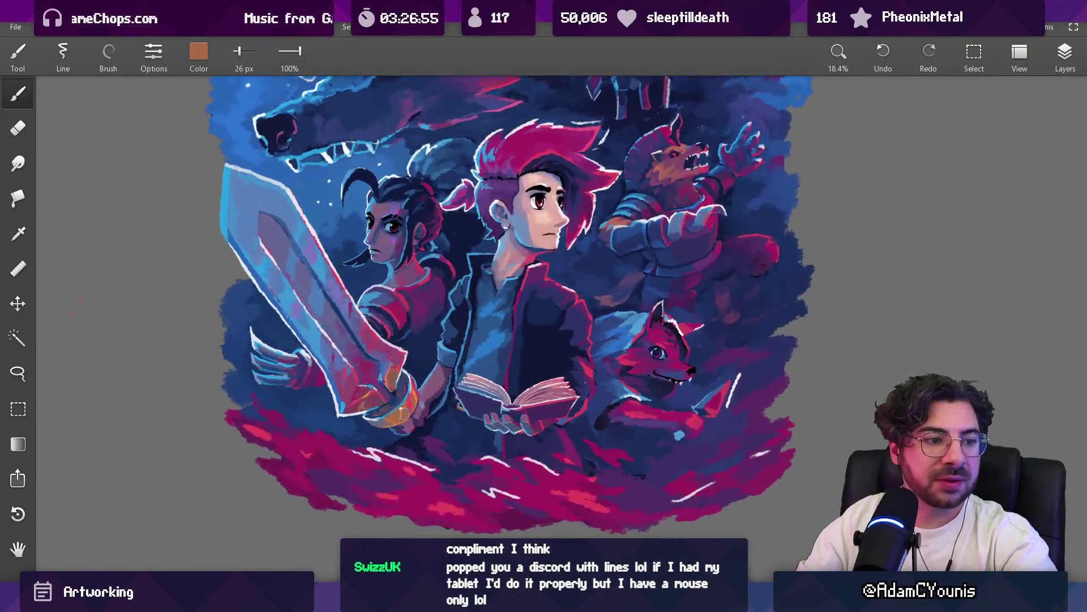
drag(391, 363, 403, 358)
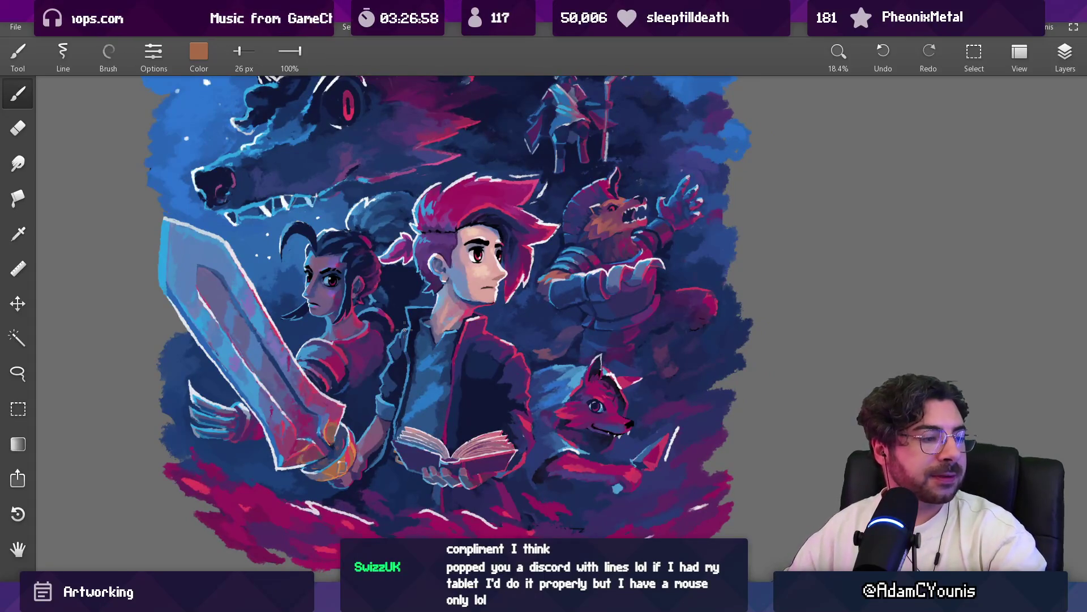
scroll(396, 334, up, 5)
drag(372, 343, 373, 343)
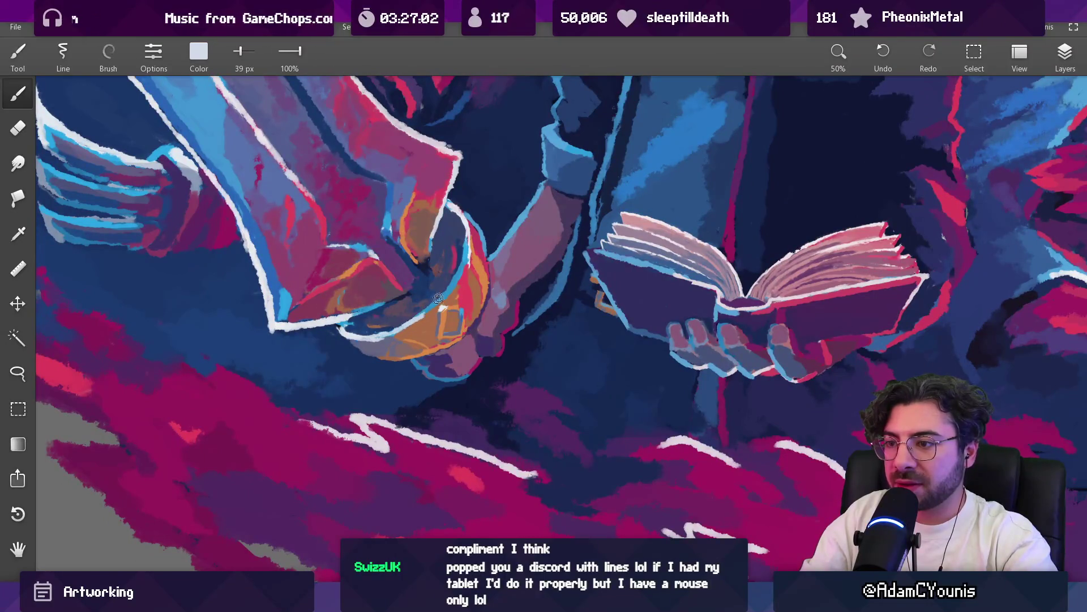
Touch up the hilt and round guard with dark magenta and lighter tones
scroll(443, 295, down, 7)
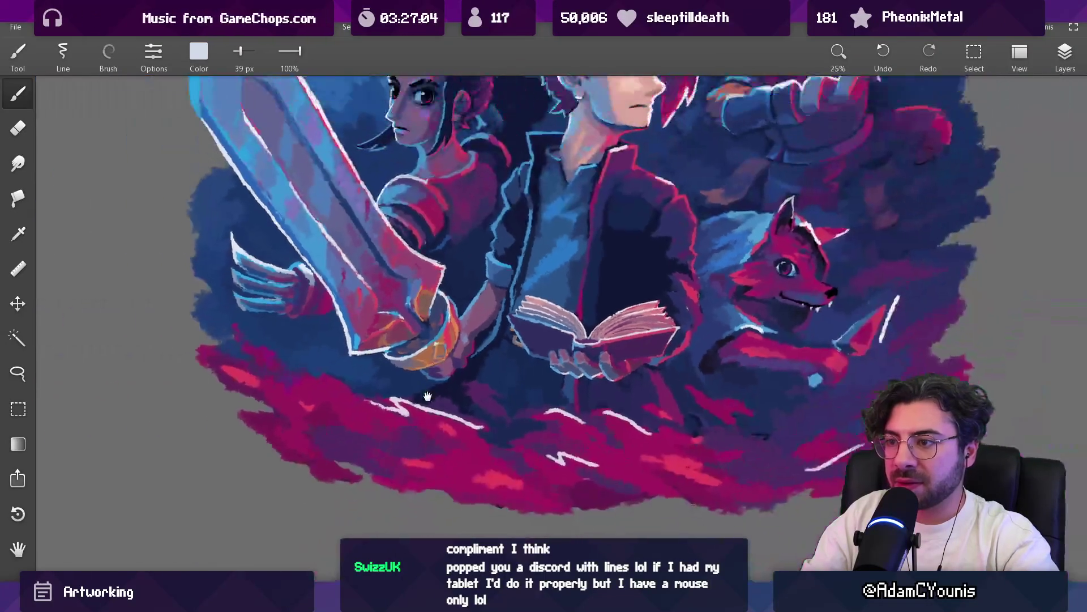
scroll(411, 401, up, 5)
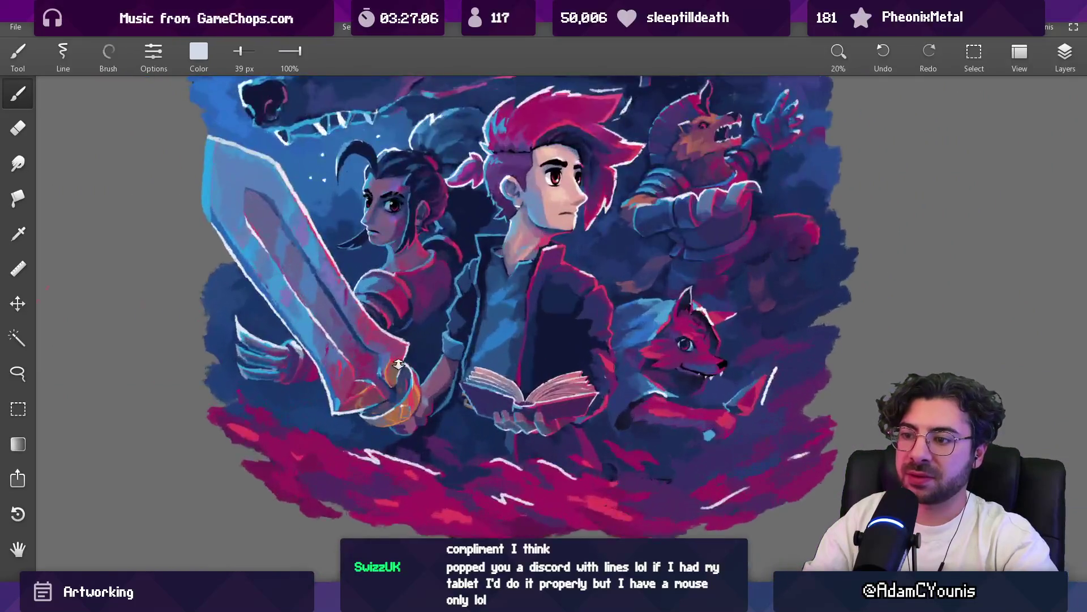
drag(398, 378, 398, 379)
mouse_move(363, 439)
mouse_down()
mouse_move(340, 440)
mouse_move(336, 456)
mouse_up()
drag(405, 380, 401, 380)
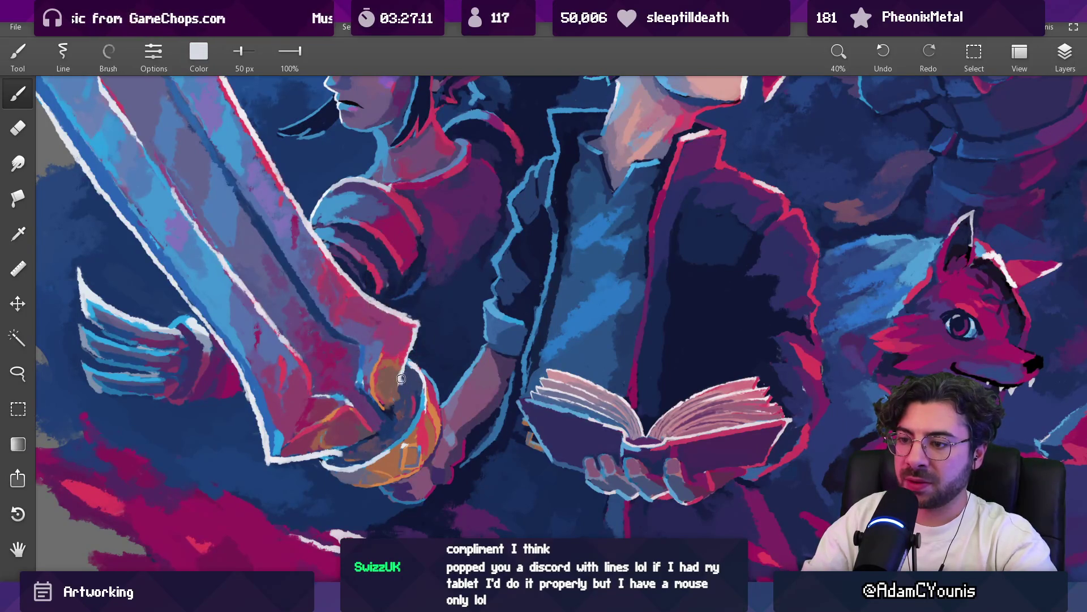
scroll(421, 369, down, 5)
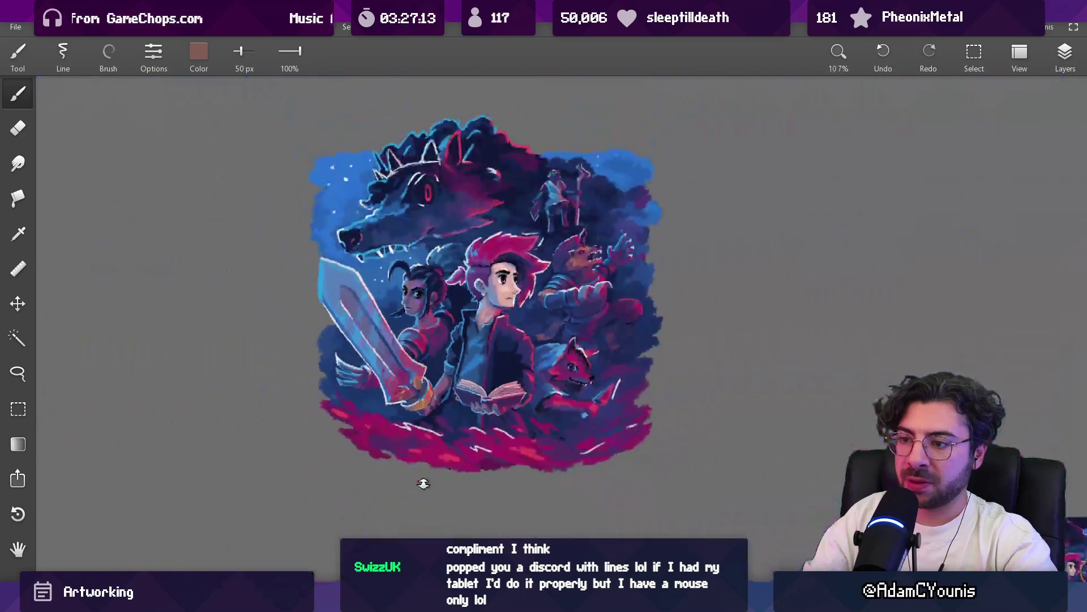
scroll(419, 408, up, 6)
drag(411, 405, 400, 400)
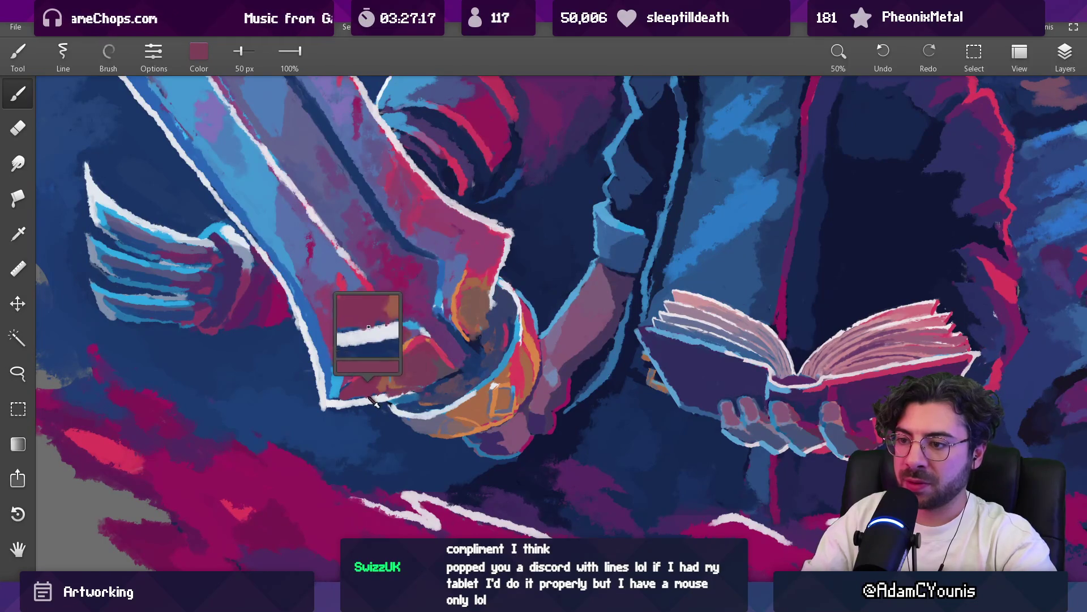
Paint a pale white-blue highlight along the guard's rim, redoing the first stroke
scroll(407, 390, down, 5)
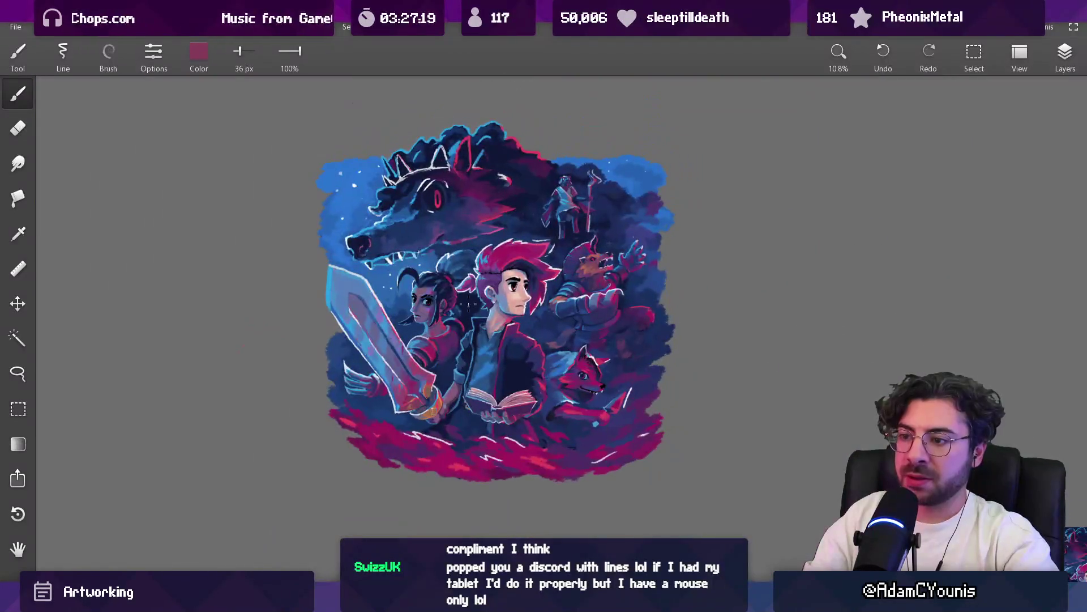
scroll(444, 399, up, 5)
drag(415, 308, 429, 386)
key(ctrl+z)
mouse_move(476, 279)
mouse_down()
mouse_move(465, 350)
mouse_move(426, 390)
mouse_up()
Add the hilt's orange over the sword grip
scroll(458, 344, down, 5)
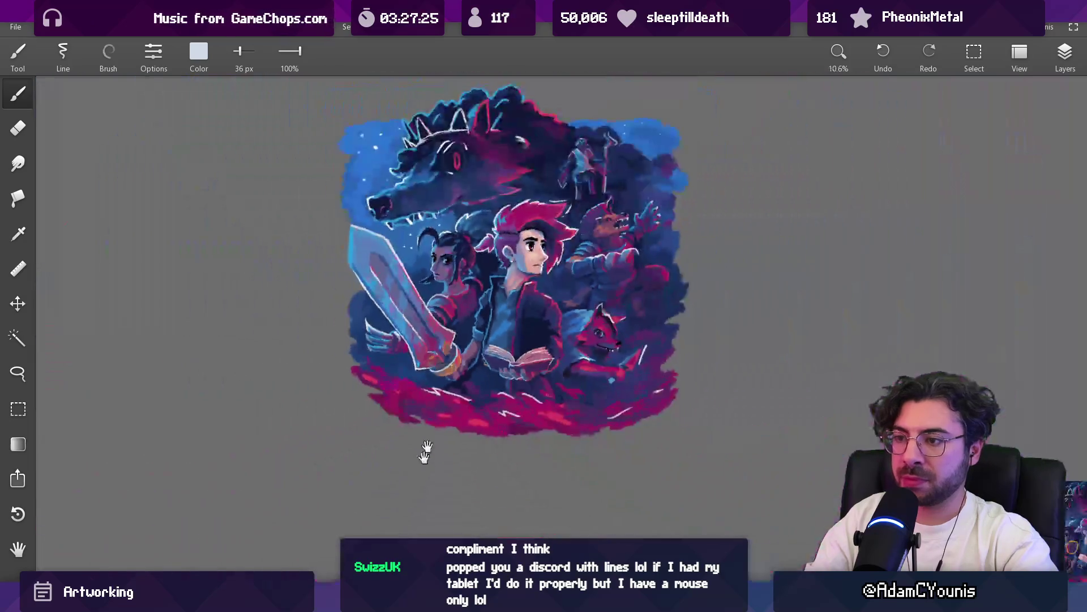
scroll(406, 405, up, 5)
mouse_move(386, 370)
mouse_down()
mouse_move(384, 398)
mouse_move(344, 450)
mouse_move(318, 453)
mouse_up()
Zoom out to review the illustration and bring the Discord notice-board window forward
scroll(353, 403, down, 5)
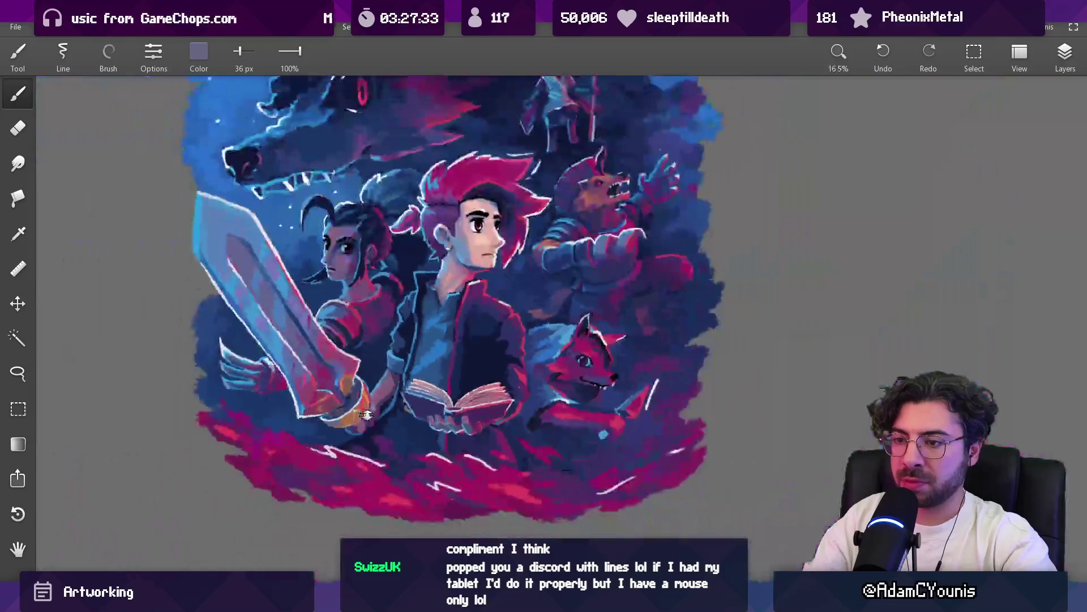
scroll(313, 292, up, 1)
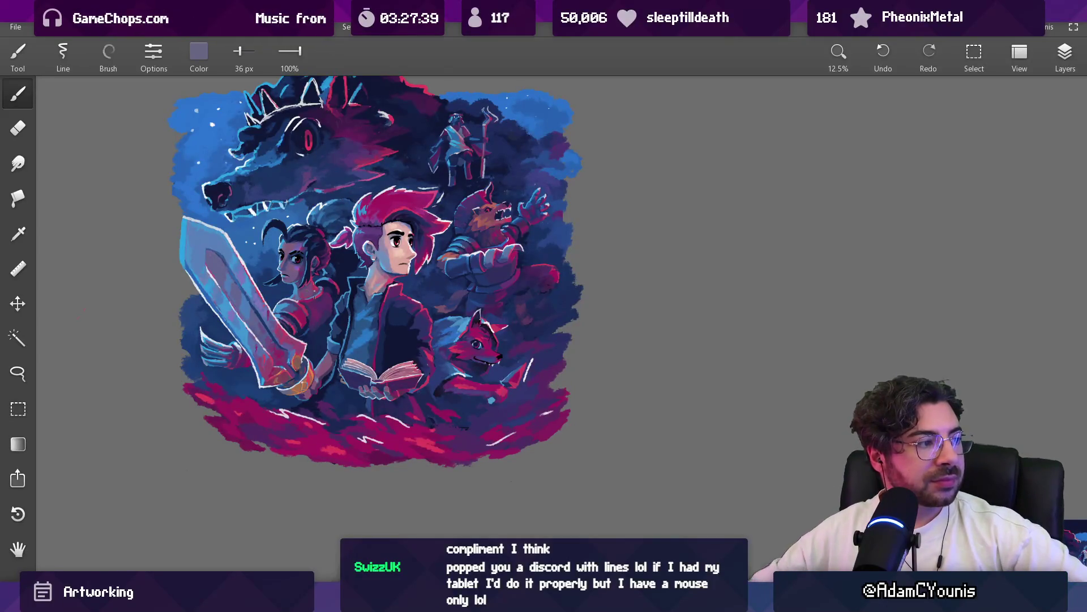
scroll(482, 294, up, 1)
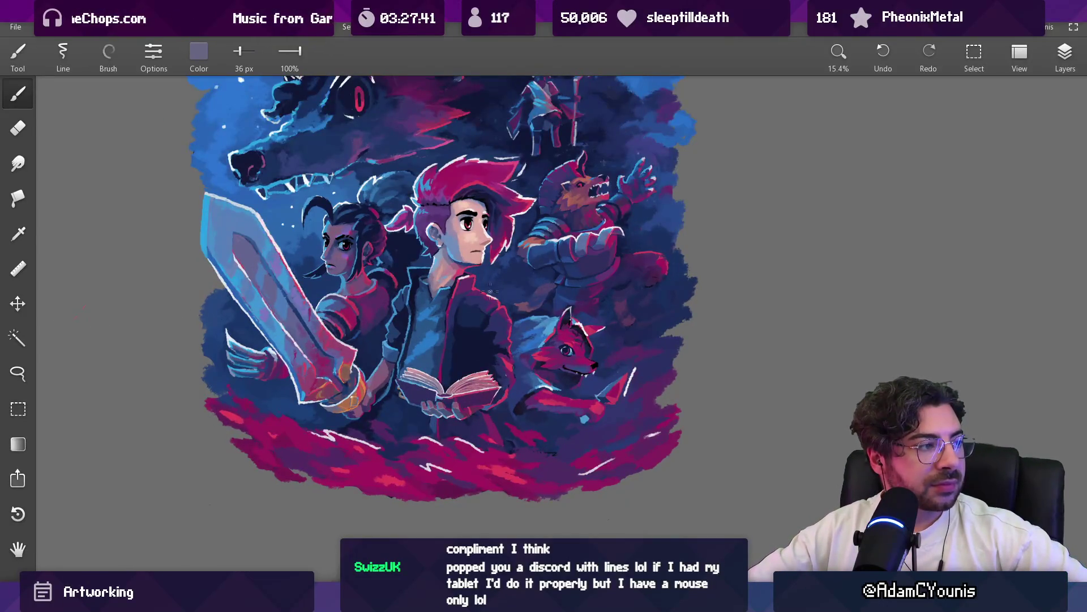
scroll(482, 294, up, 1)
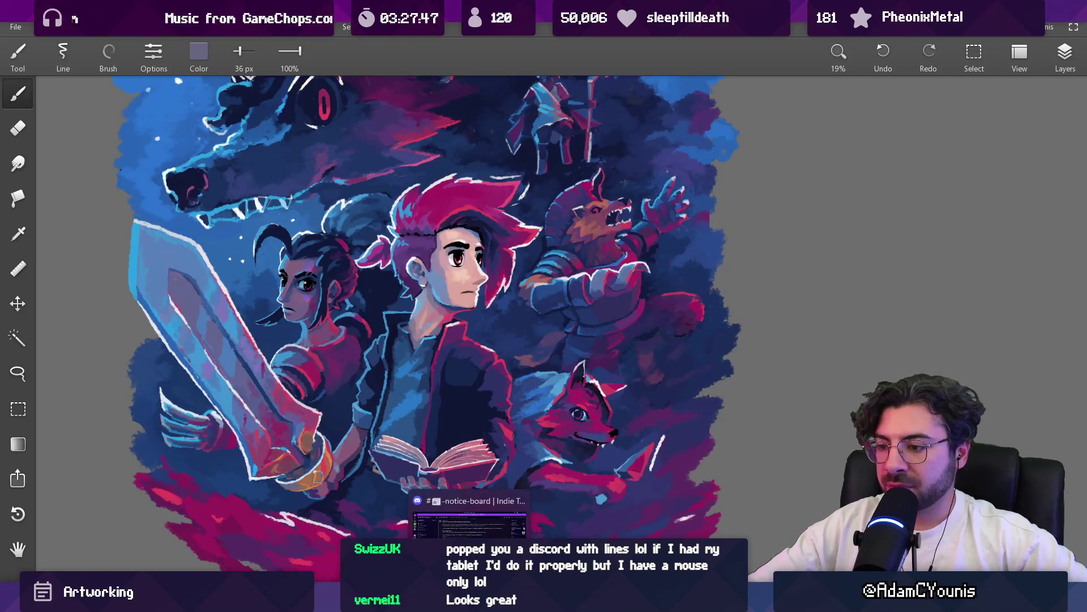
click(469, 602)
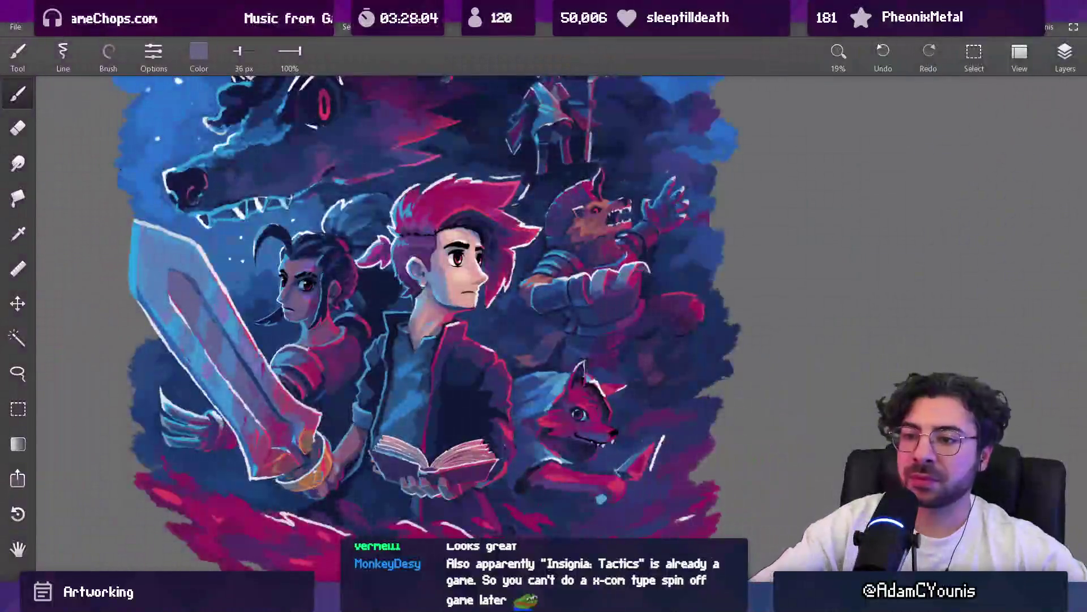
mouse_move(424, 269)
mouse_down()
mouse_move(582, 218)
mouse_move(618, 219)
mouse_up()
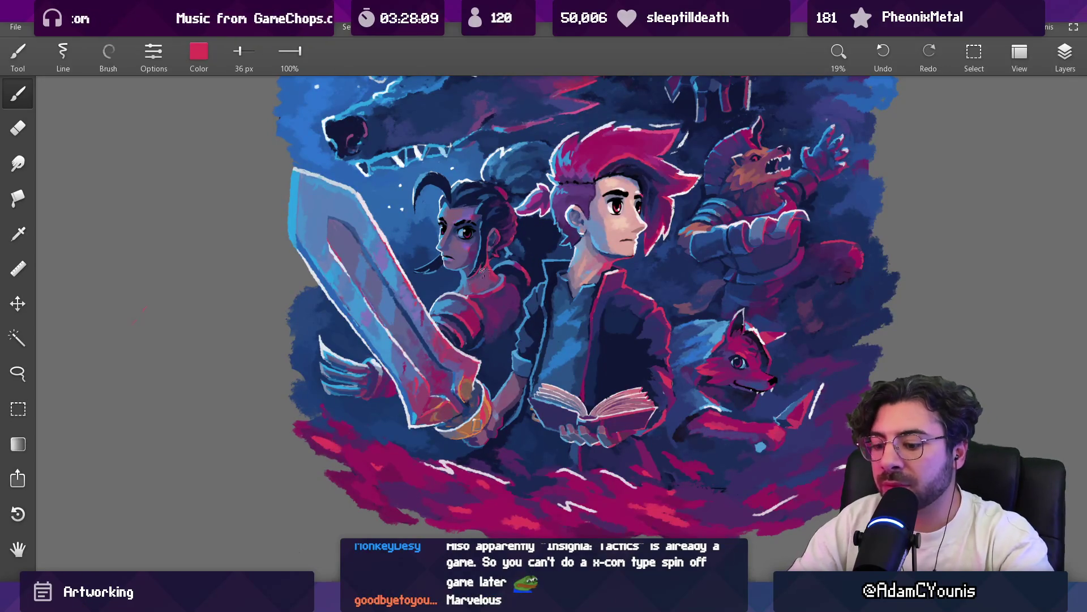
key(l)
key(b)
key(bracketright)
key(bracketright)
key(bracketright)
drag(290, 245, 452, 453)
mouse_move(359, 194)
mouse_down()
mouse_move(516, 458)
mouse_move(482, 393)
mouse_up()
key(ctrl+z)
key(ctrl+z)
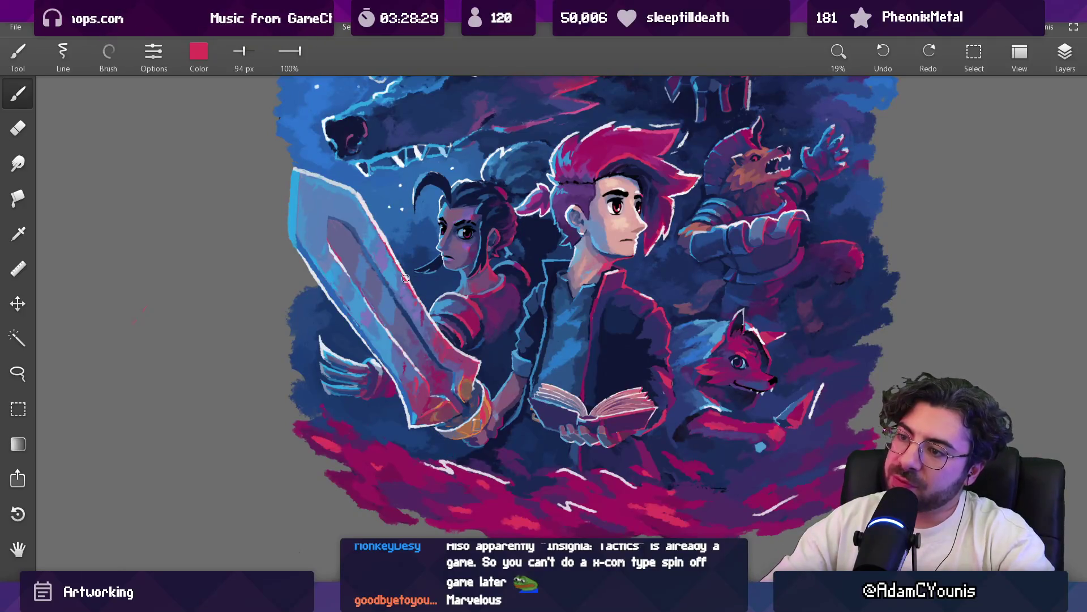
key(l)
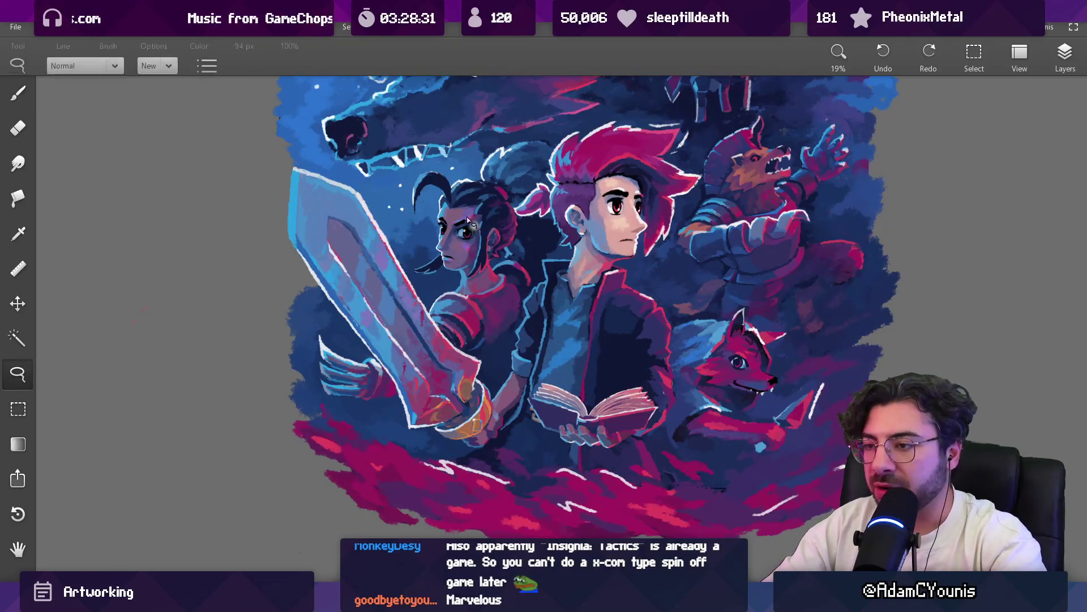
click(1063, 62)
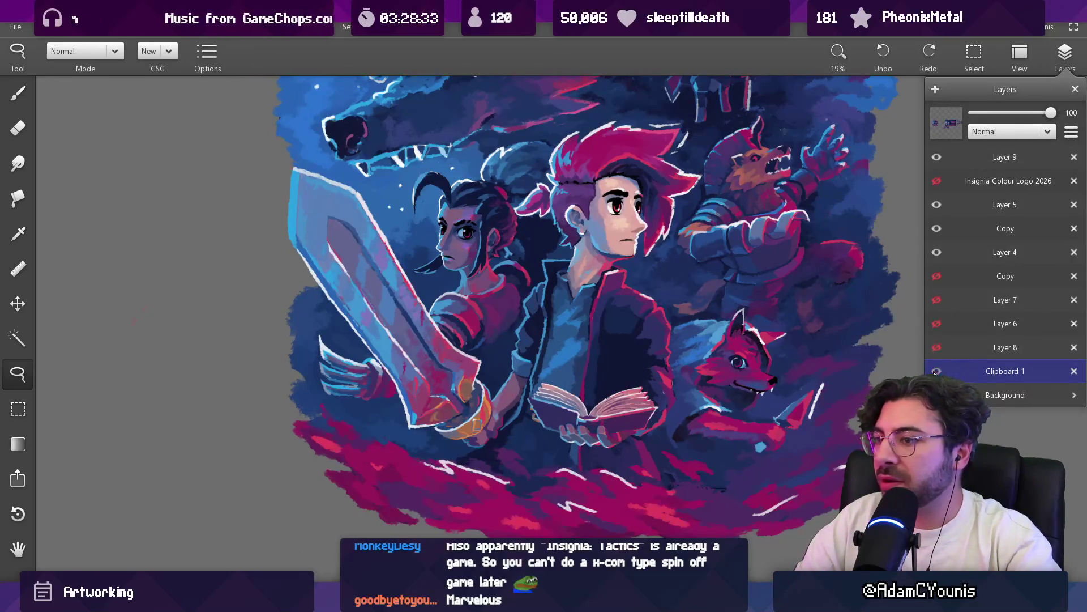
click(937, 369)
click(937, 371)
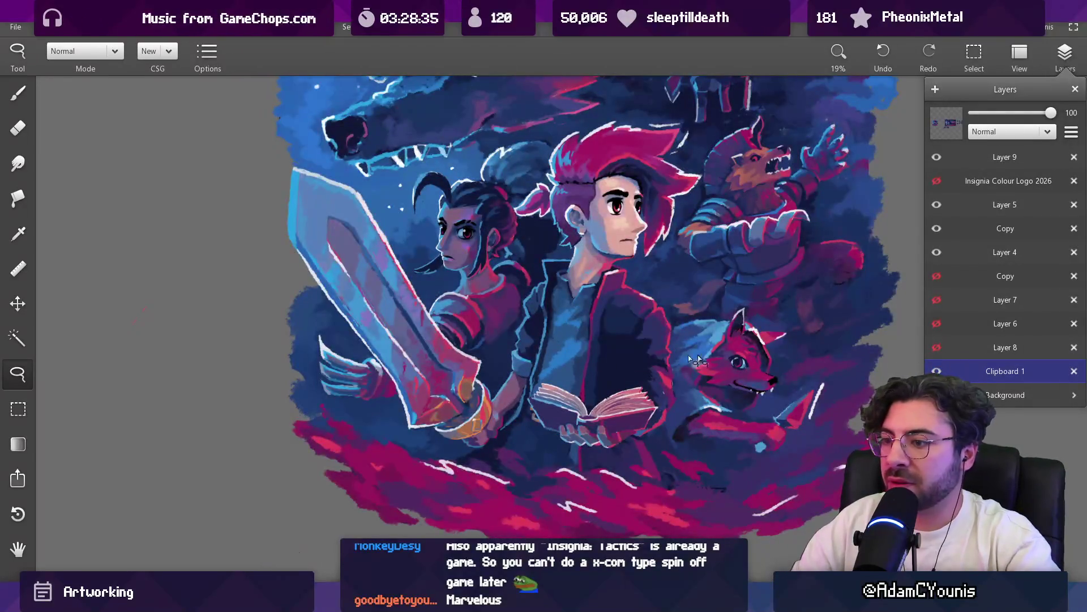
scroll(392, 269, up, 2)
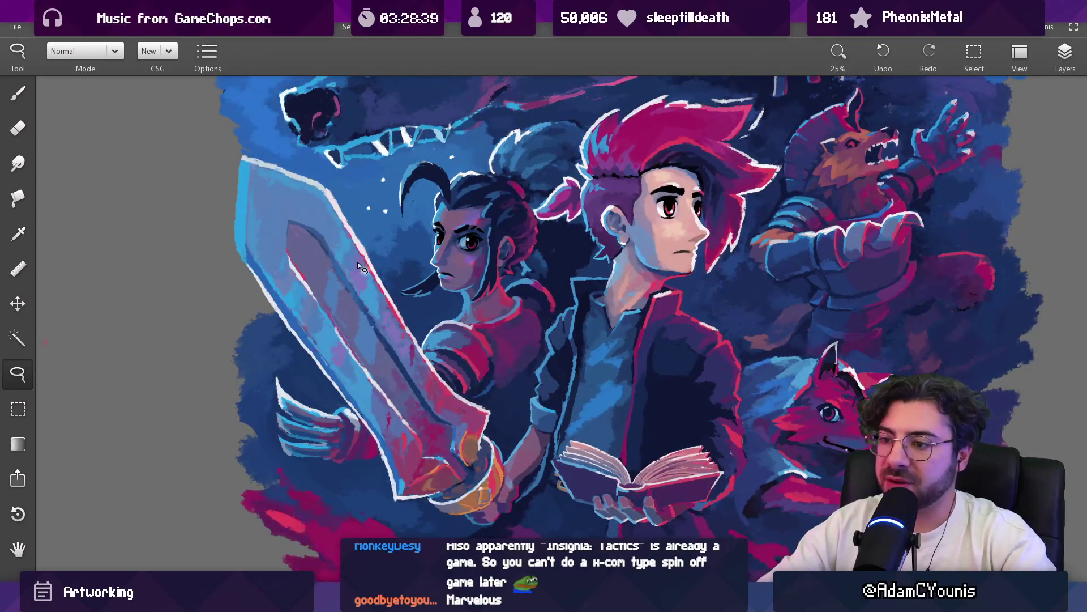
key(b)
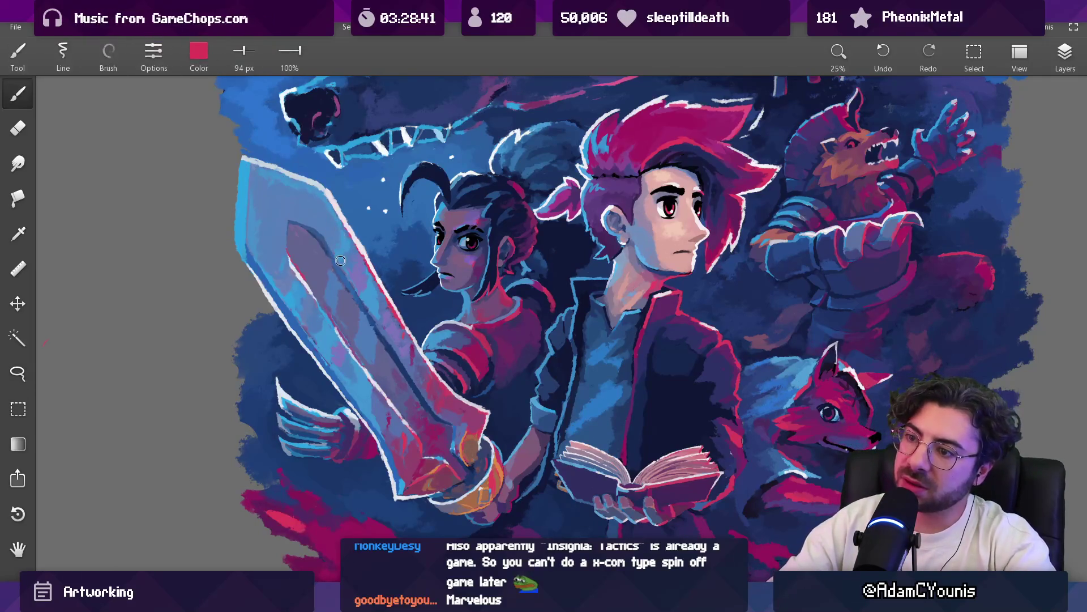
Eyedrop a dark navy beside the sword and zoom out to the whole artwork
scroll(402, 250, down, 5)
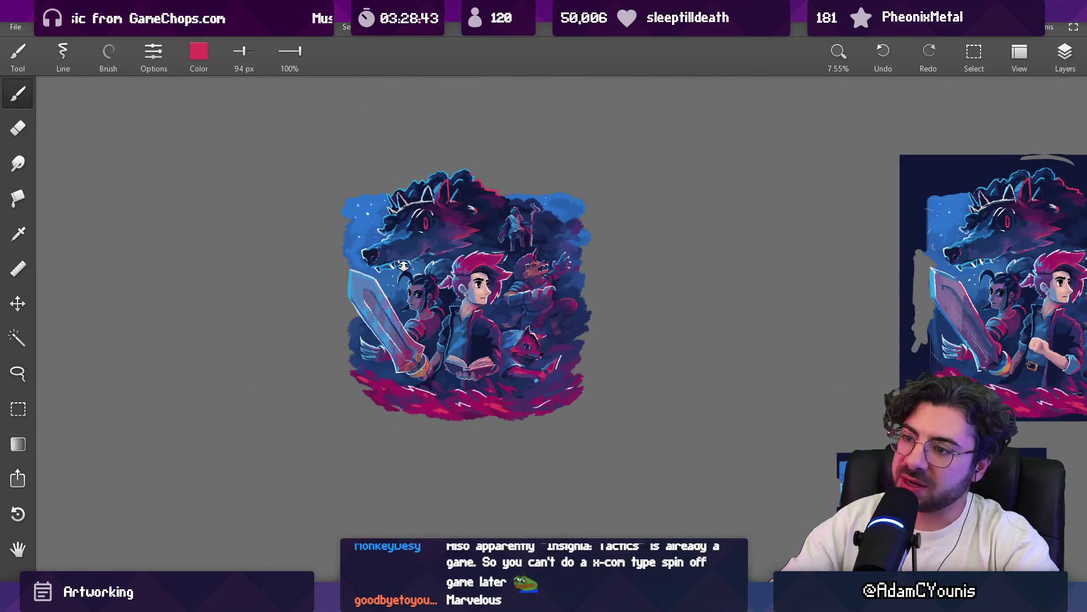
scroll(379, 275, up, 5)
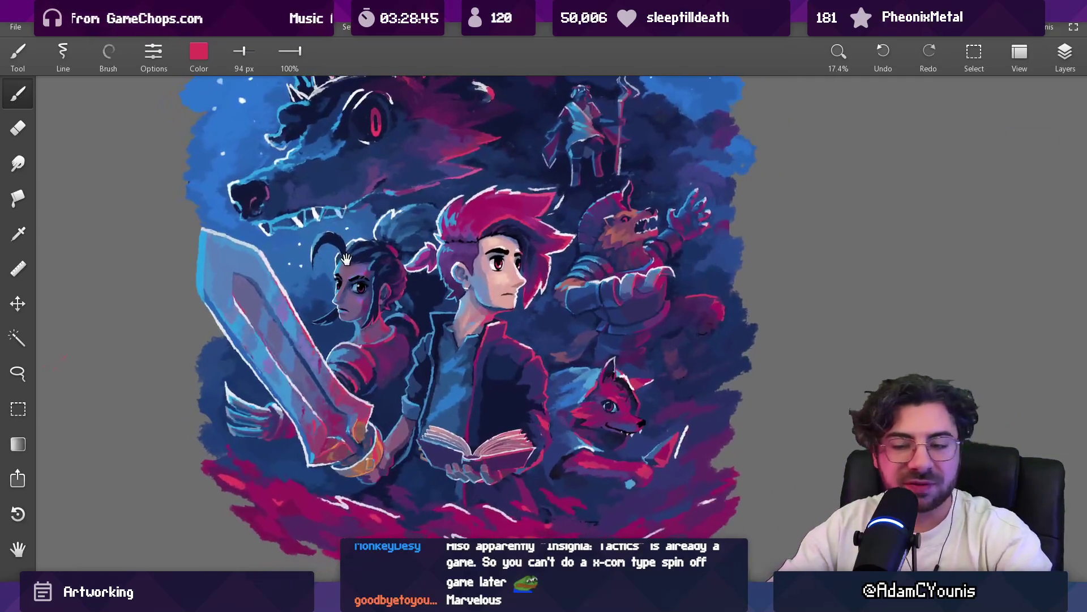
scroll(218, 300, up, 3)
scroll(341, 292, down, 4)
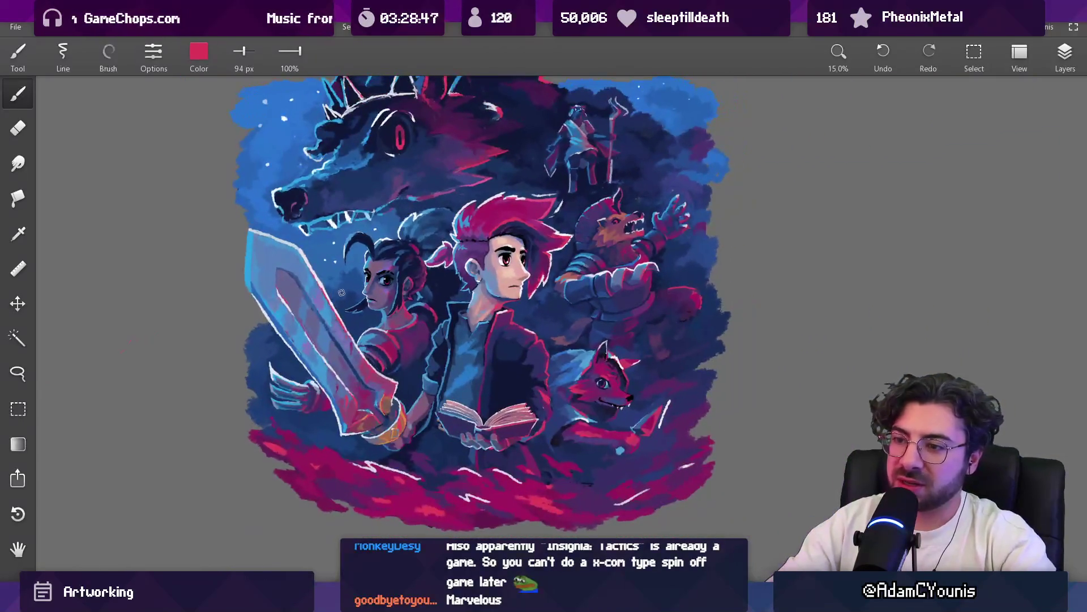
scroll(362, 306, down, 2)
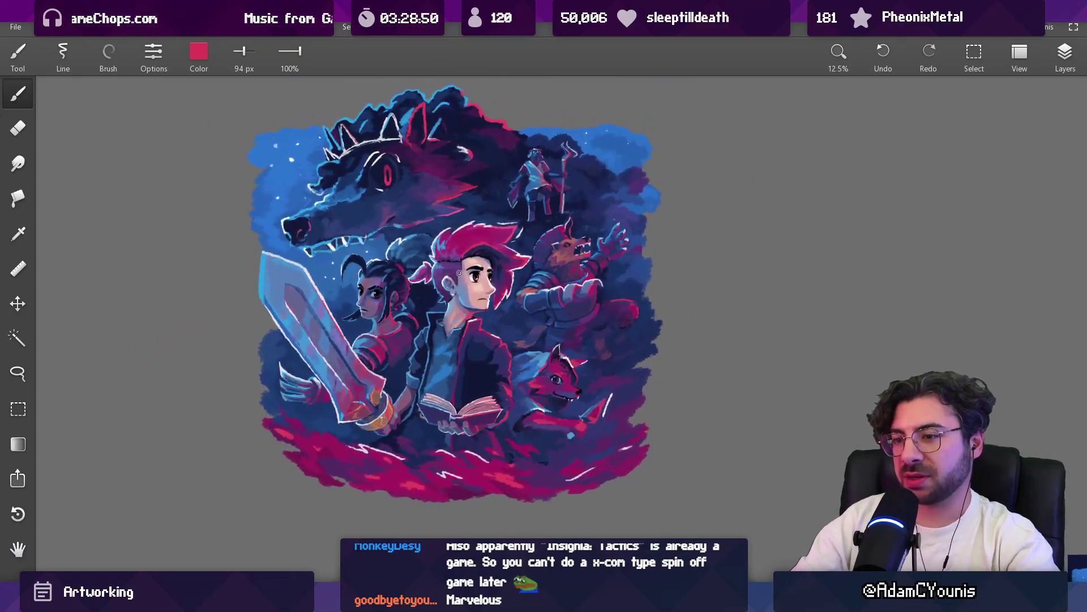
scroll(389, 318, up, 5)
mouse_move(366, 391)
mouse_down()
mouse_move(387, 412)
mouse_move(340, 295)
mouse_move(365, 340)
mouse_move(357, 364)
mouse_move(387, 390)
mouse_up()
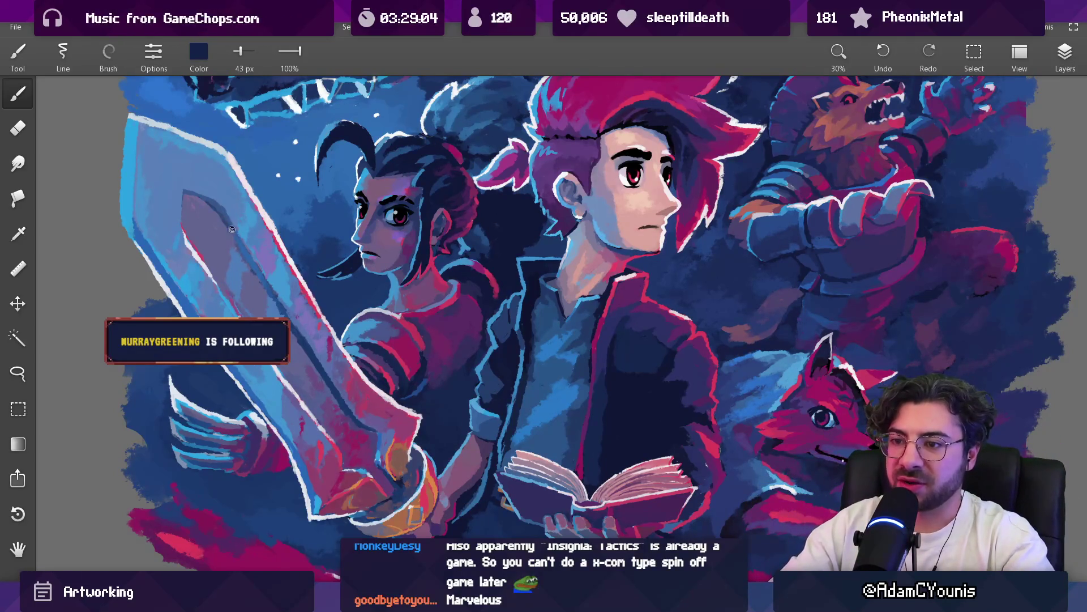
scroll(230, 228, down, 3)
scroll(334, 239, down, 2)
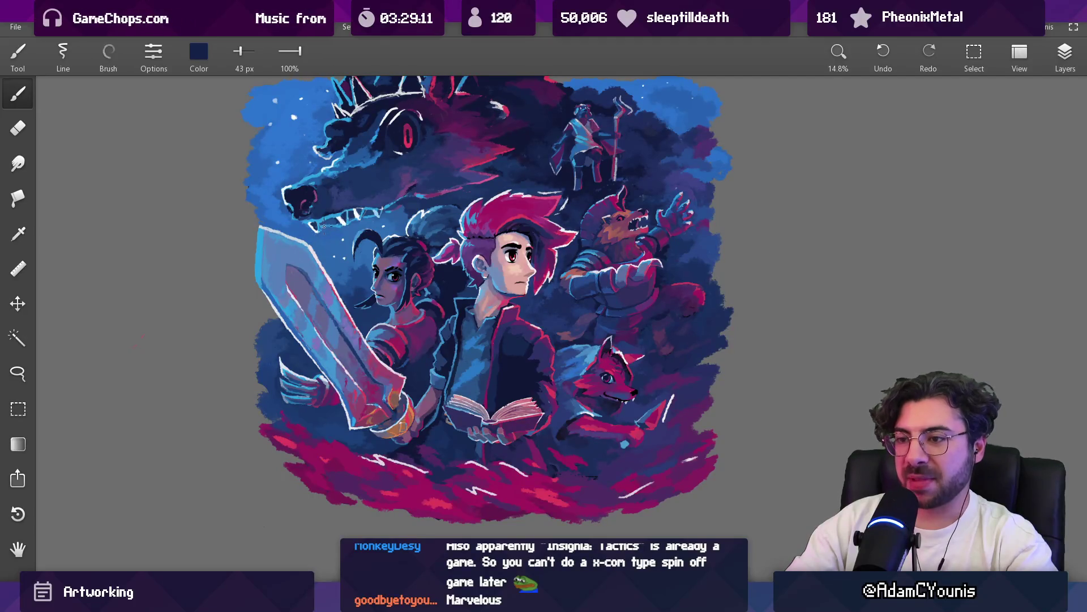
Eyedrop light pink, light grey and blue colours along the sword's edge
scroll(326, 246, up, 4)
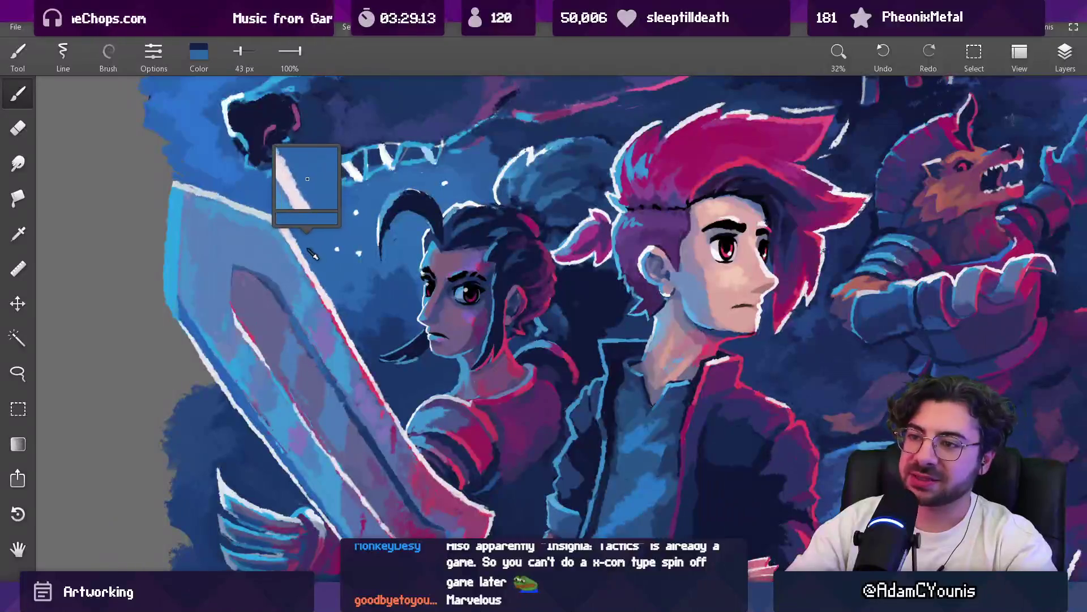
click(293, 256)
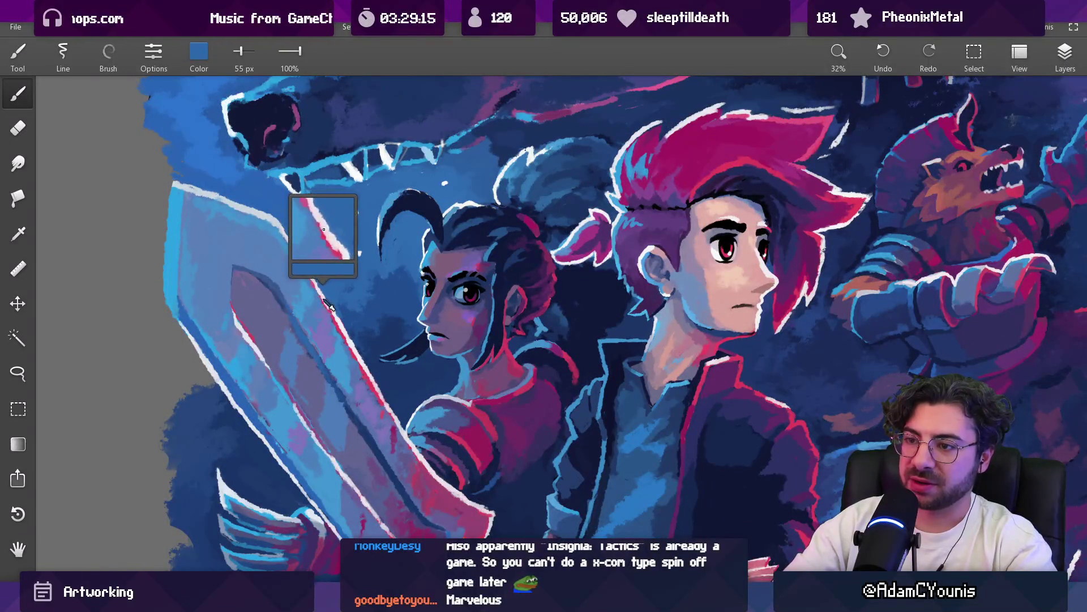
click(258, 203)
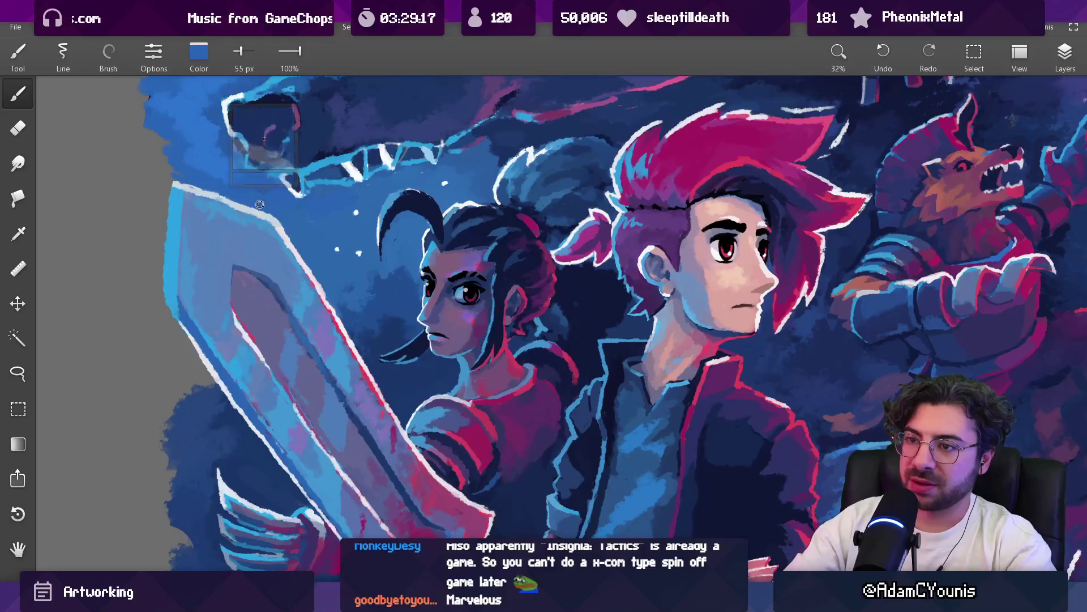
drag(279, 236, 333, 237)
click(315, 217)
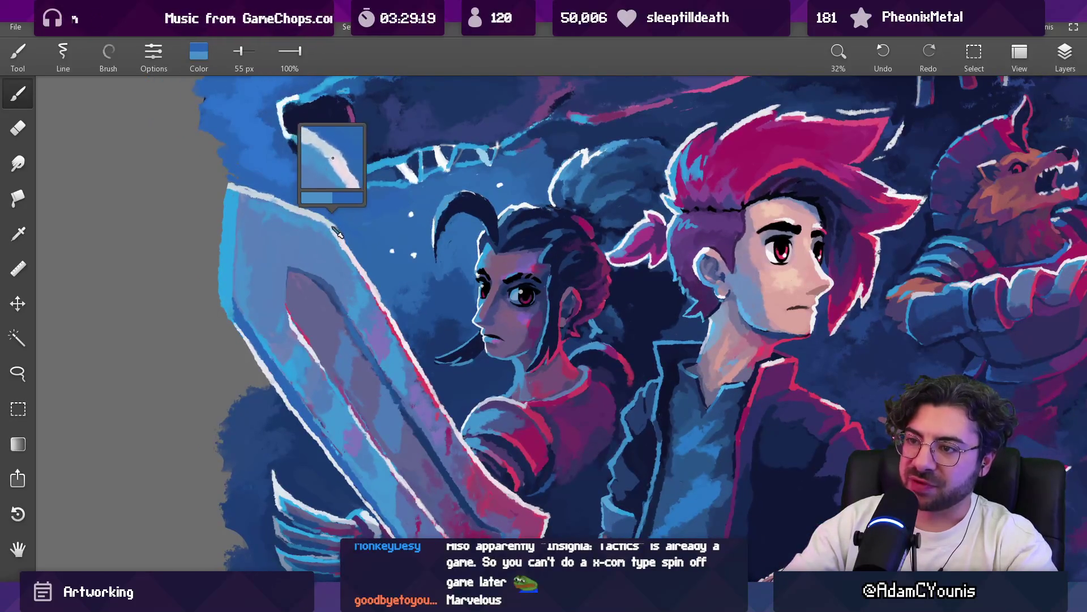
click(336, 233)
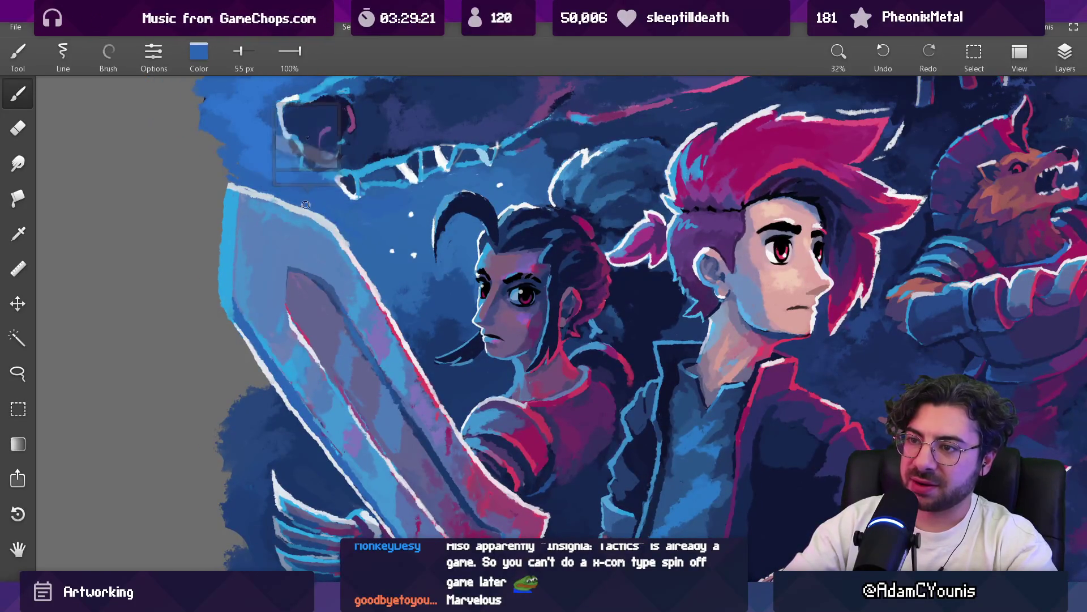
click(351, 263)
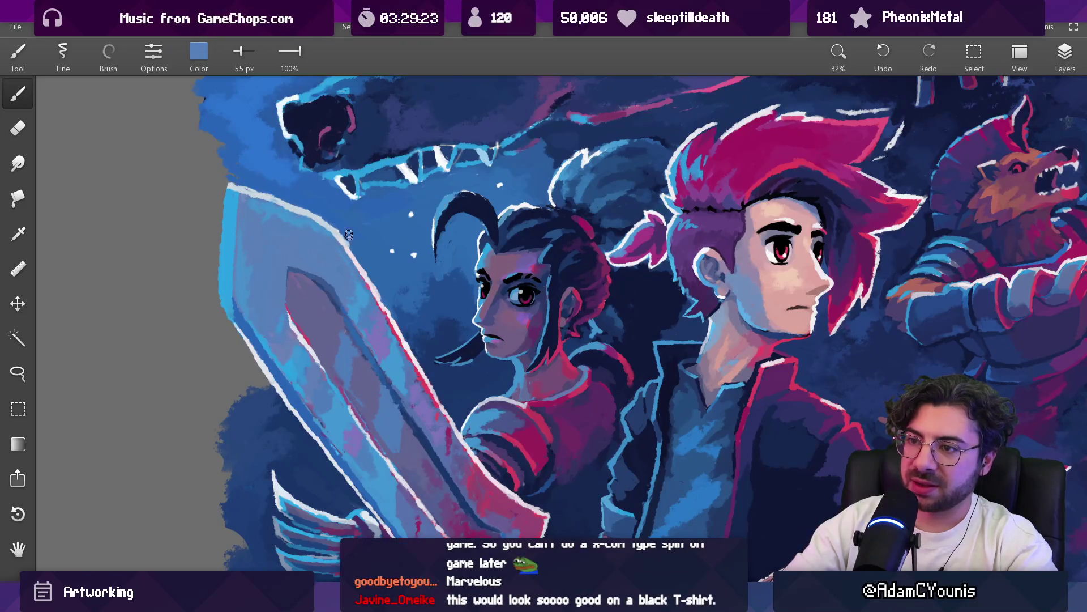
Paint magenta over the girl's shoulder and sleeve with a smaller brush
scroll(349, 241, down, 5)
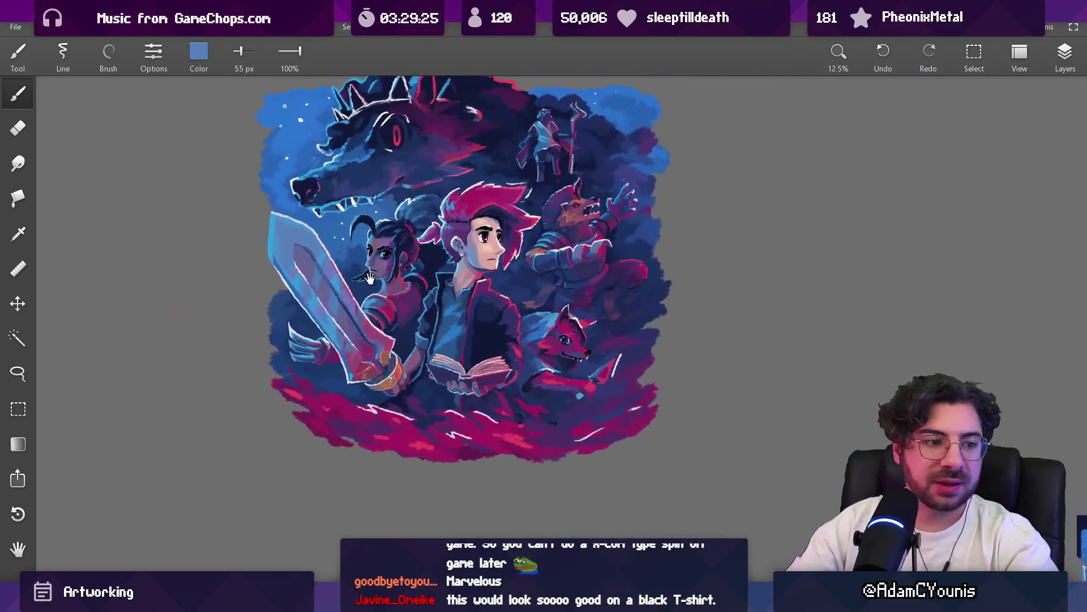
scroll(371, 278, up, 3)
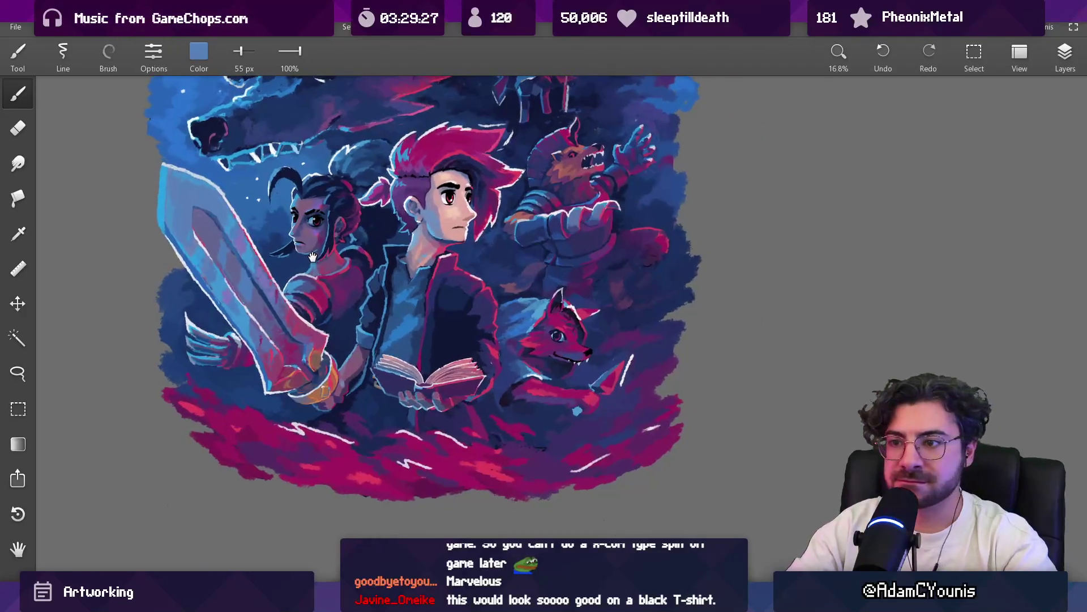
scroll(312, 257, up, 3)
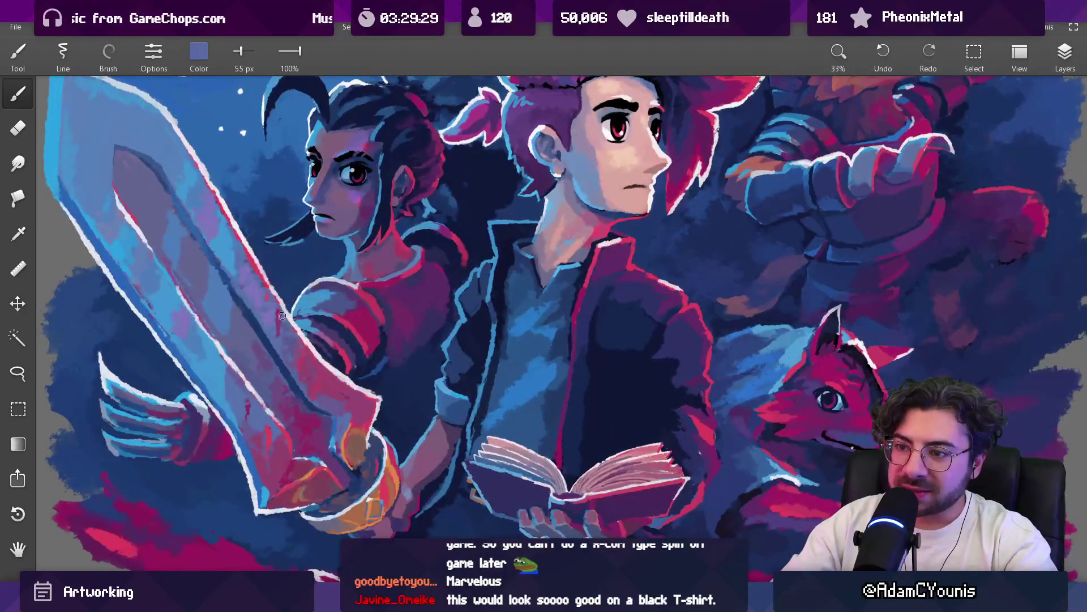
alt+click(306, 349)
key(bracketleft)
mouse_move(307, 348)
mouse_down()
mouse_move(340, 301)
mouse_move(323, 366)
mouse_up()
Draw a thin light stroke along the sword's right edge, then undo and redraw it
alt+click(347, 377)
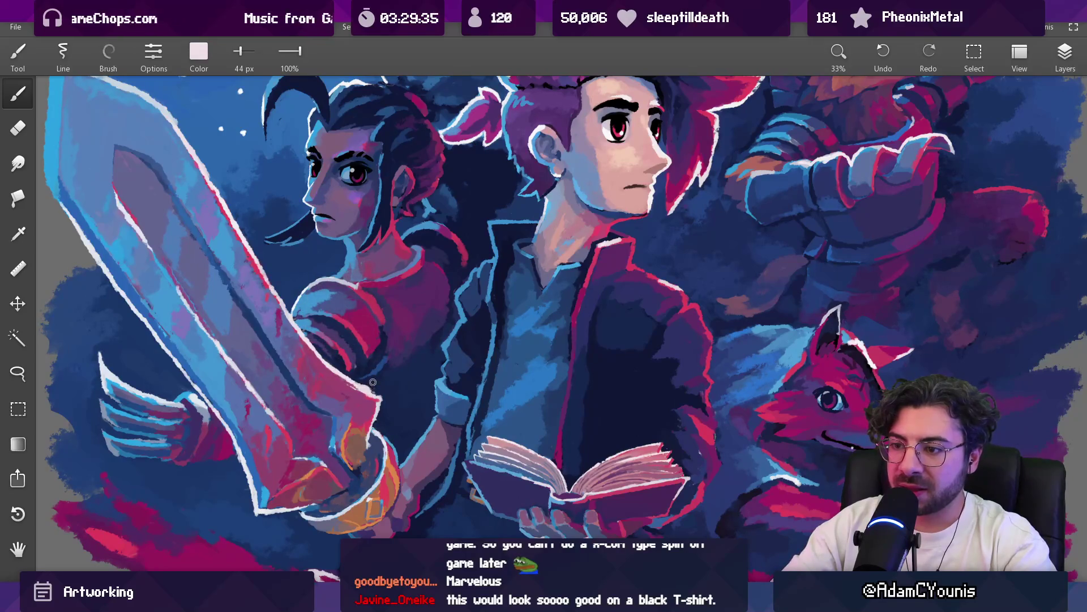
alt+click(373, 383)
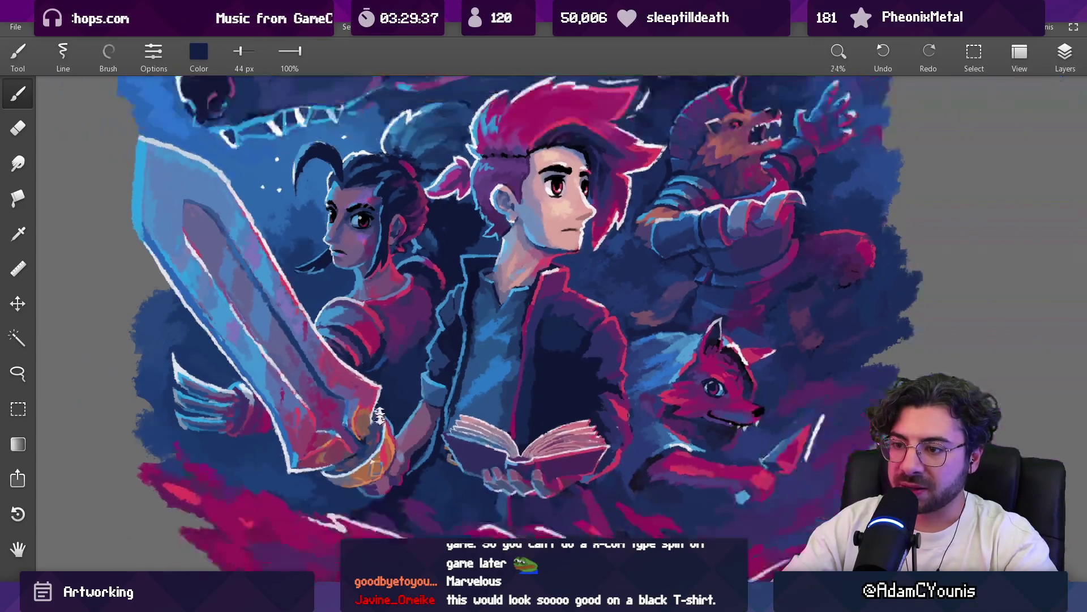
scroll(367, 387, down, 3)
alt+click(379, 361)
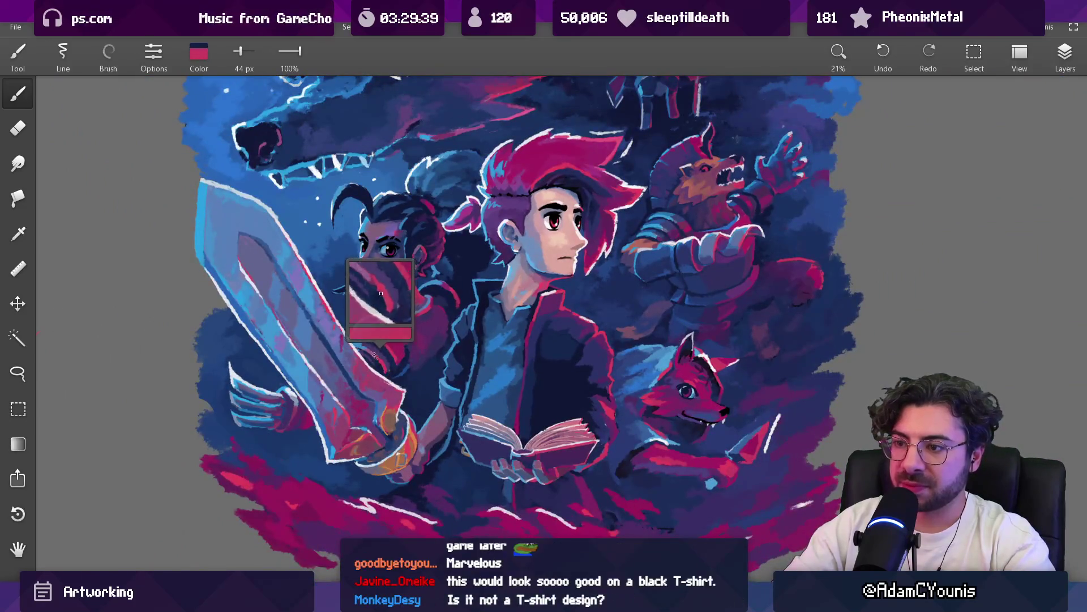
mouse_move(421, 426)
mouse_down()
mouse_move(271, 208)
mouse_move(414, 426)
mouse_up()
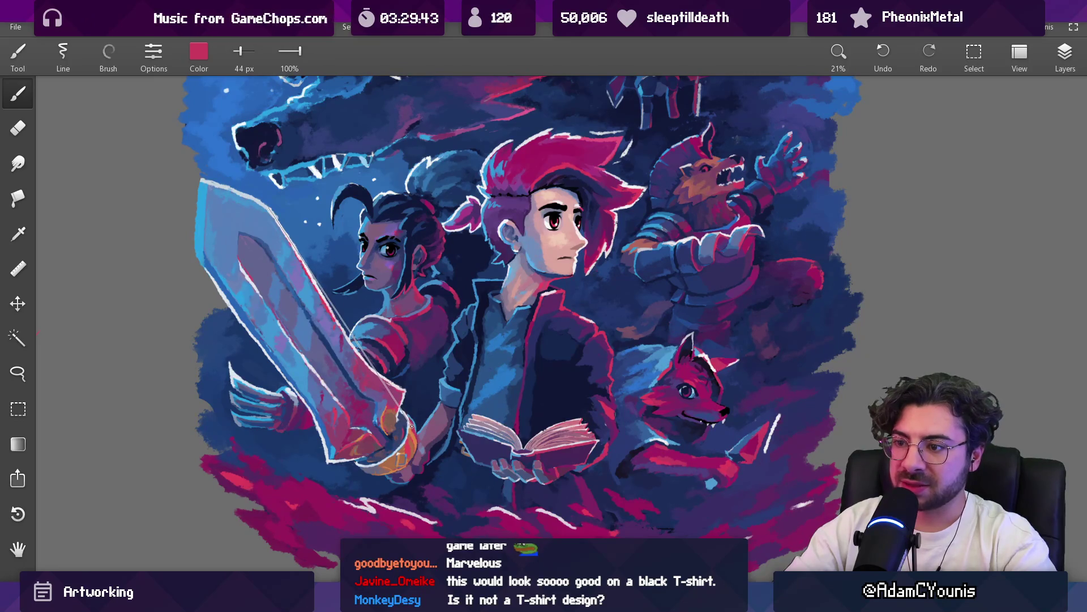
key(ctrl+z)
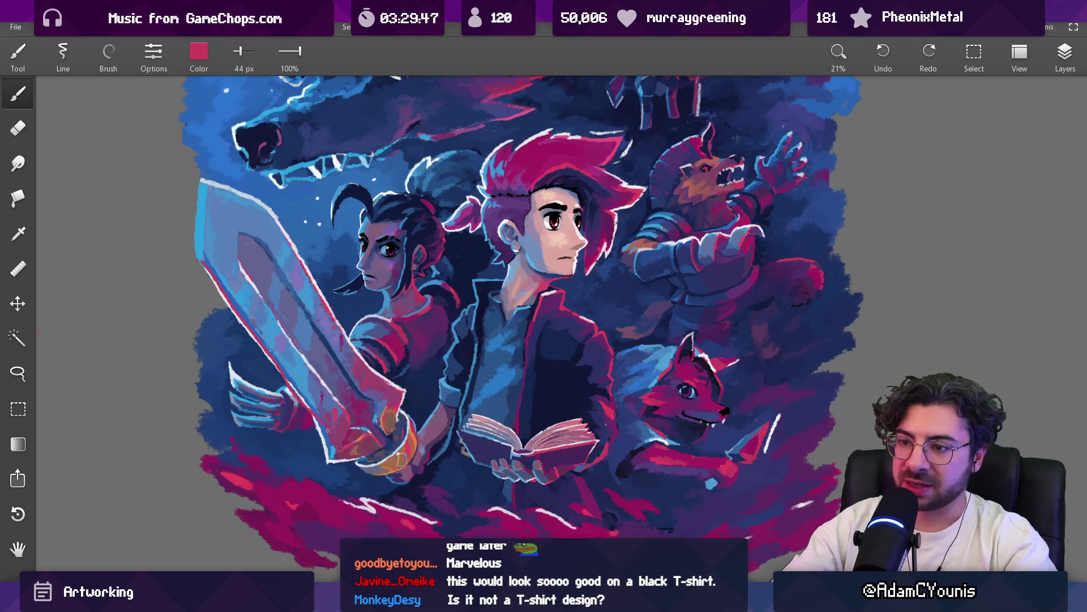
mouse_move(384, 488)
mouse_down()
mouse_move(207, 263)
mouse_move(366, 463)
mouse_up()
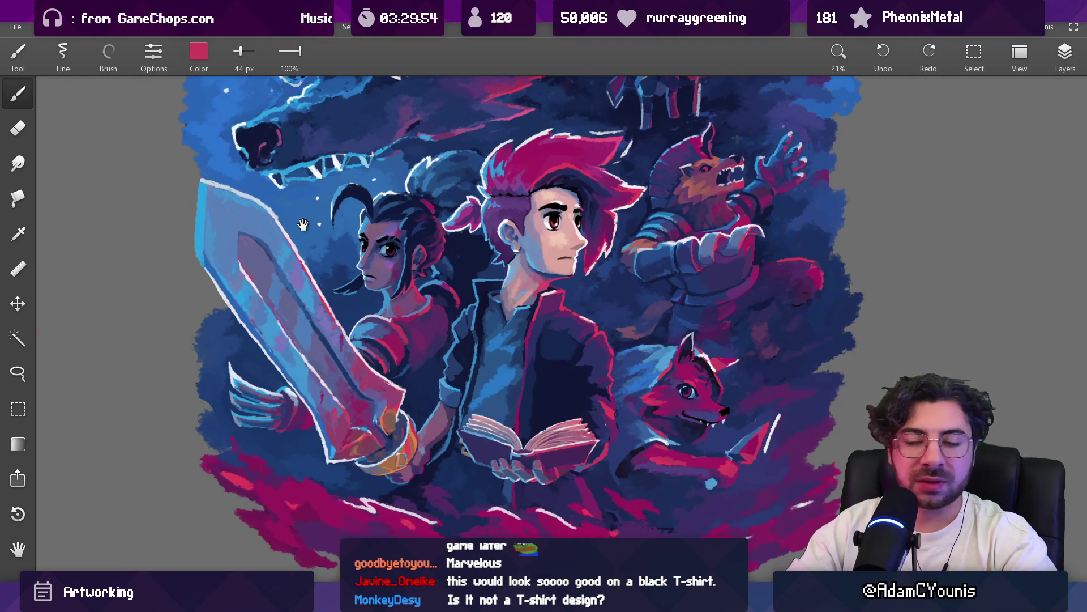
Reduce the brush to about 41 px and eyedrop a magenta-pink beside the sword
scroll(346, 334, up, 3)
alt+click(355, 348)
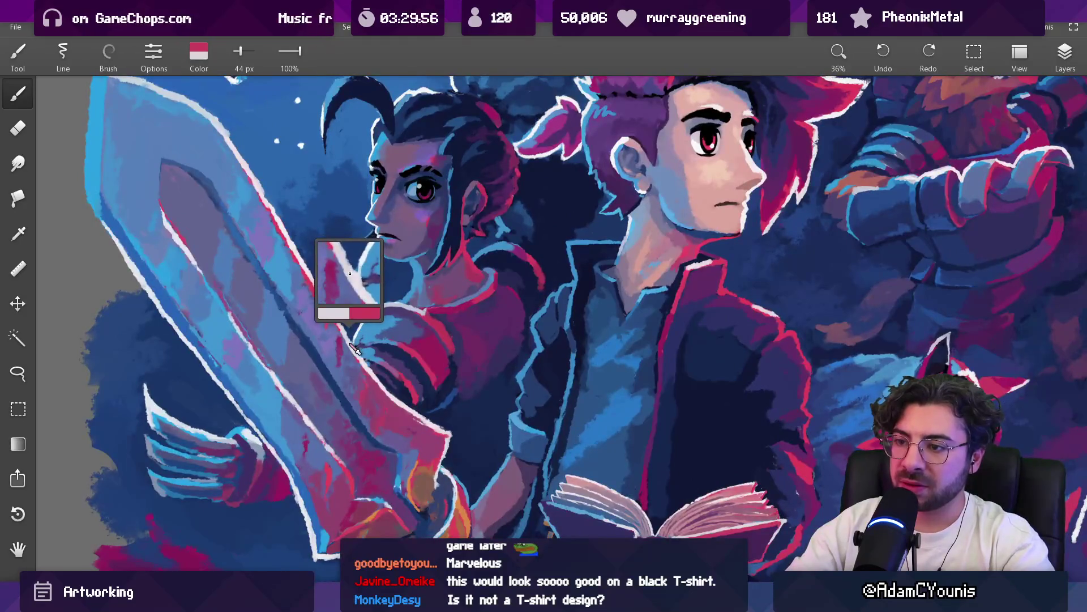
drag(330, 309, 316, 272)
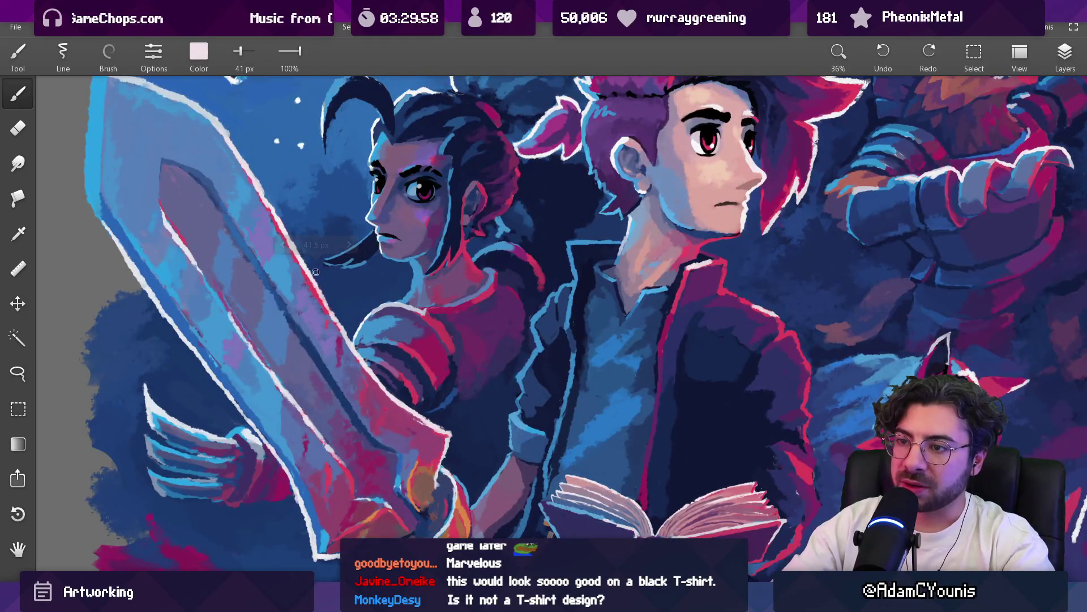
alt+click(347, 344)
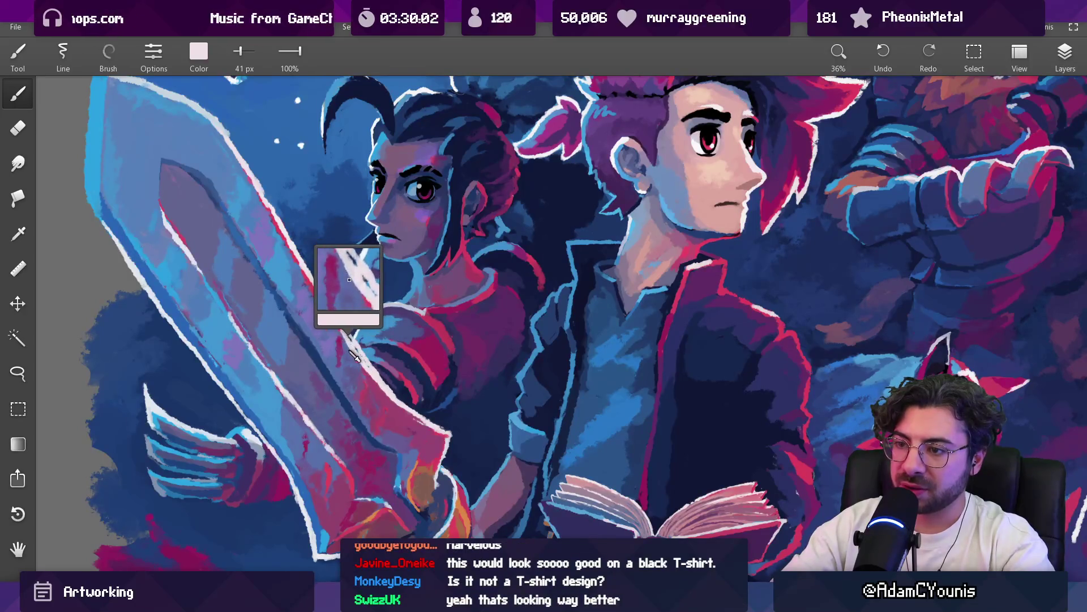
alt+click(364, 369)
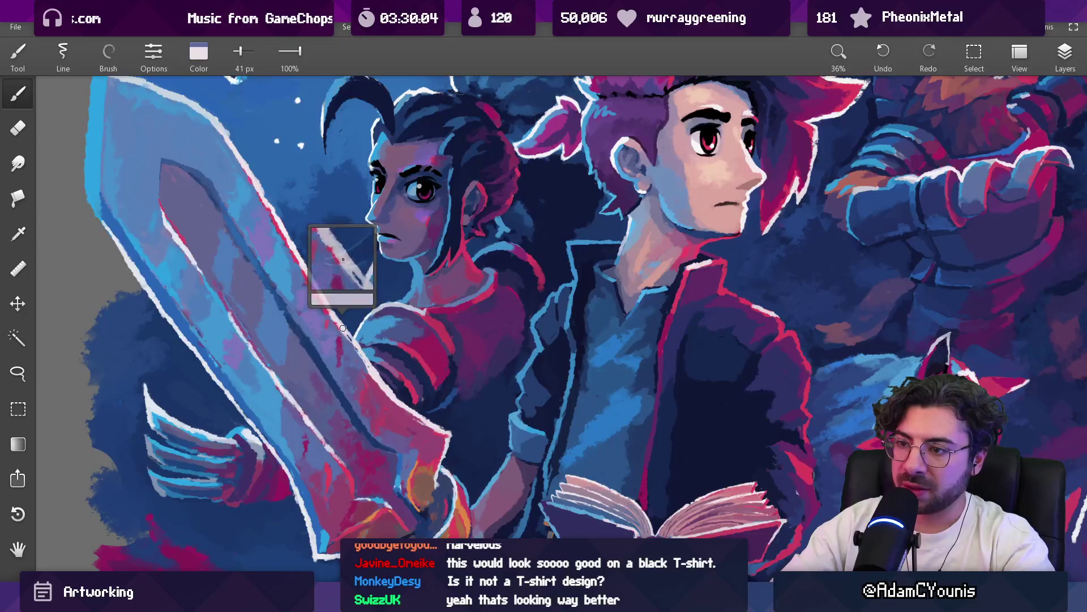
alt+click(368, 372)
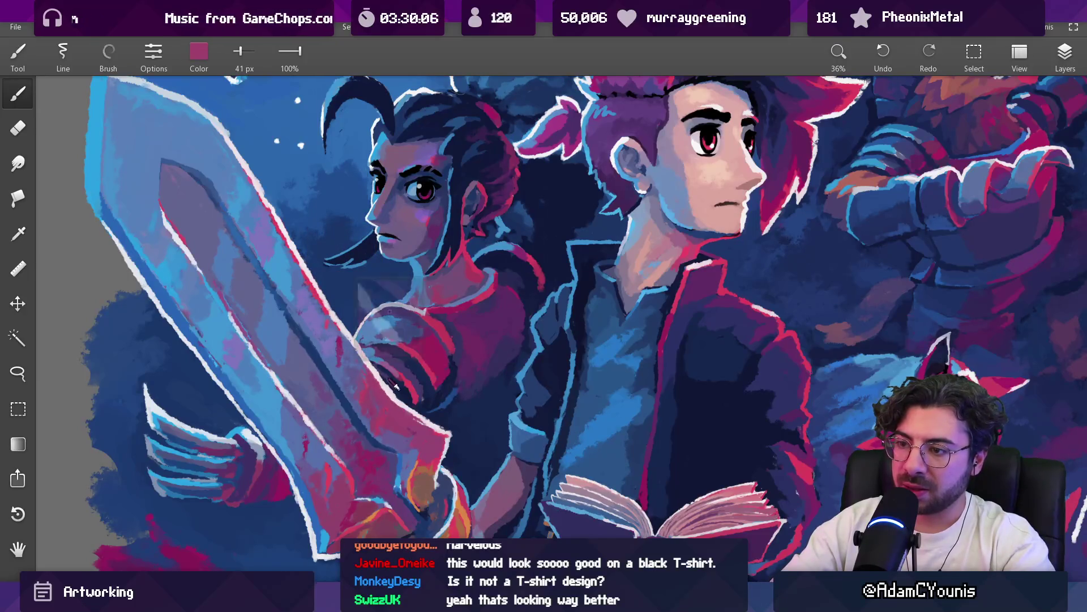
scroll(368, 309, down, 10)
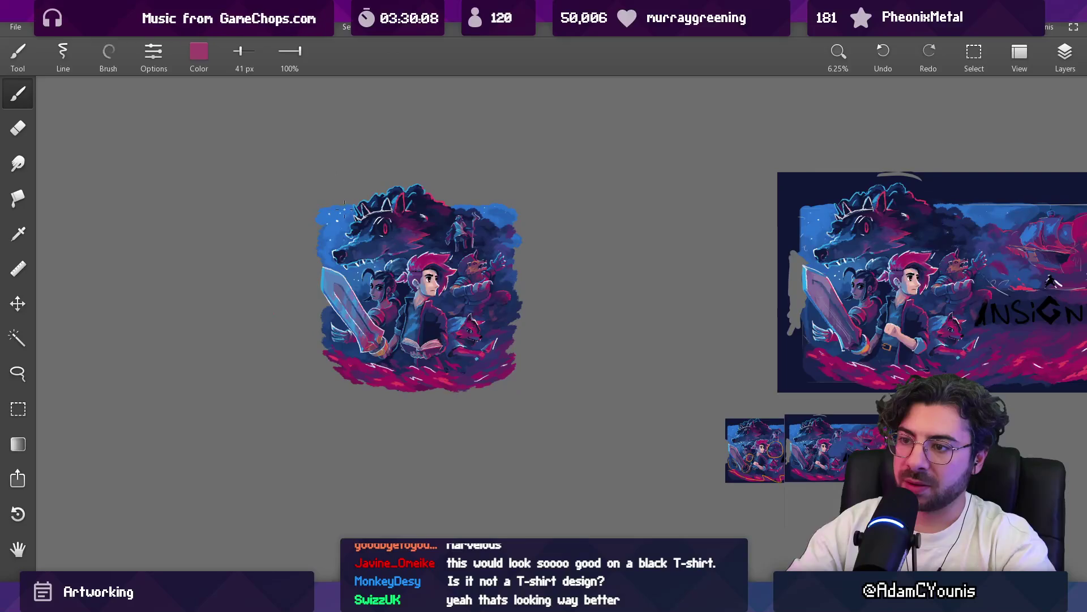
scroll(341, 213, up, 3)
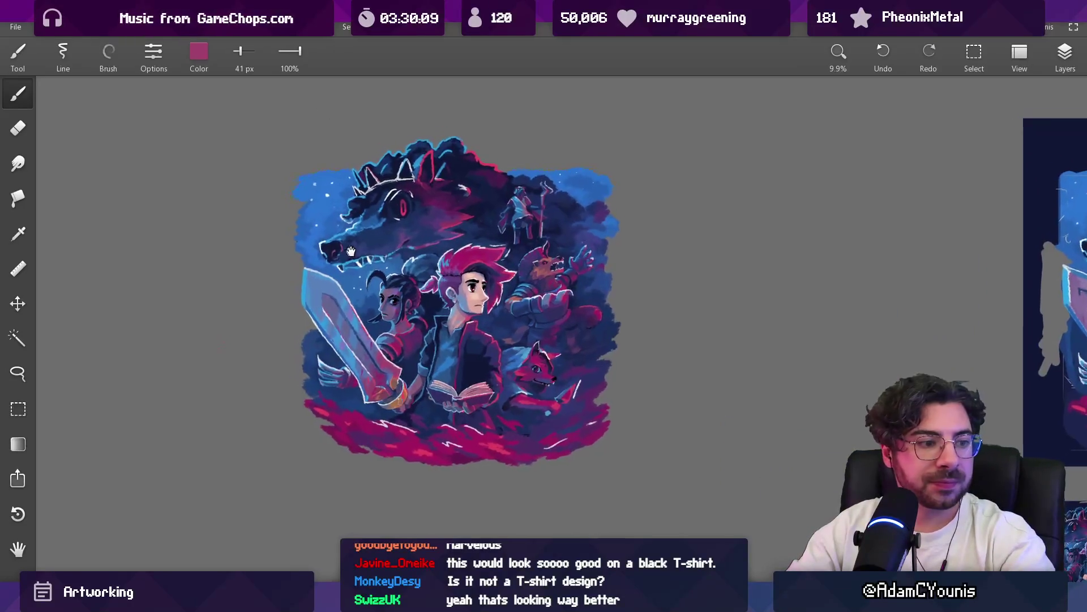
scroll(346, 235, up, 1)
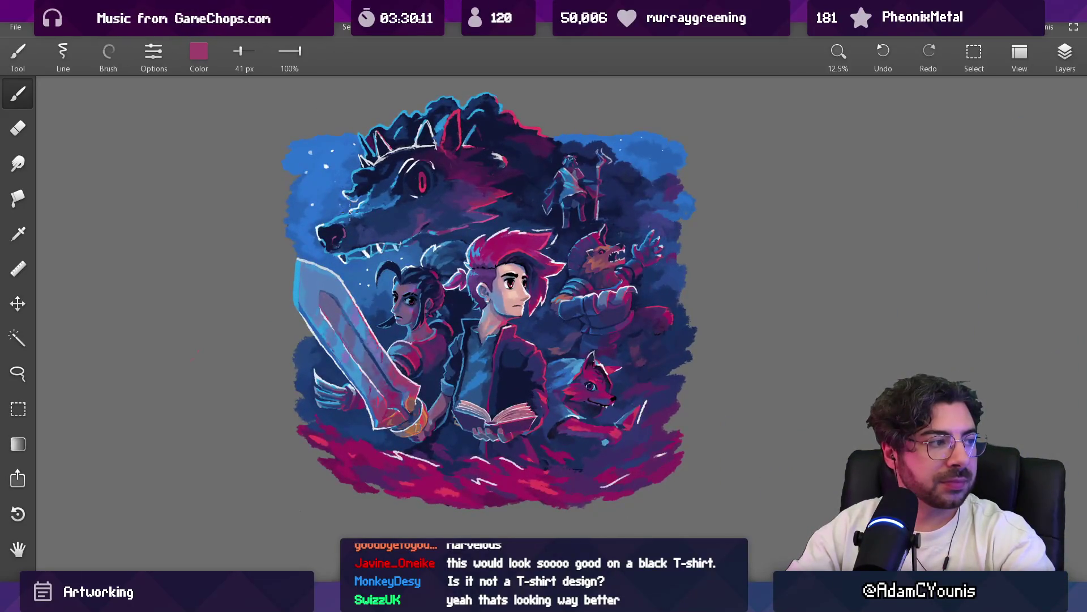
scroll(352, 280, up, 3)
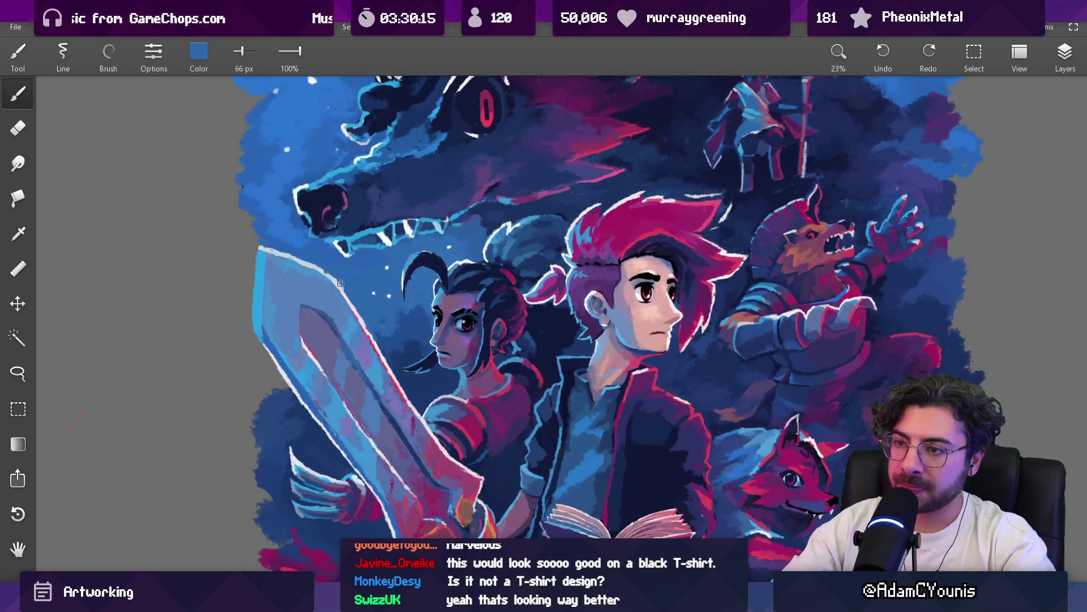
scroll(354, 308, up, 2)
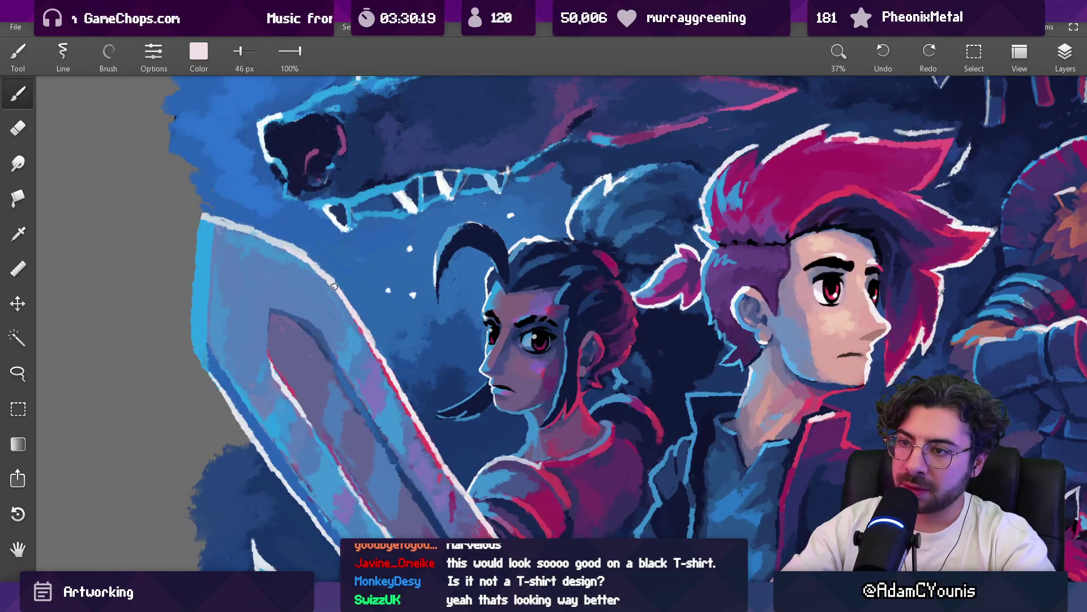
scroll(333, 238, down, 7)
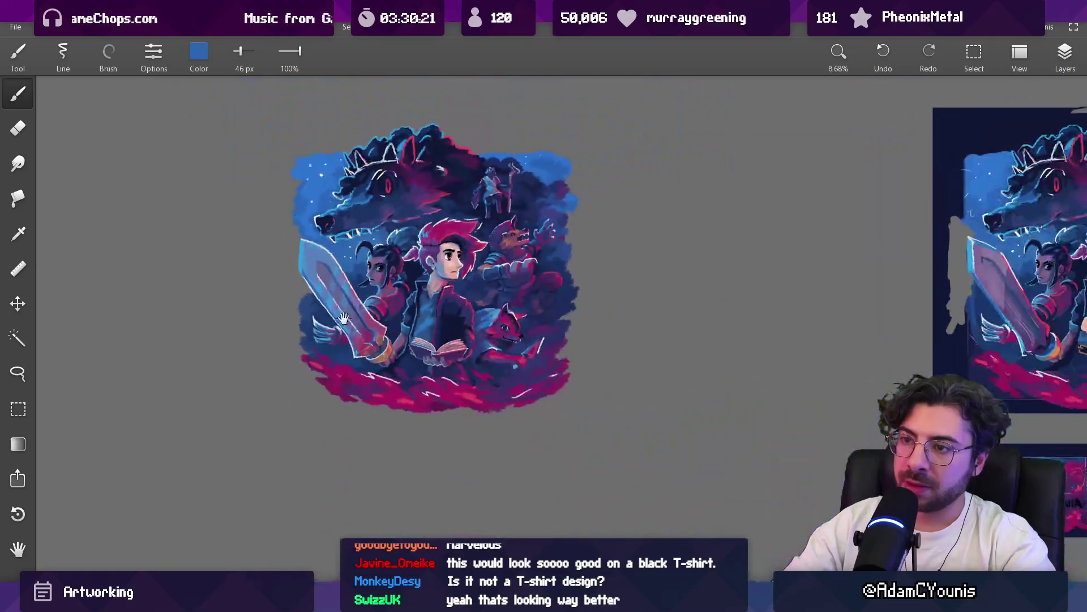
scroll(335, 136, up, 2)
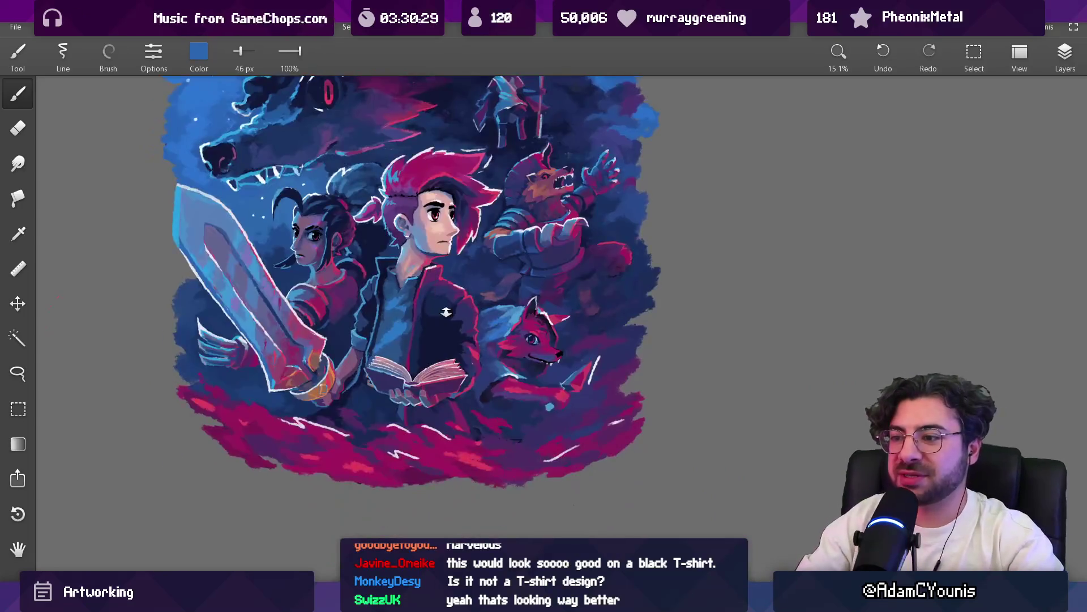
scroll(526, 432, up, 2)
click(526, 432)
Sample the fox's pink-red and cover the blue patch by its paw at 29 px
drag(527, 432, 560, 426)
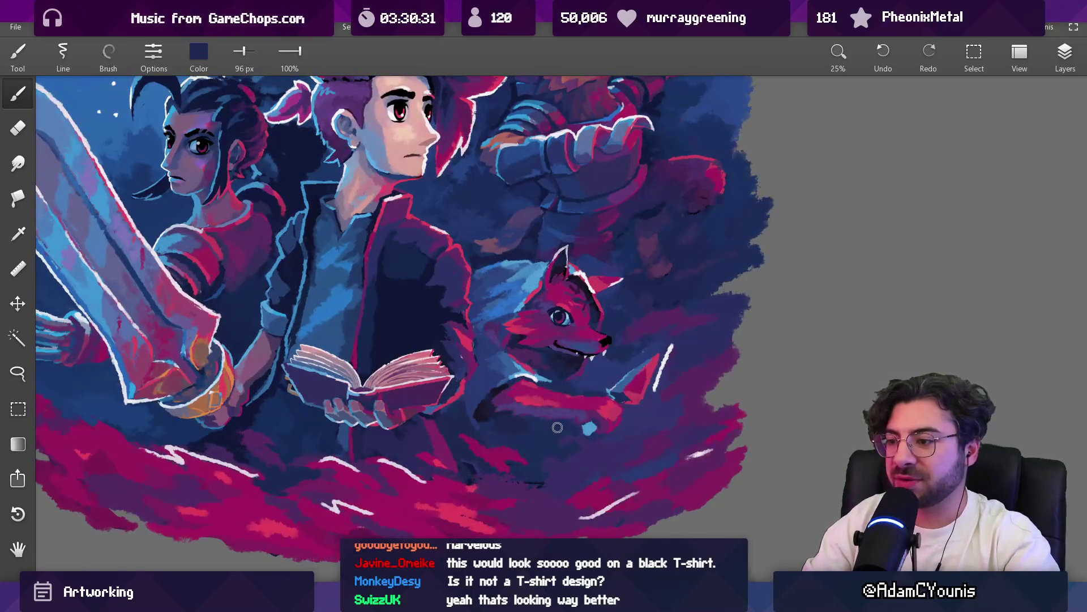
key(bracketright)
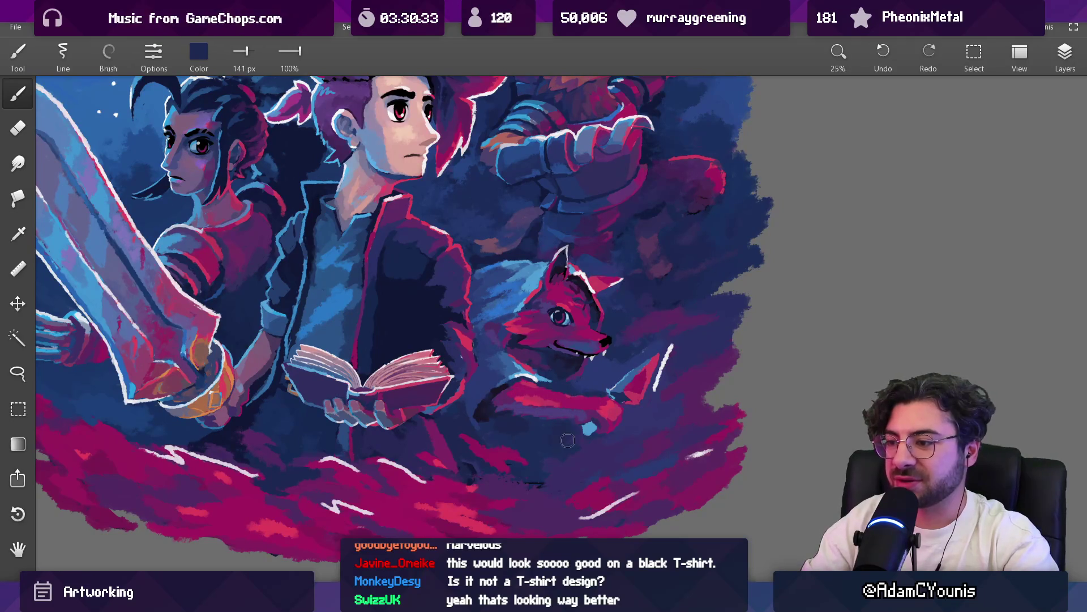
drag(602, 446, 587, 446)
scroll(618, 397, up, 4)
drag(646, 354, 646, 354)
key(bracketleft)
key(bracketleft)
click(558, 458)
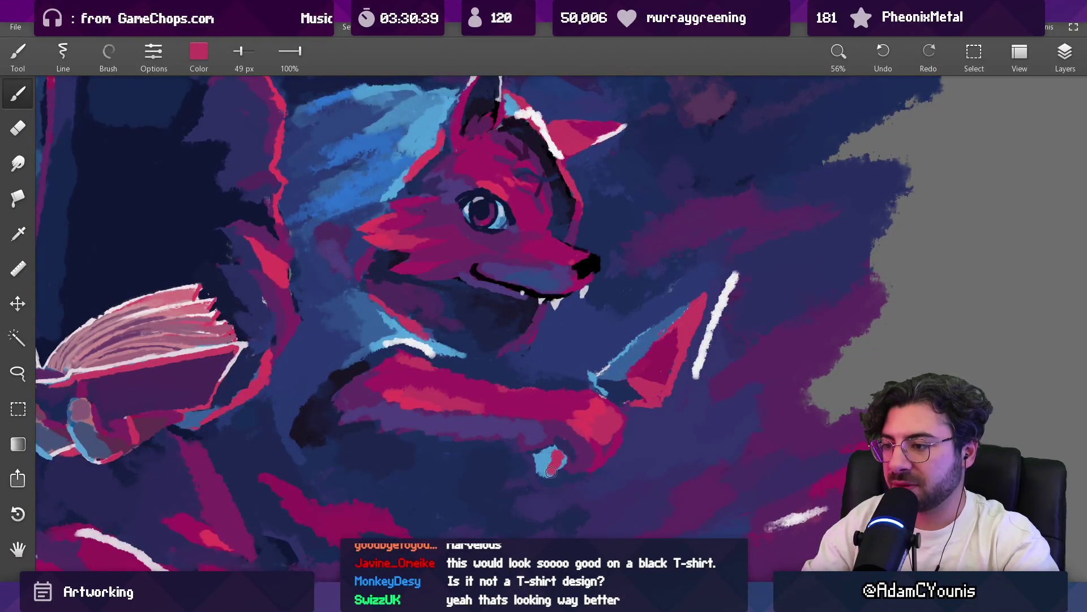
key(bracketleft)
key(bracketleft)
mouse_move(558, 462)
mouse_down()
mouse_move(546, 476)
mouse_move(583, 425)
mouse_move(691, 354)
mouse_move(578, 425)
mouse_move(555, 469)
mouse_up()
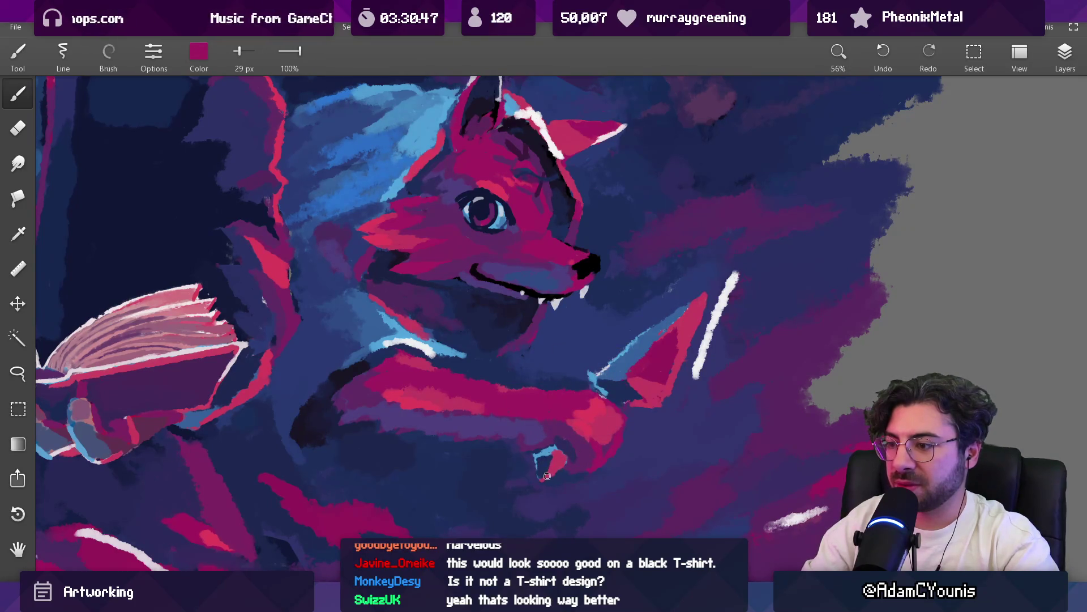
Eyedrop dark navy from the painting and enlarge the brush to 122 px
scroll(558, 468, down, 10)
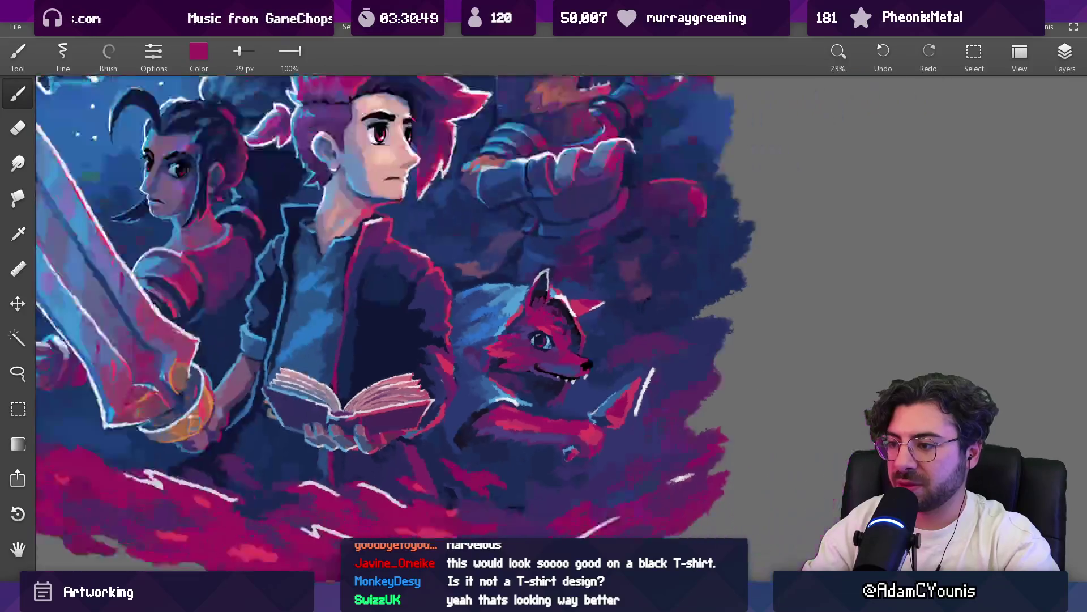
scroll(545, 445, up, 5)
mouse_move(493, 448)
mouse_down()
mouse_move(513, 486)
mouse_move(503, 481)
mouse_up()
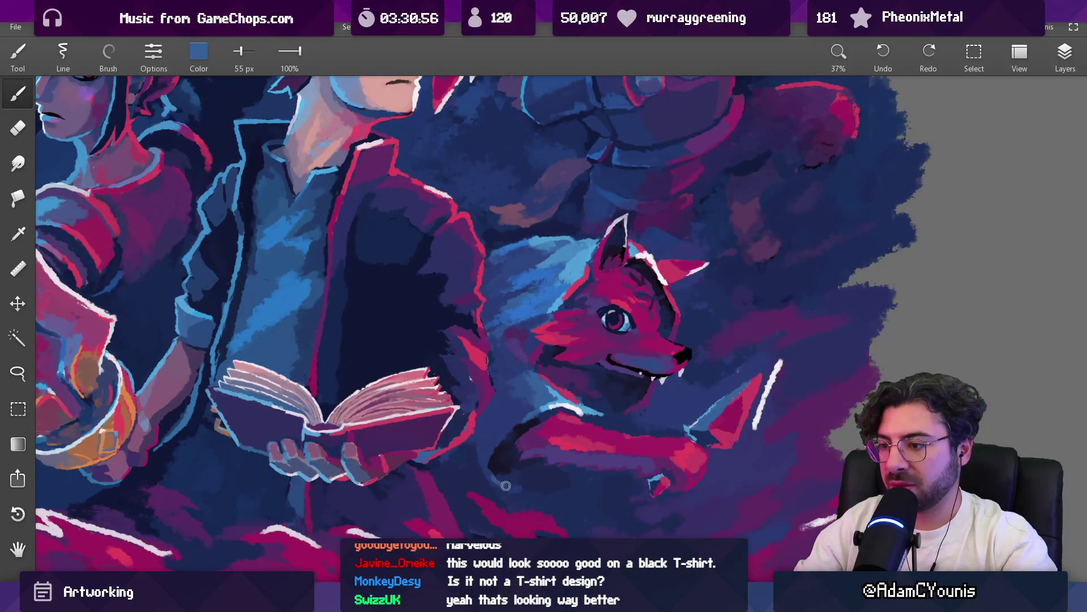
scroll(529, 467, down, 5)
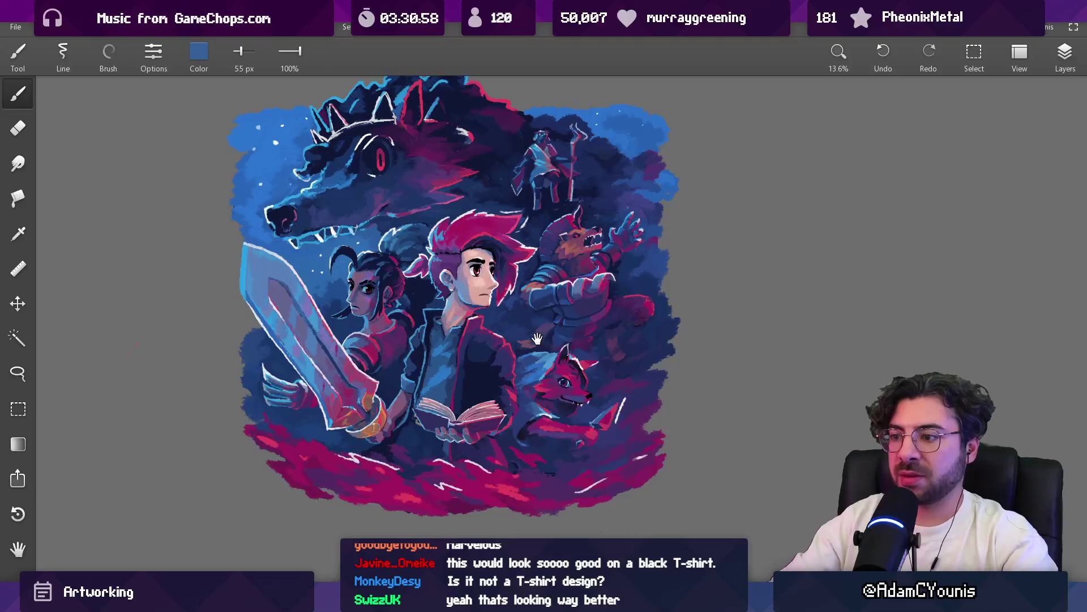
scroll(537, 333, up, 3)
drag(460, 359, 482, 413)
drag(359, 495, 360, 496)
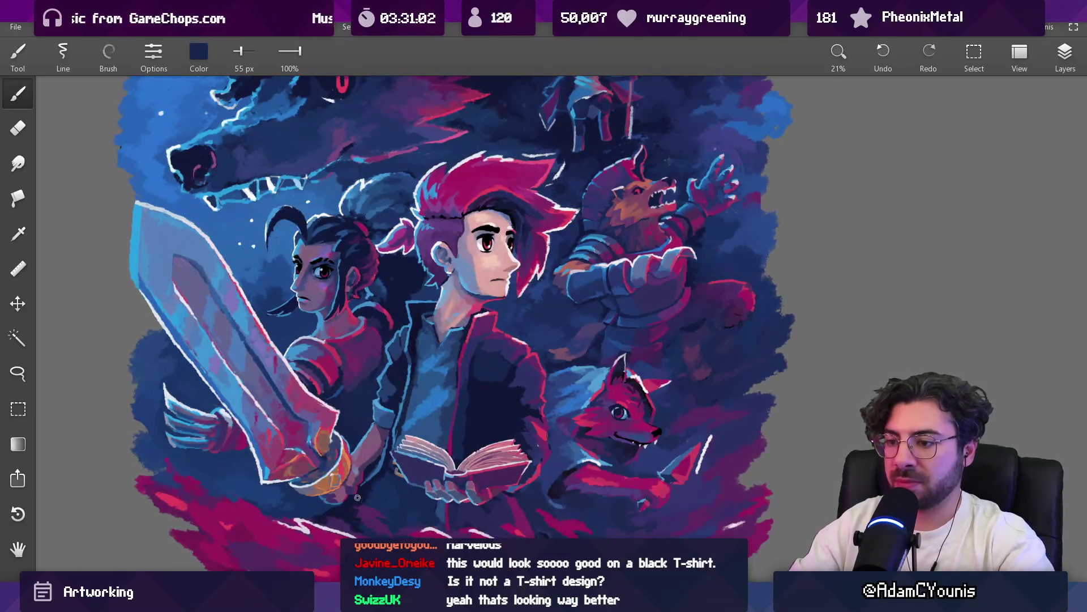
key(bracketright)
key(bracketright)
key(bracketright)
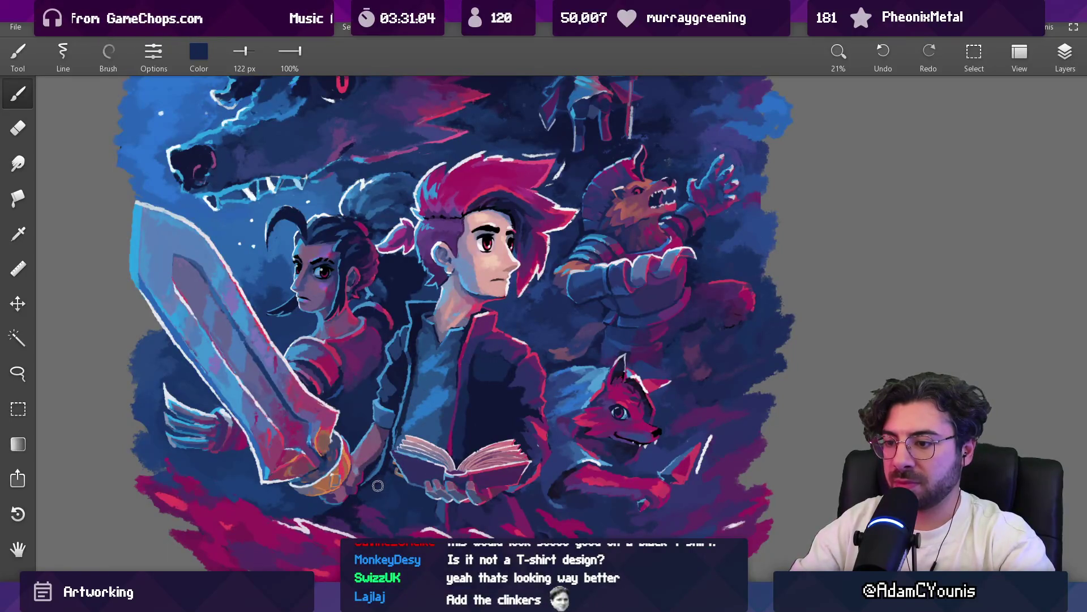
Enlarge the brush to 200 px and pick up the top-left sky's light blue
scroll(430, 422, down, 2)
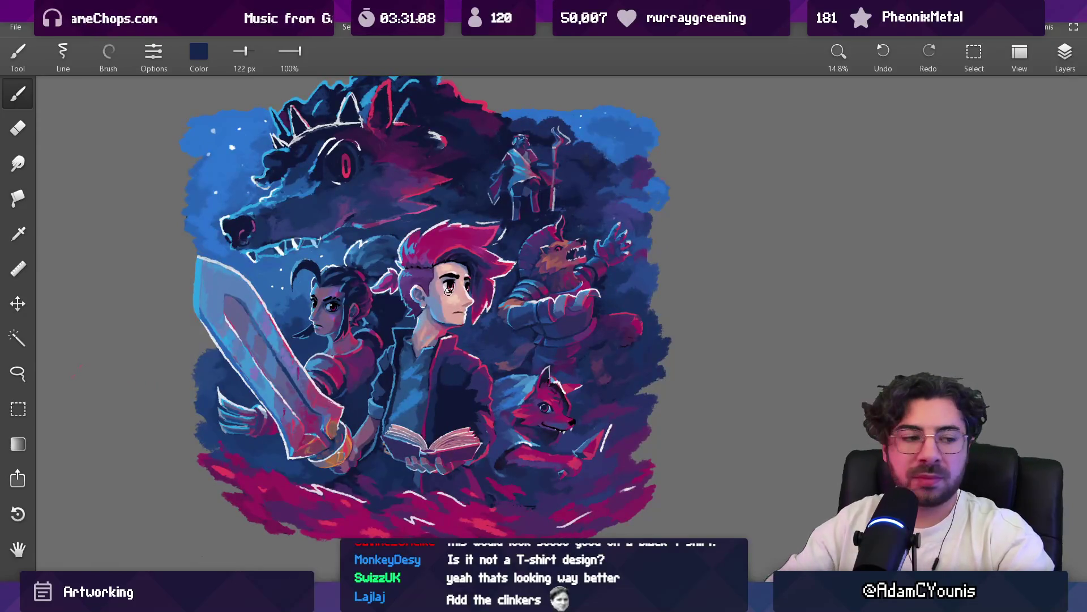
scroll(448, 291, down, 1)
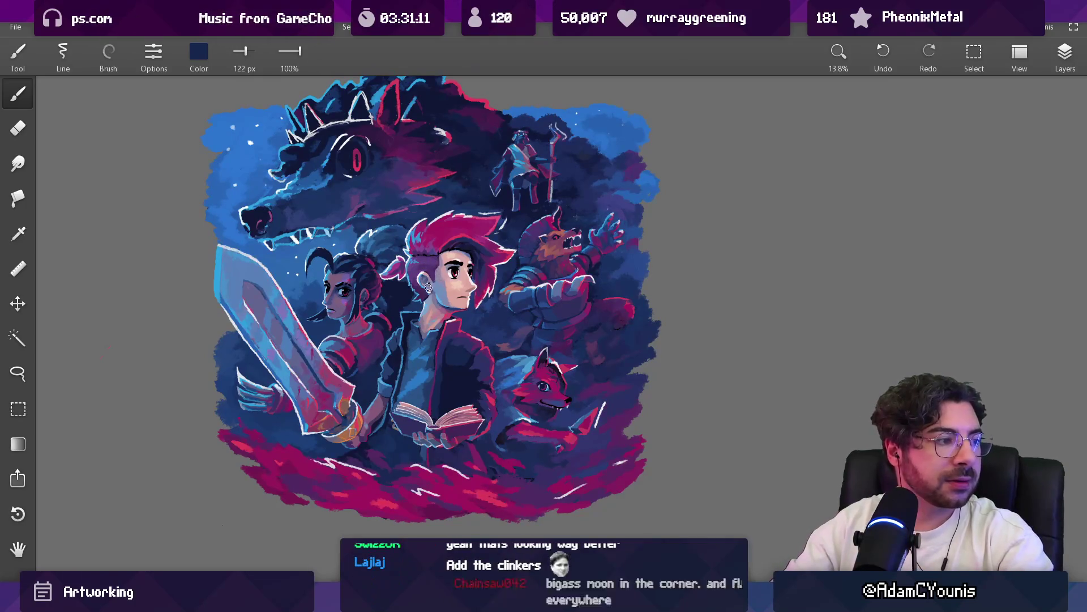
drag(443, 325, 453, 329)
mouse_move(541, 473)
mouse_down()
mouse_move(354, 443)
mouse_move(362, 467)
mouse_move(510, 475)
mouse_up()
key(bracketright)
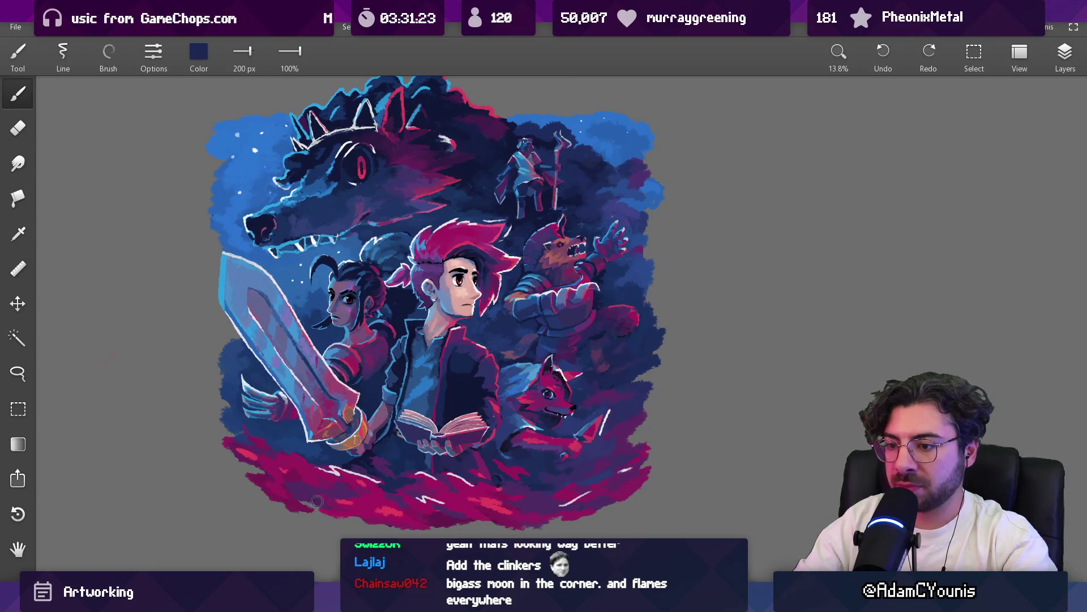
mouse_move(252, 170)
mouse_down()
mouse_move(255, 181)
mouse_move(249, 140)
mouse_up()
Resize the brush to about 102 px and pick a lighter sky blue for the moon
key(bracketright)
key(bracketleft)
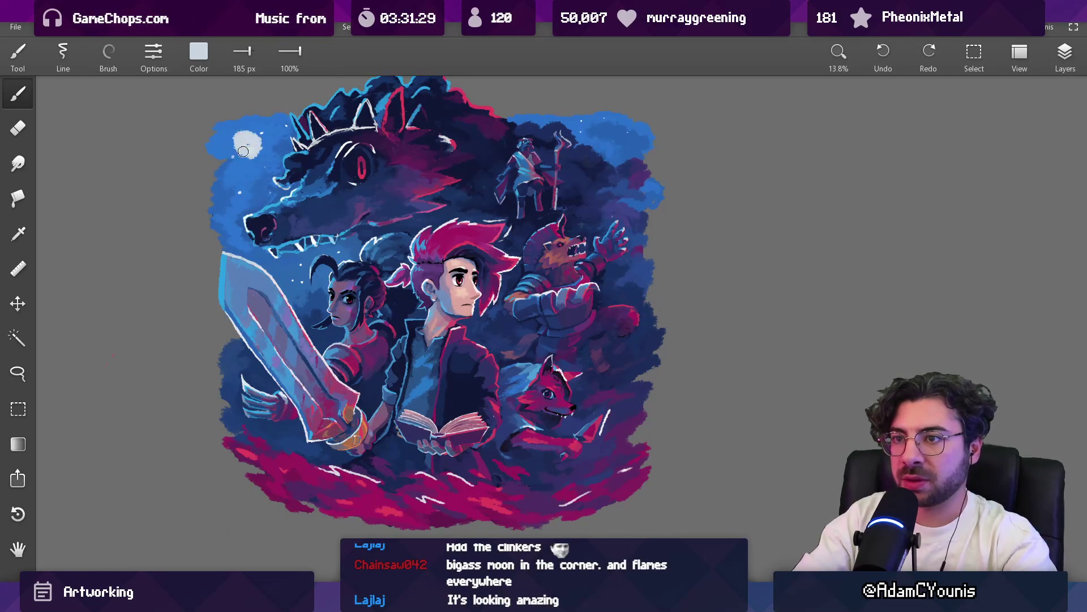
scroll(363, 164, down, 4)
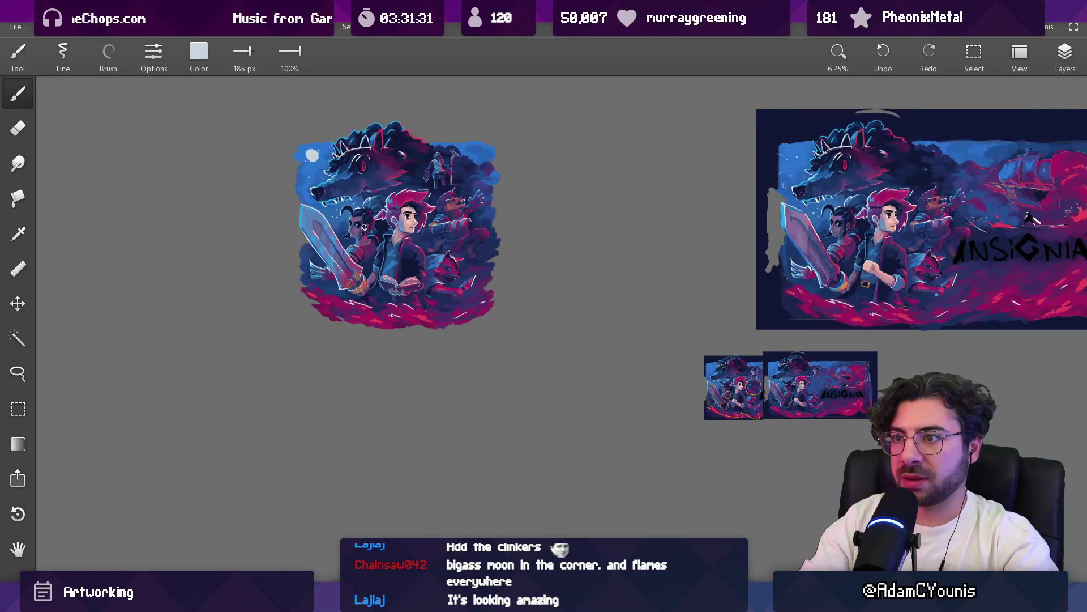
scroll(349, 174, up, 4)
key(bracketleft)
key(bracketleft)
key(bracketleft)
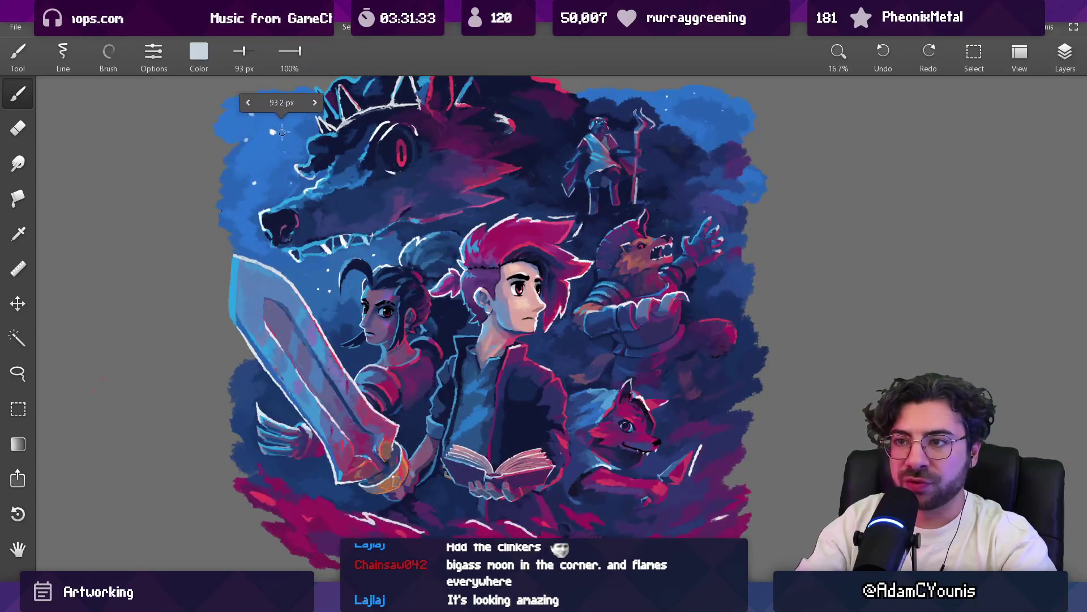
alt+click(278, 128)
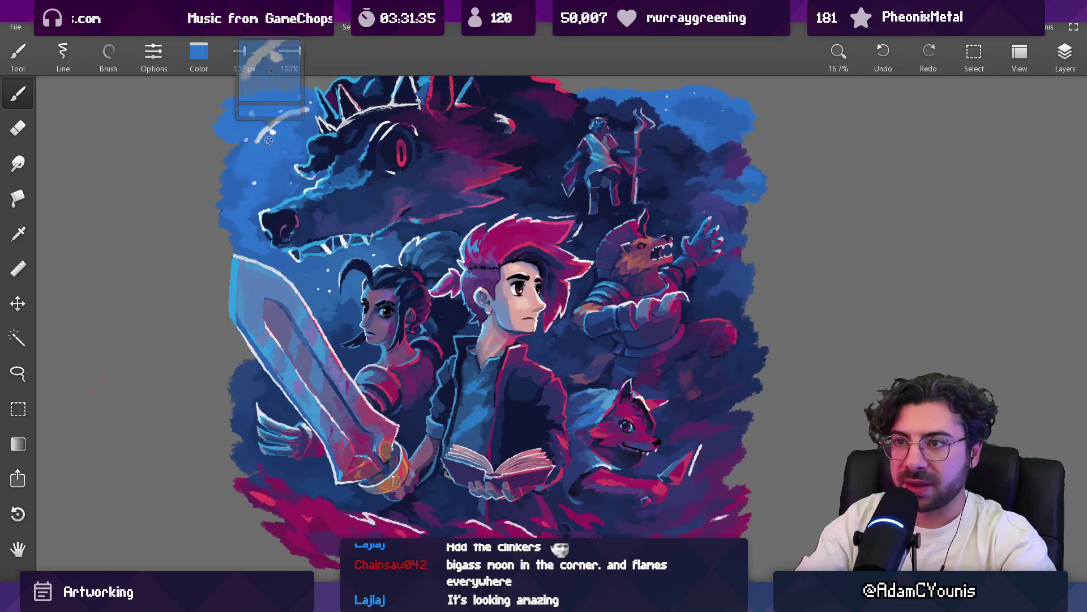
alt+drag(283, 124, 249, 273)
Paint the crescent moon top-left with a 147 px brush and deeper sky blues
key(bracketright)
key(bracketright)
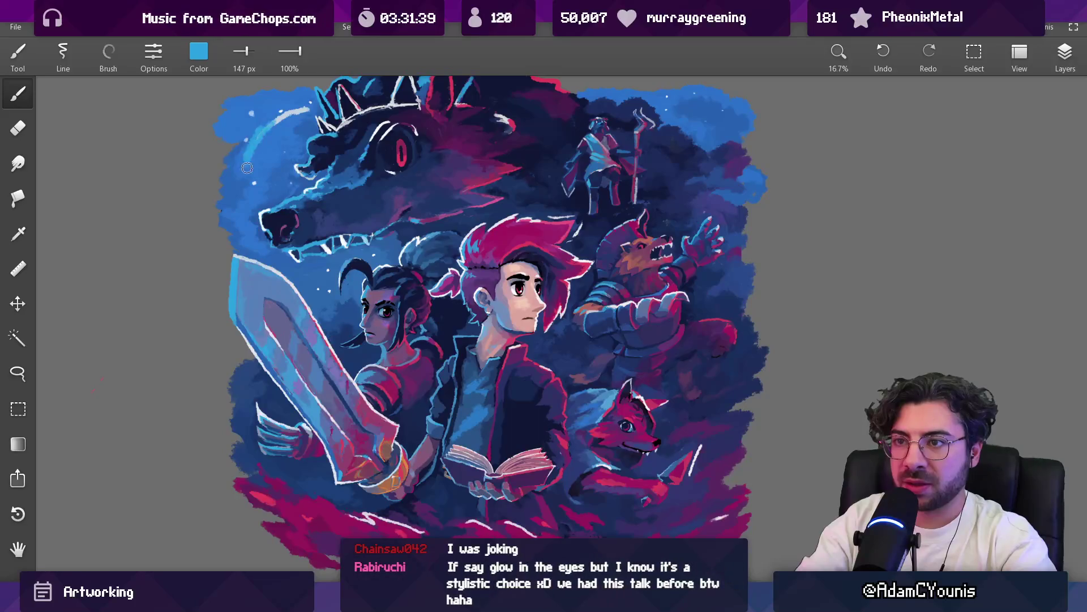
alt+drag(261, 145, 261, 157)
alt+click(267, 157)
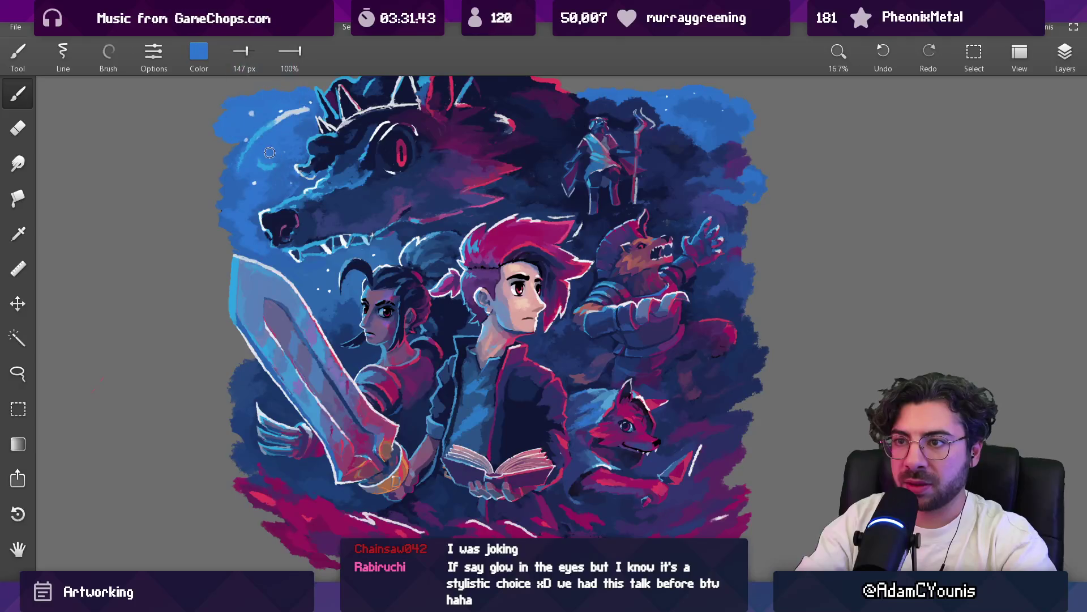
scroll(339, 166, down, 5)
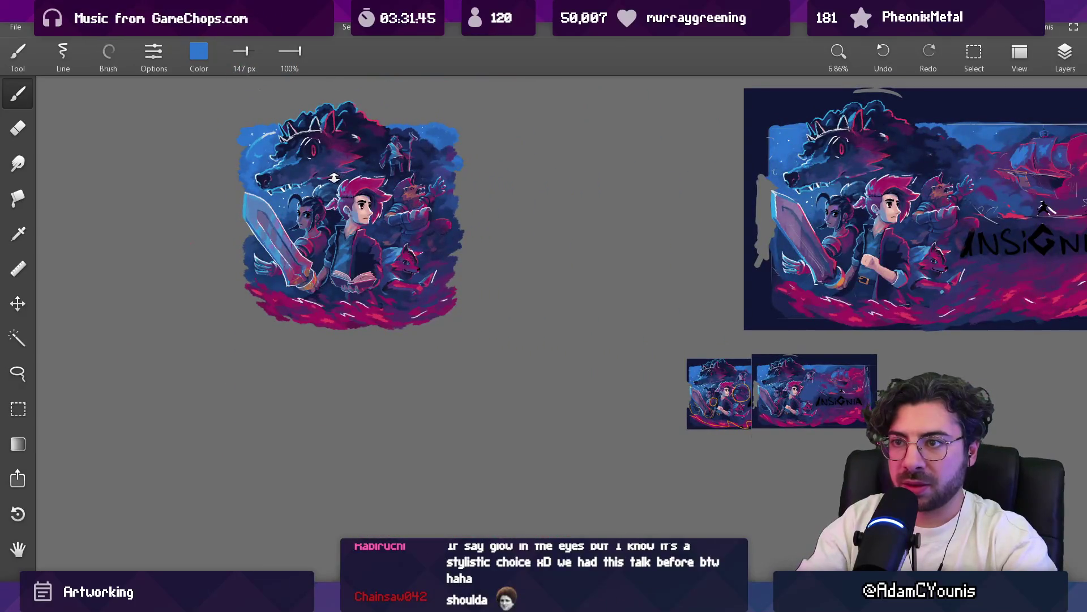
scroll(335, 177, up, 3)
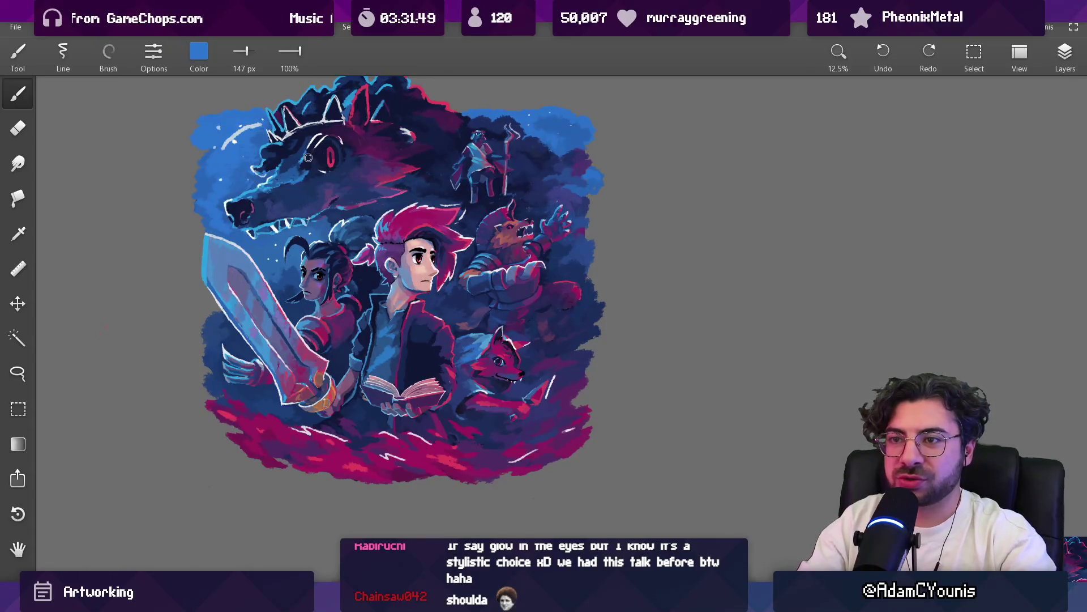
scroll(300, 188, right, 1)
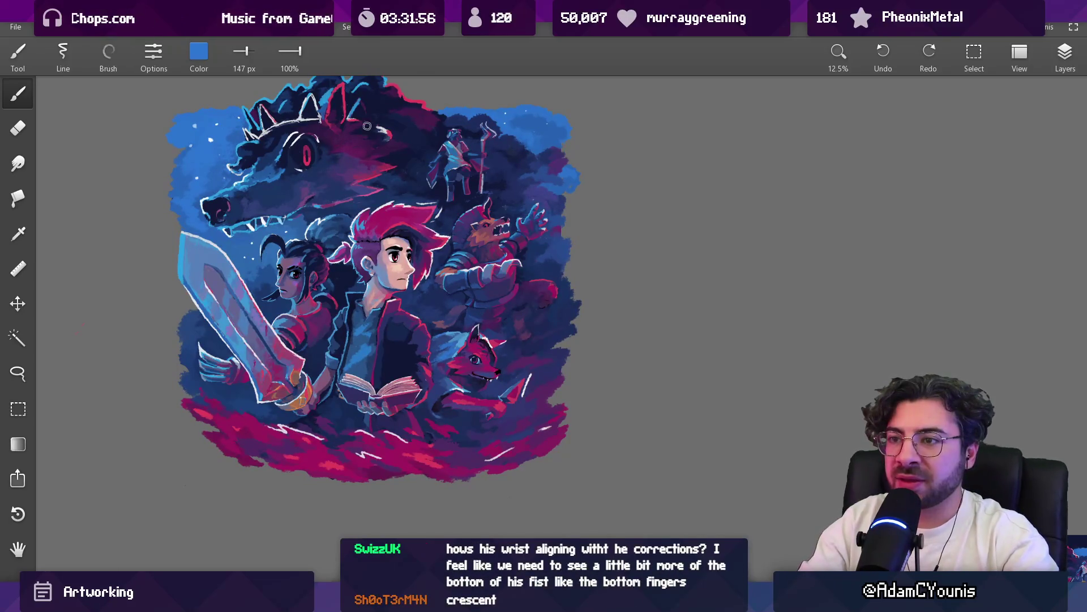
Sample the red of the wolf's eye and switch to the Round brush
mouse_move(365, 192)
mouse_down()
mouse_move(363, 163)
mouse_move(358, 192)
mouse_up()
drag(294, 182, 297, 169)
click(116, 65)
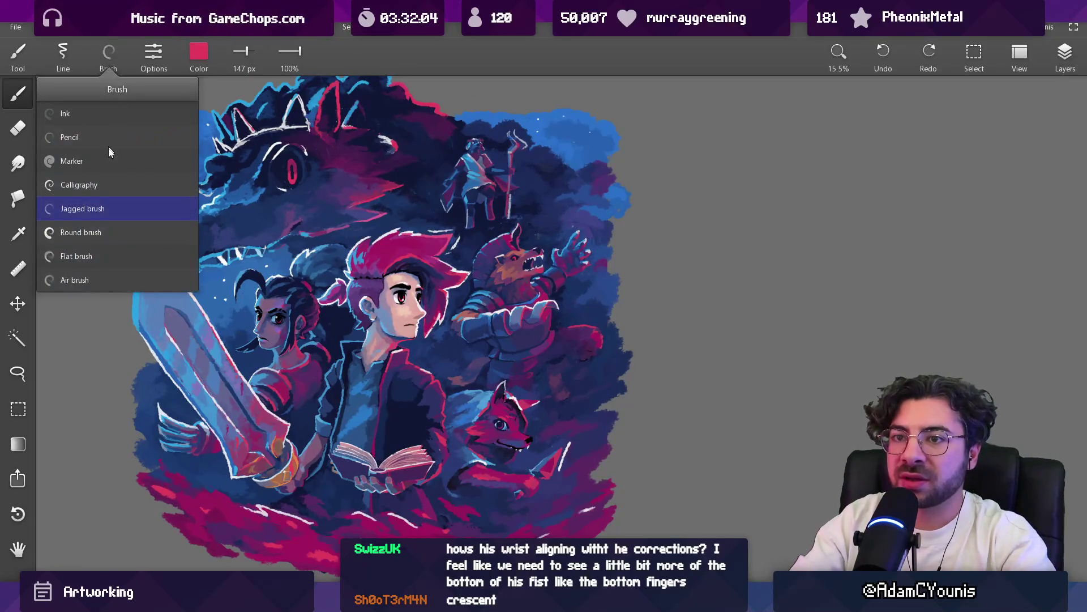
click(101, 236)
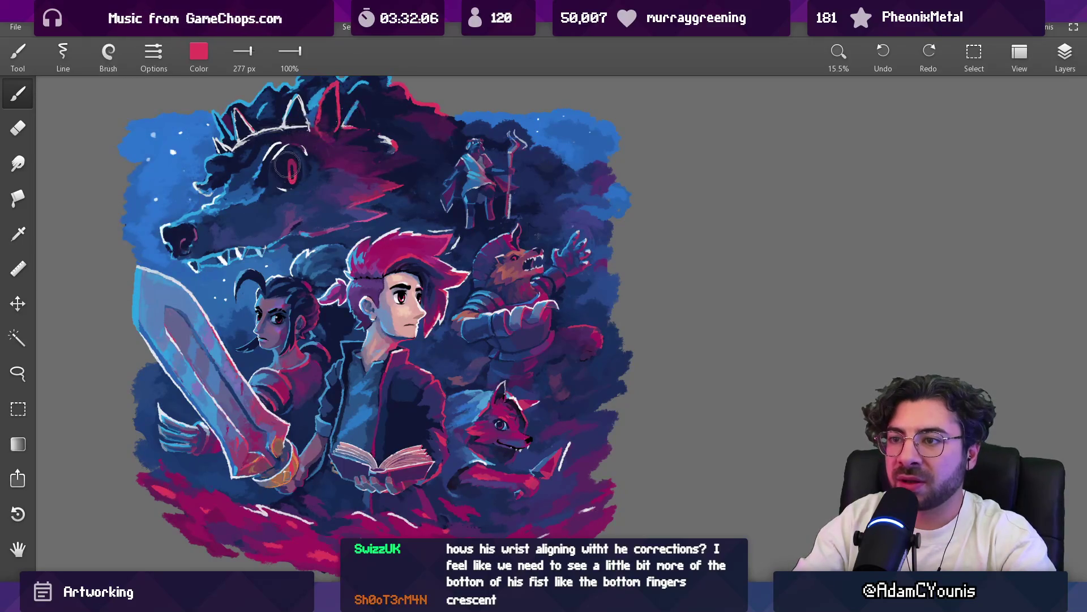
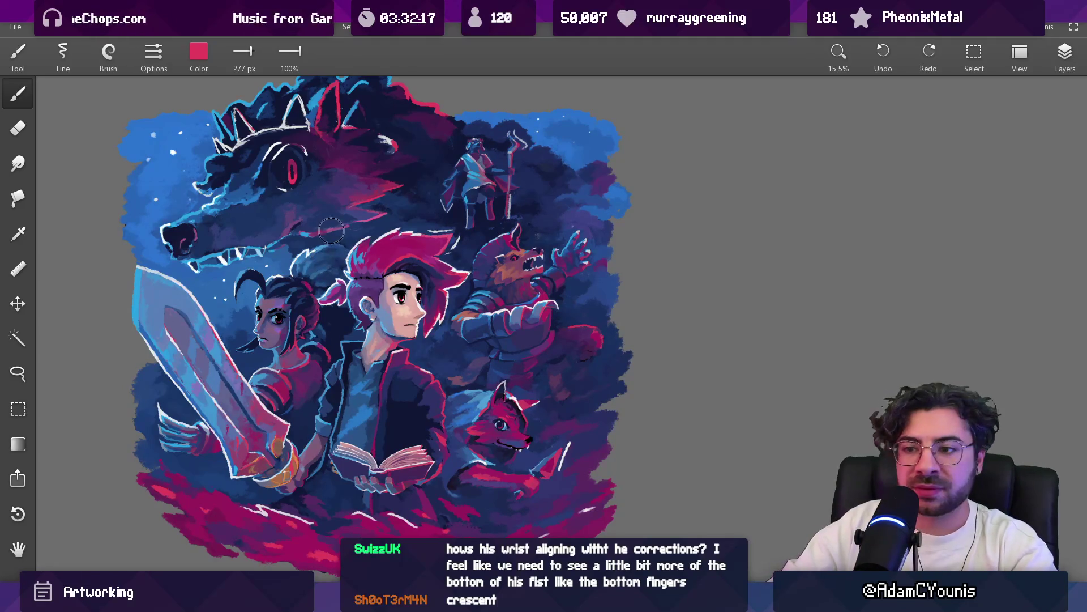
Zoom to about 50% on the open book and sample the hand's light blue
mouse_move(329, 341)
mouse_down()
mouse_move(324, 364)
mouse_move(338, 380)
mouse_move(447, 444)
mouse_up()
mouse_move(422, 351)
mouse_down()
mouse_move(453, 409)
mouse_move(403, 455)
mouse_move(419, 488)
mouse_up()
drag(440, 428, 404, 429)
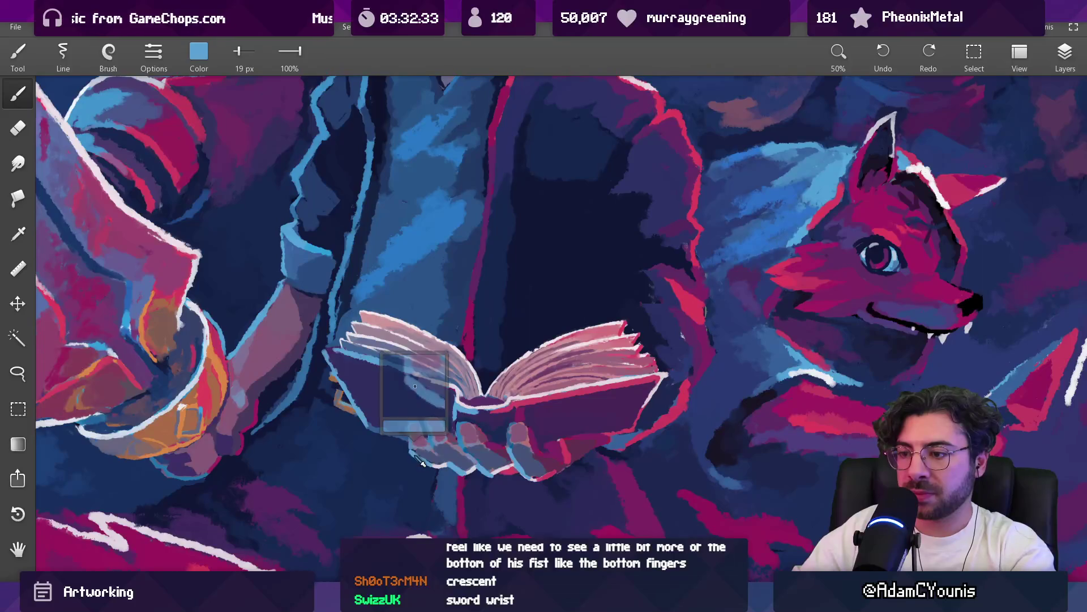
Switch to the Round brush at 24 px and restore the stroke beneath the book hand
click(108, 54)
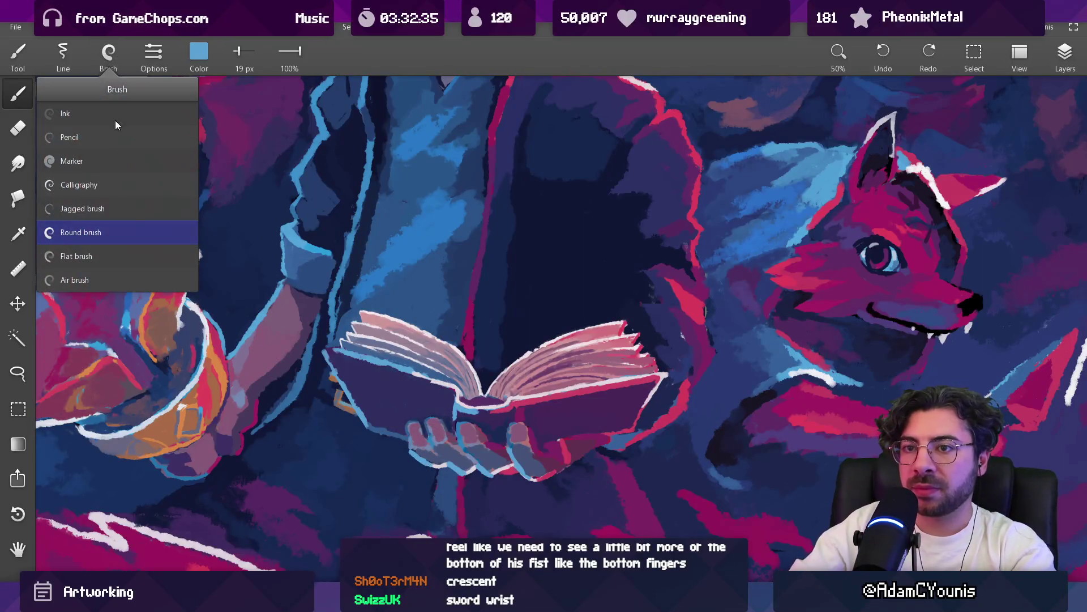
click(120, 208)
mouse_move(400, 441)
mouse_down()
mouse_move(391, 441)
mouse_move(404, 460)
mouse_up()
key(ctrl+z)
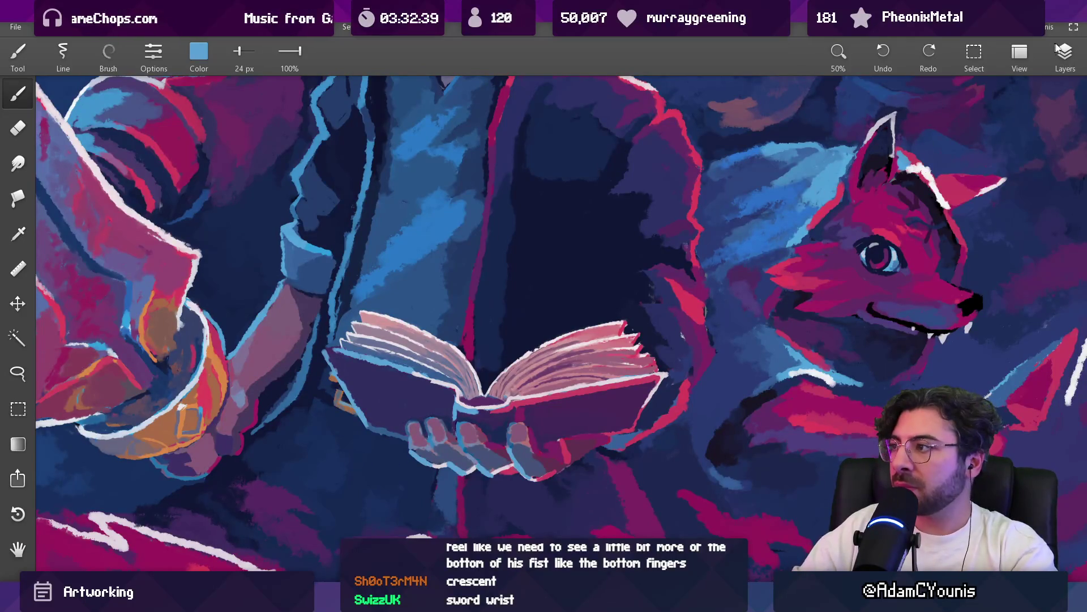
Glance at the Layers panel, then zoom out to the full canvas
key(l)
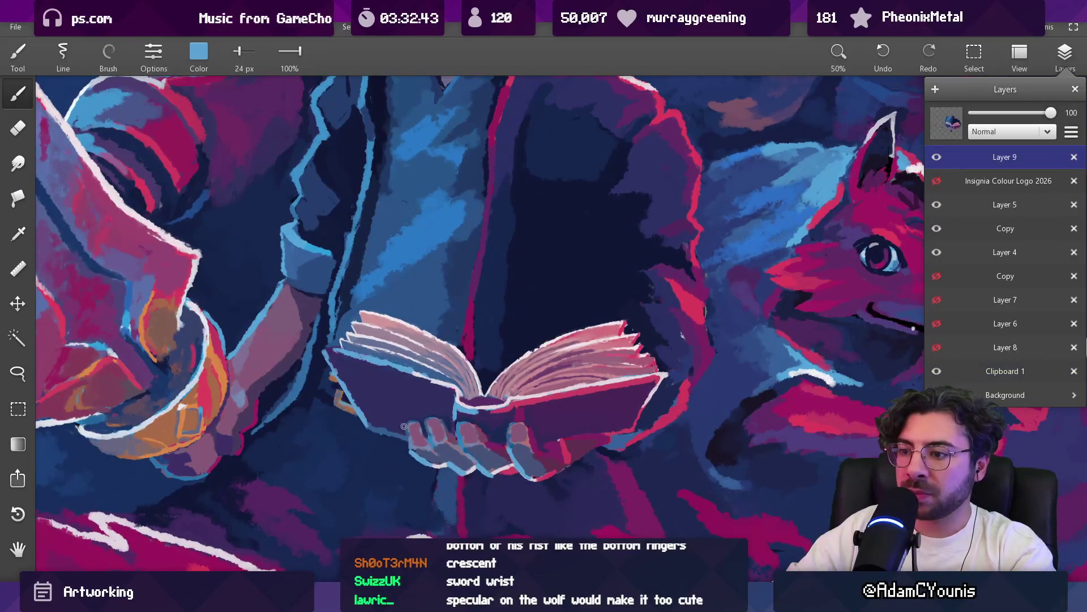
key(l)
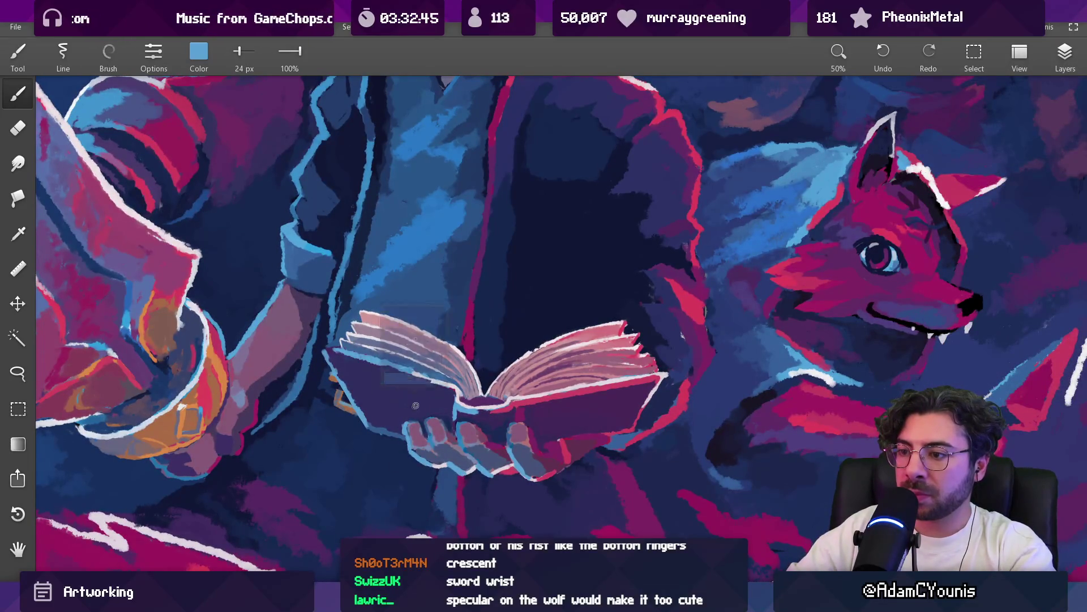
scroll(447, 377, down, 5)
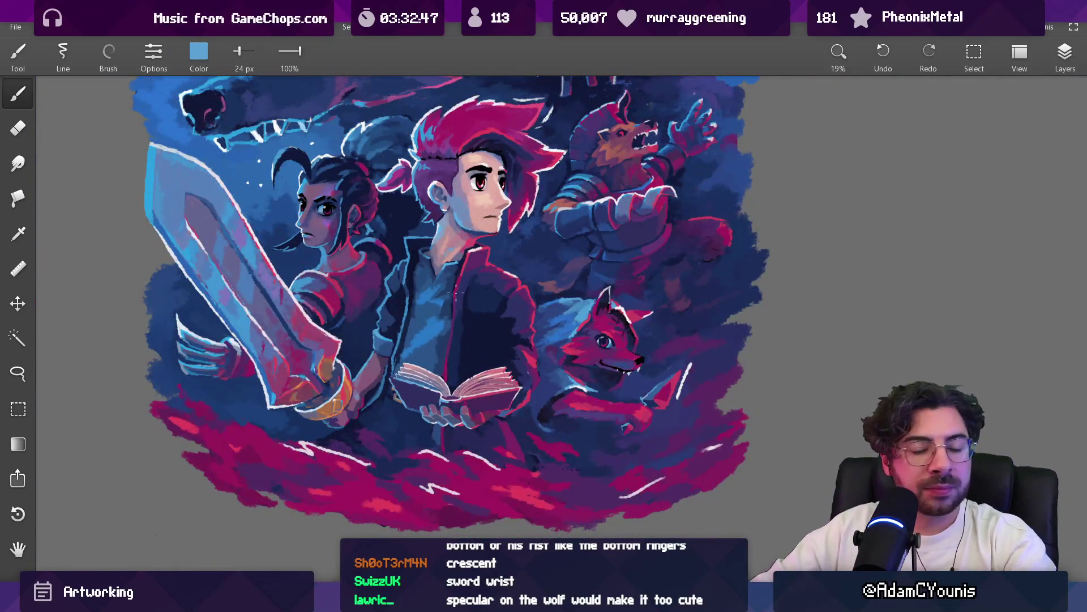
Review the illustration, sampling white, grey-purple and blue before settling on bright cyan
scroll(411, 306, down, 1)
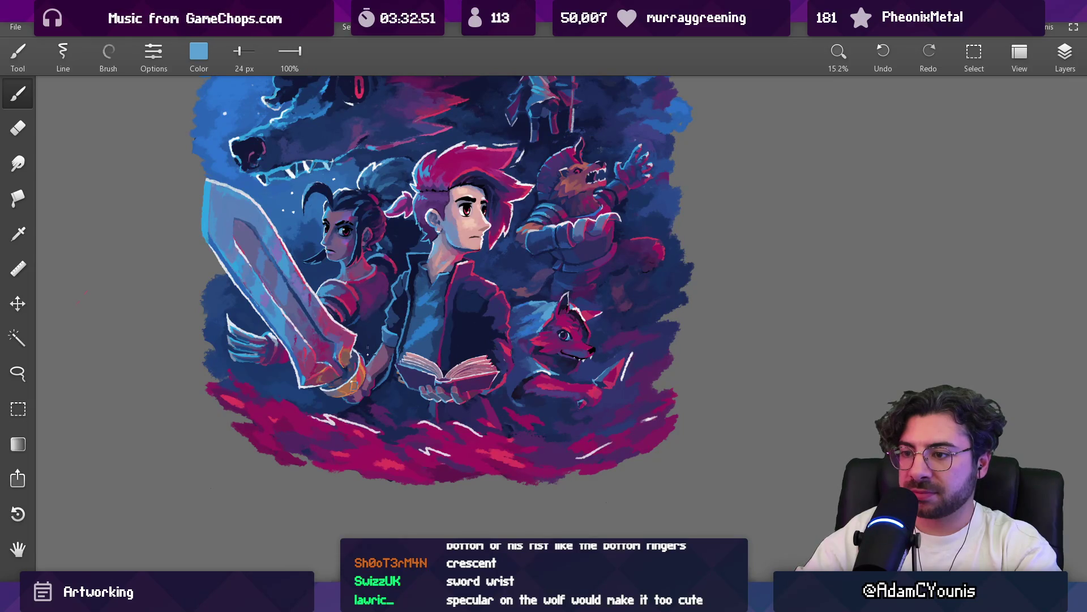
scroll(358, 391, up, 7)
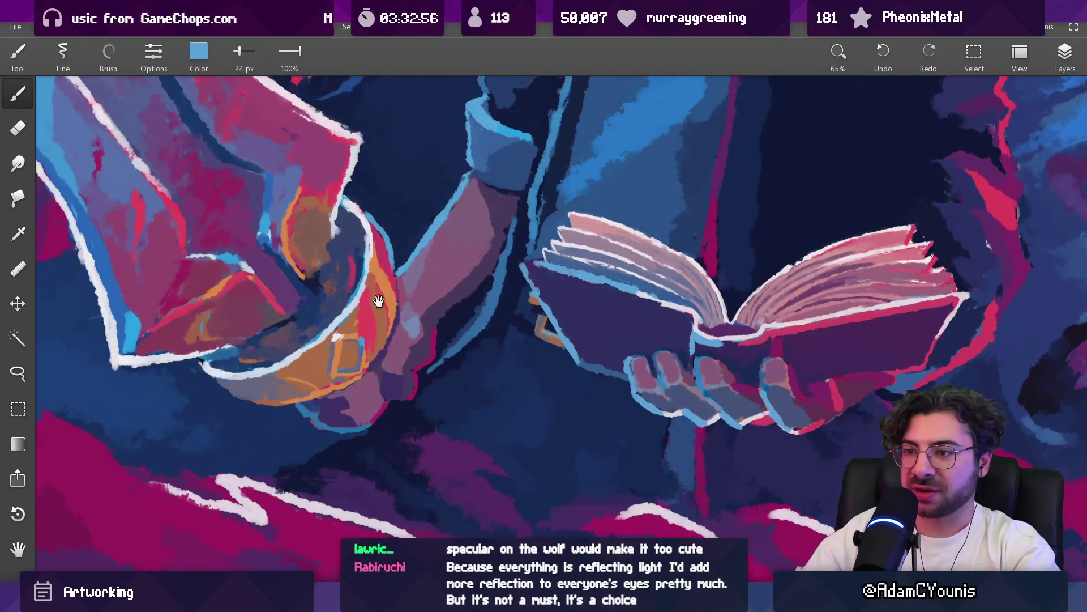
scroll(361, 411, down, 5)
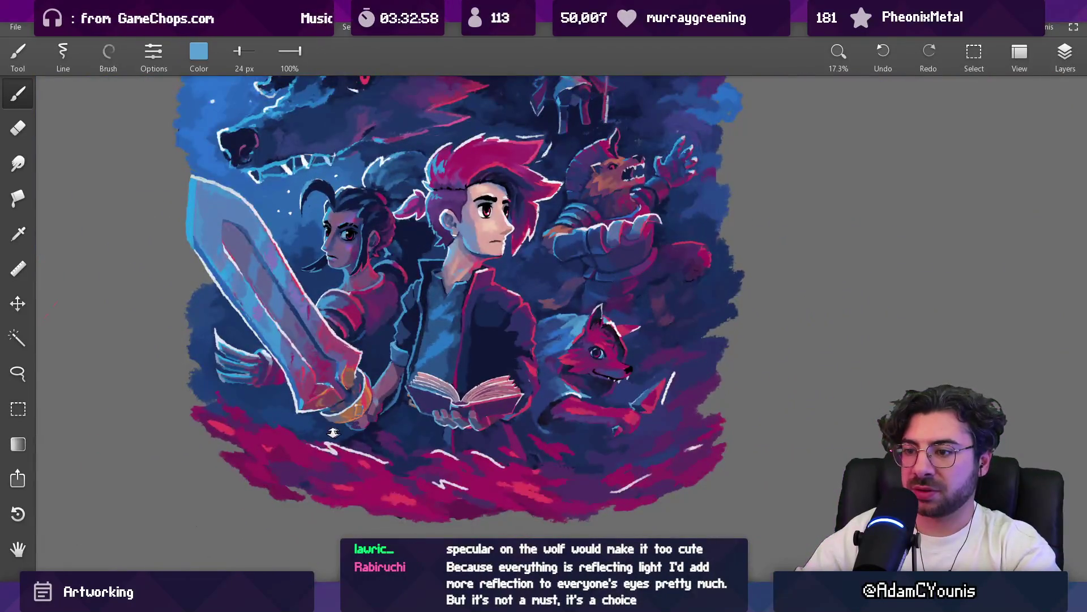
scroll(337, 432, up, 8)
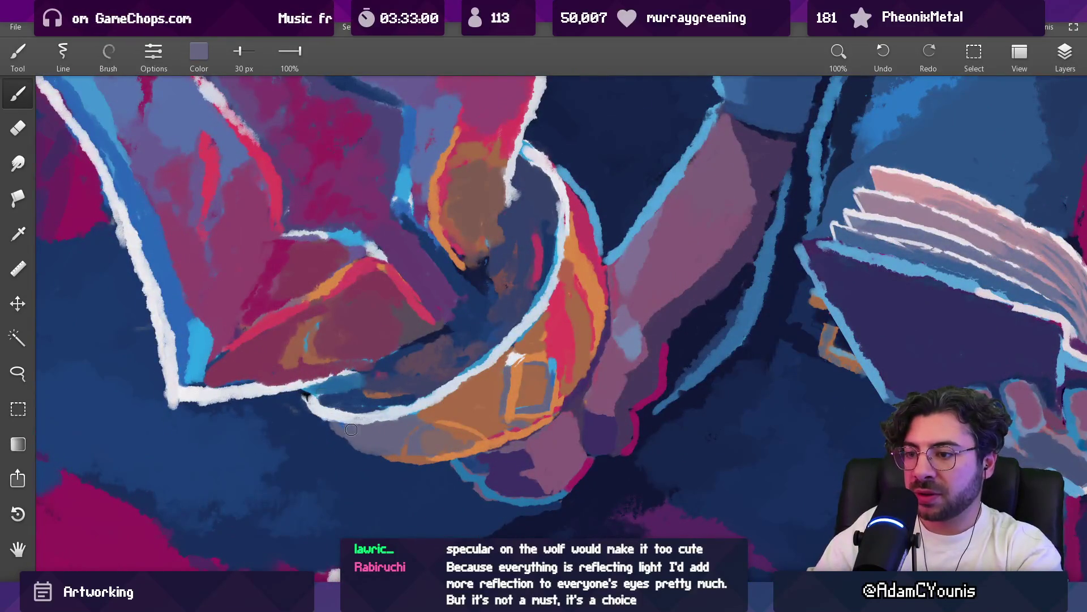
click(322, 402)
drag(346, 412, 315, 412)
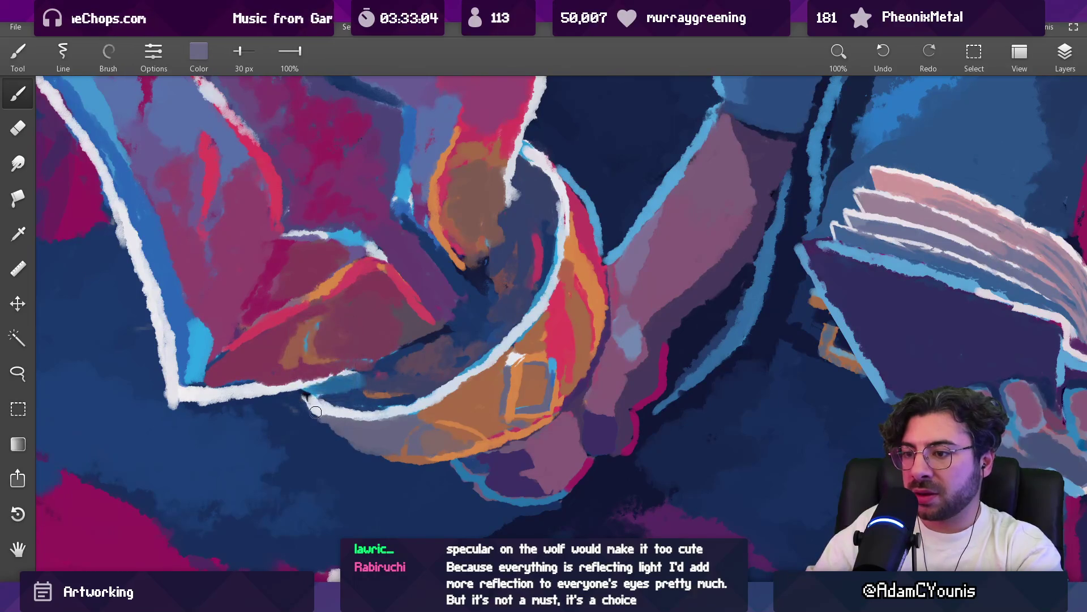
click(309, 403)
mouse_move(384, 443)
mouse_down()
mouse_move(476, 484)
mouse_move(333, 390)
mouse_move(199, 352)
mouse_up()
key(bracketleft)
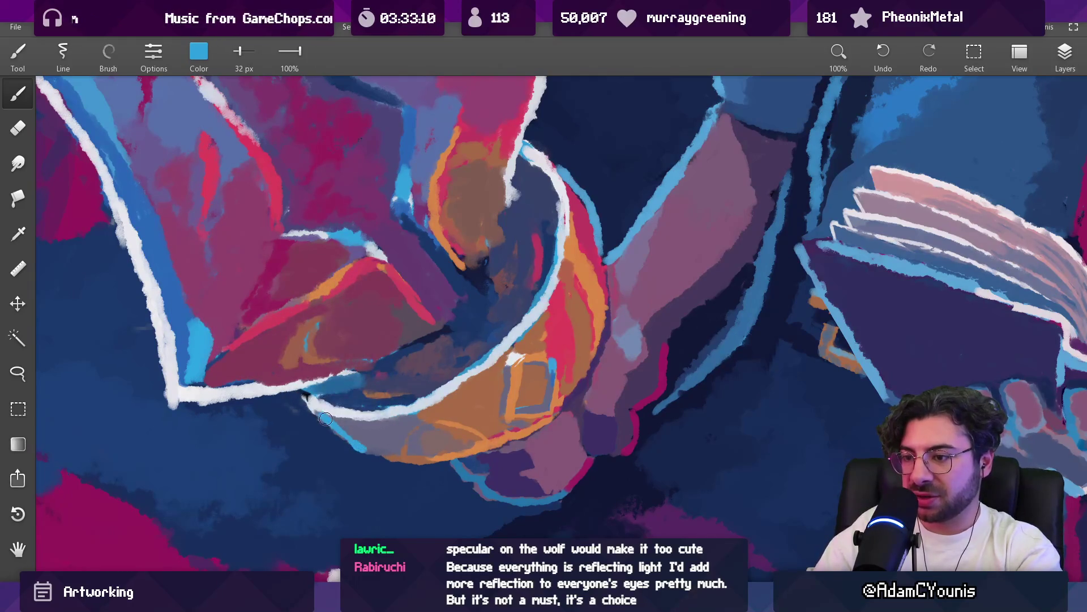
Zoom to 100% on the sword hilt, take its magenta and shrink the brush to 27 px
scroll(365, 448, down, 10)
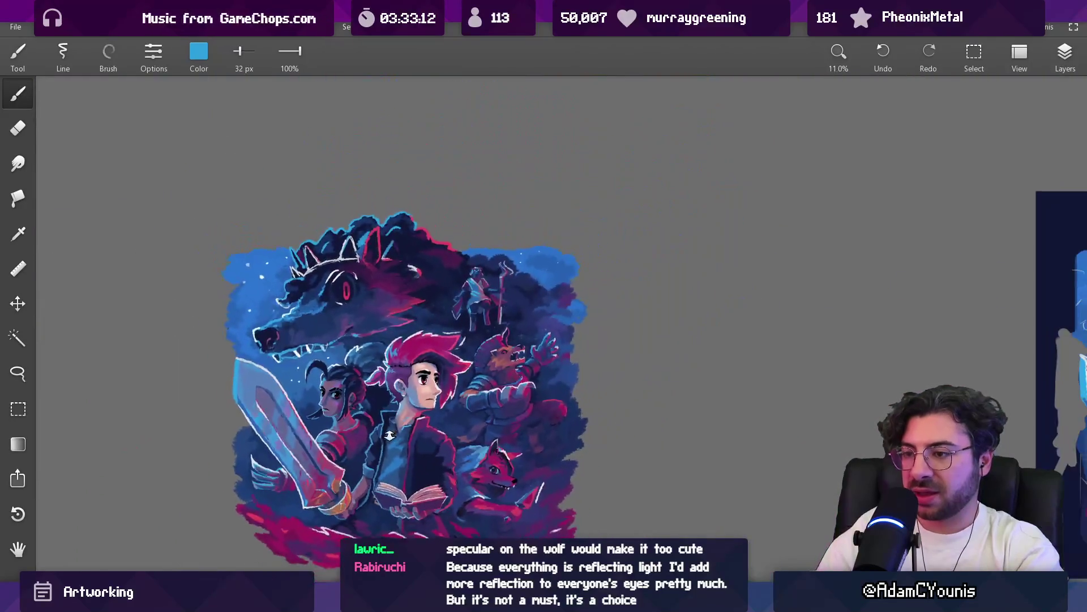
drag(410, 409, 429, 387)
scroll(429, 387, up, 1)
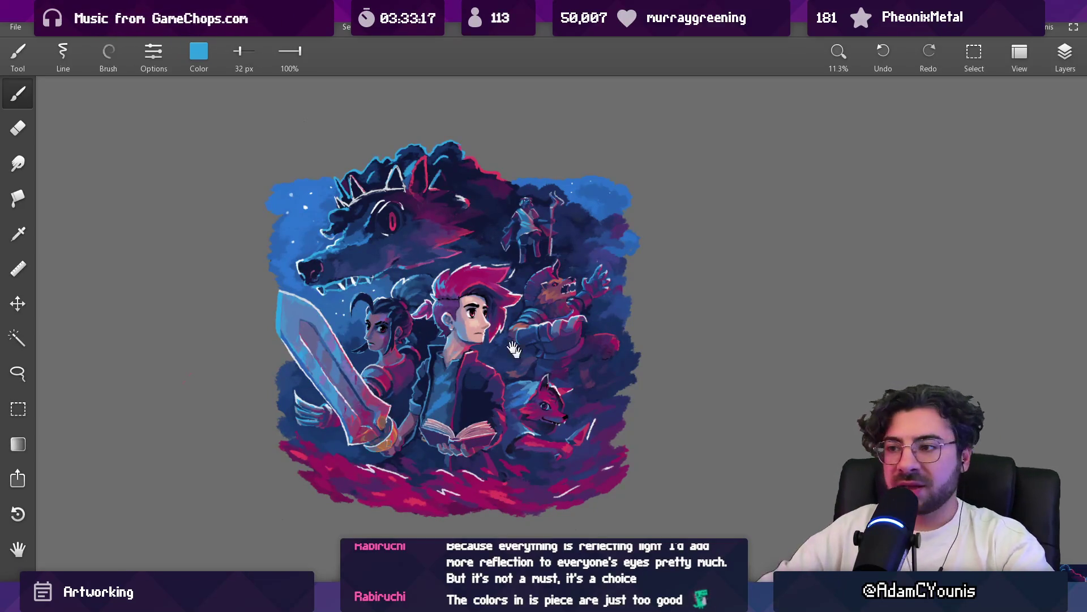
scroll(521, 358, up, 5)
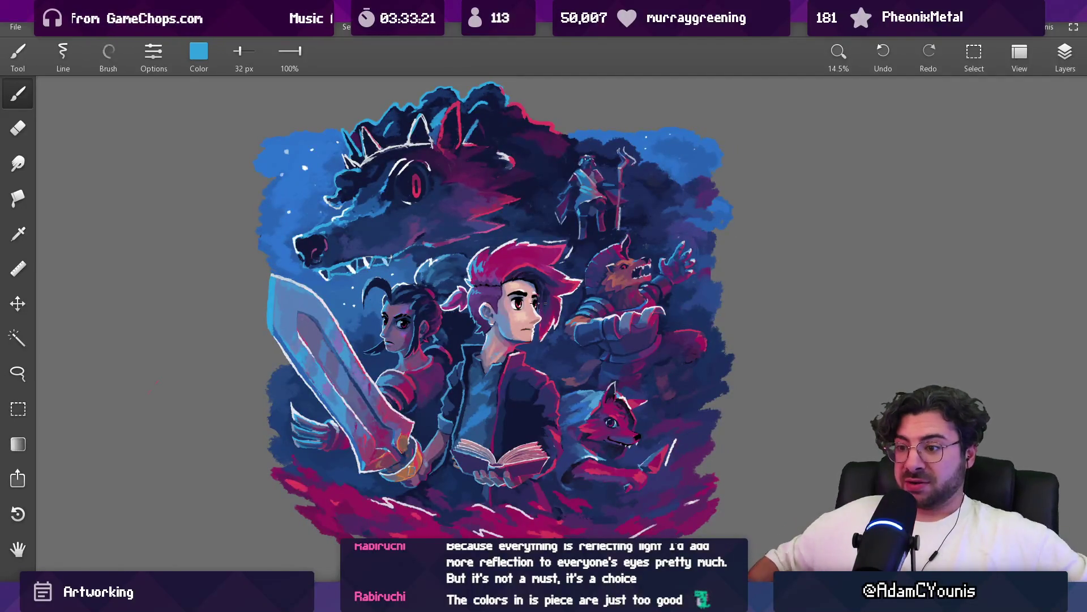
scroll(391, 453, up, 15)
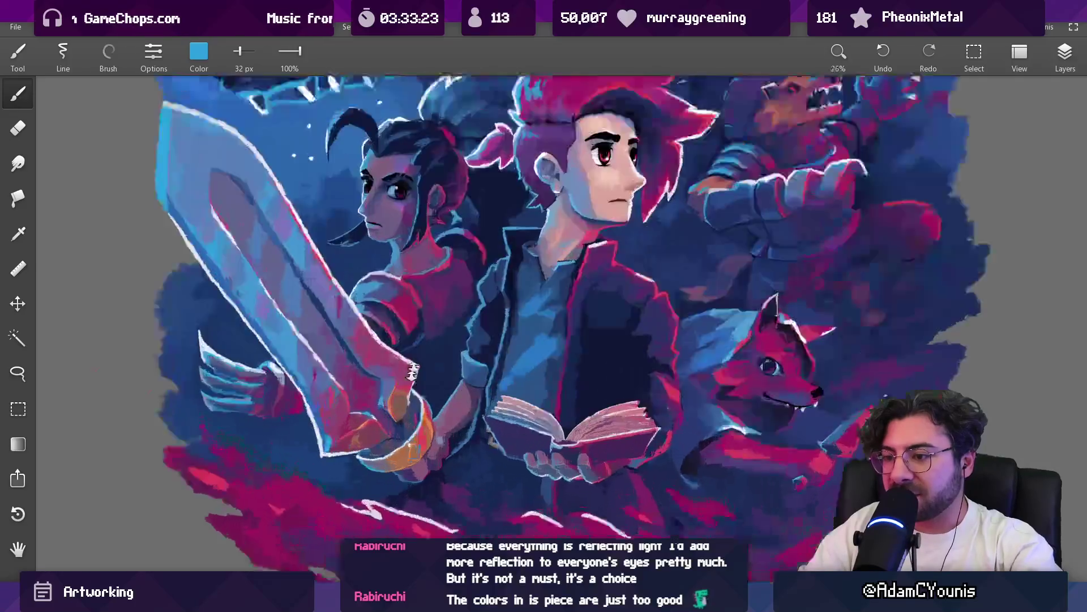
alt+click(464, 408)
key(bracketleft)
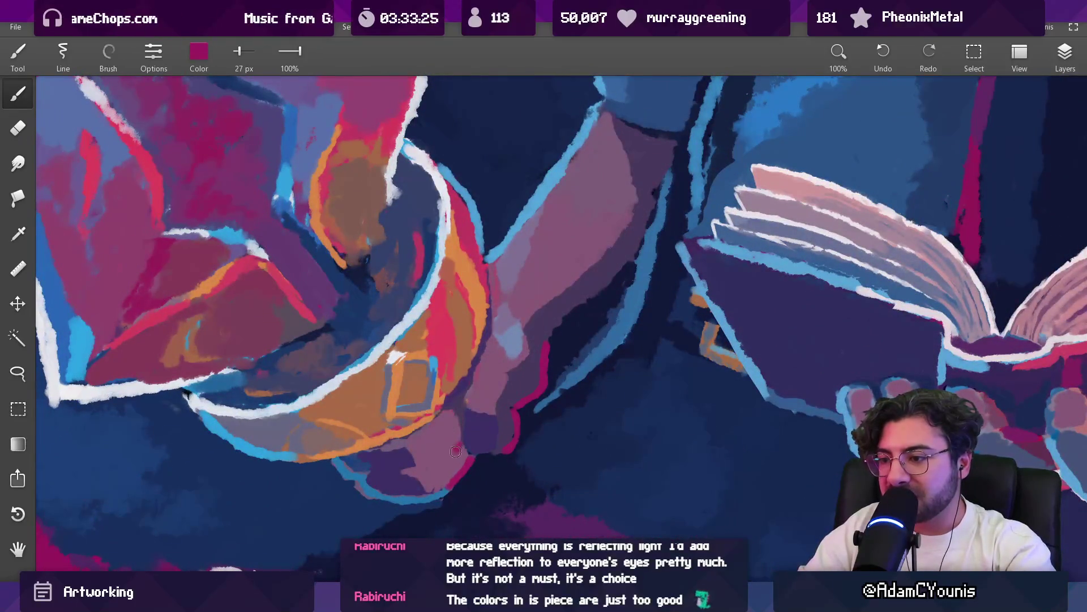
Sample dark purple from the sword wrist and mauve from the fist
mouse_move(458, 414)
mouse_down()
mouse_move(461, 470)
mouse_move(509, 431)
mouse_up()
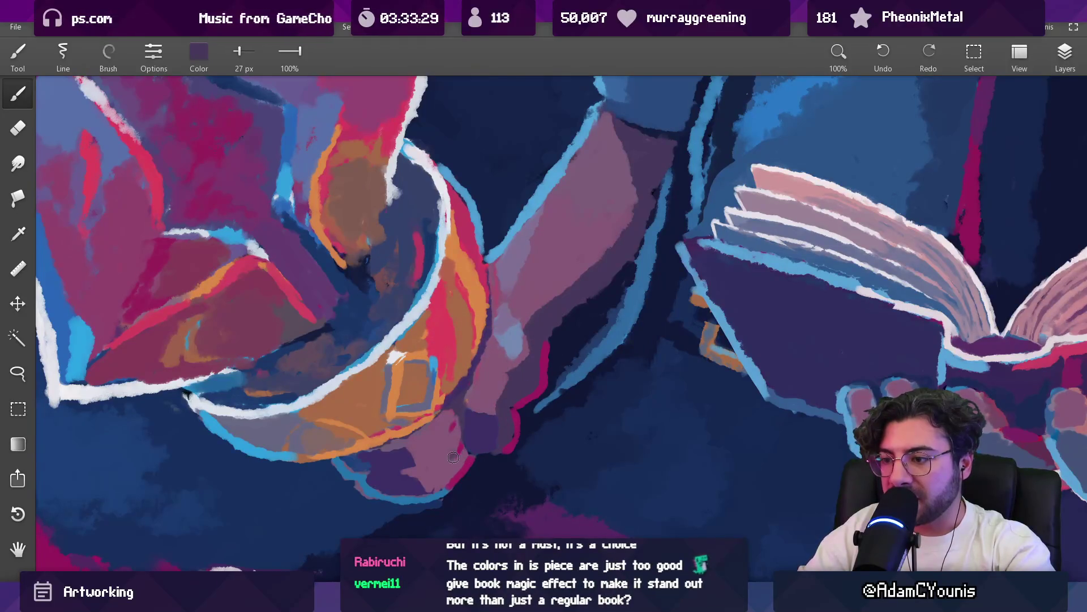
mouse_move(419, 467)
mouse_down()
mouse_move(439, 458)
mouse_move(472, 391)
mouse_move(390, 494)
mouse_move(403, 501)
mouse_move(391, 500)
mouse_move(425, 488)
mouse_move(409, 486)
mouse_move(419, 470)
mouse_move(401, 476)
mouse_up()
click(446, 453)
Draw a light-blue outline along the fist's lower edge, then resample dark purple from the wrist
key(ctrl+0)
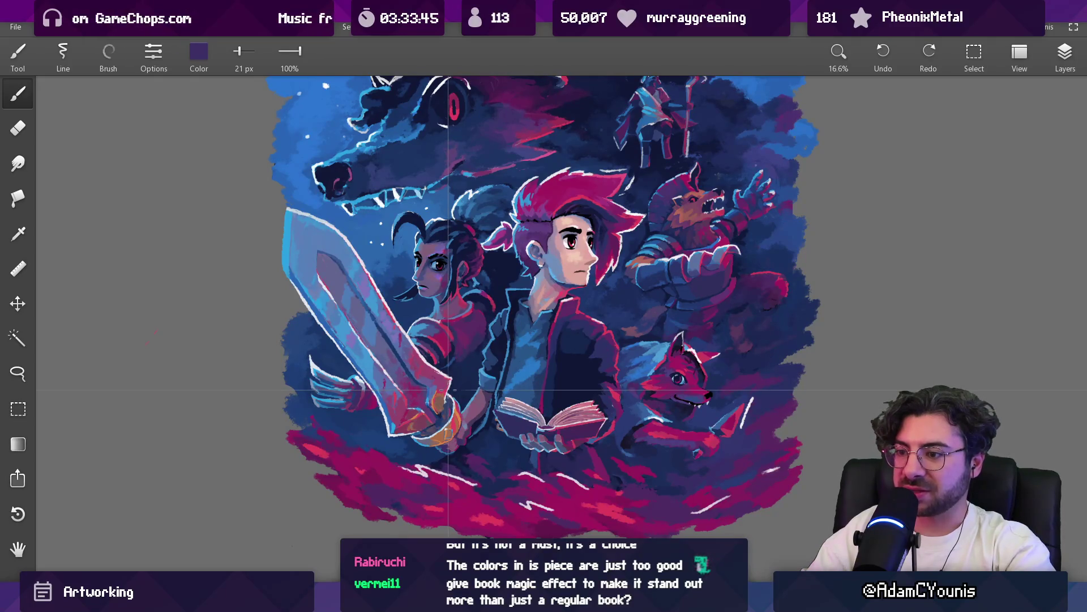
scroll(447, 449, up, 5)
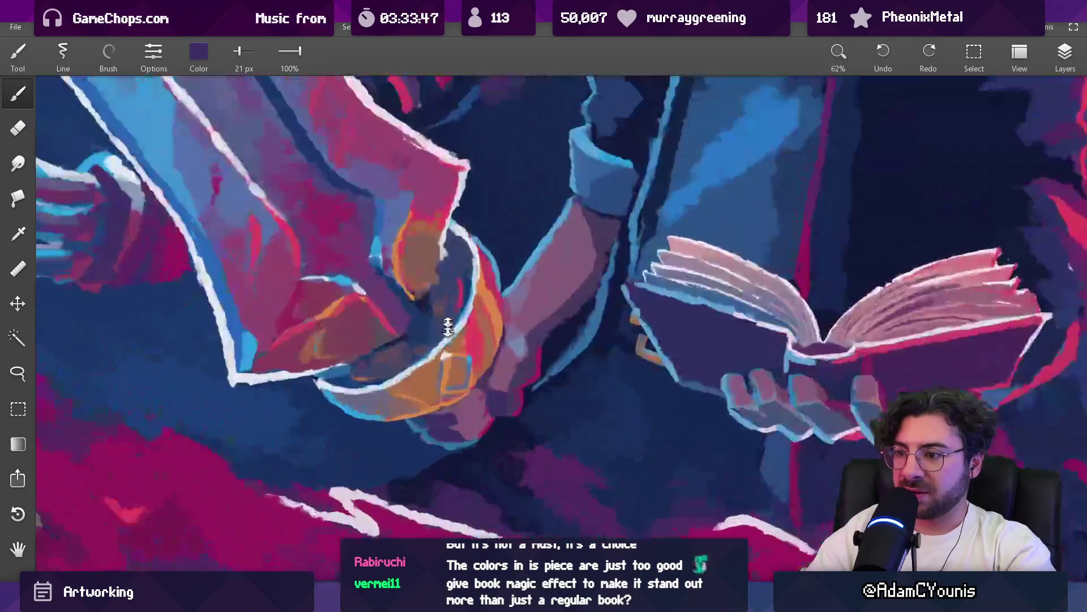
alt+click(434, 447)
drag(391, 416, 431, 449)
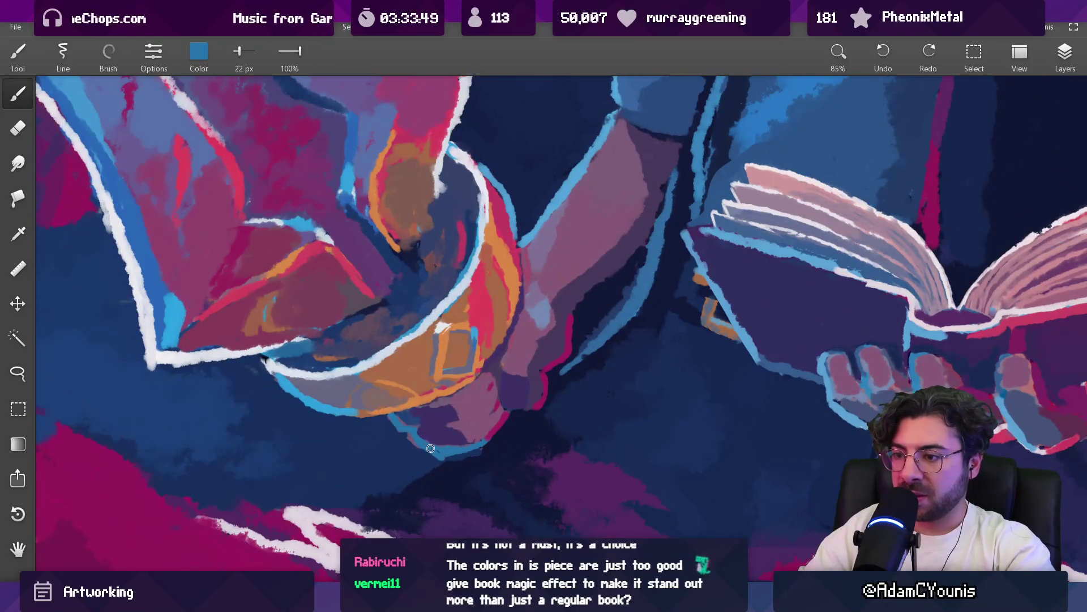
alt+click(443, 452)
alt+click(445, 439)
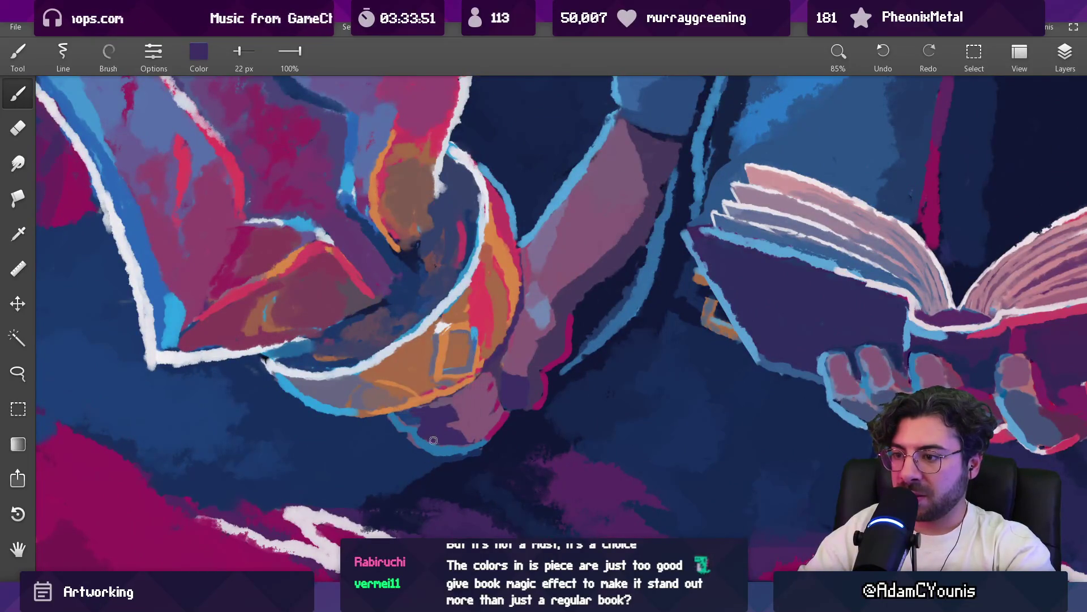
scroll(455, 433, down, 5)
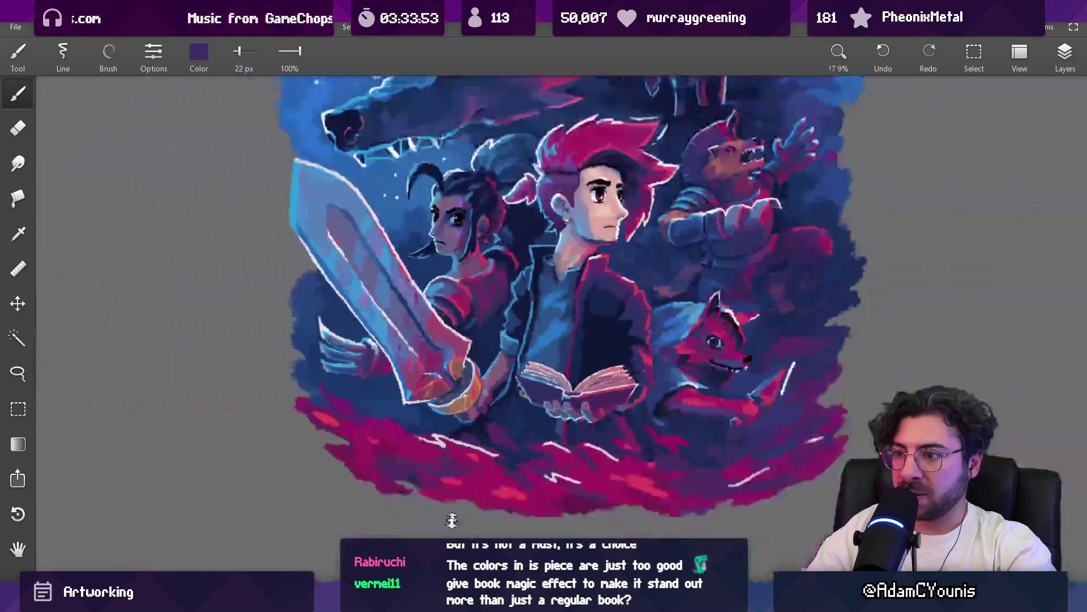
scroll(384, 447, up, 5)
Set the brush to 20 px and rework the sword hand with lighter mauve and dark purple
mouse_move(357, 471)
mouse_down()
mouse_move(315, 463)
mouse_move(301, 478)
mouse_move(357, 482)
mouse_move(351, 464)
mouse_move(403, 452)
mouse_up()
key(bracketright)
key(bracketright)
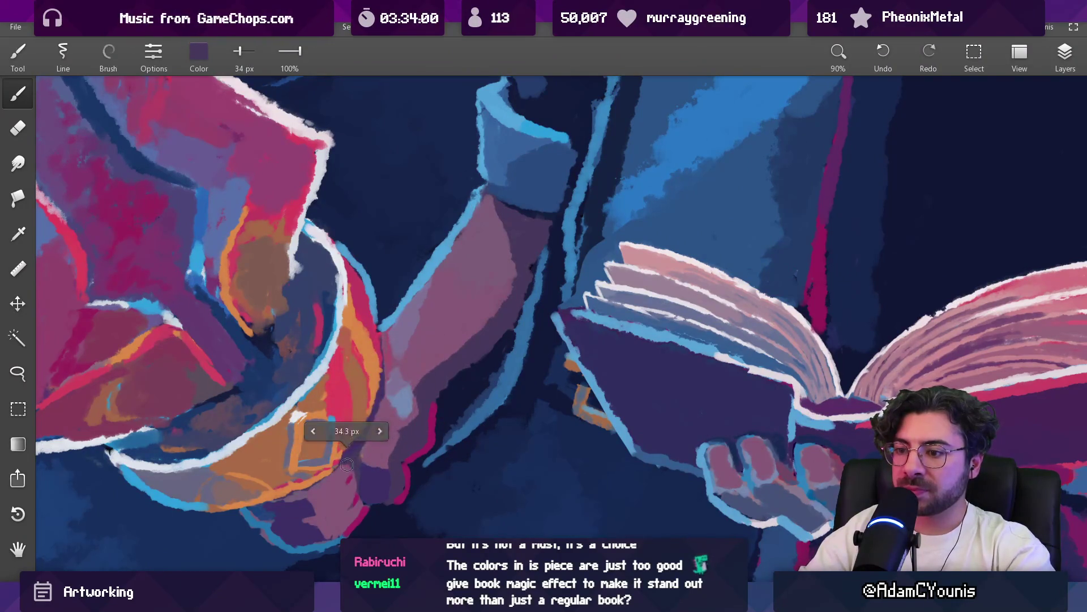
key(bracketleft)
key(bracketleft)
key(bracketleft)
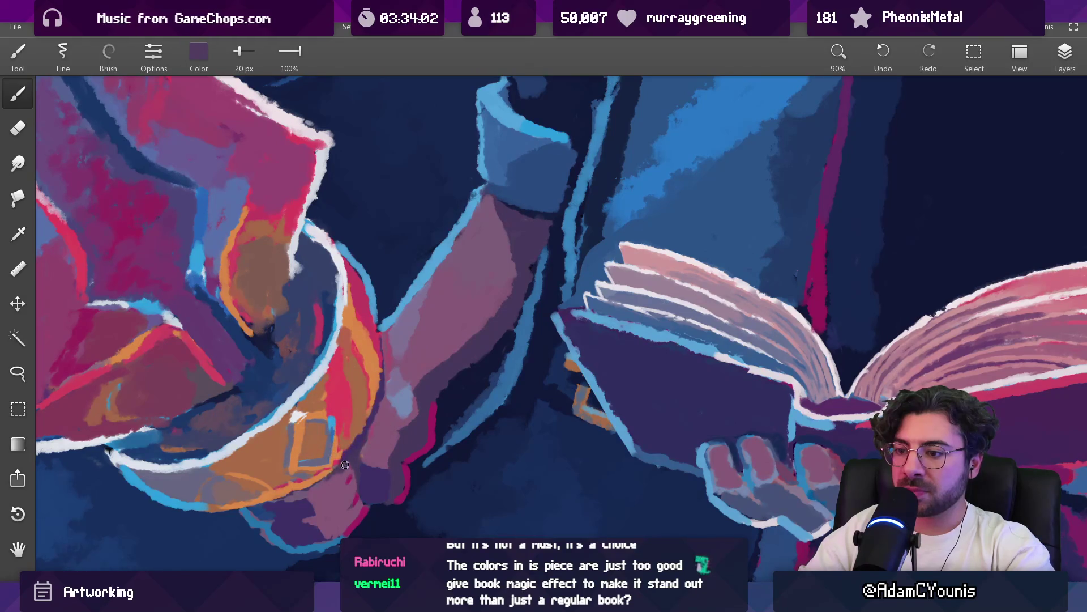
click(340, 490)
click(340, 461)
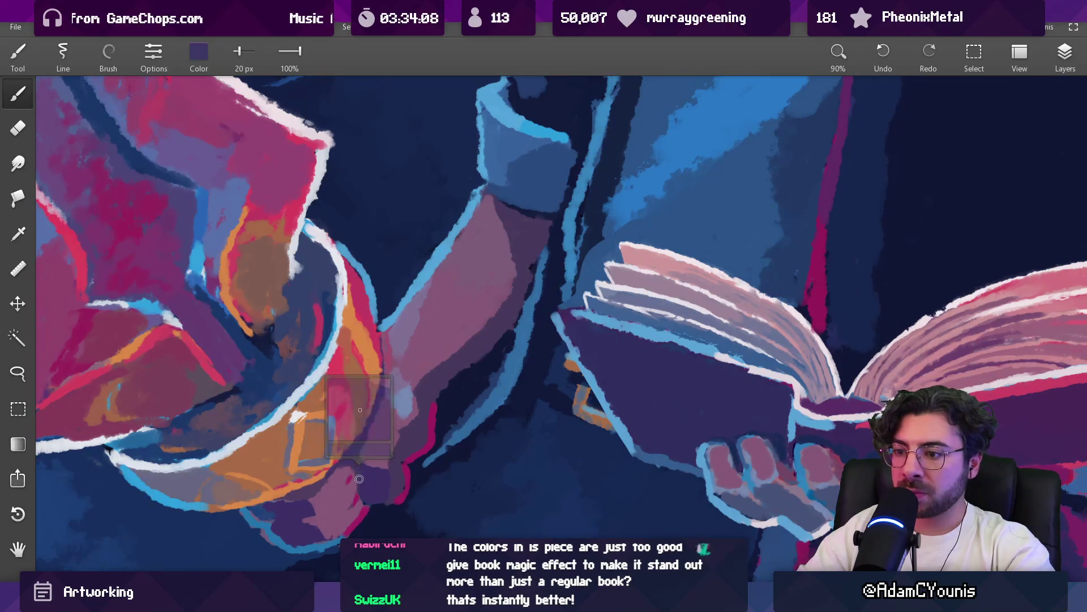
key(ctrl+0)
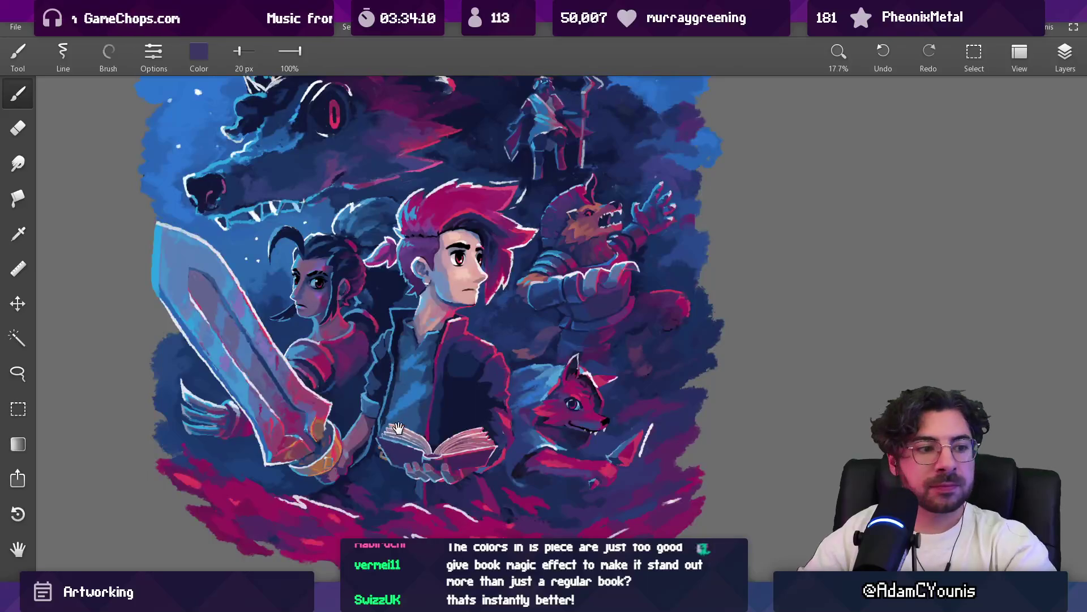
Zoom onto the book and sample mauve, blues, navy and indigo around it
scroll(372, 330, up, 2)
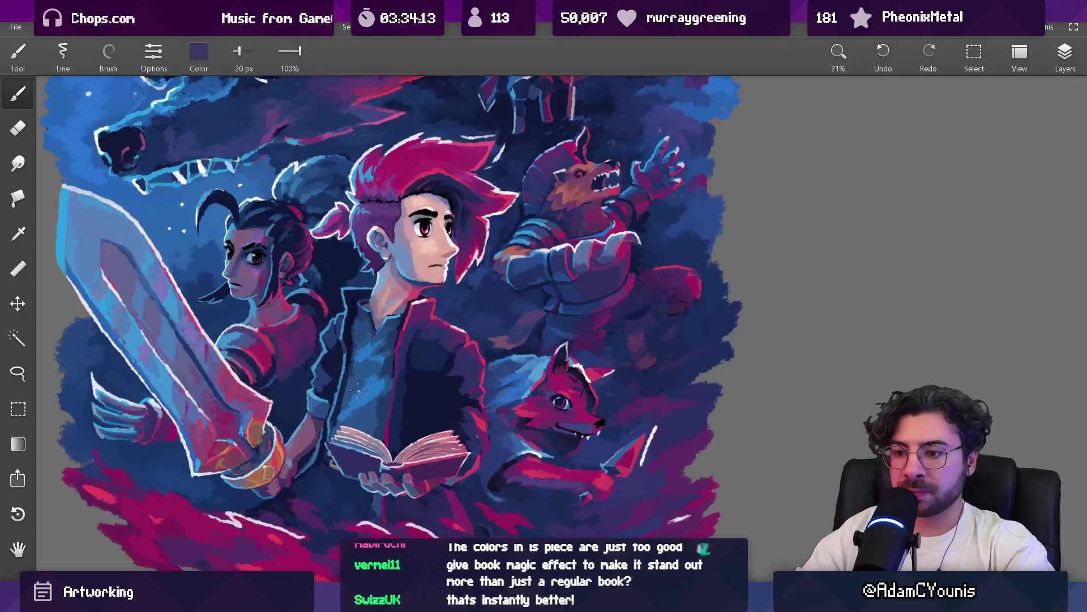
scroll(346, 409, up, 5)
alt+click(267, 476)
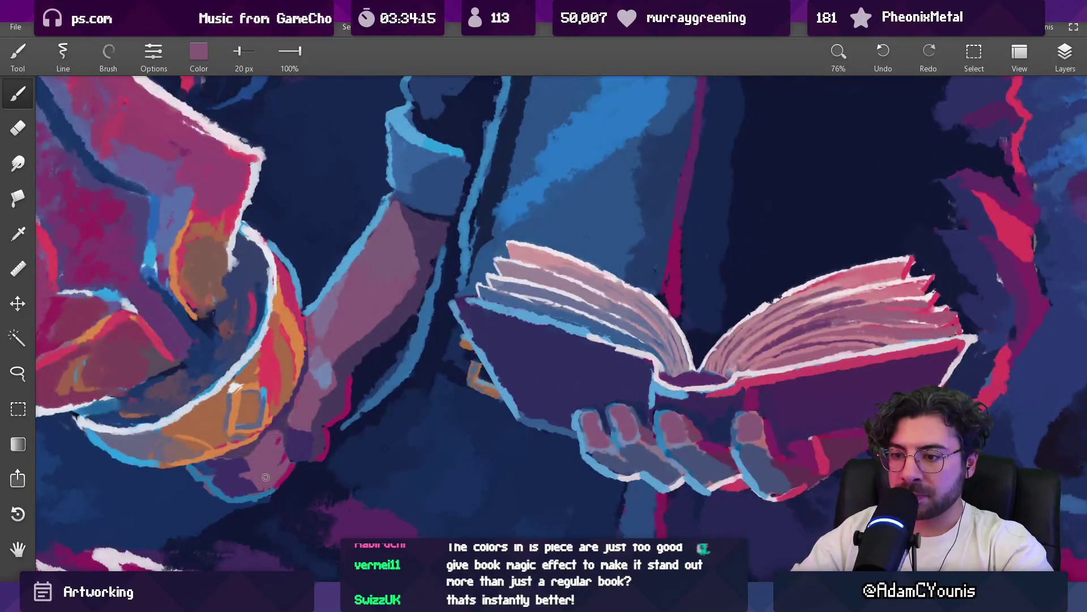
alt+click(263, 490)
alt+click(277, 482)
alt+click(286, 498)
alt+click(260, 492)
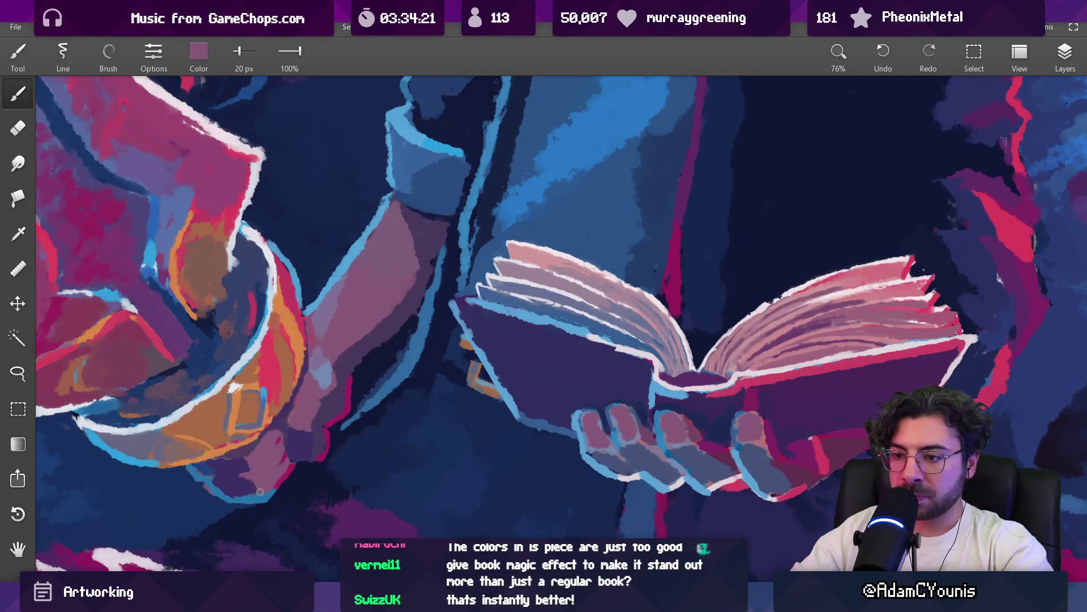
alt+click(255, 493)
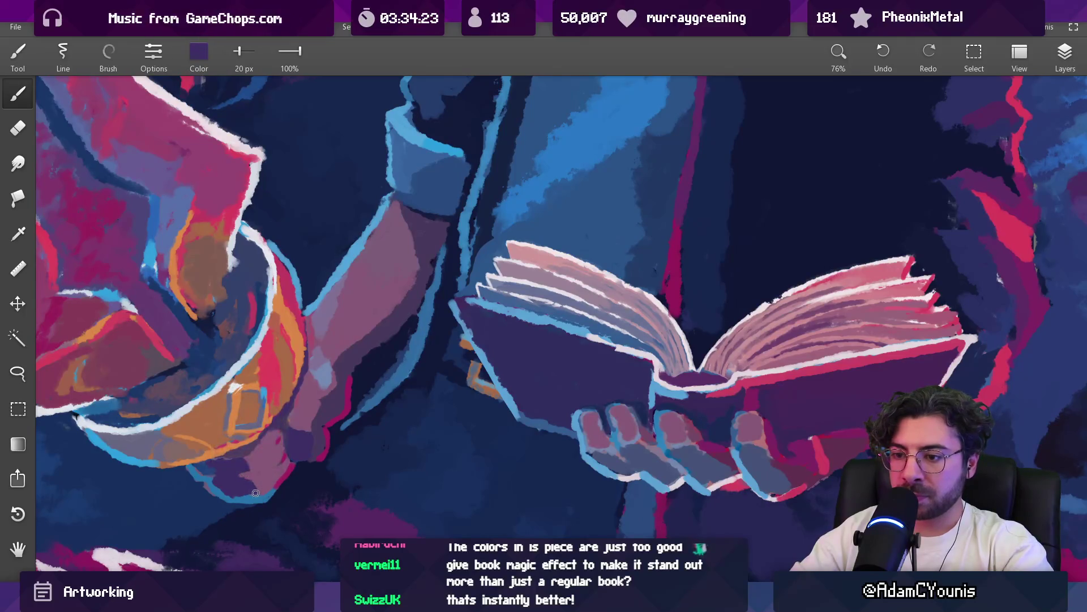
Sample the dark blue beside the sword and enlarge the brush to 91 px
scroll(237, 494, down, 10)
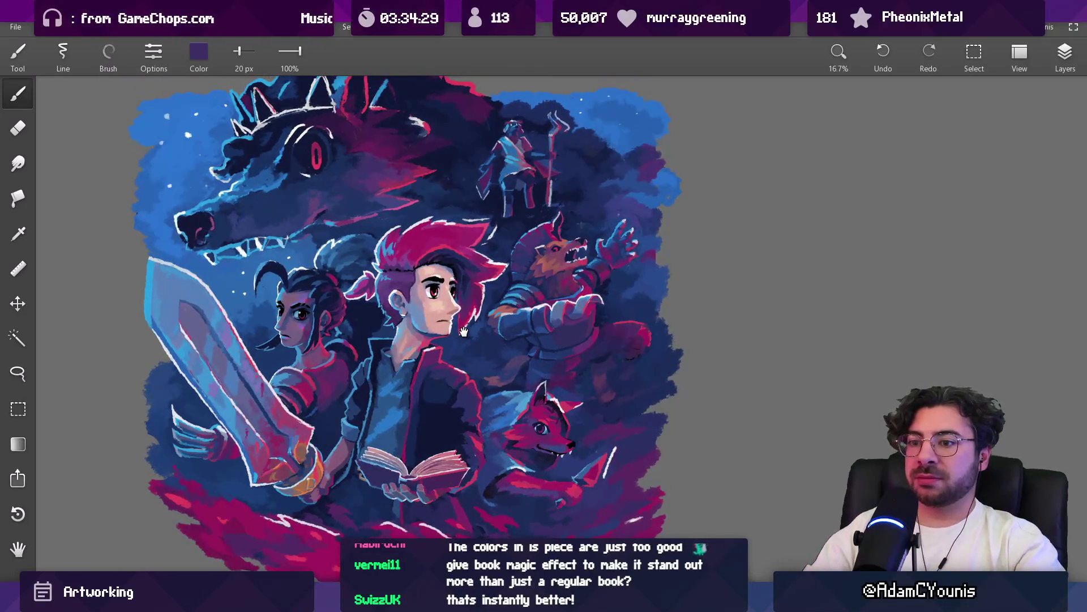
scroll(190, 427, up, 5)
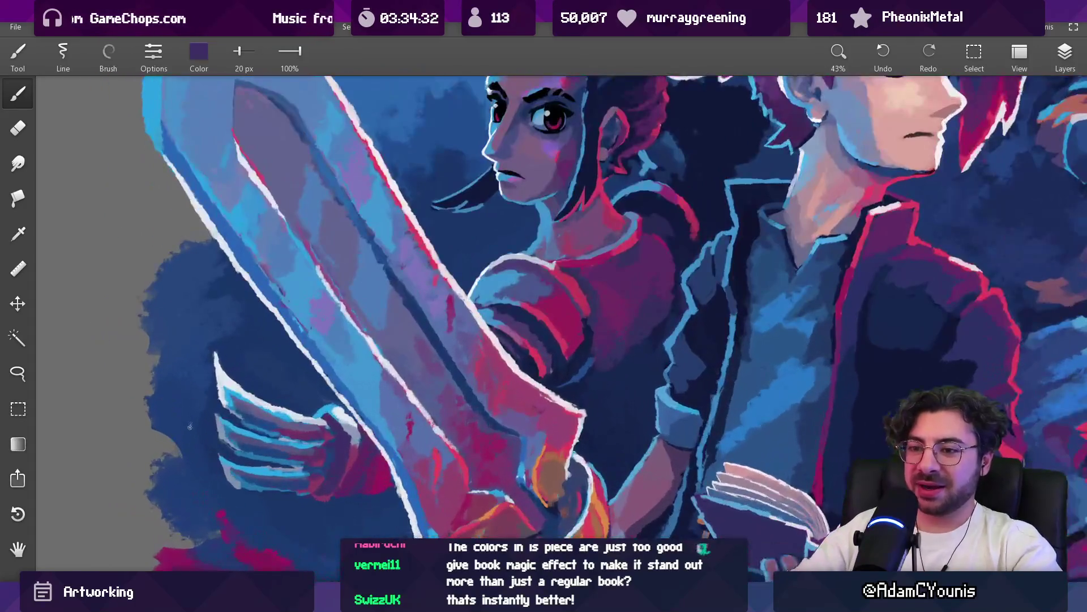
alt+click(190, 427)
drag(189, 426, 187, 455)
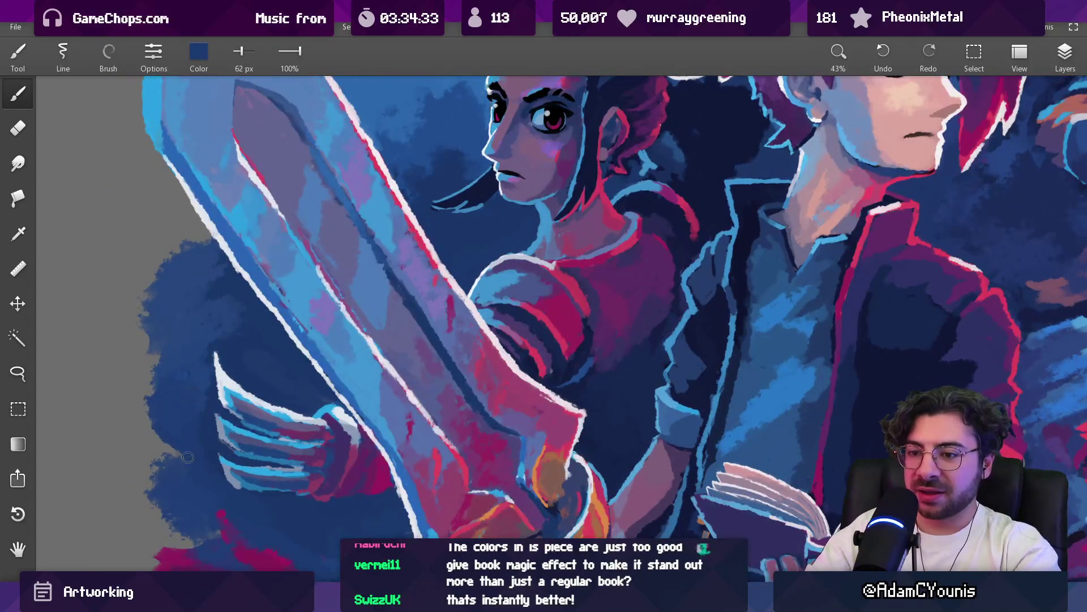
mouse_move(159, 350)
mouse_down()
mouse_move(160, 362)
mouse_move(170, 347)
mouse_move(157, 340)
mouse_up()
Switch to the eraser, move Layer 9 lower in the stack, and hide then show it
scroll(154, 338, down, 5)
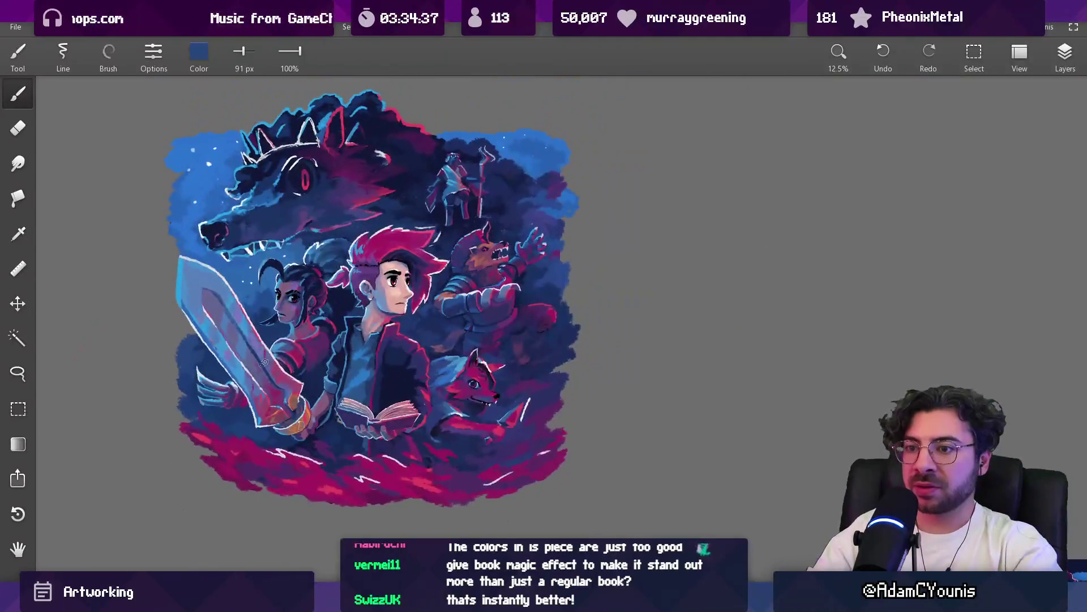
key(e)
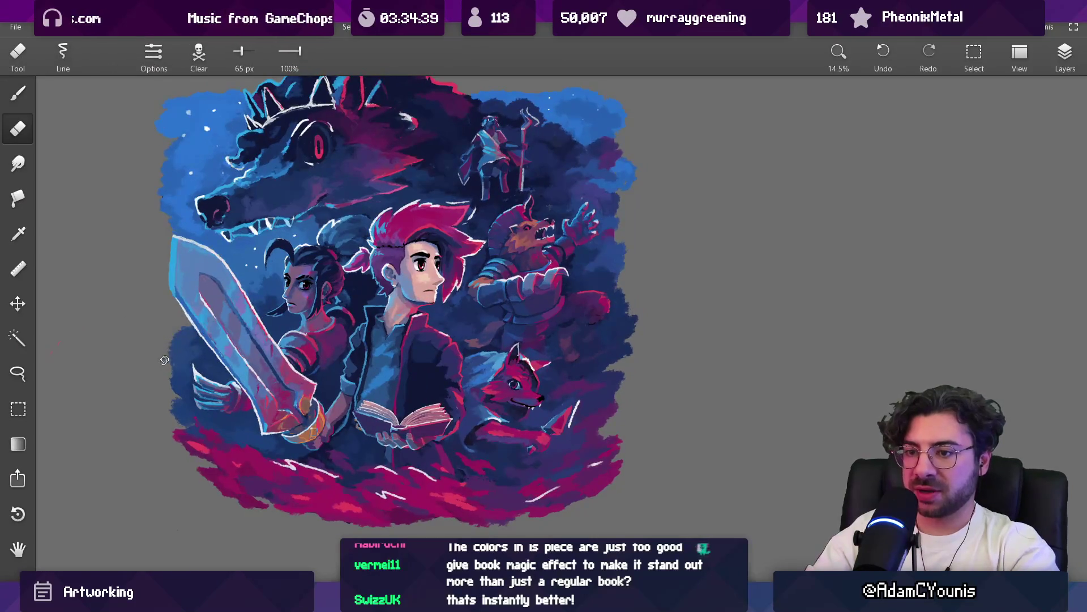
click(1064, 54)
drag(963, 157, 954, 348)
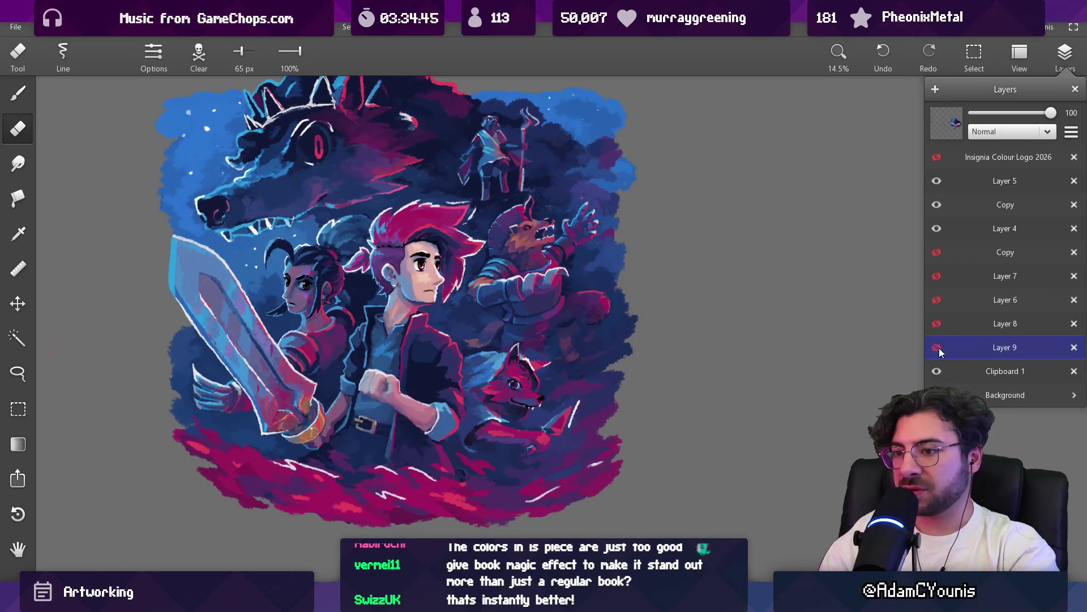
click(937, 347)
click(937, 347)
click(951, 419)
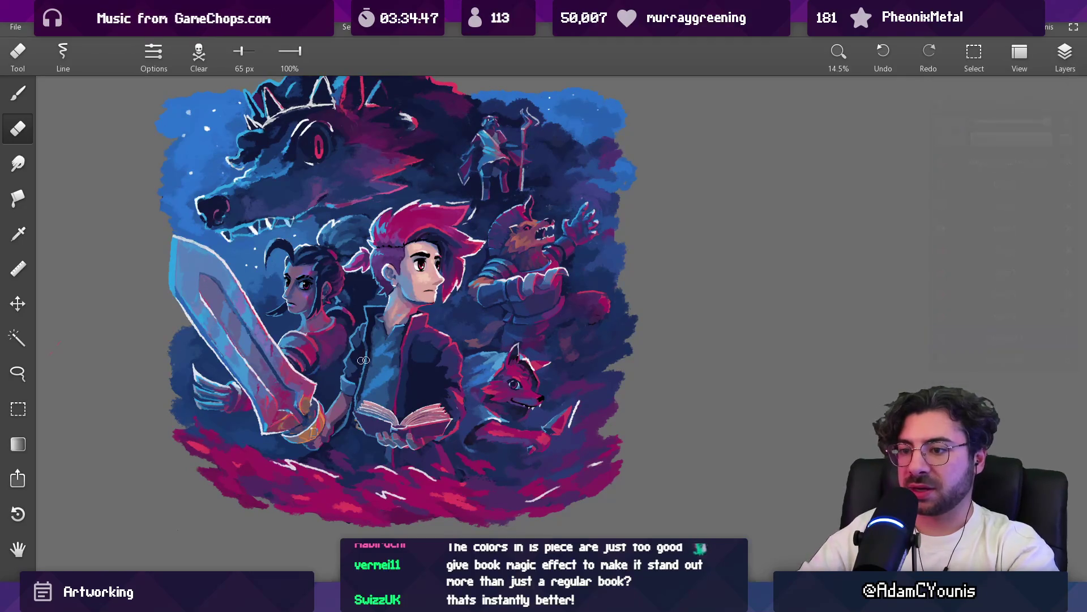
Erase a small notch from the blue background left of the sword with a 140 px eraser
scroll(200, 409, up, 5)
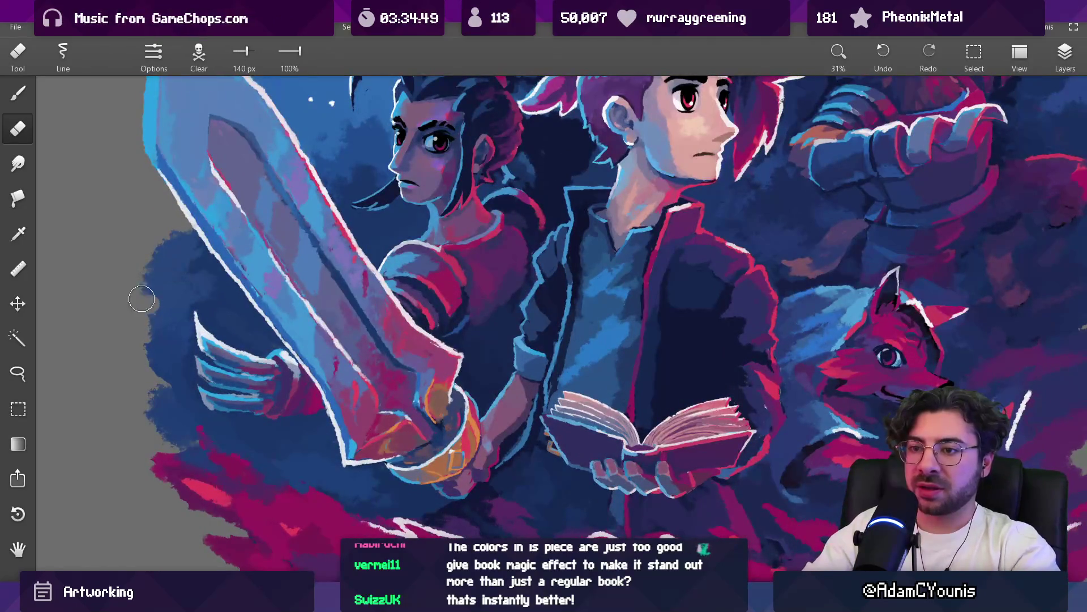
drag(164, 272, 145, 267)
key(b)
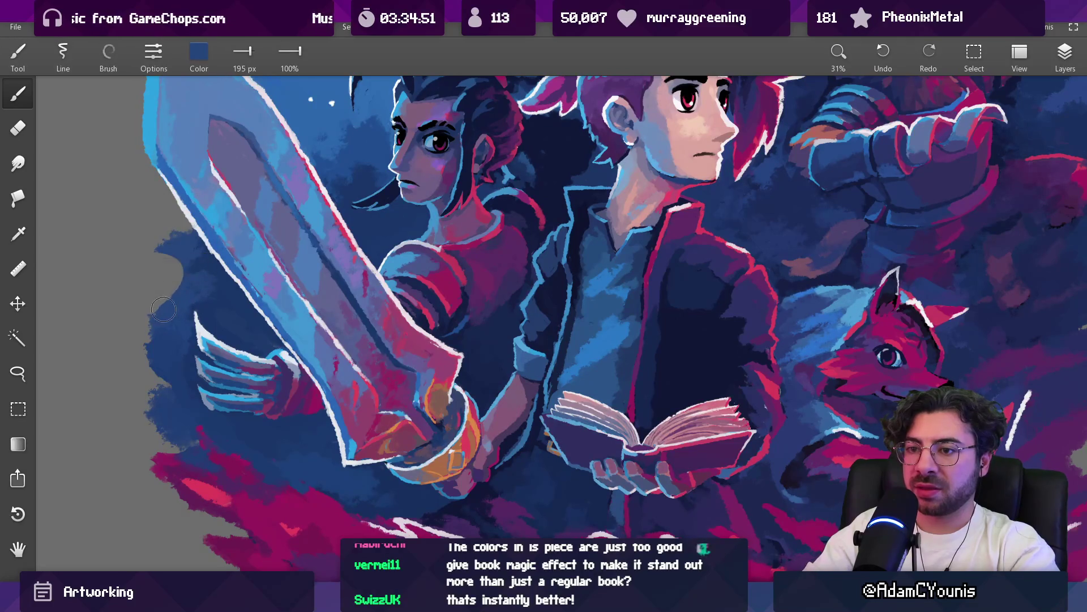
scroll(178, 283, down, 3)
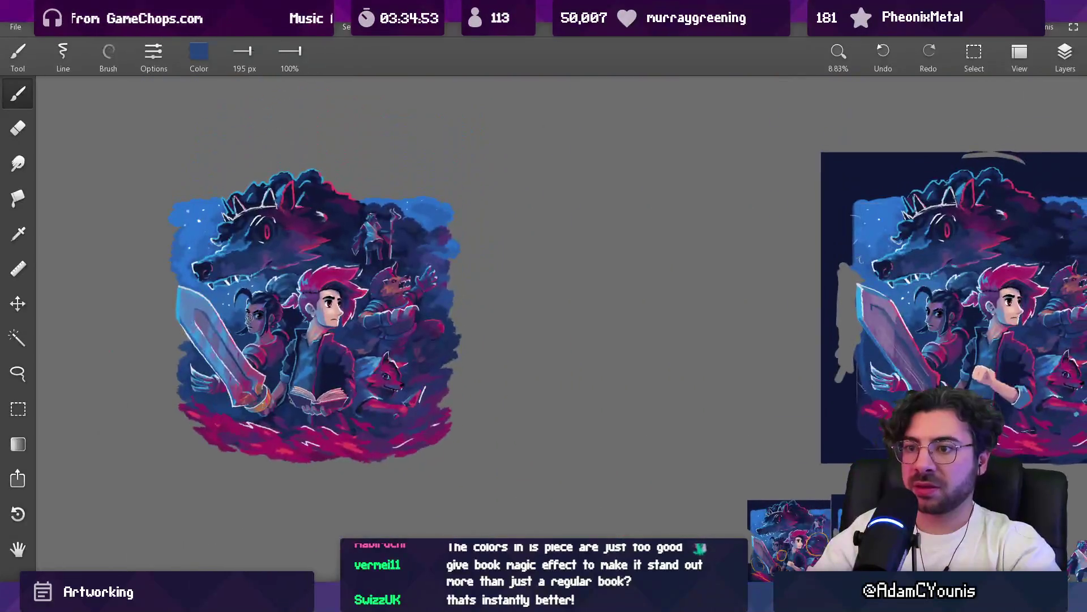
scroll(175, 296, up, 2)
key(e)
key(b)
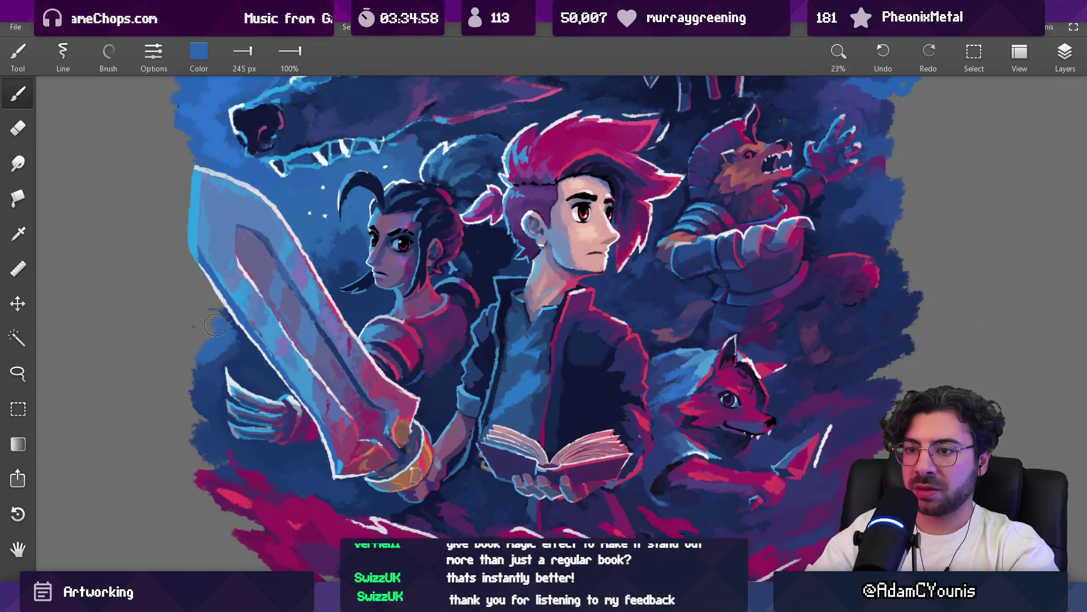
key(e)
scroll(232, 405, down, 5)
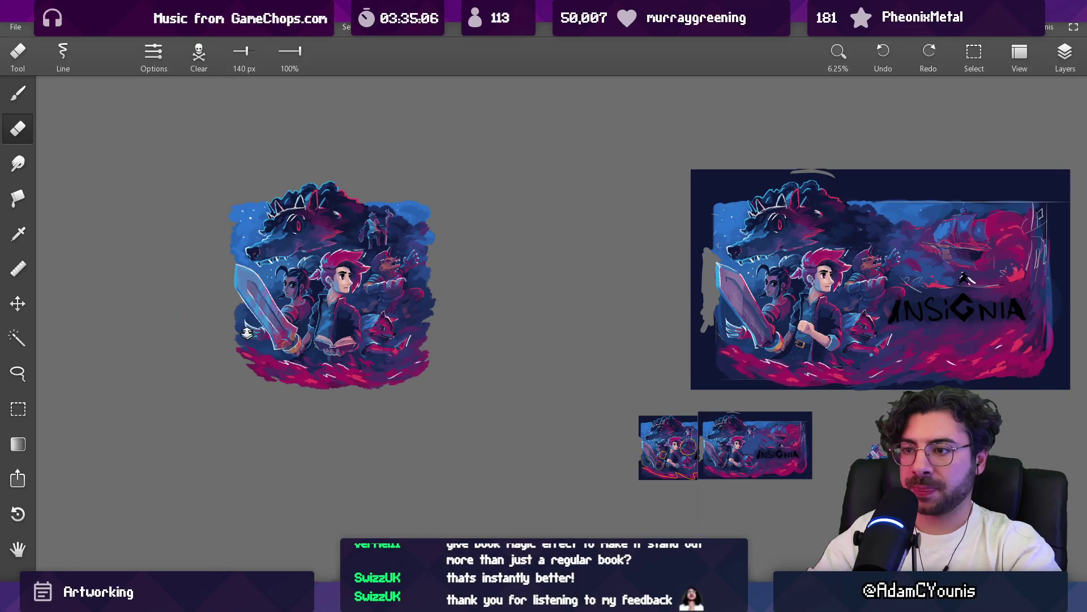
Try a blue stroke beside the sword, undo it, and erase a small patch there instead
scroll(248, 337, up, 6)
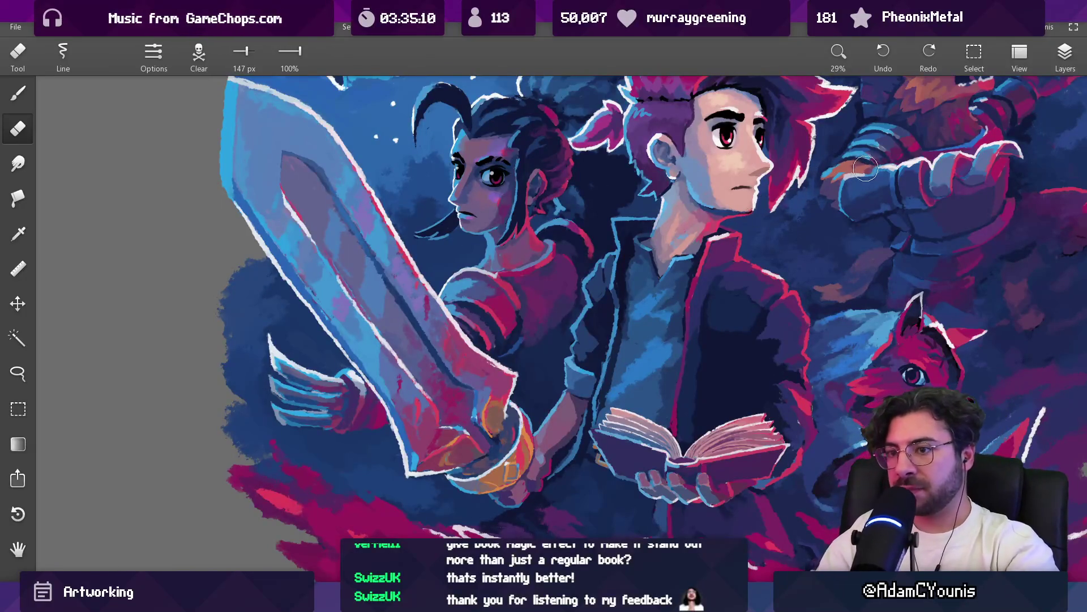
click(1066, 57)
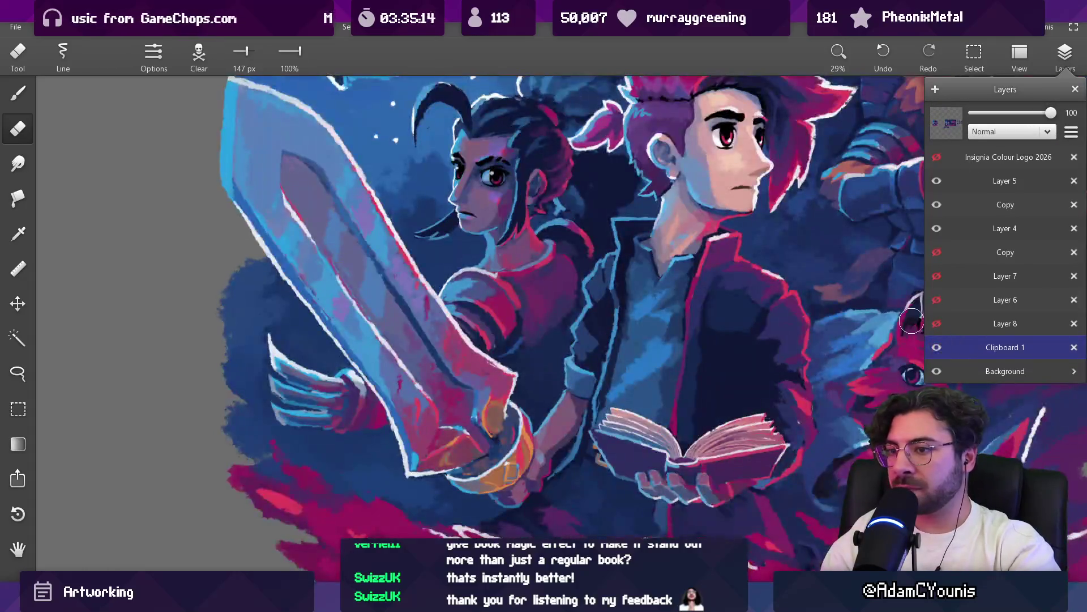
key(b)
drag(209, 294, 238, 233)
key(ctrl+z)
key(e)
mouse_move(233, 320)
mouse_down()
mouse_move(257, 302)
mouse_move(262, 318)
mouse_up()
key(b)
Toggle between brush and eraser and zoom to 50% on the werewolf's arm
key(e)
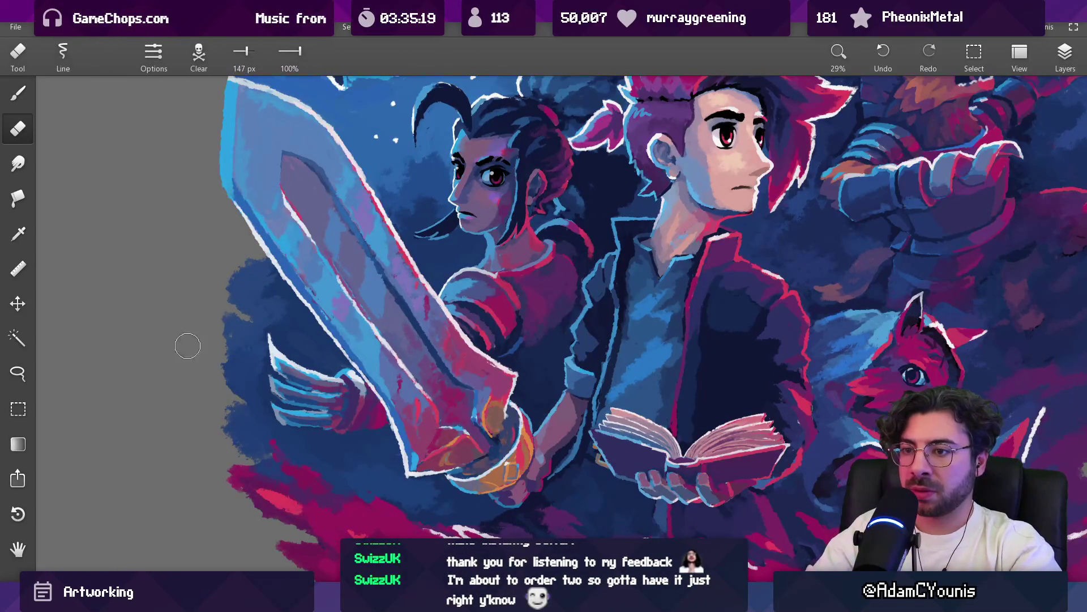
scroll(181, 347, down, 5)
scroll(284, 246, up, 5)
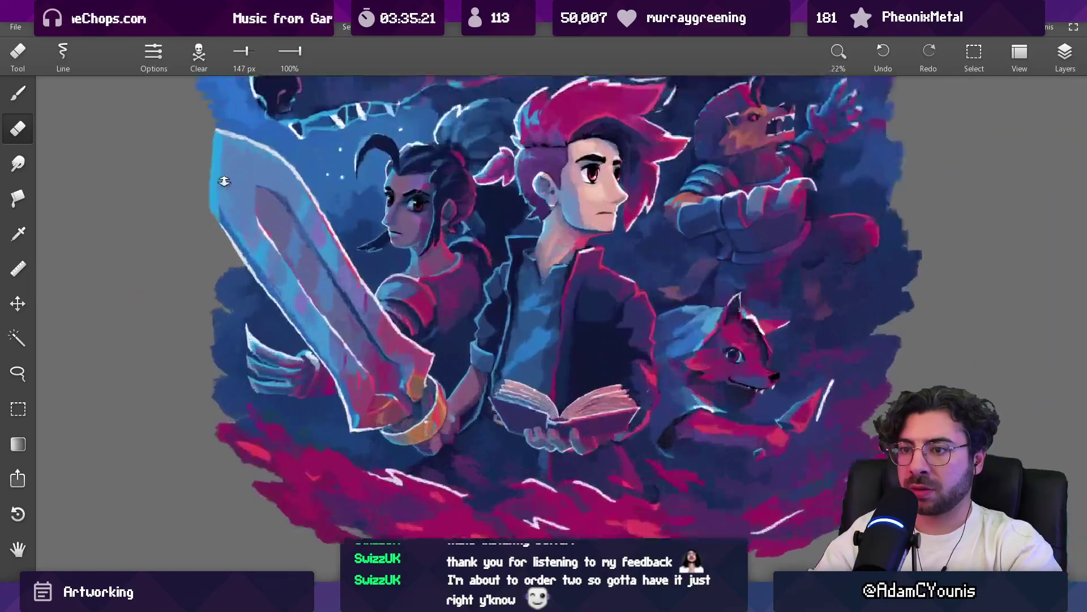
key(b)
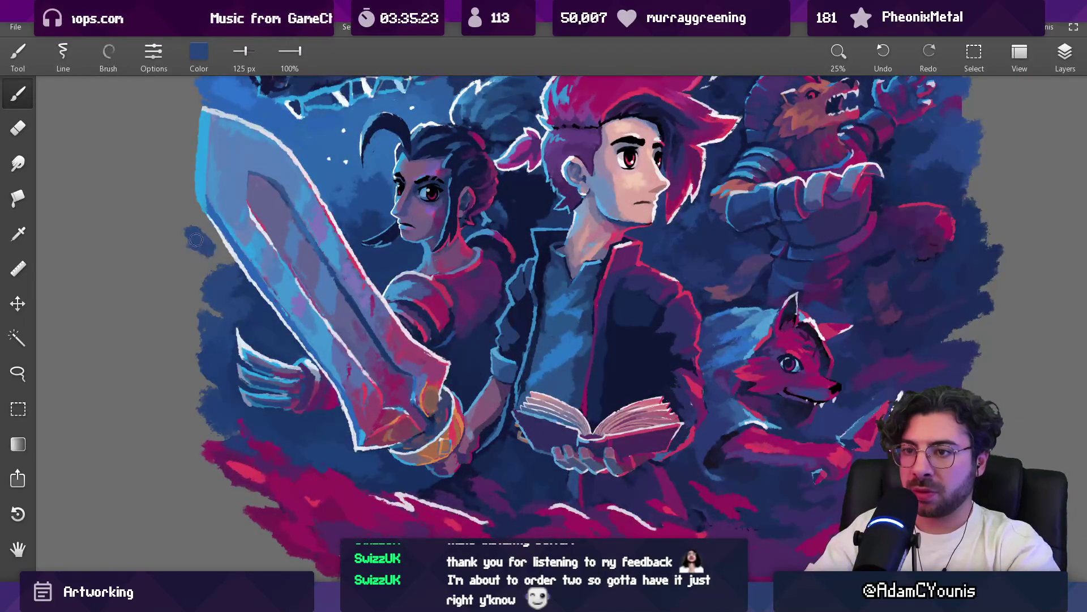
key(e)
key(b)
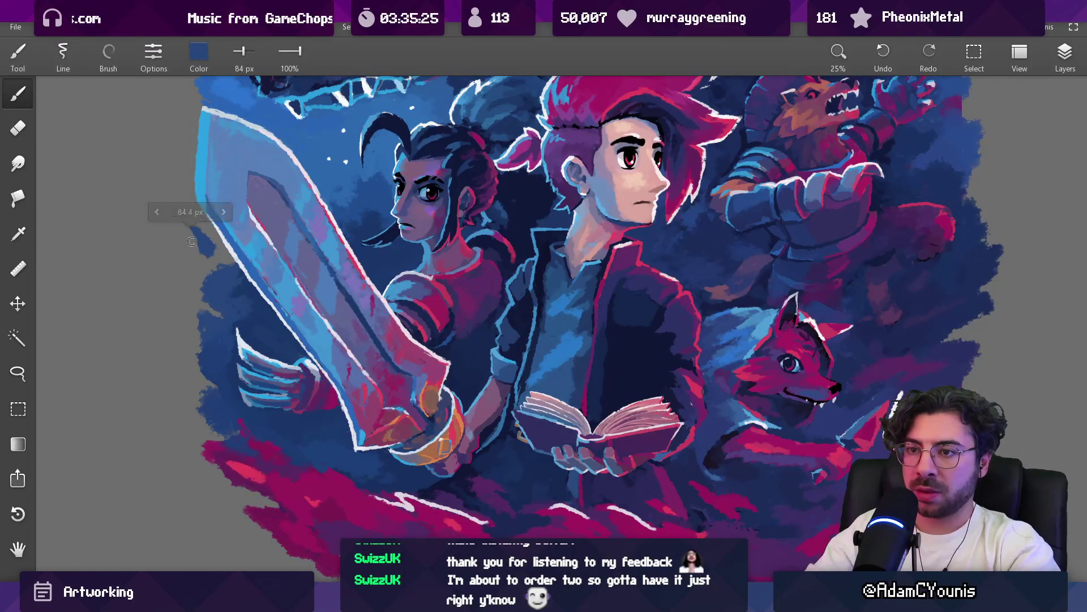
key(e)
scroll(282, 306, down, 5)
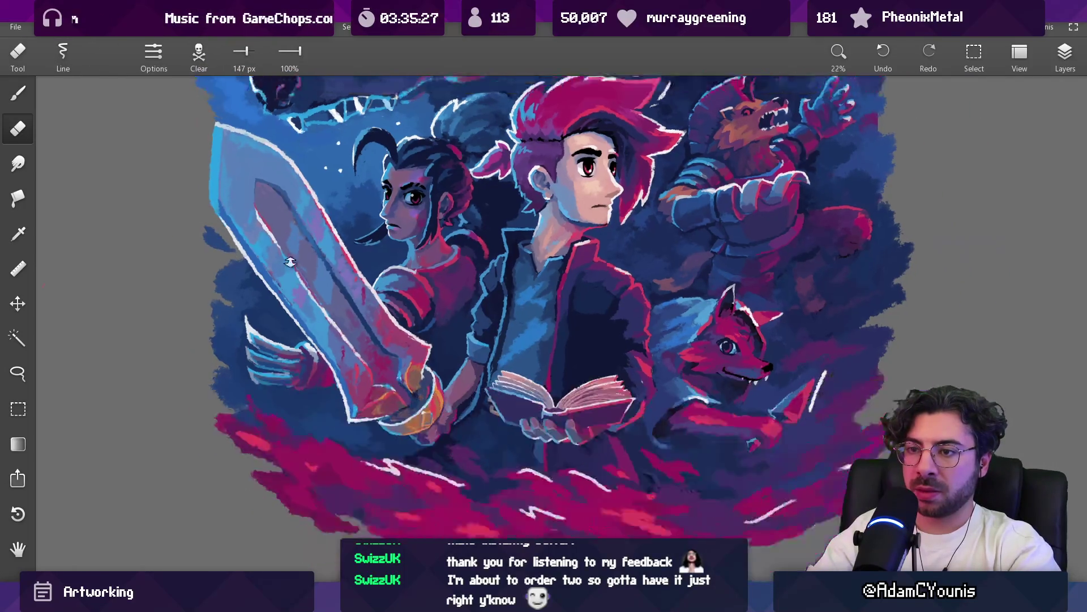
scroll(467, 260, up, 8)
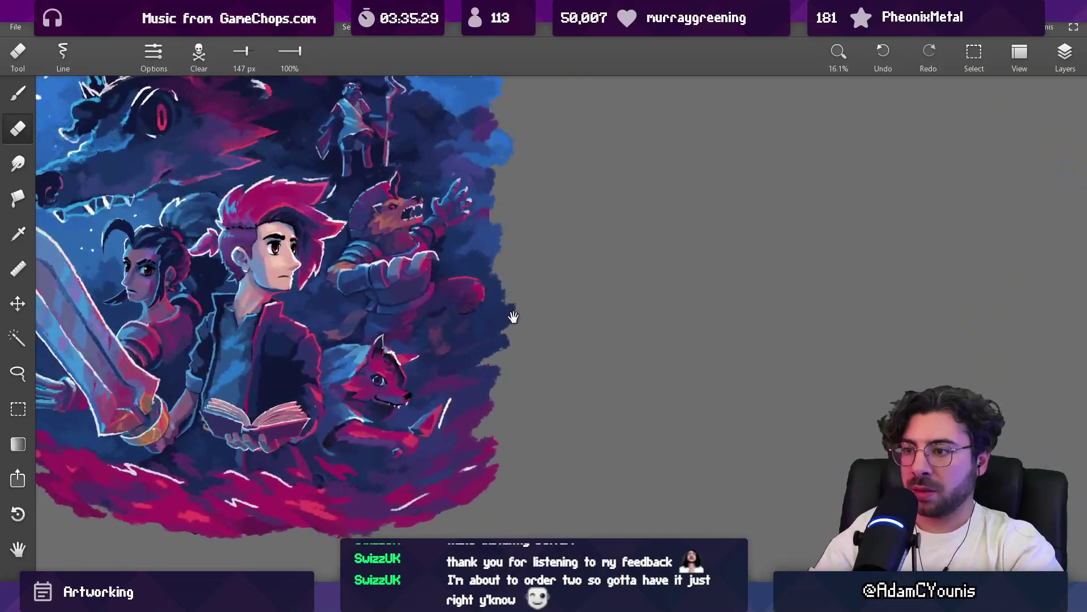
Extend the pink edge line along the werewolf's arm and repaint the bright pink patch darker magenta
key(b)
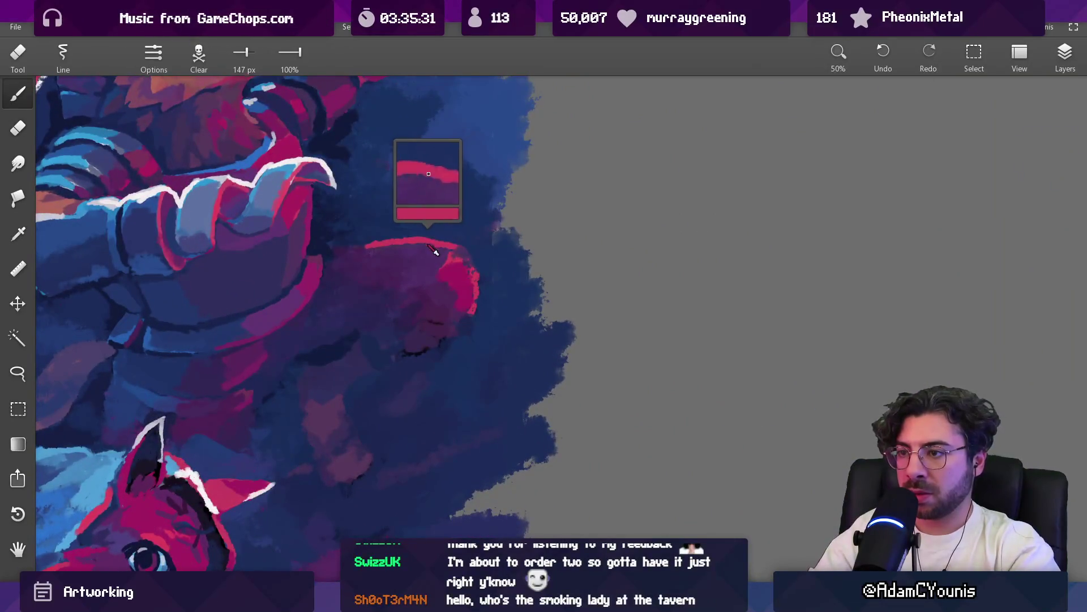
mouse_move(456, 243)
mouse_down()
mouse_move(469, 244)
mouse_move(470, 282)
mouse_move(326, 361)
mouse_move(284, 356)
mouse_move(302, 346)
mouse_move(296, 389)
mouse_move(266, 408)
mouse_move(274, 388)
mouse_move(343, 356)
mouse_move(439, 342)
mouse_move(410, 359)
mouse_move(448, 342)
mouse_up()
alt+click(472, 258)
alt+click(460, 267)
key([)
key([)
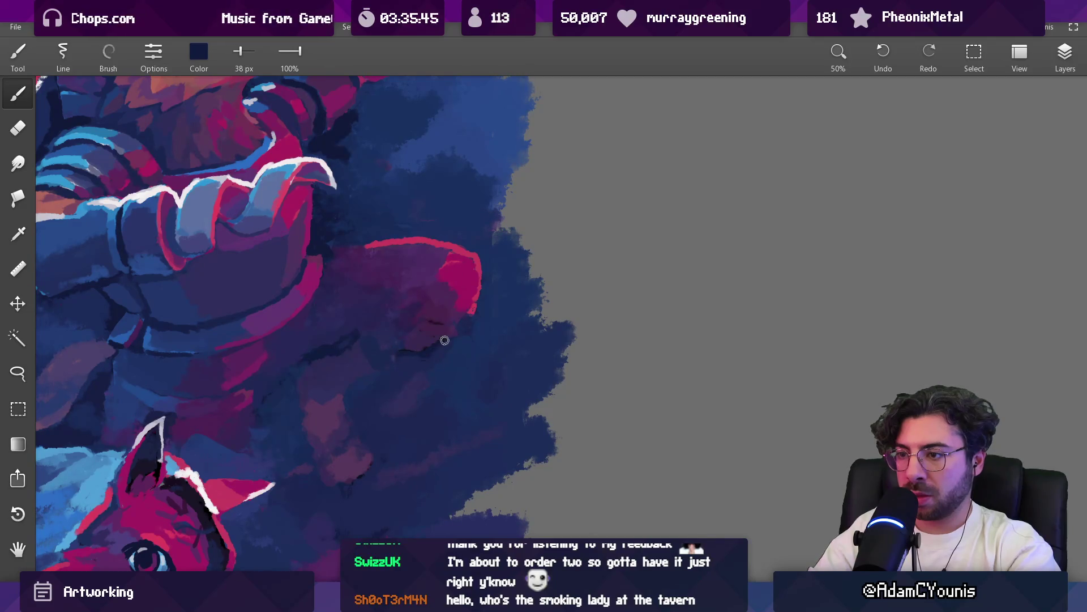
Sample dark purple and navy, then settle on deep magenta beside the werewolf at 83 px
mouse_move(451, 348)
mouse_down()
mouse_move(442, 317)
mouse_move(405, 316)
mouse_move(430, 321)
mouse_up()
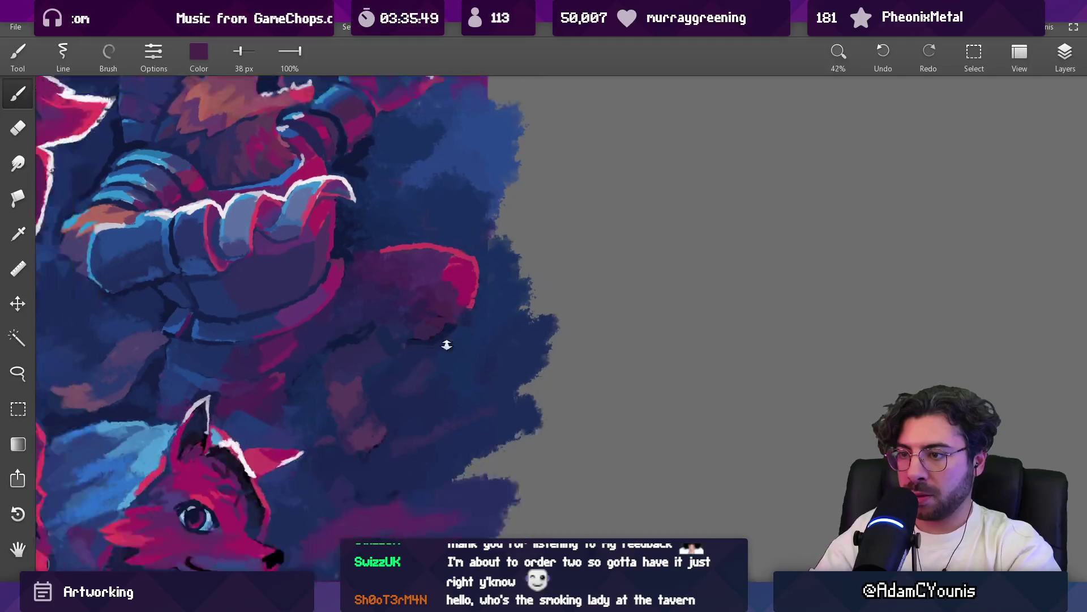
scroll(454, 312, down, 2)
scroll(513, 357, up, 2)
key(])
key(])
key(])
key(])
key(])
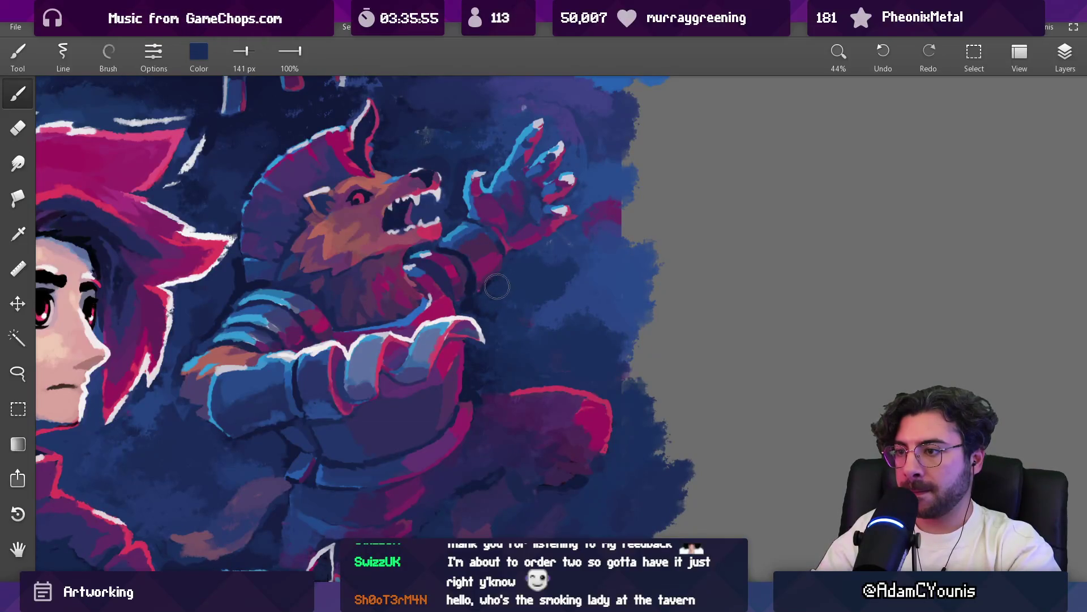
key(])
key(])
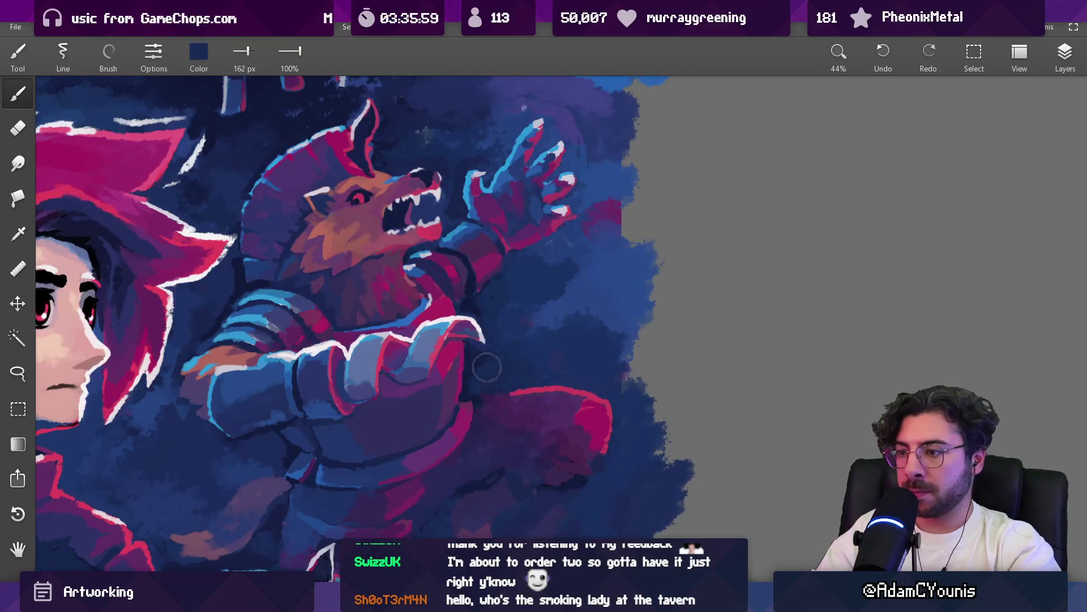
key([)
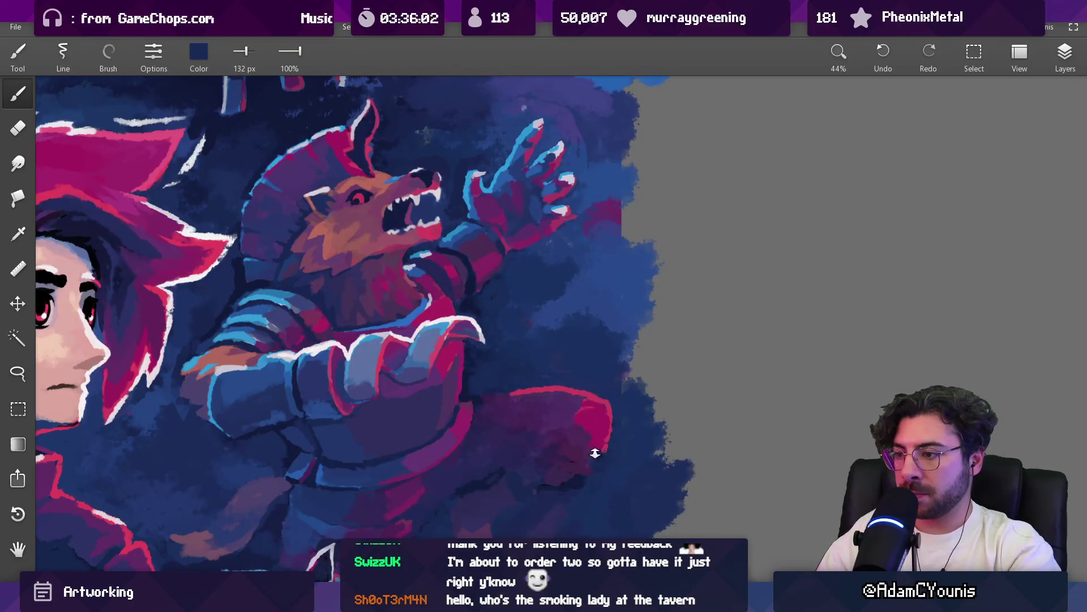
key([)
key([)
alt+click(563, 444)
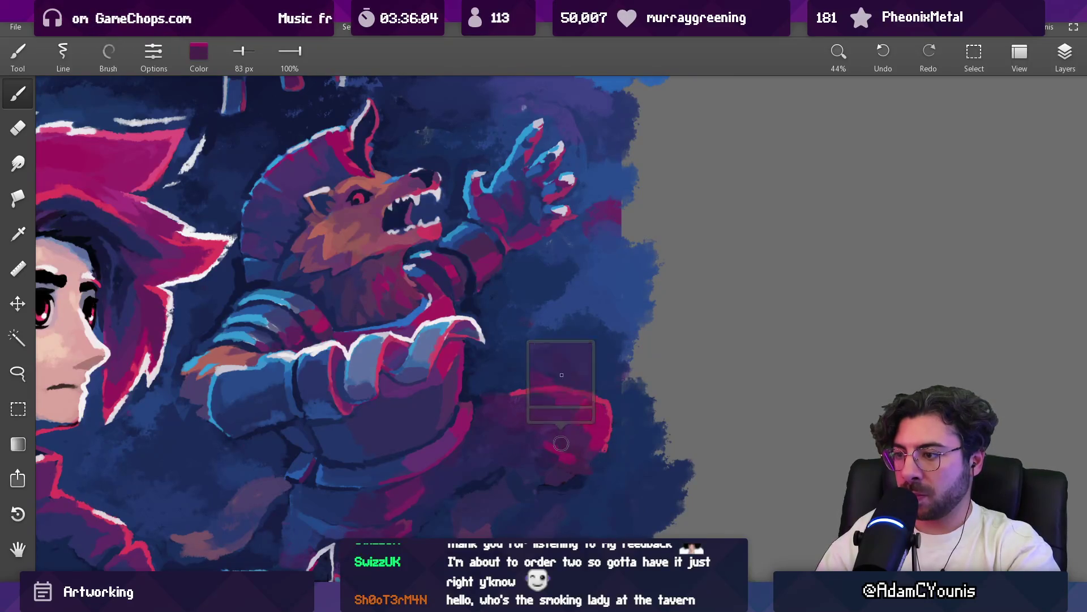
scroll(563, 444, down, 5)
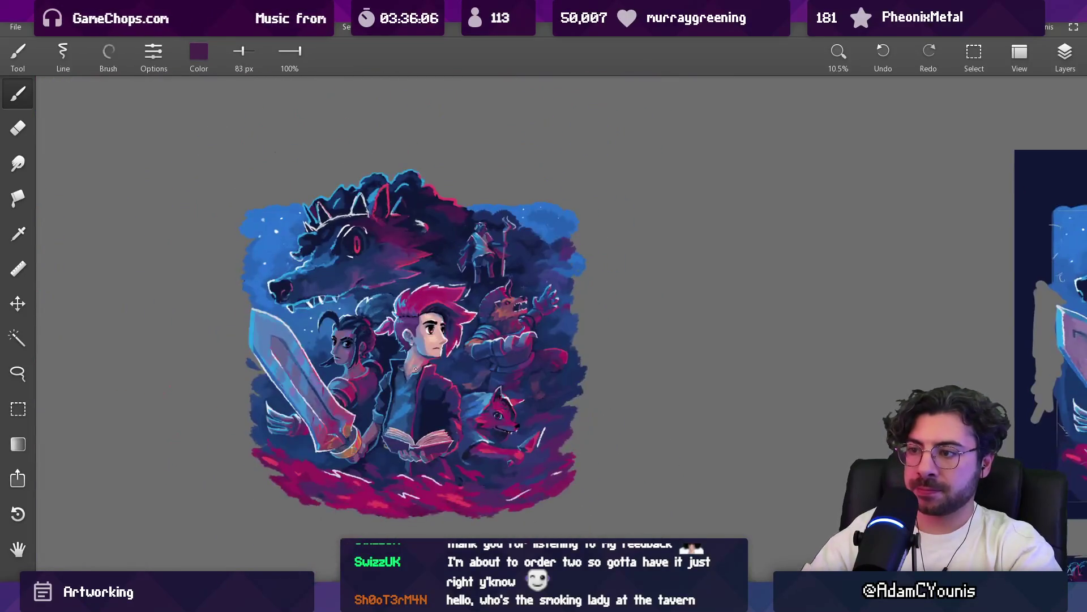
Pick a magenta paint colour and enlarge the brush to about 224 px
scroll(418, 366, up, 3)
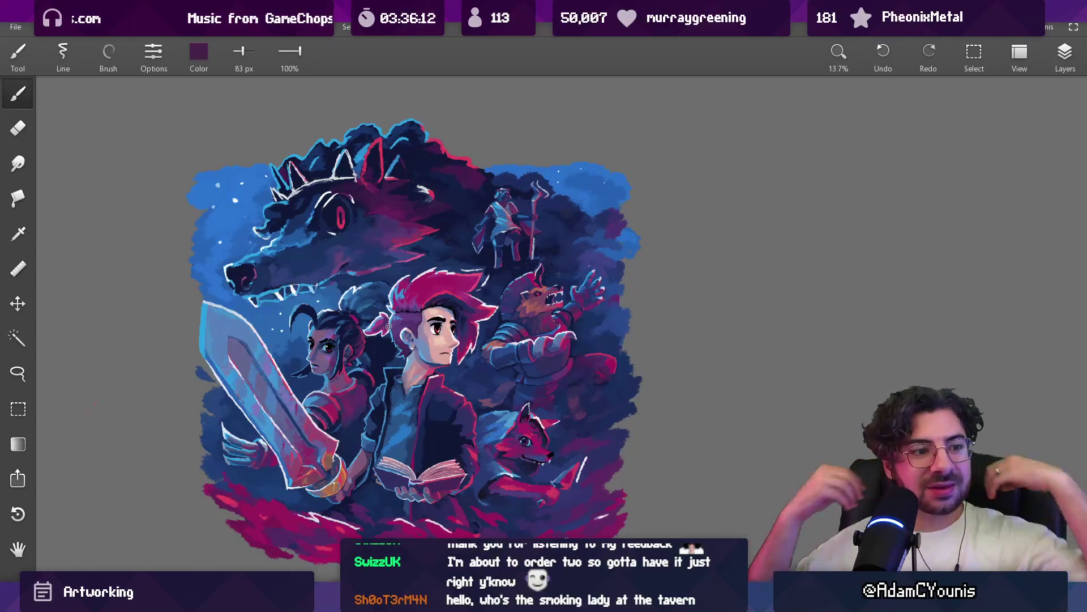
scroll(431, 244, up, 1)
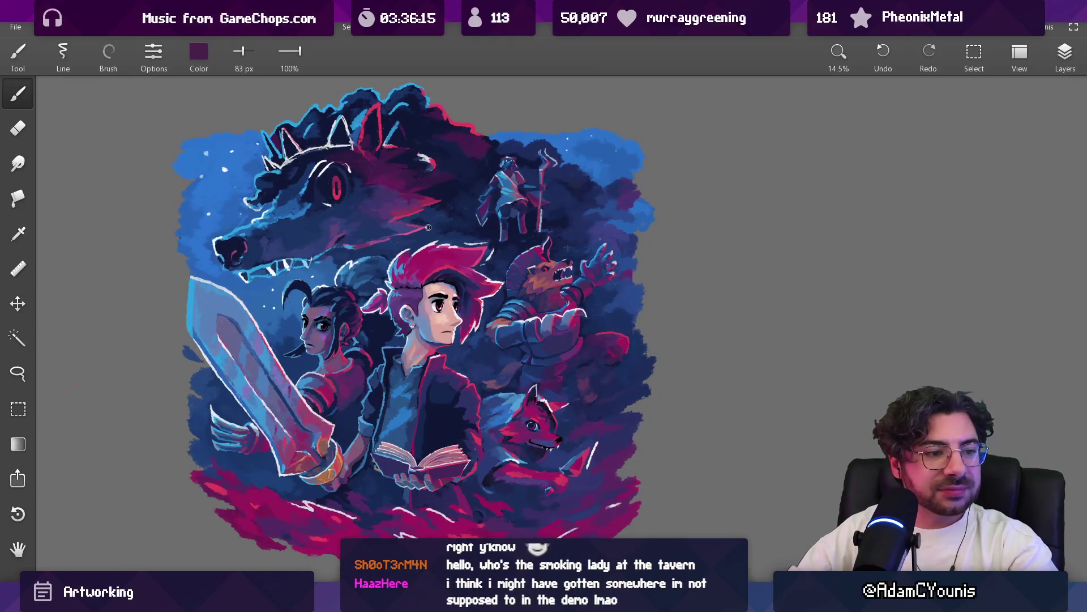
mouse_move(426, 306)
mouse_down()
mouse_move(427, 258)
mouse_move(453, 306)
mouse_up()
alt+click(442, 266)
mouse_move(317, 306)
mouse_down()
mouse_move(298, 304)
mouse_move(286, 319)
mouse_up()
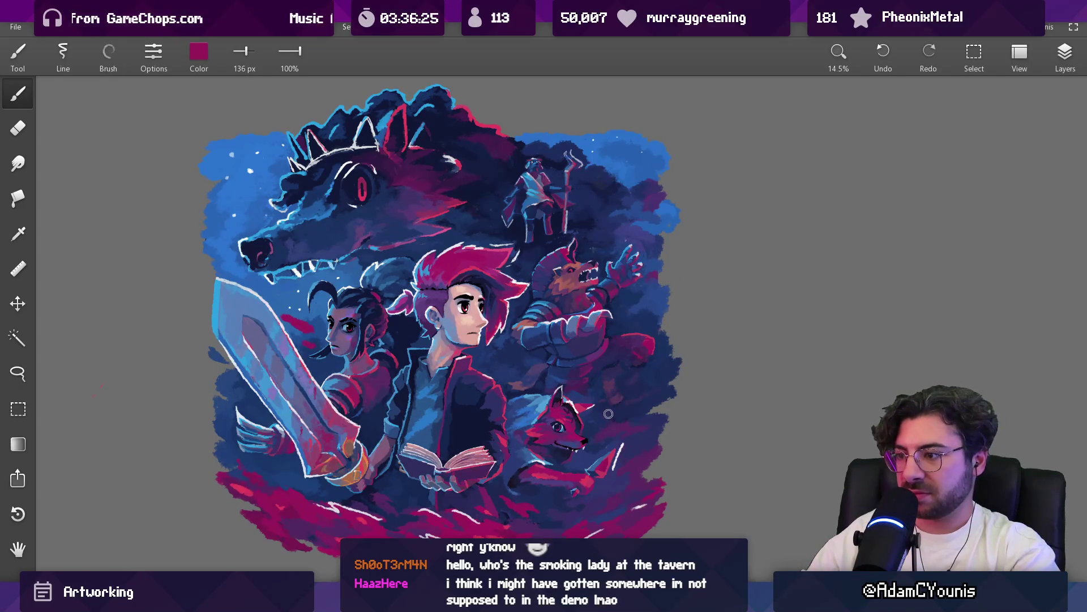
drag(615, 422, 599, 419)
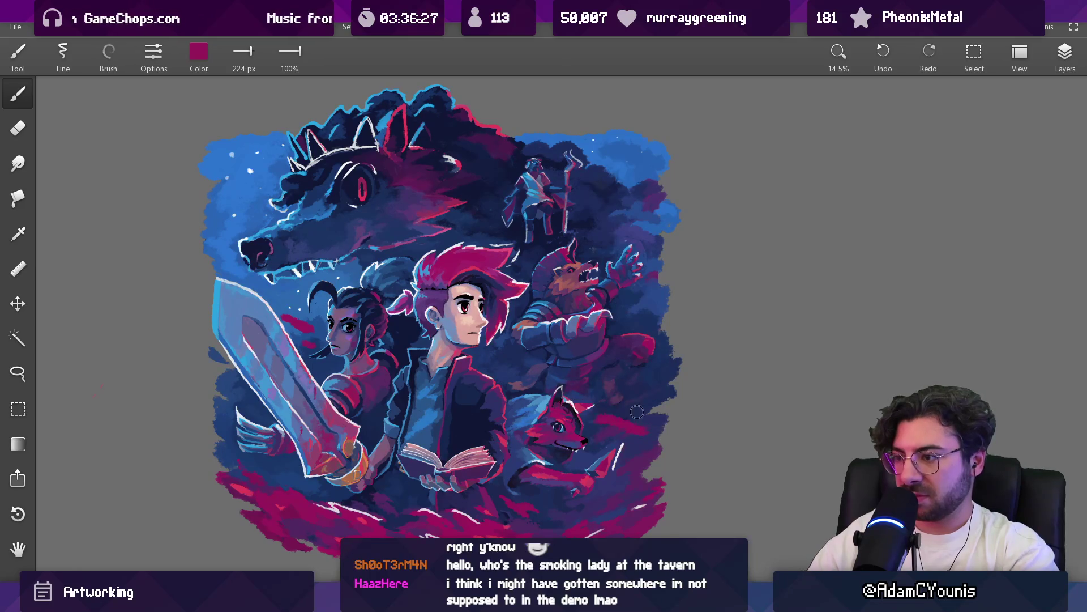
Check the Layers panel, set the brush to about 216 px, and undo the stroke beside the fox
scroll(534, 386, down, 3)
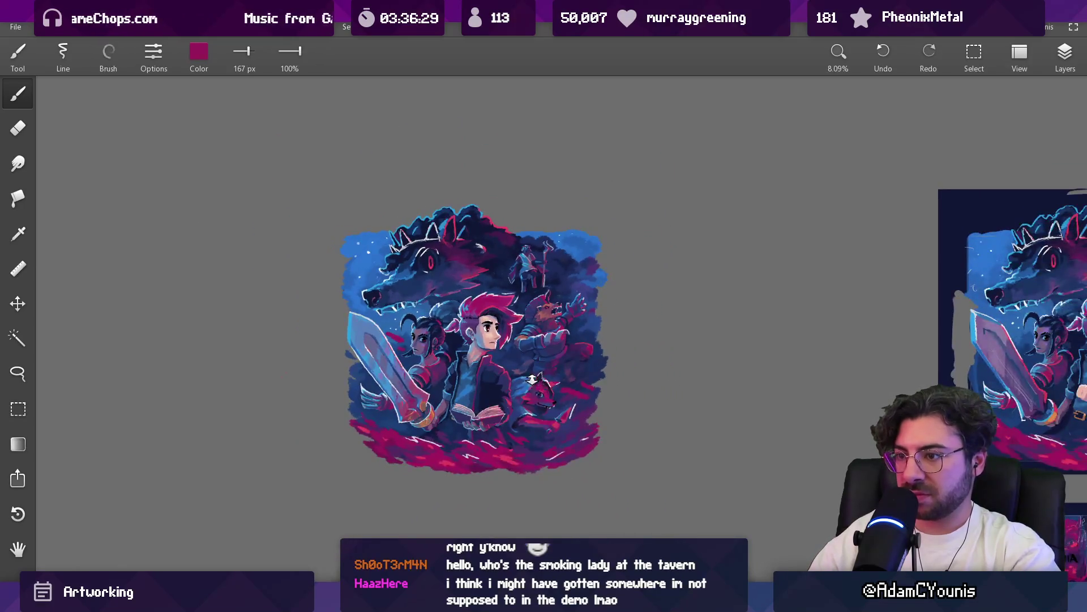
scroll(534, 387, up, 2)
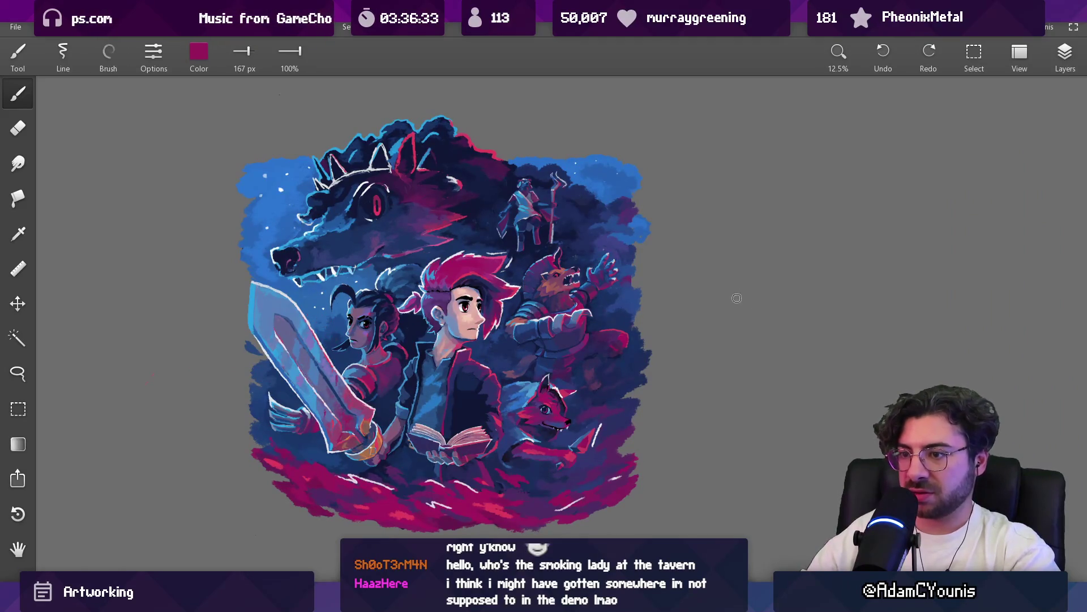
click(1065, 57)
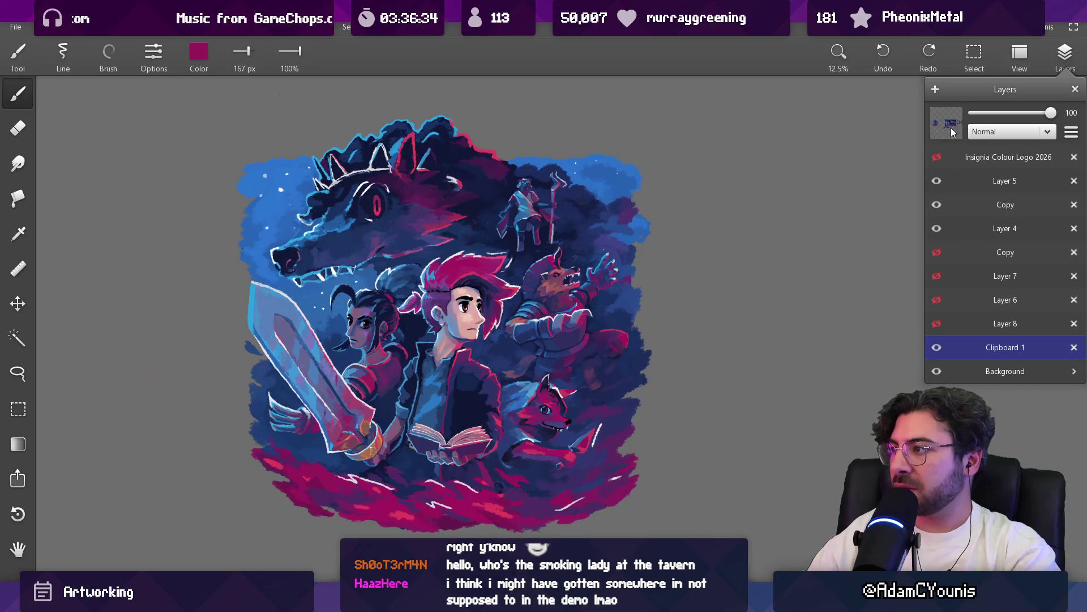
key(Escape)
key(bracketright)
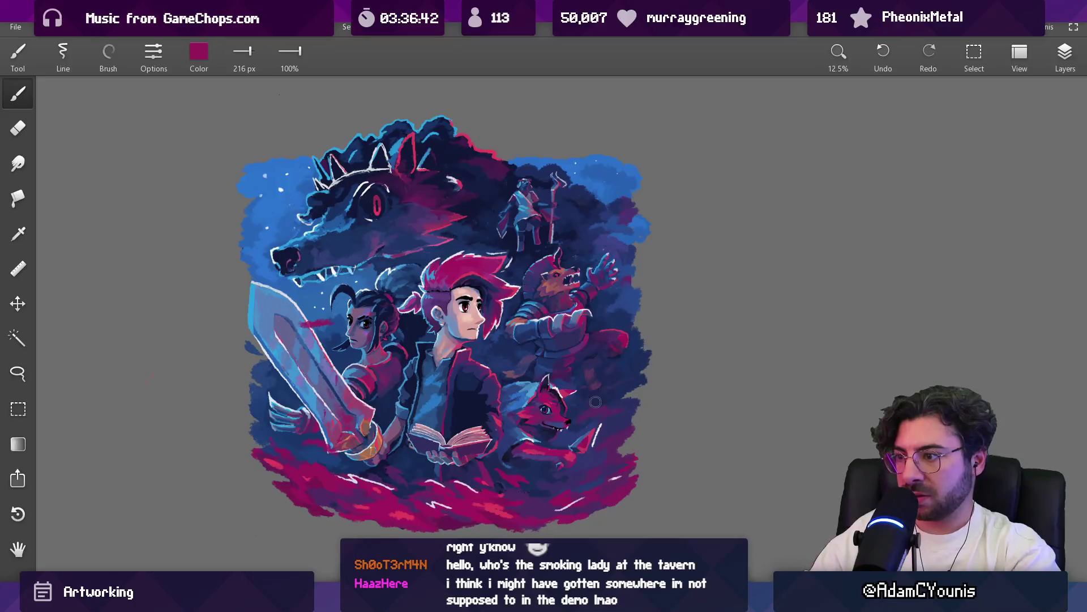
key(ctrl+z)
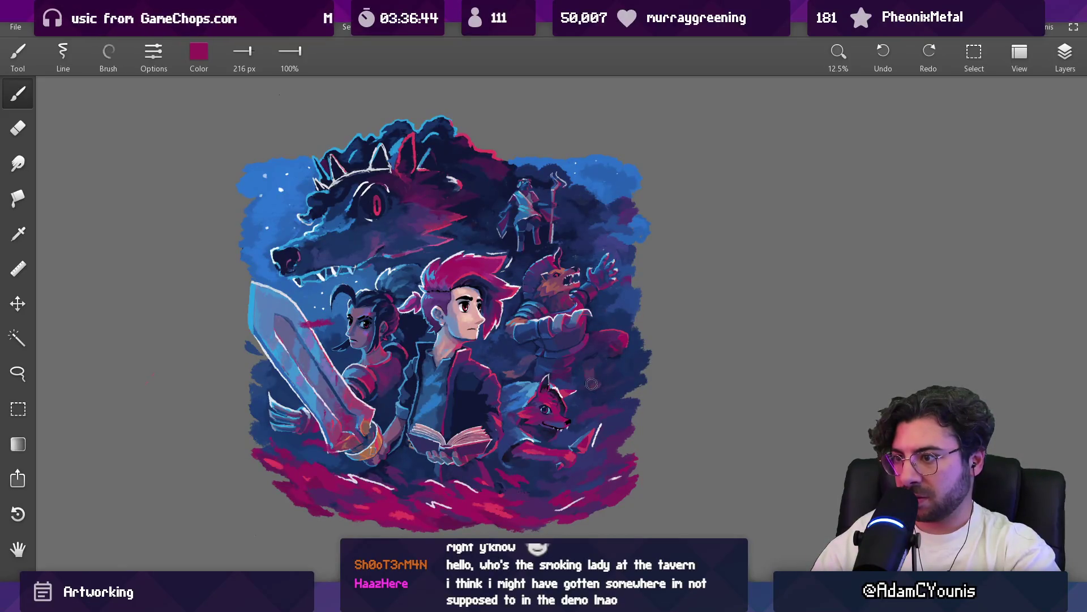